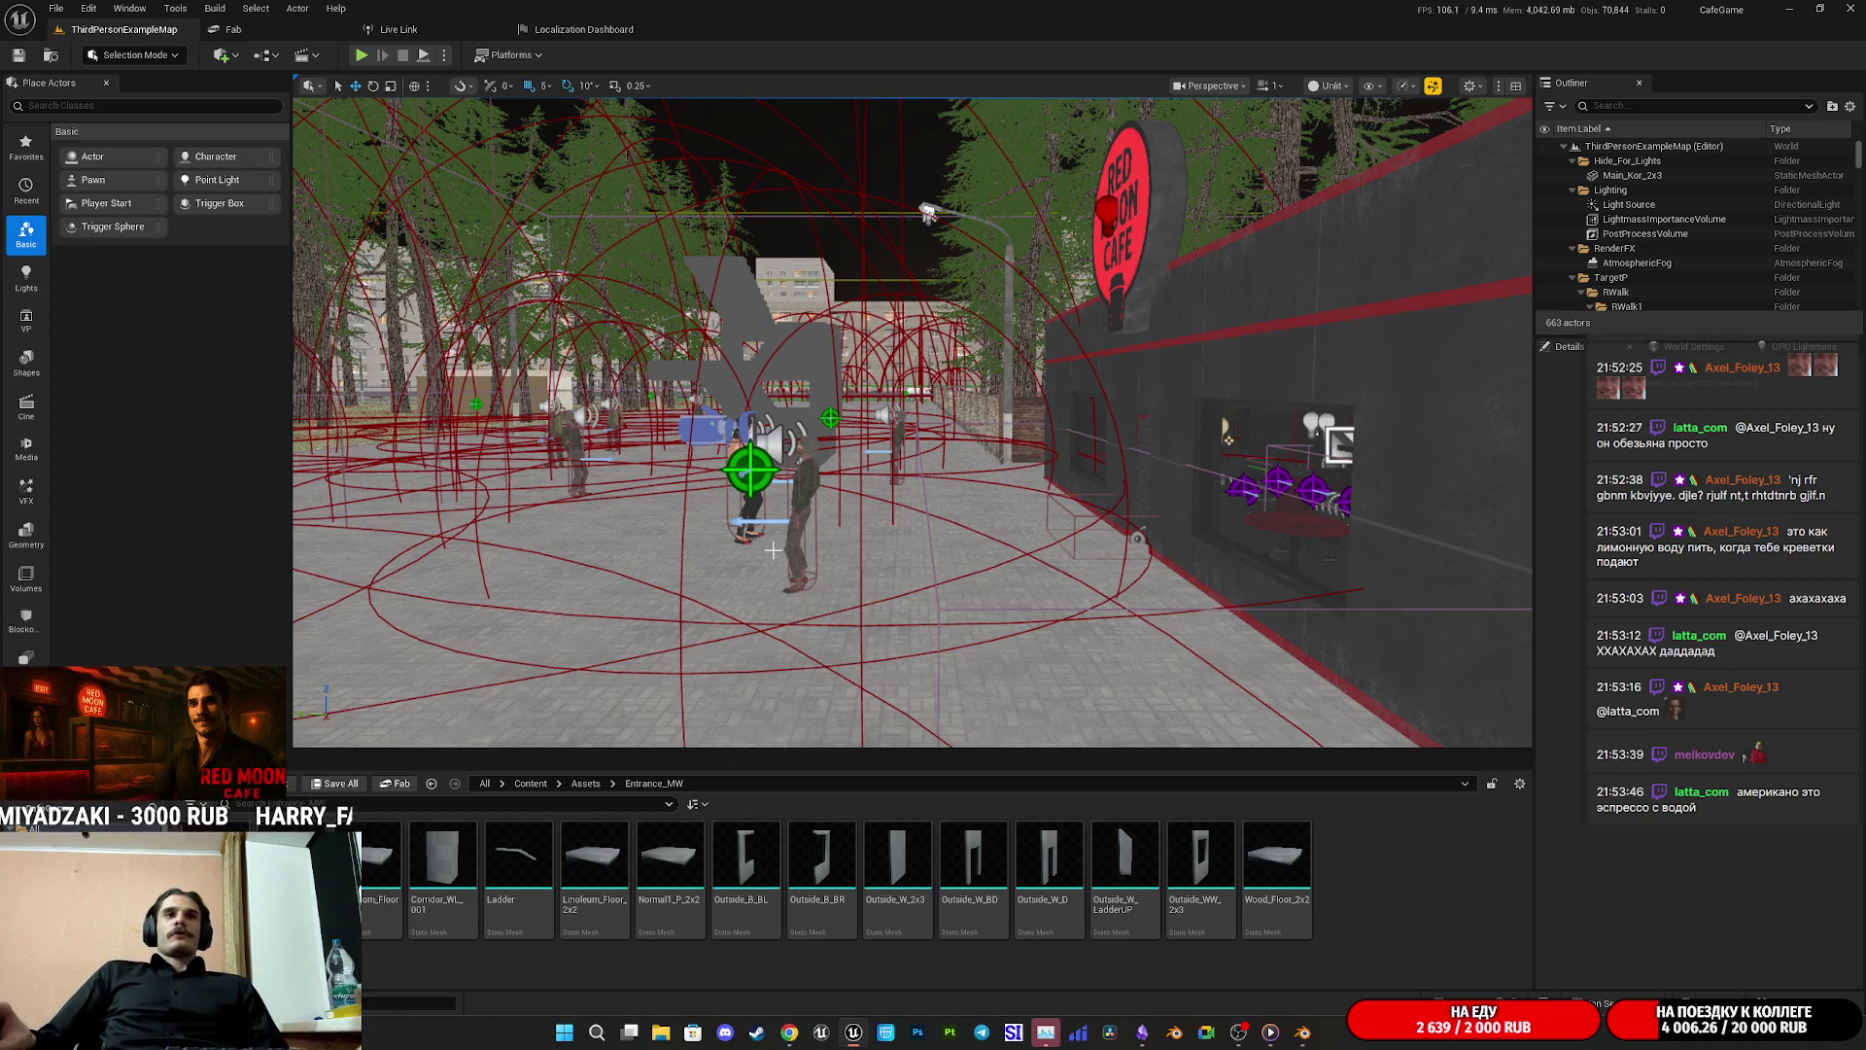
Step: Fly the editor view past the café, park and forest path to the light outside the café
{"action": "mouse_move", "coordinate": [675, 511]}
{"action": "left_mouse_down"}
{"action": "mouse_move", "coordinate": [826, 472]}
{"action": "mouse_move", "coordinate": [832, 423]}
{"action": "mouse_move", "coordinate": [860, 398]}
{"action": "mouse_move", "coordinate": [958, 386]}
{"action": "mouse_move", "coordinate": [548, 690]}
{"action": "left_mouse_up"}
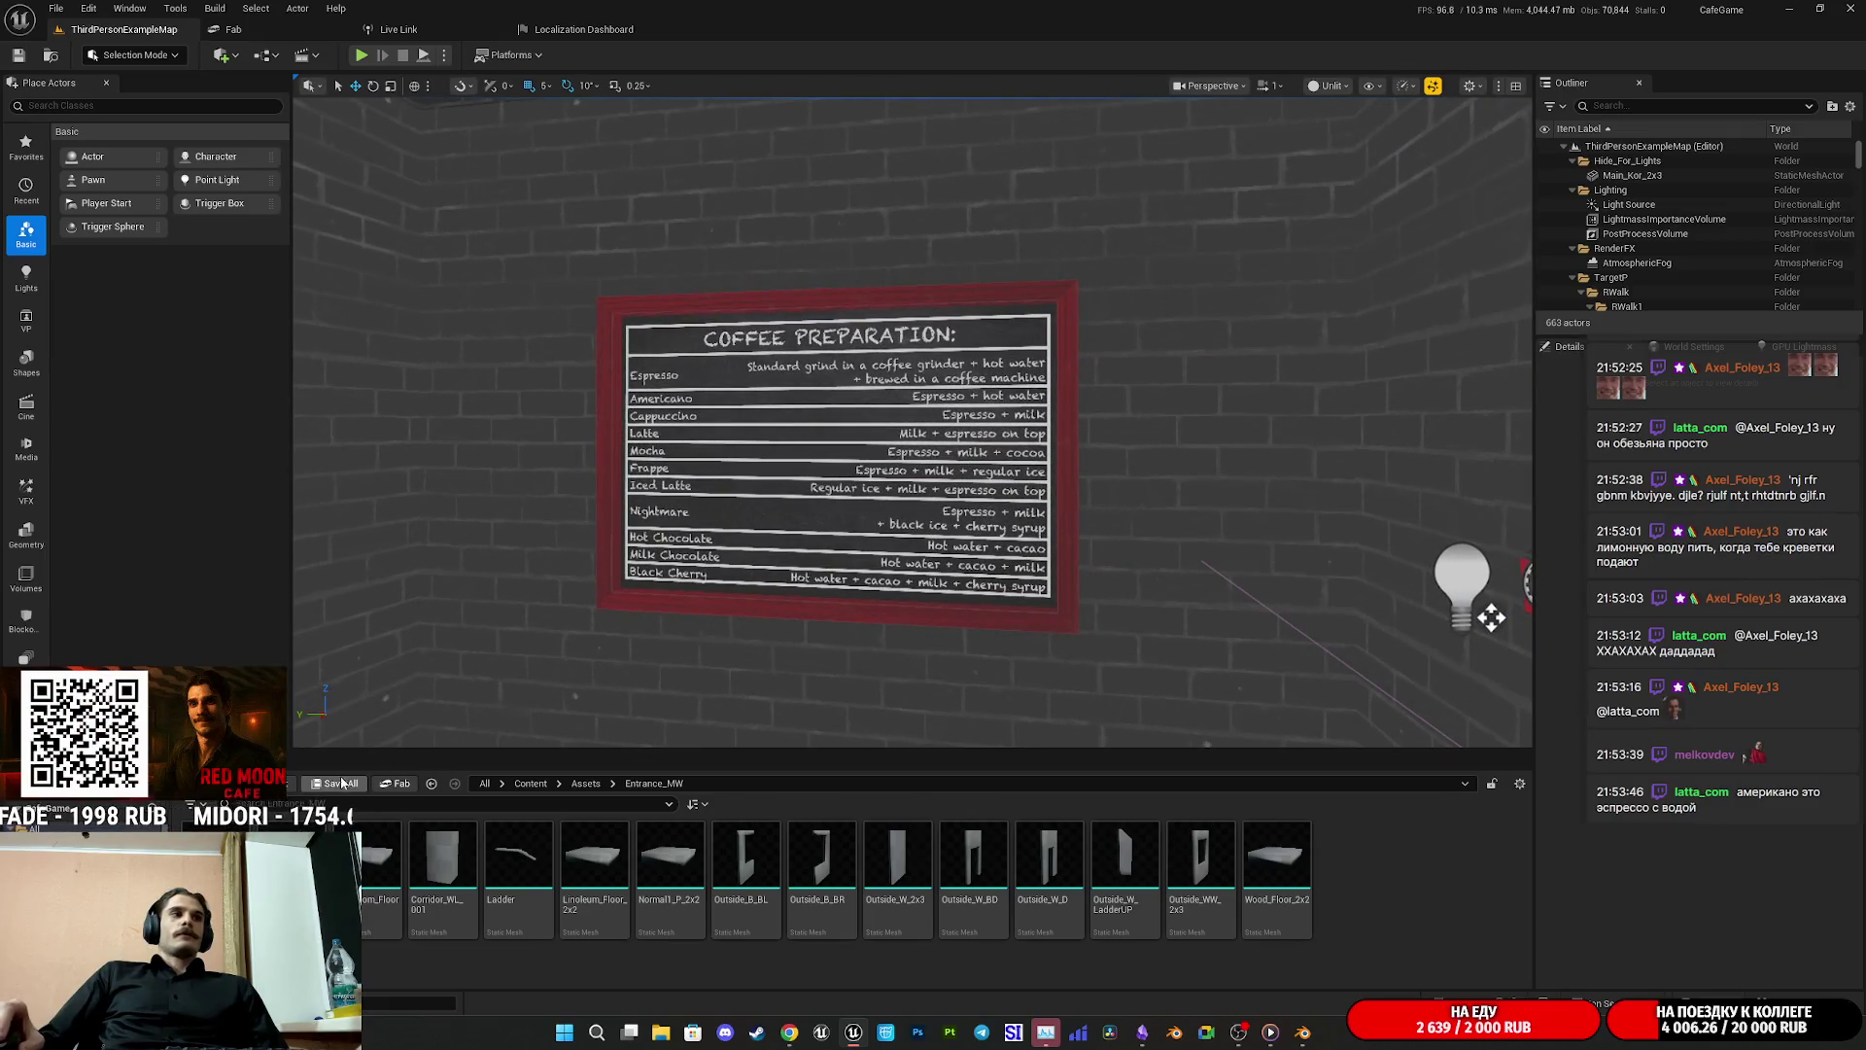
{"action": "mouse_move", "coordinate": [693, 613]}
{"action": "left_mouse_down"}
{"action": "mouse_move", "coordinate": [656, 595]}
{"action": "mouse_move", "coordinate": [705, 583]}
{"action": "mouse_move", "coordinate": [705, 607]}
{"action": "left_mouse_up"}
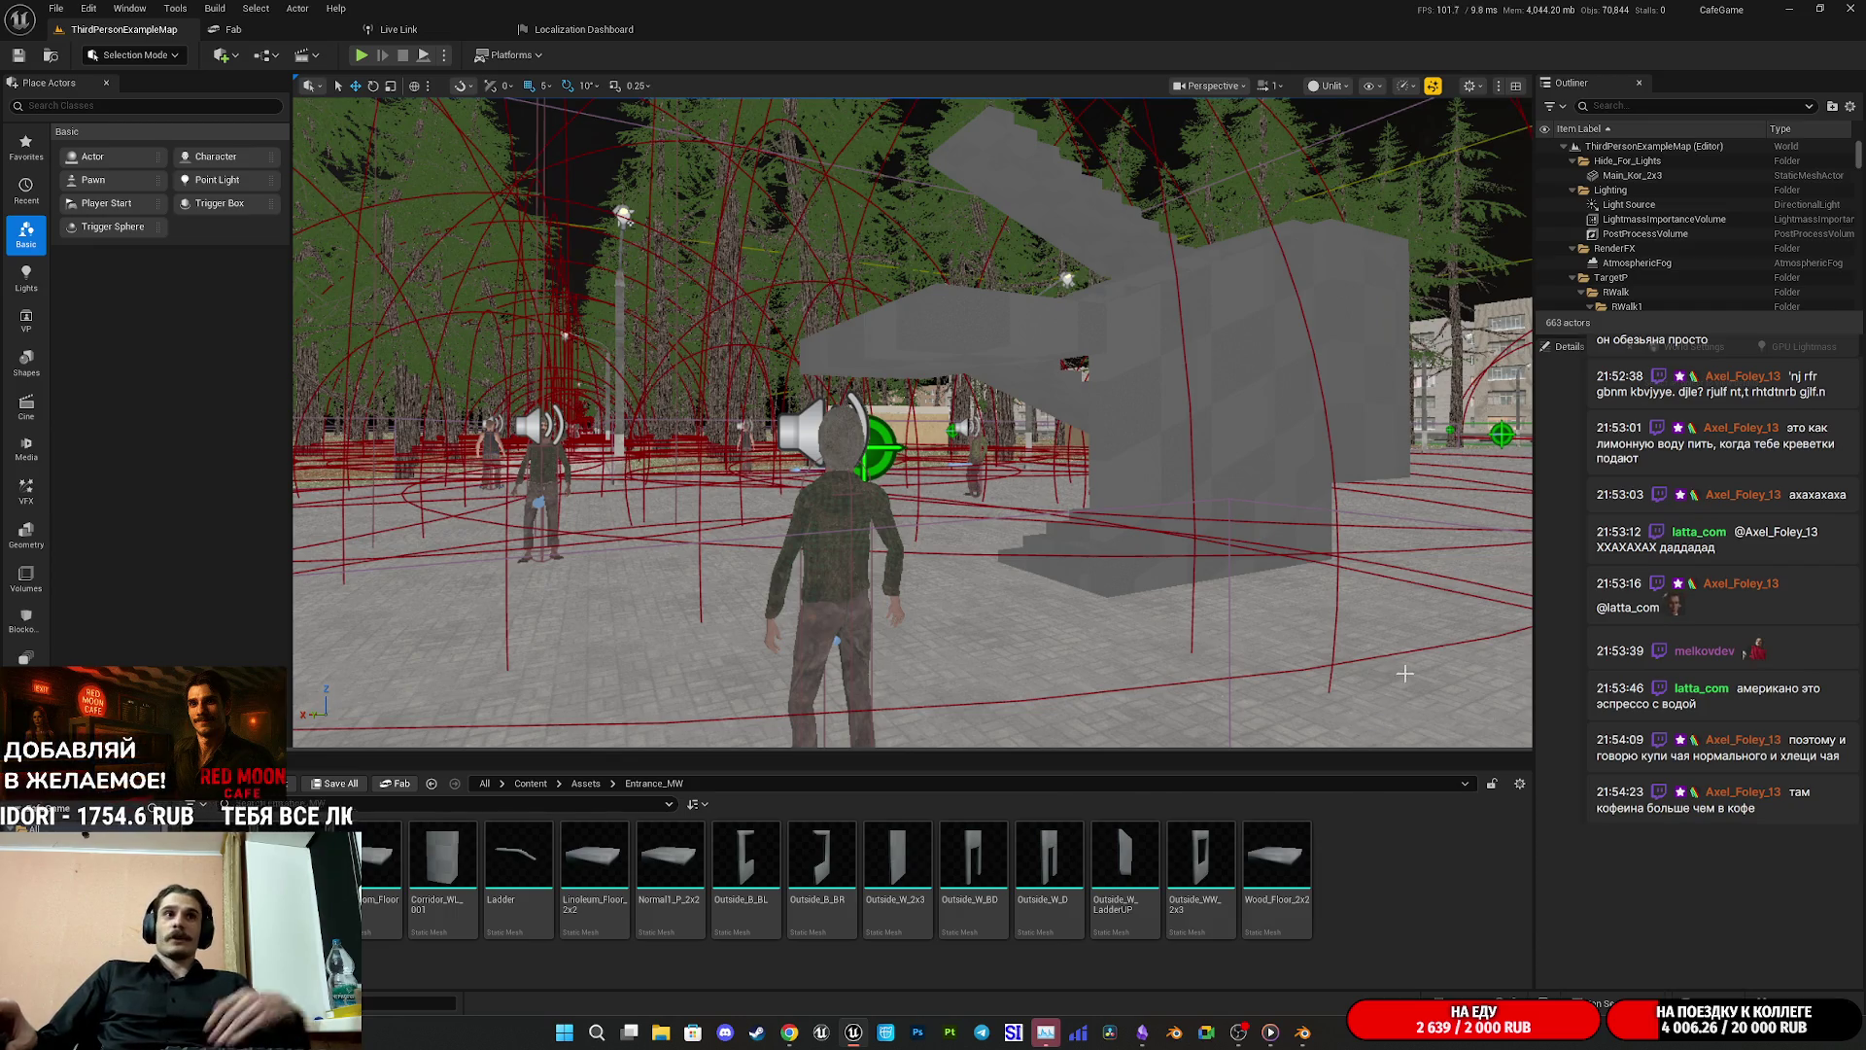
{"action": "mouse_move", "coordinate": [1396, 592]}
{"action": "left_mouse_down"}
{"action": "mouse_move", "coordinate": [1283, 457]}
{"action": "mouse_move", "coordinate": [1186, 428]}
{"action": "left_mouse_up"}
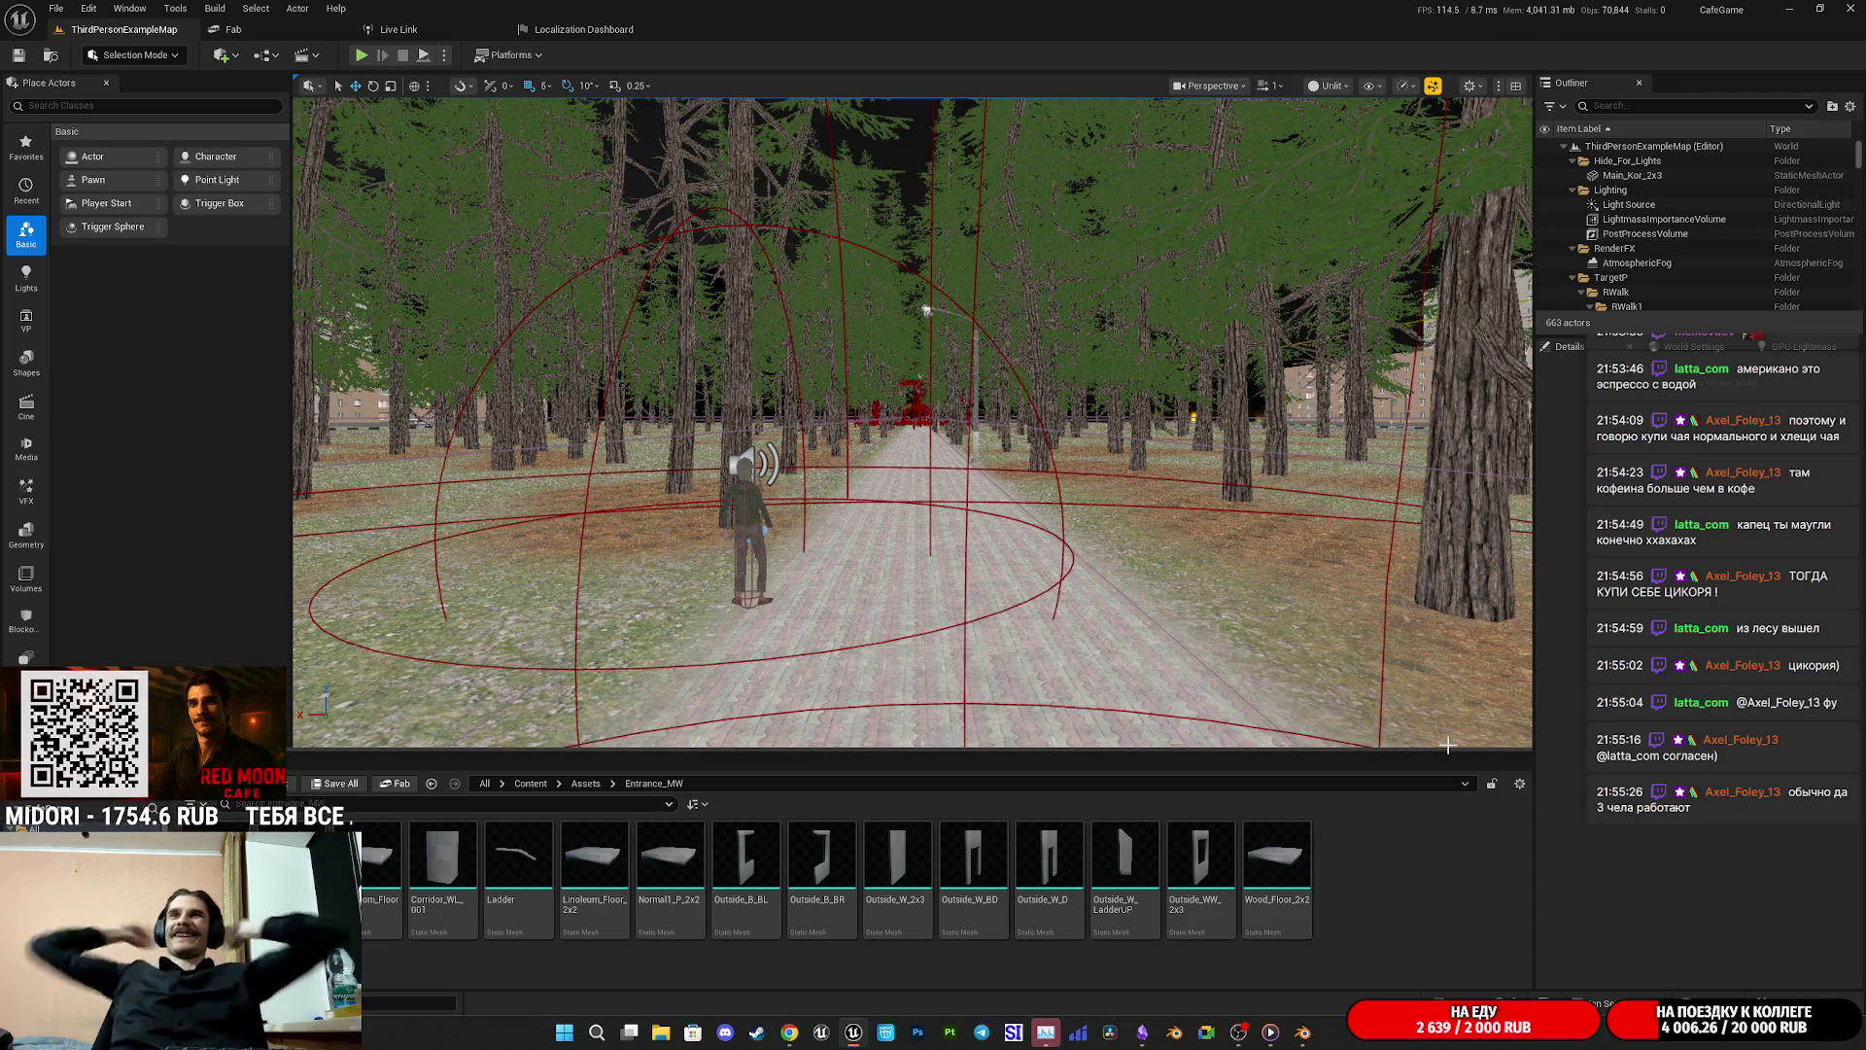
{"action": "left_click_drag", "start_coordinate": [1068, 471], "coordinate": [1045, 97]}
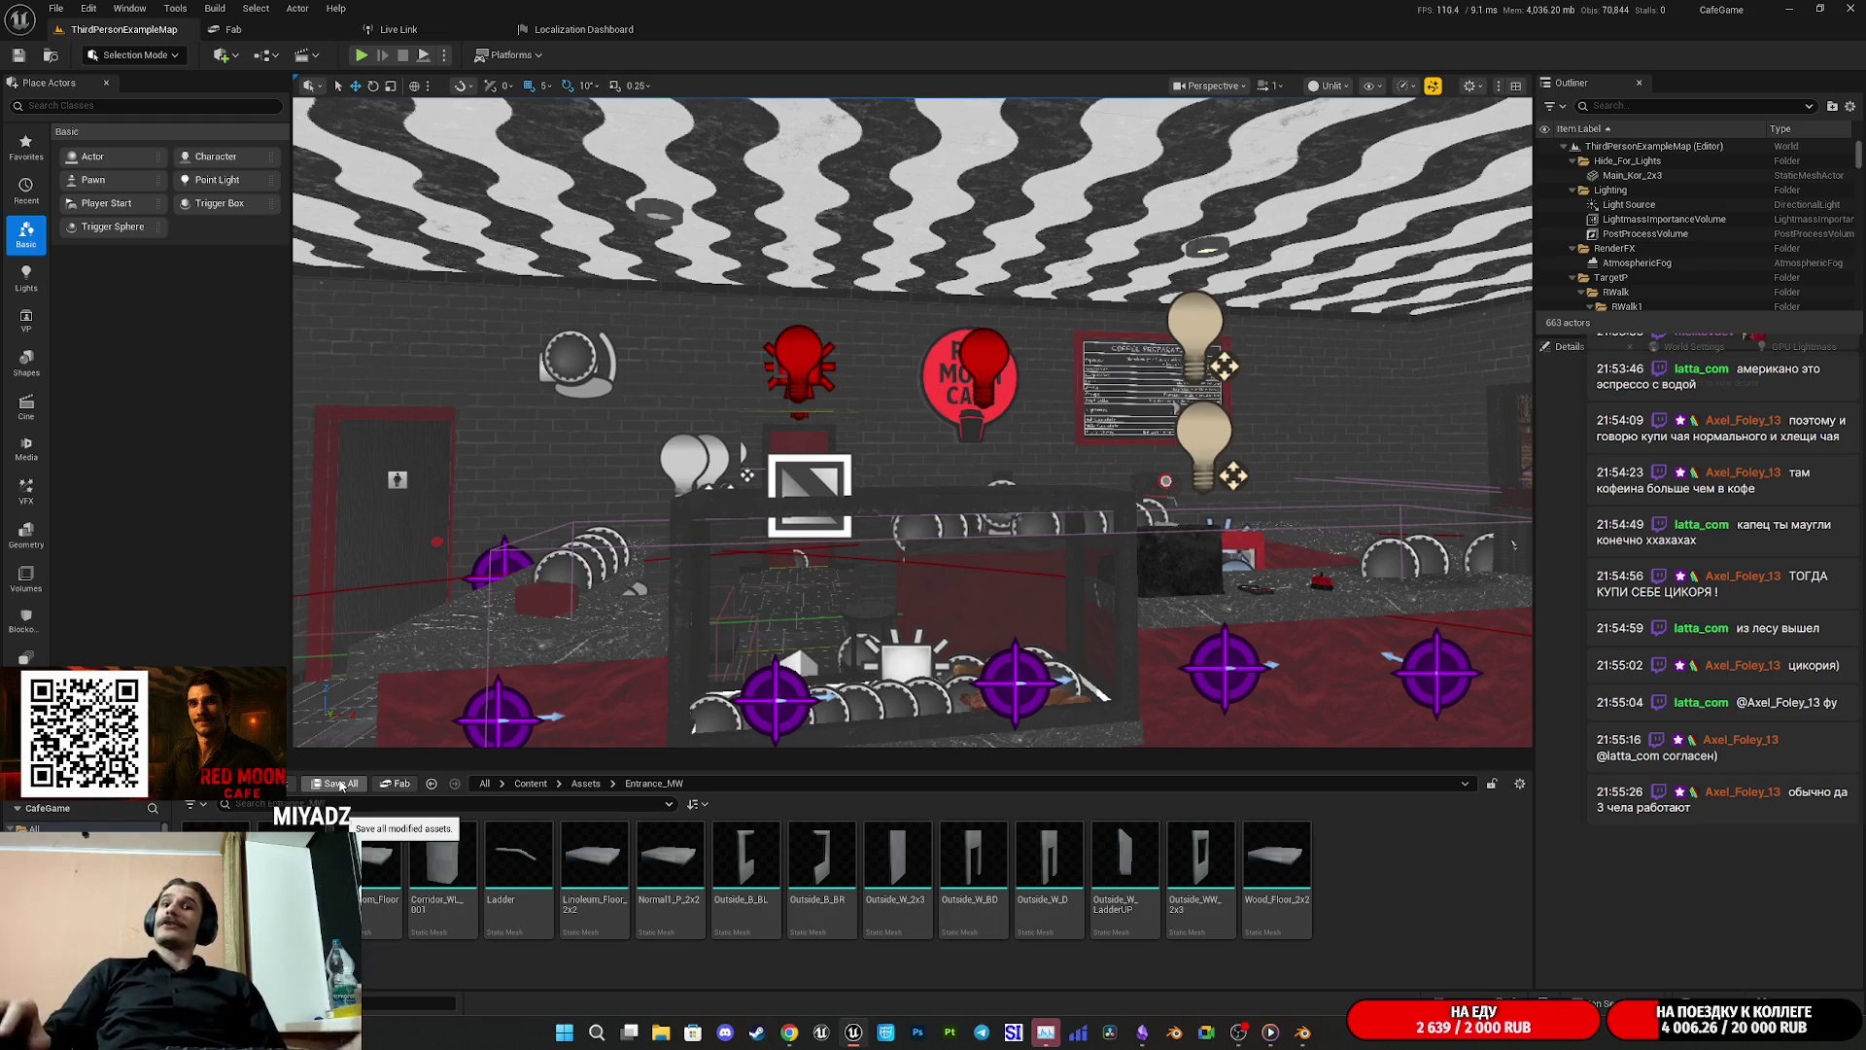
{"action": "mouse_move", "coordinate": [605, 616]}
{"action": "left_mouse_down"}
{"action": "mouse_move", "coordinate": [544, 618]}
{"action": "mouse_move", "coordinate": [515, 417]}
{"action": "left_mouse_up"}
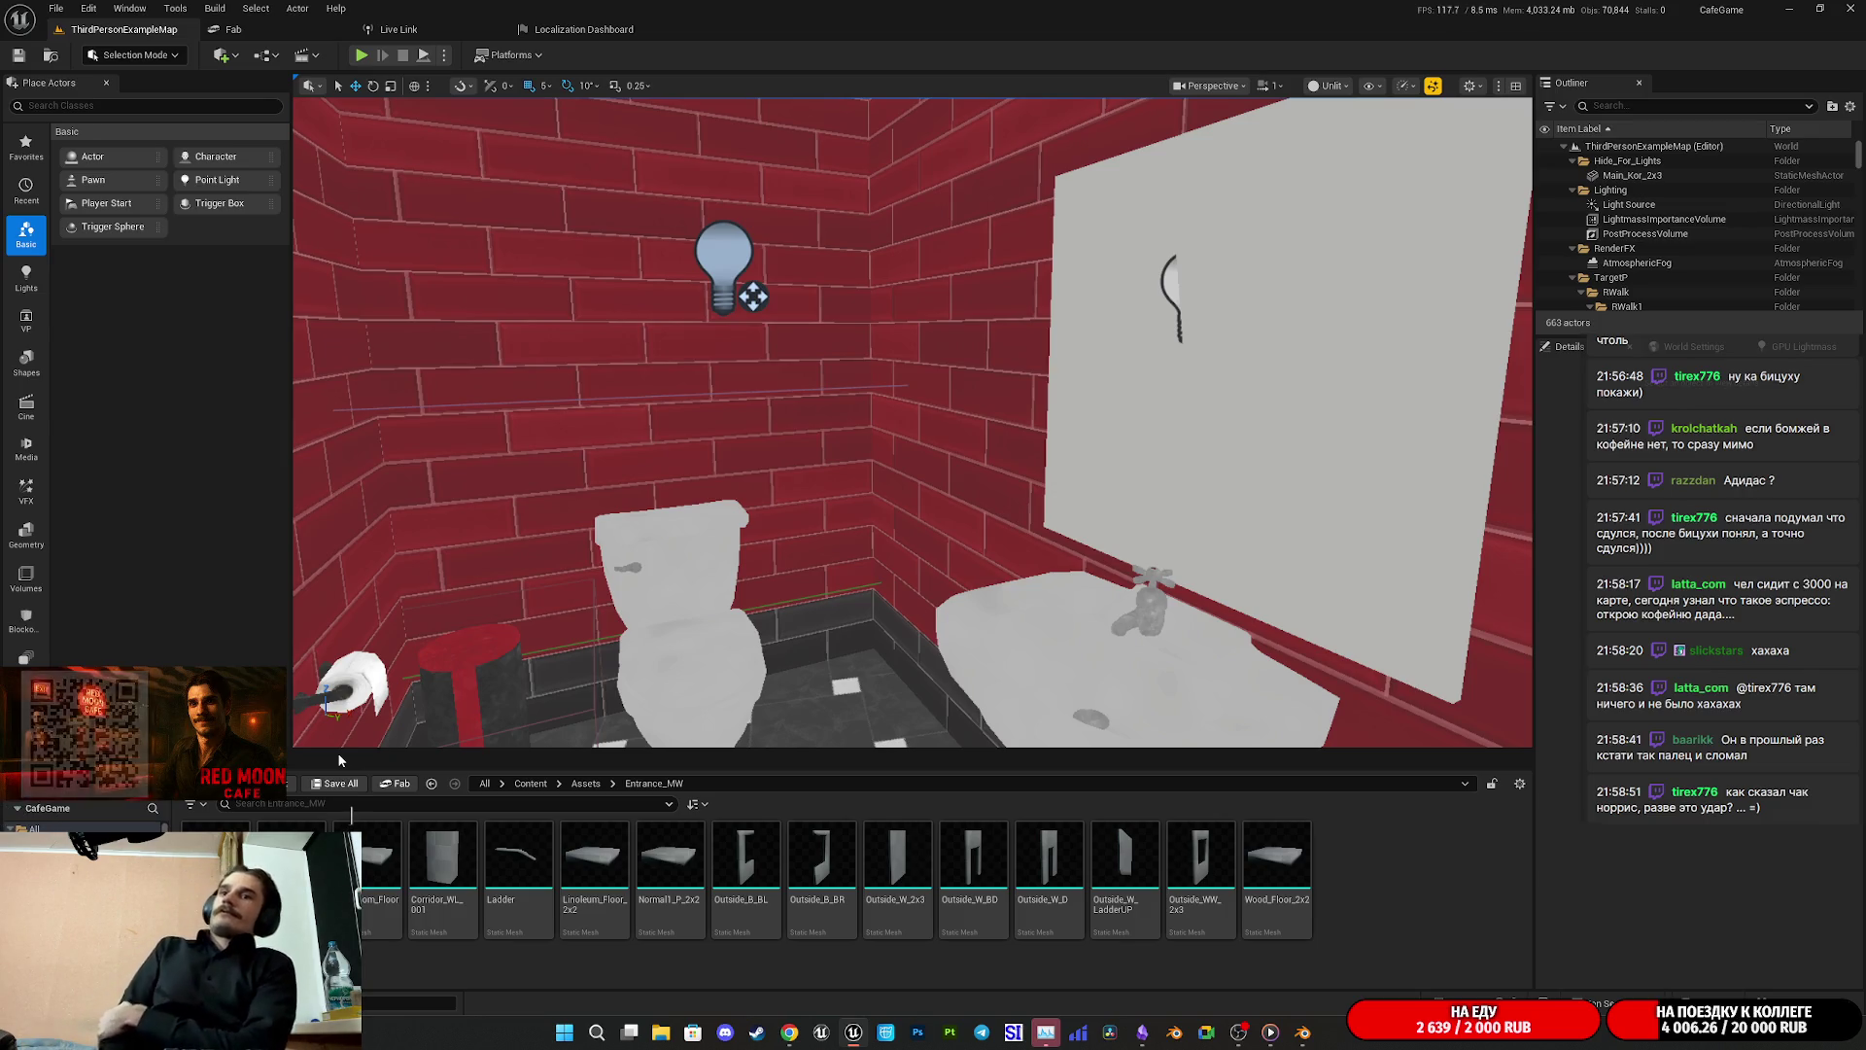
{"action": "key", "text": "f"}
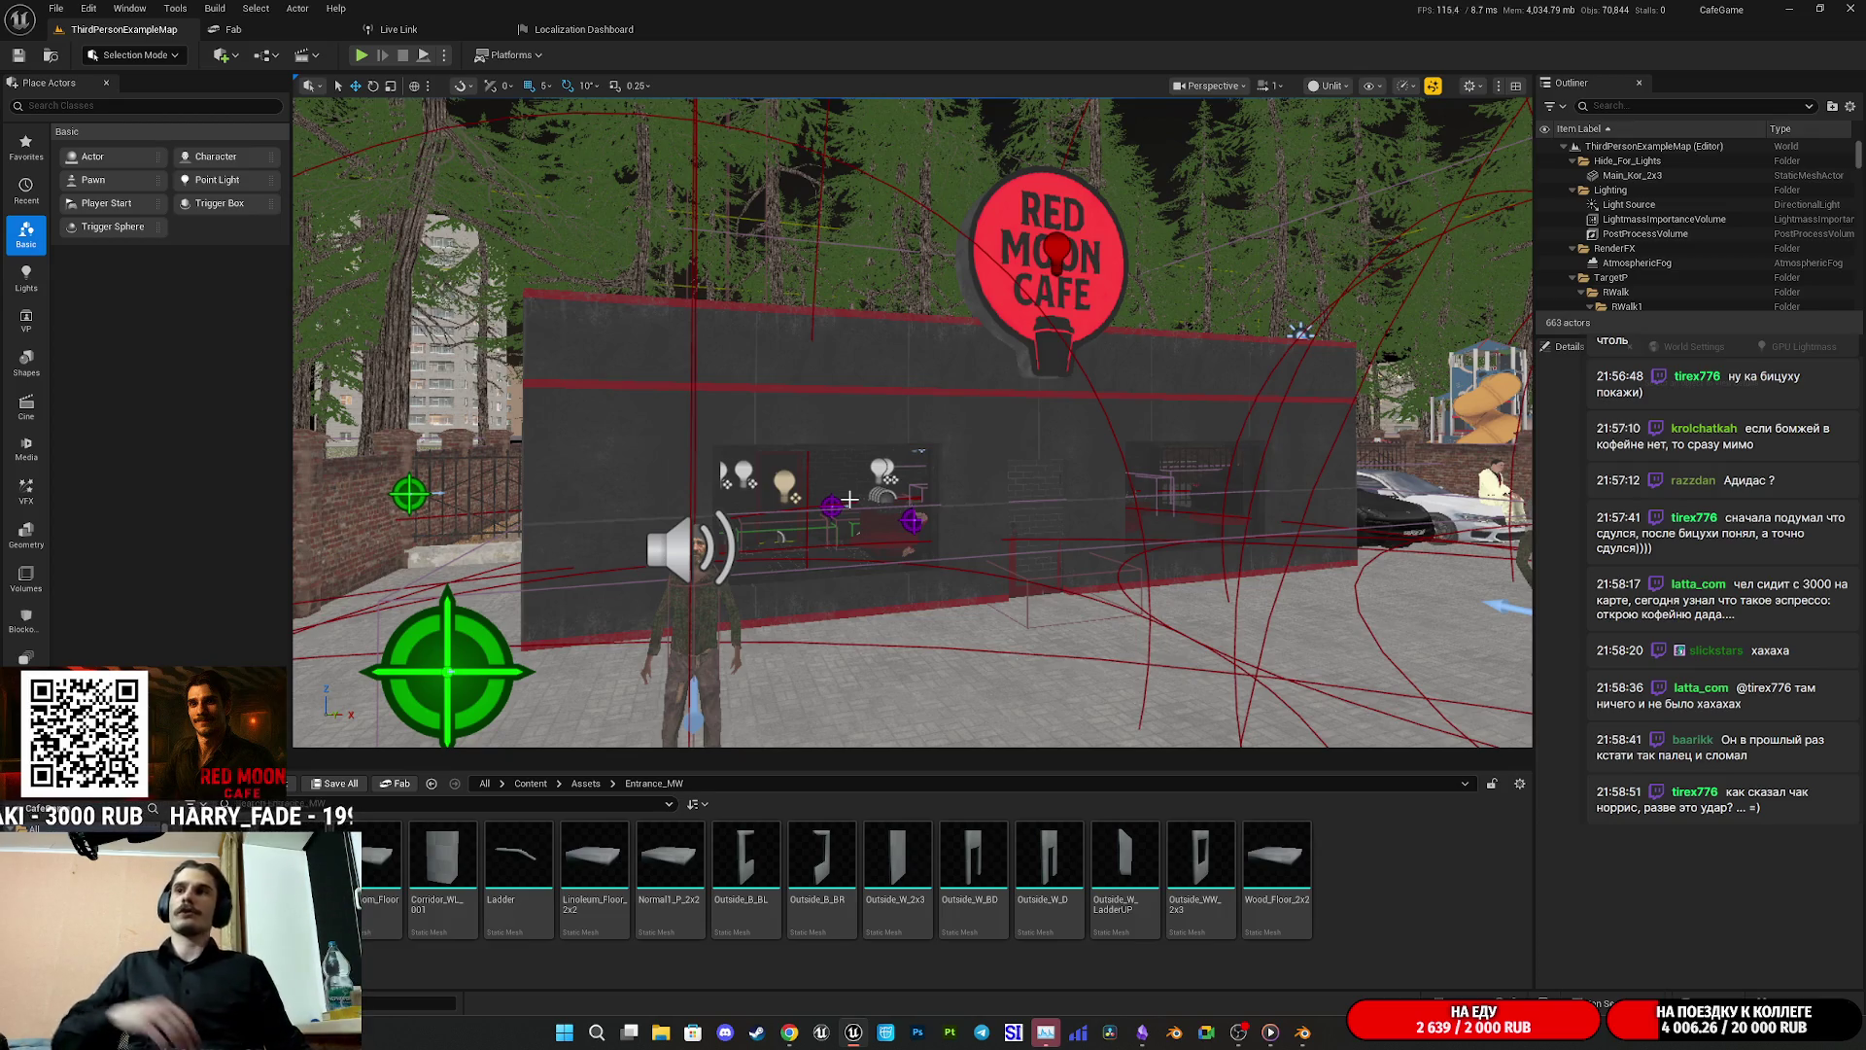
{"action": "scroll", "coordinate": [863, 486], "scroll_direction": "up", "scroll_amount": 10}
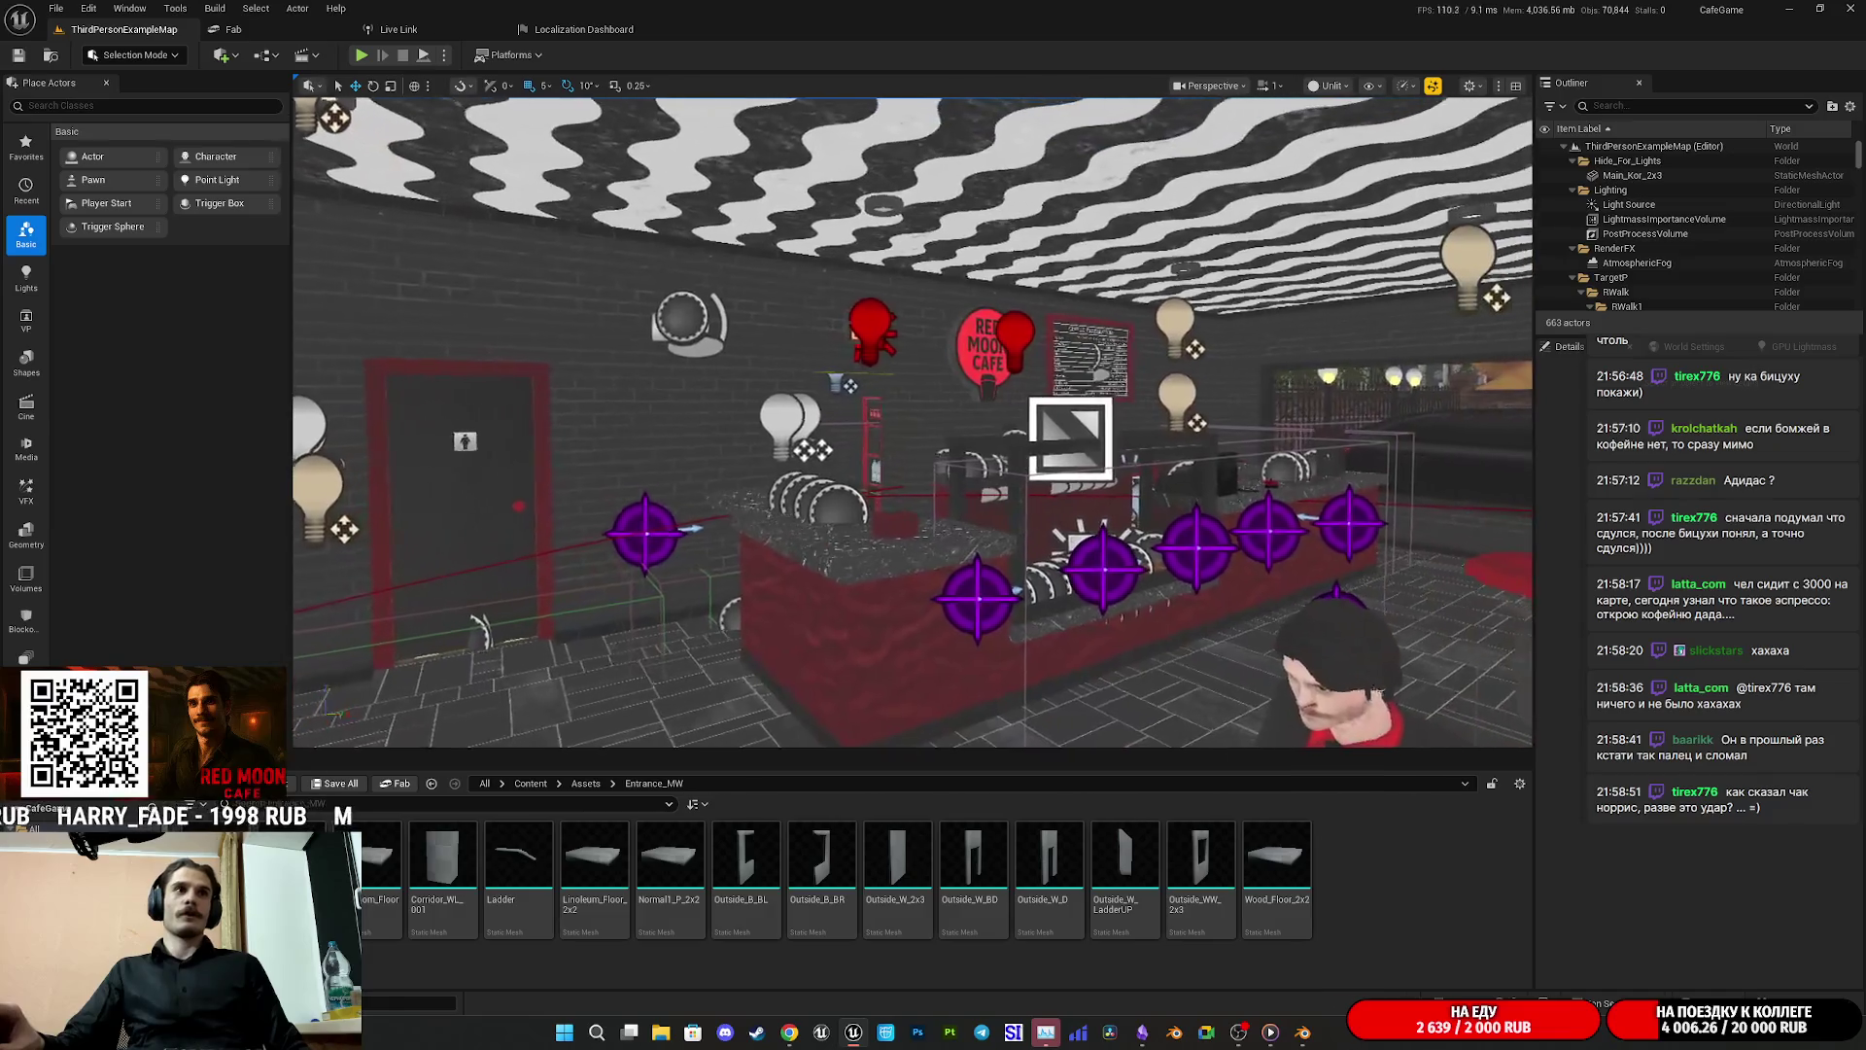
Step: Start a fullscreen Play-In-Editor session and walk through the café door to the red table
{"action": "key", "text": "alt+p"}
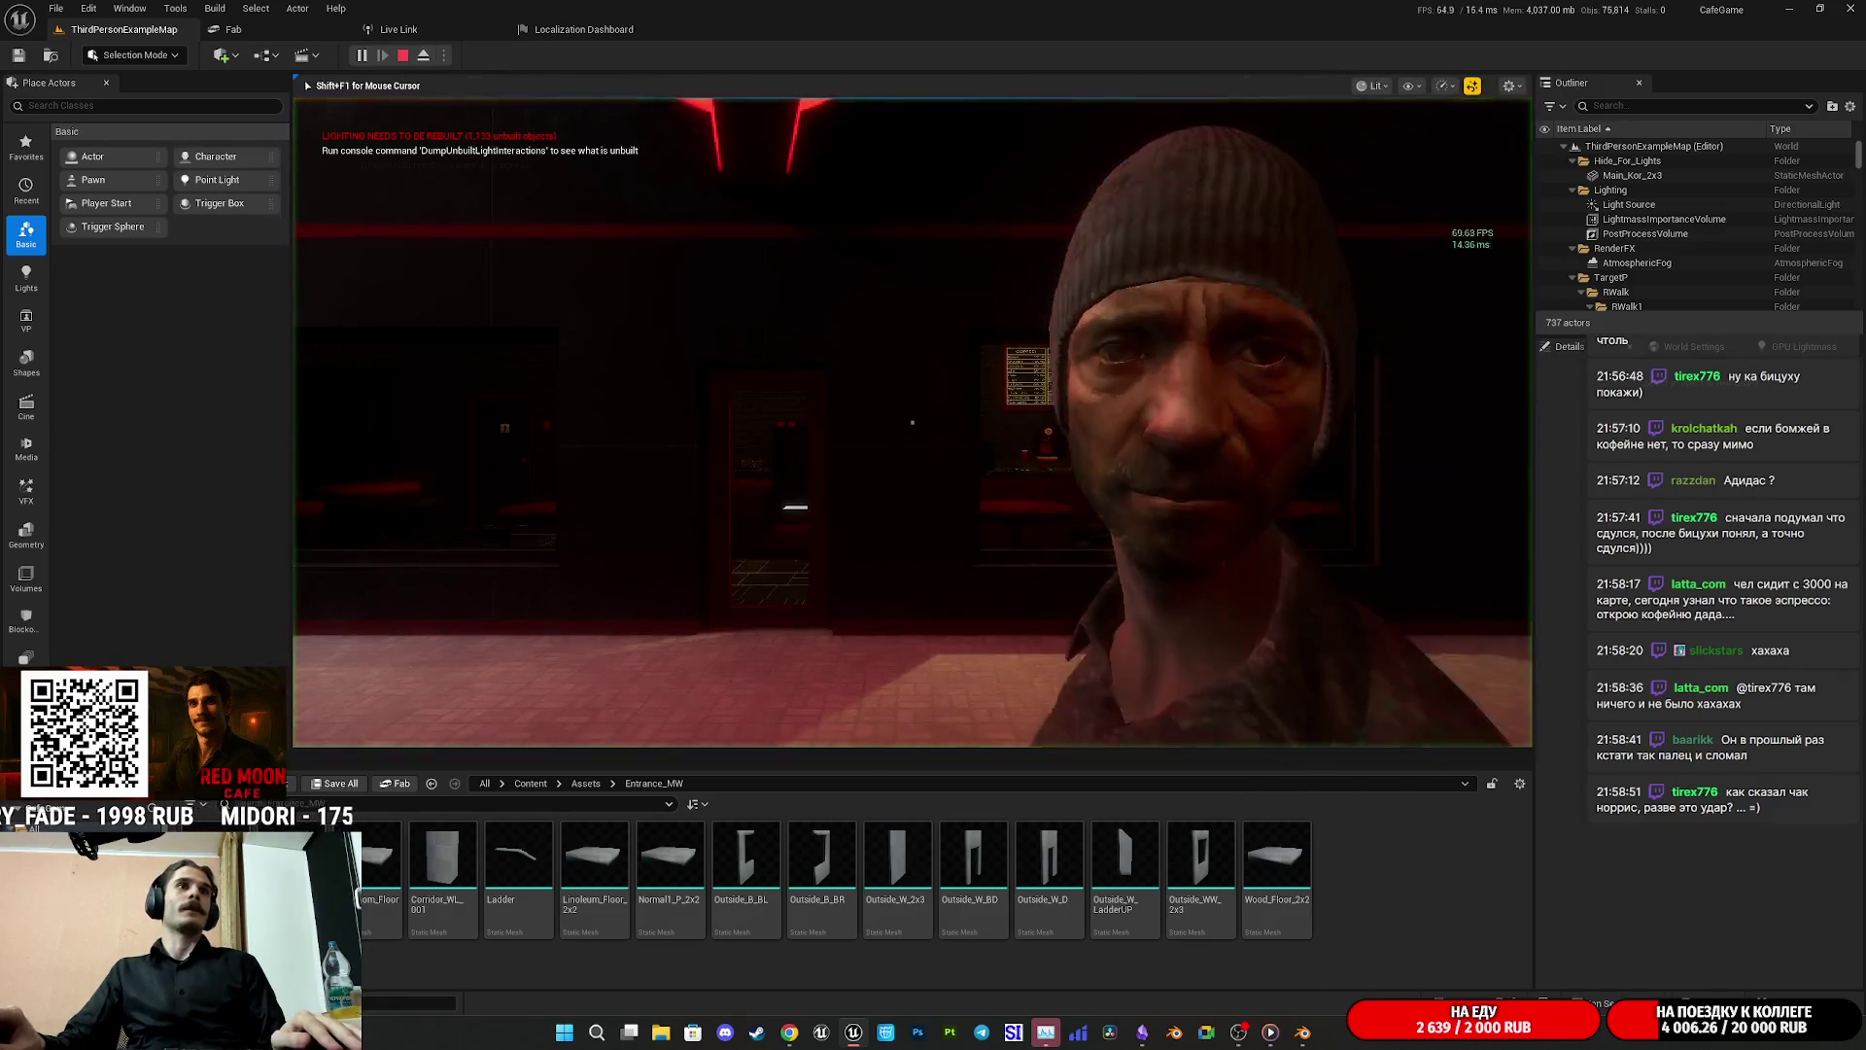
{"action": "key", "text": "F11"}
{"action": "key", "text": "w"}
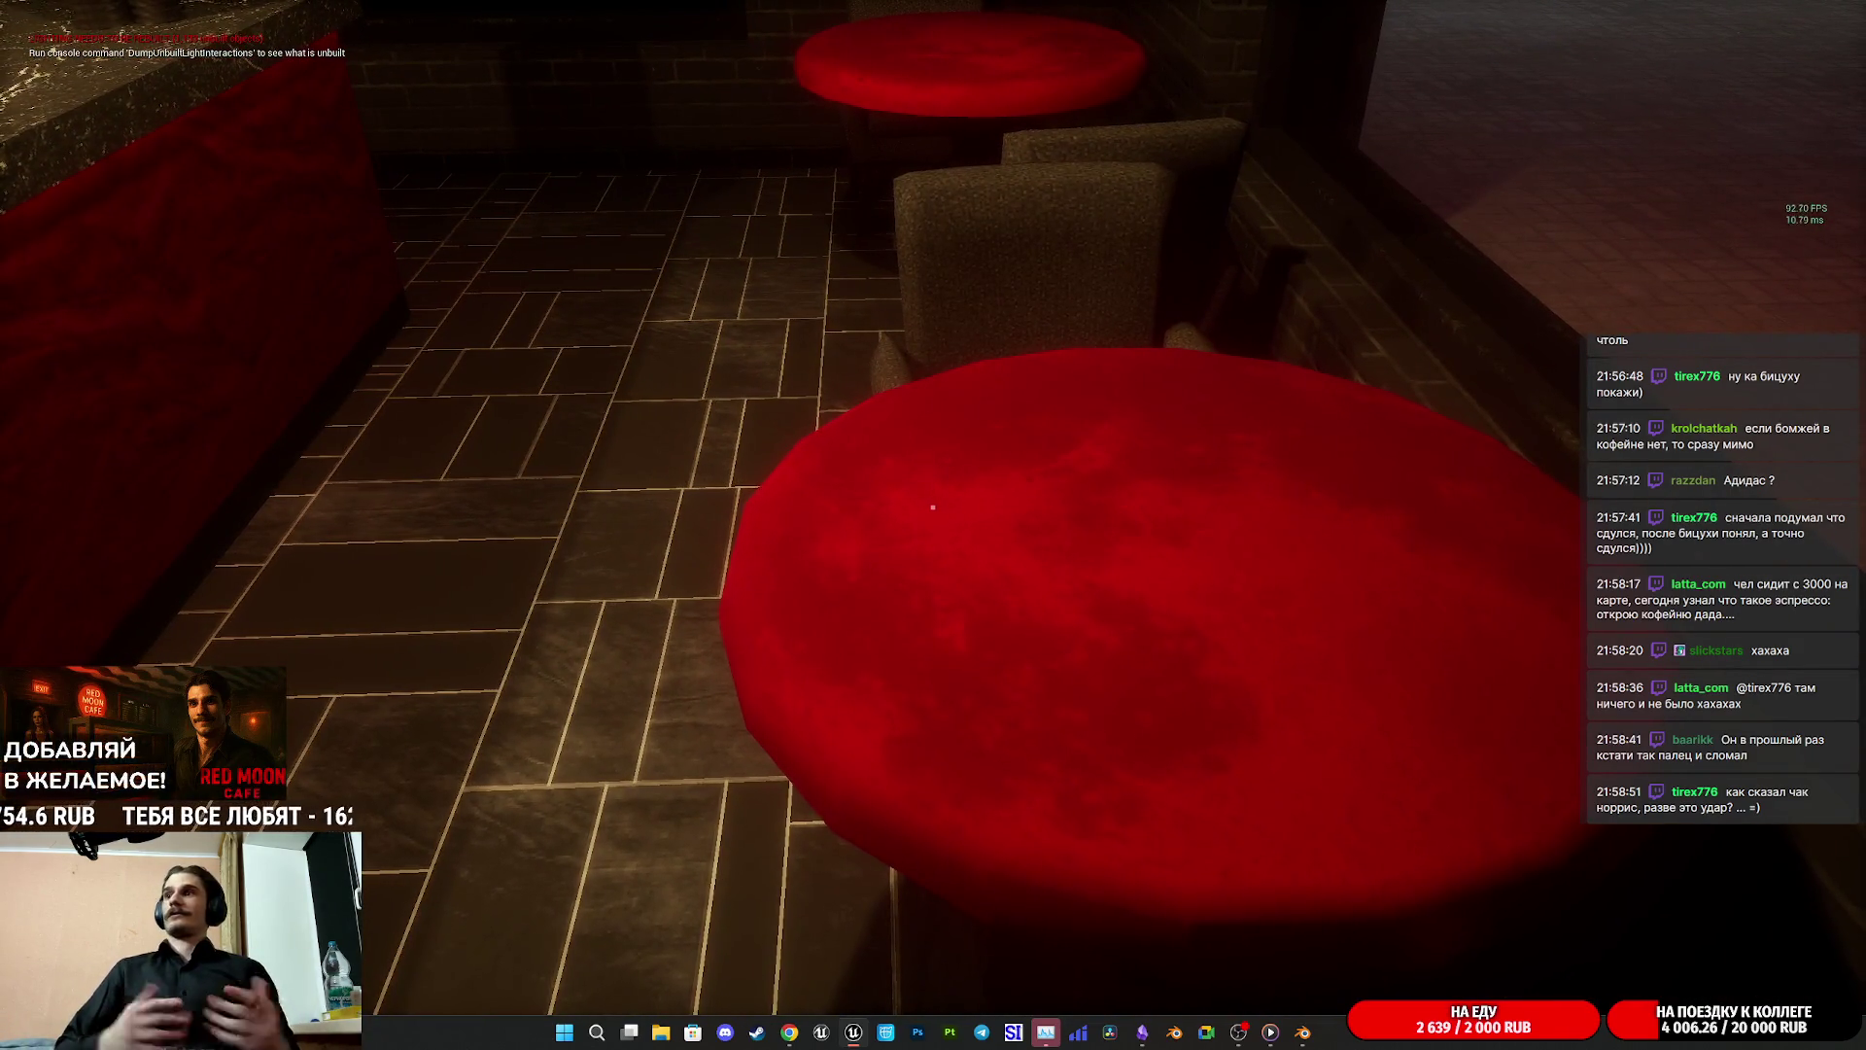
{"action": "key", "text": "w"}
{"action": "mouse_move", "coordinate": [932, 506]}
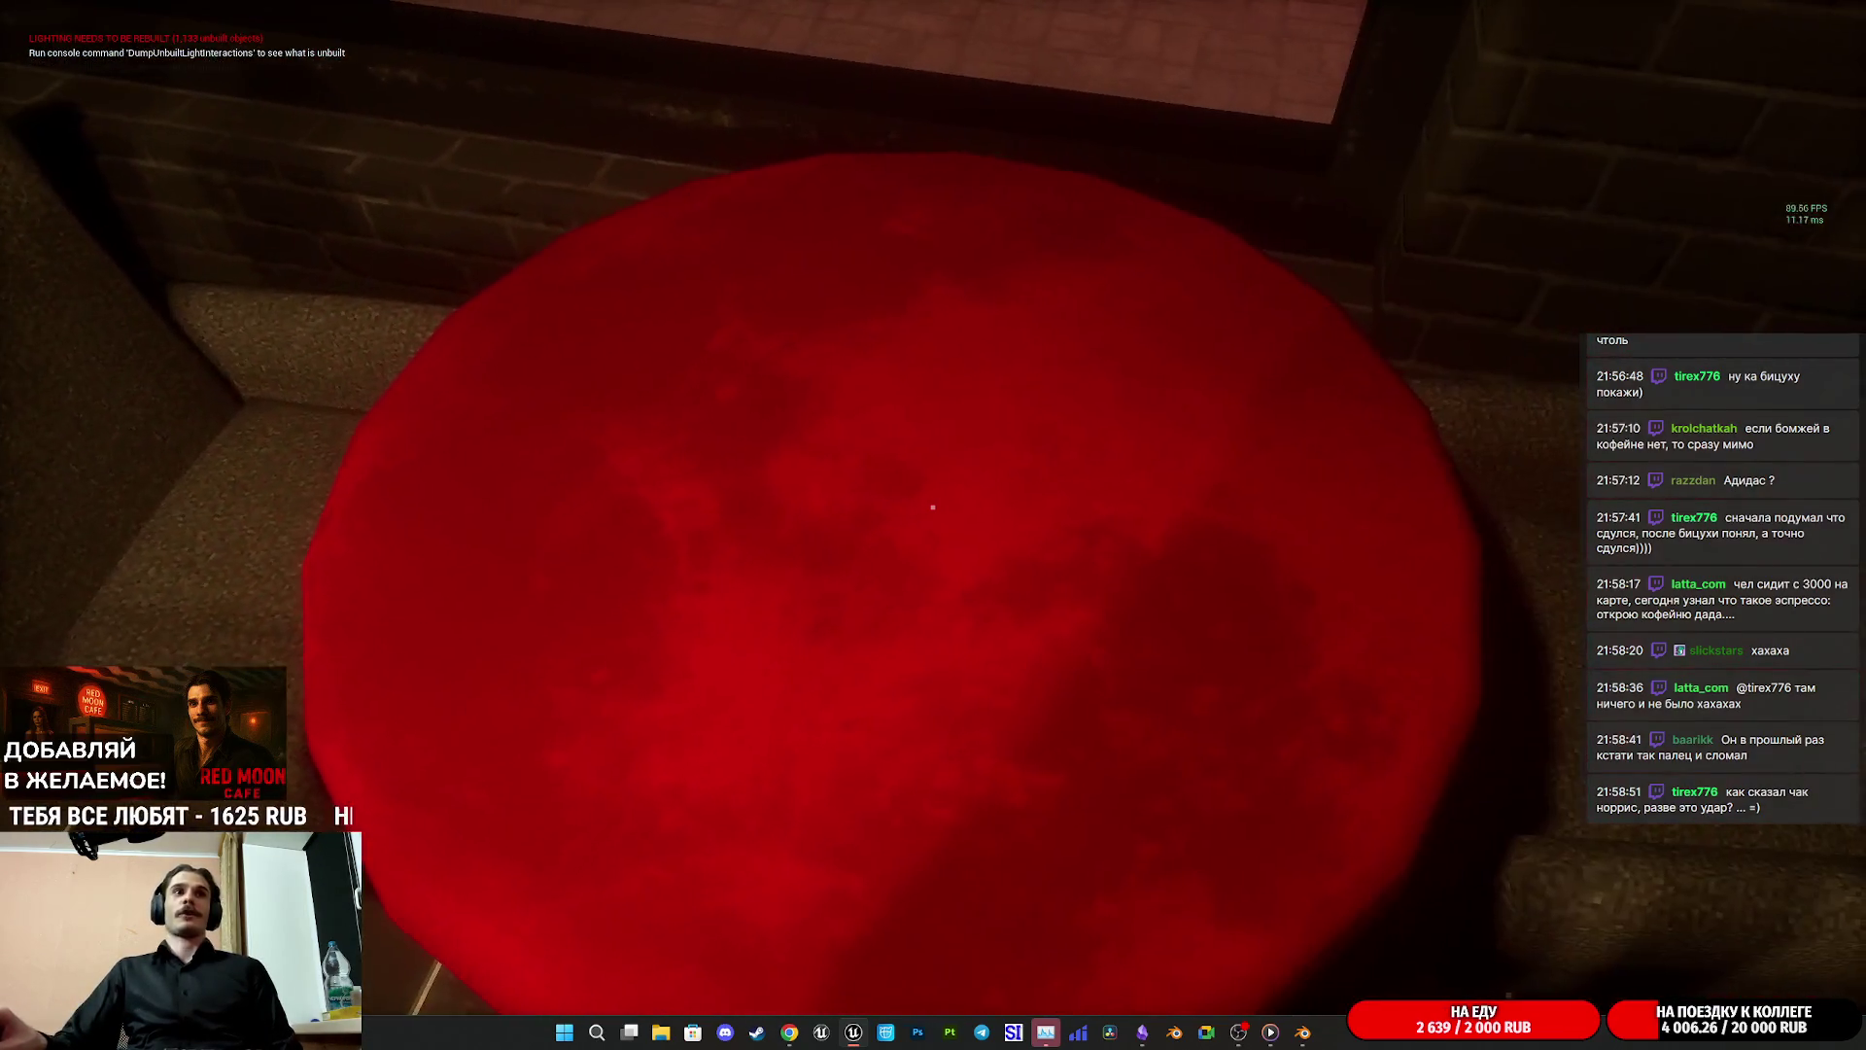
Step: Walk past the pastry display into the restroom to the sink, then back toward the counter
{"action": "key", "text": "w"}
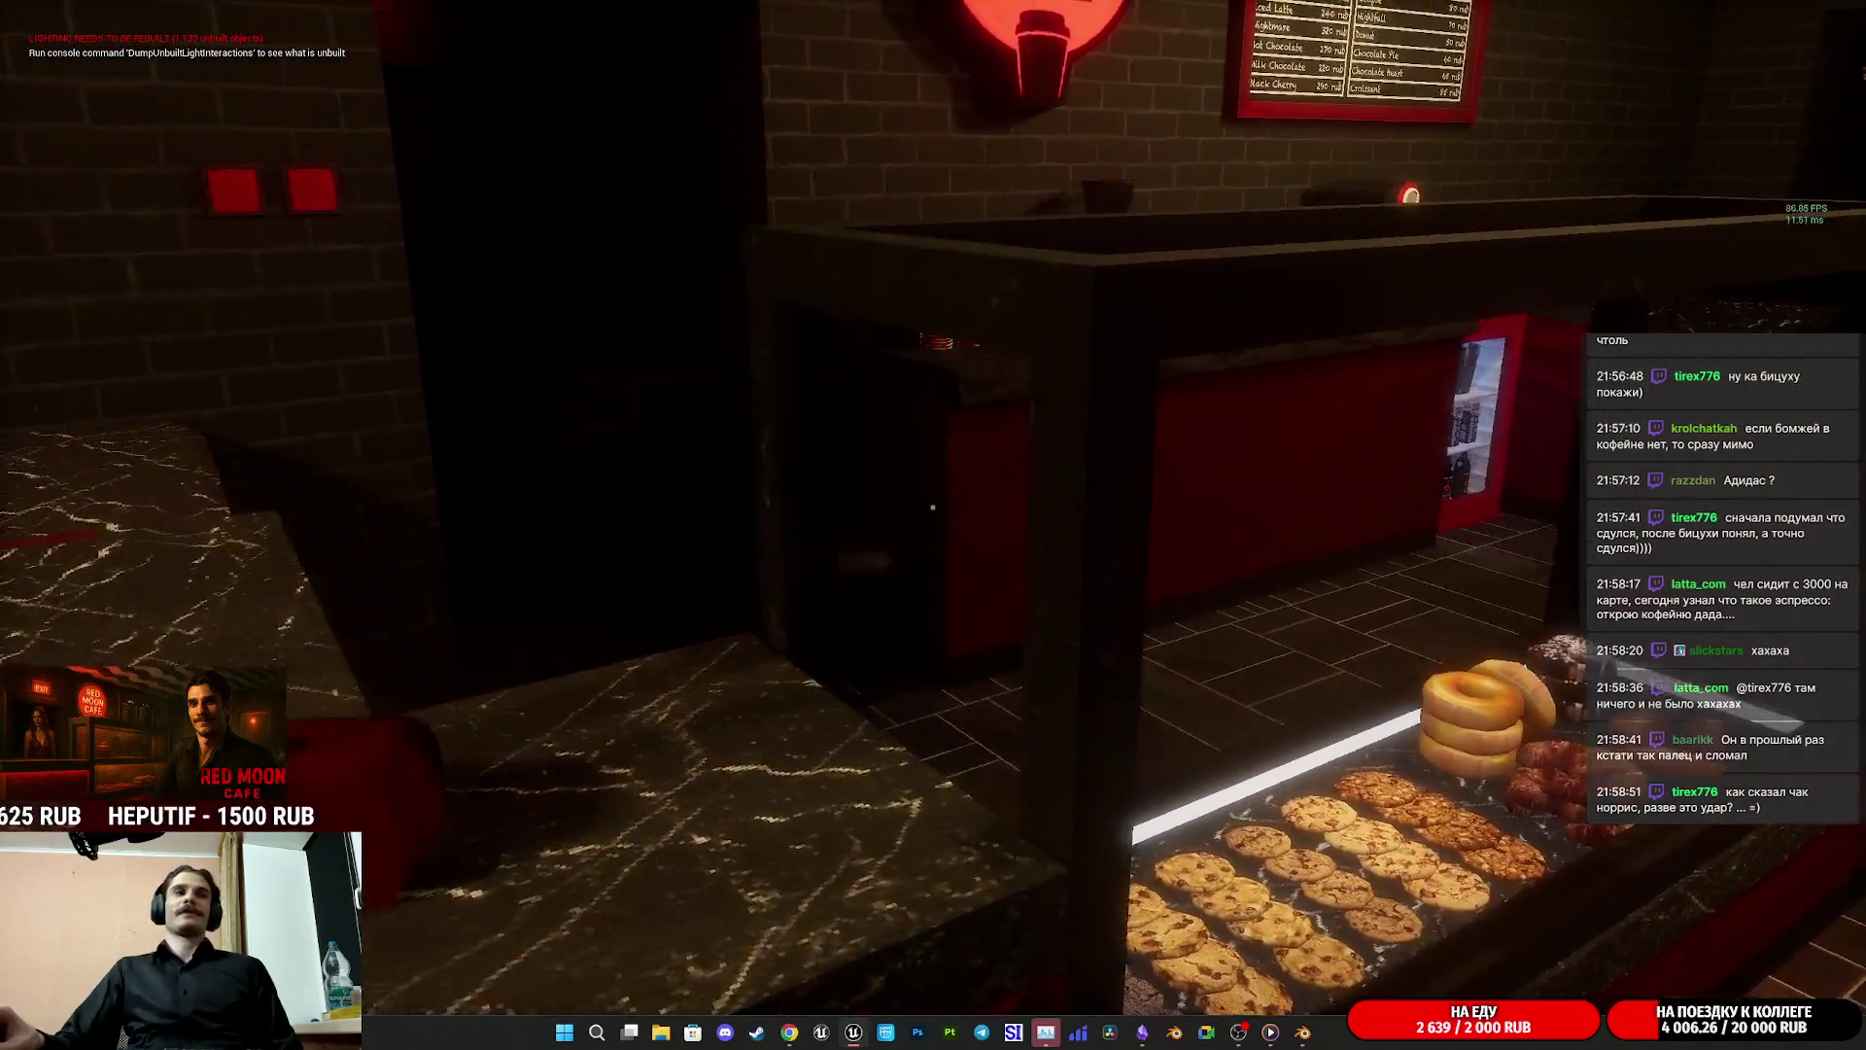
{"action": "key", "text": "w"}
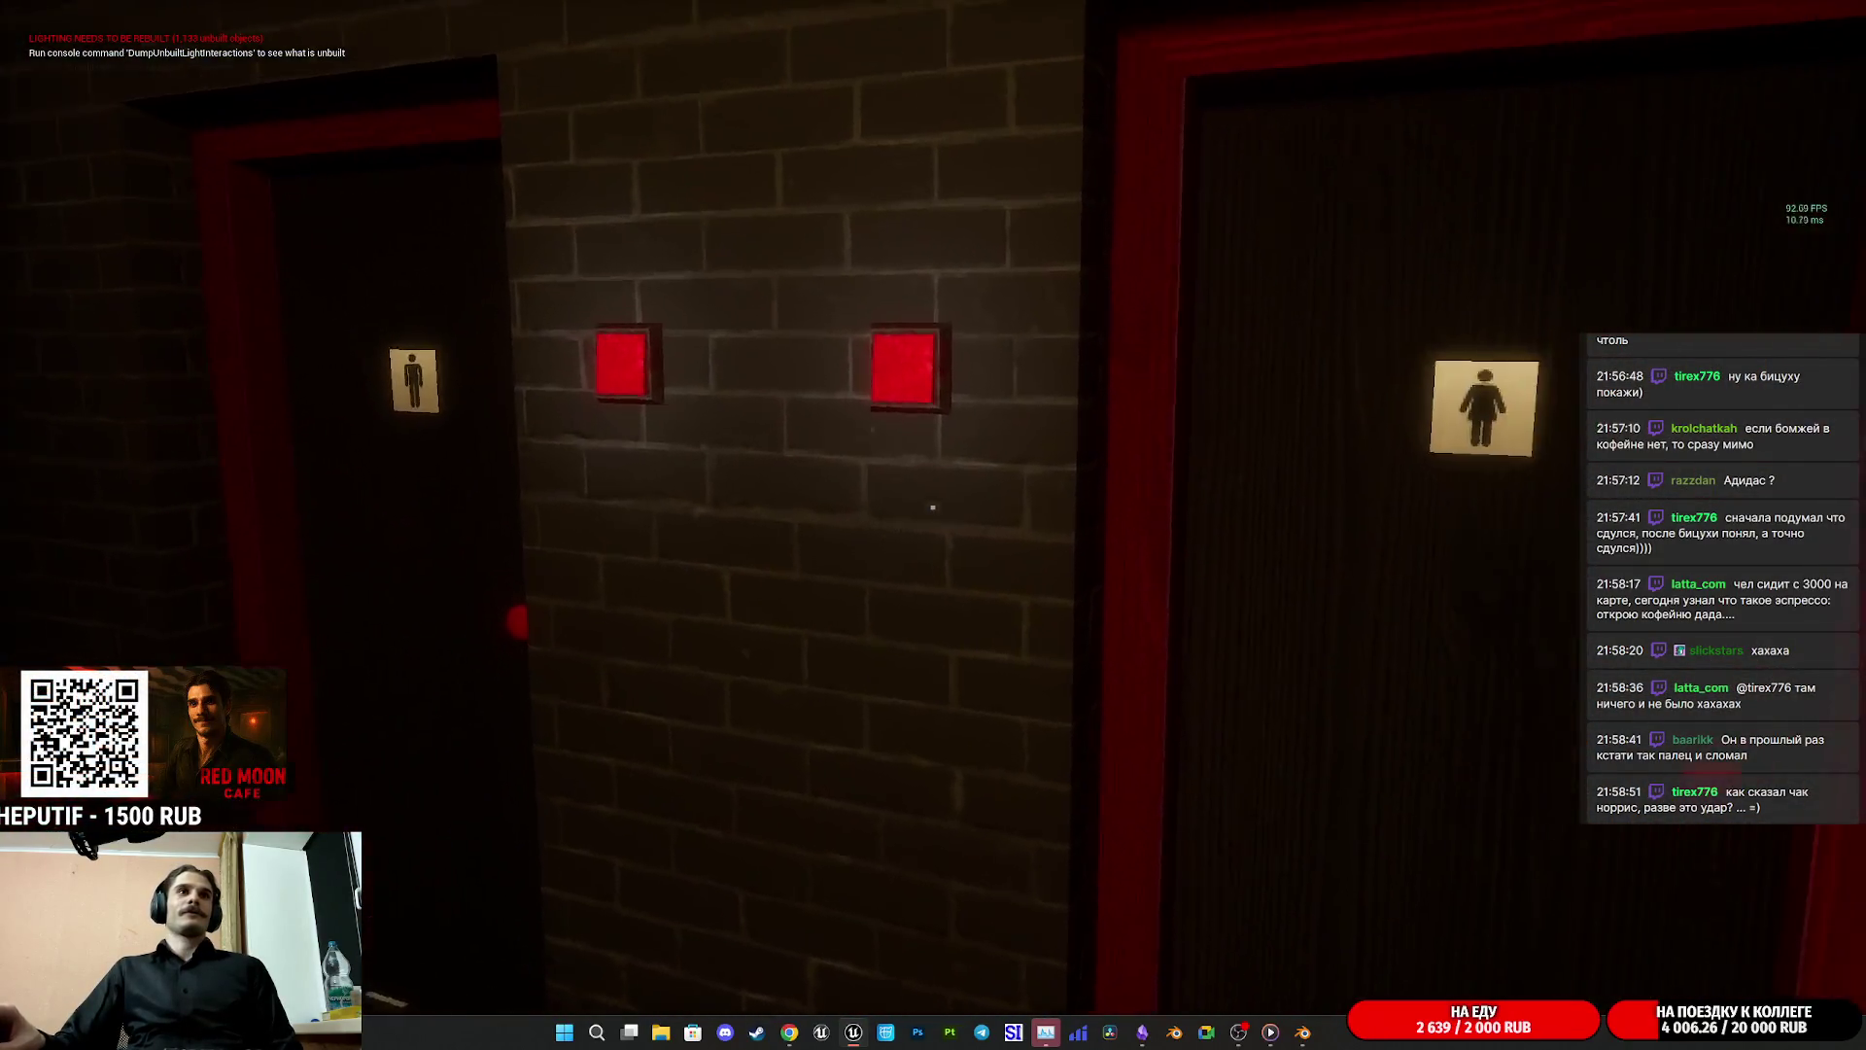
{"action": "key", "text": "w"}
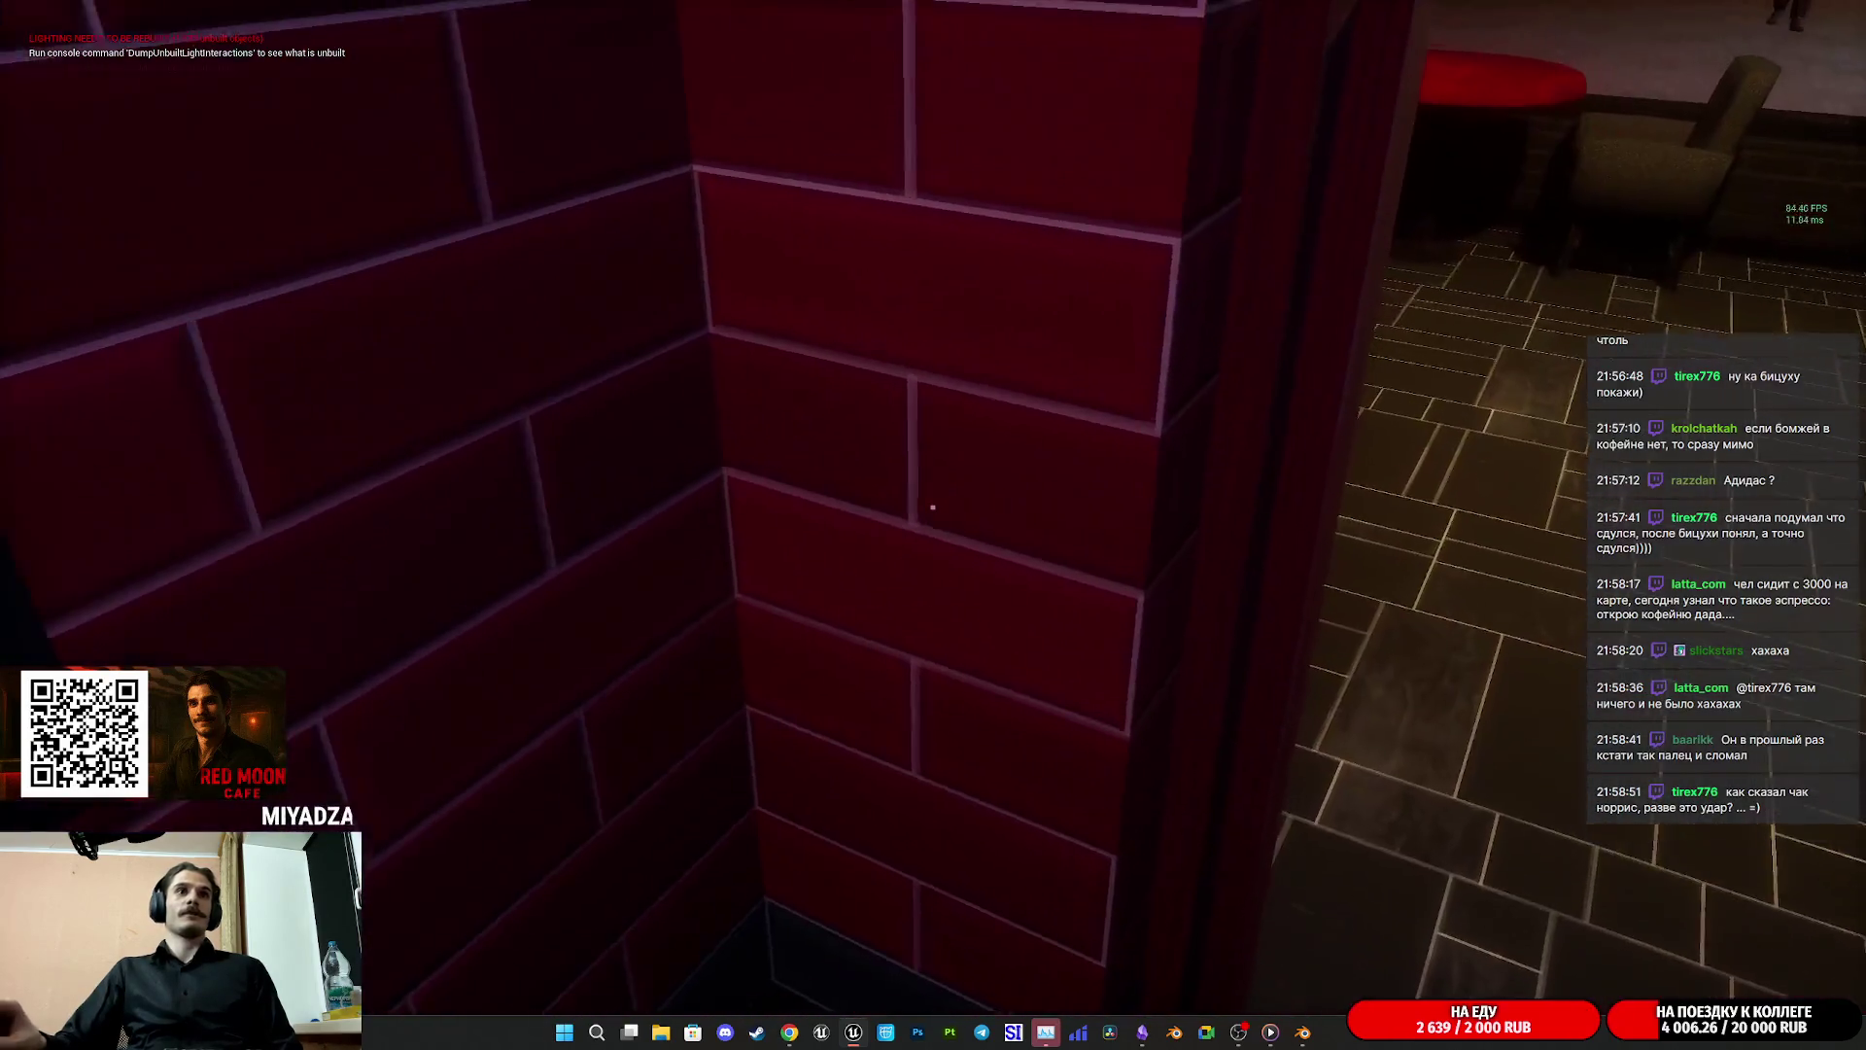
{"action": "key", "text": "w"}
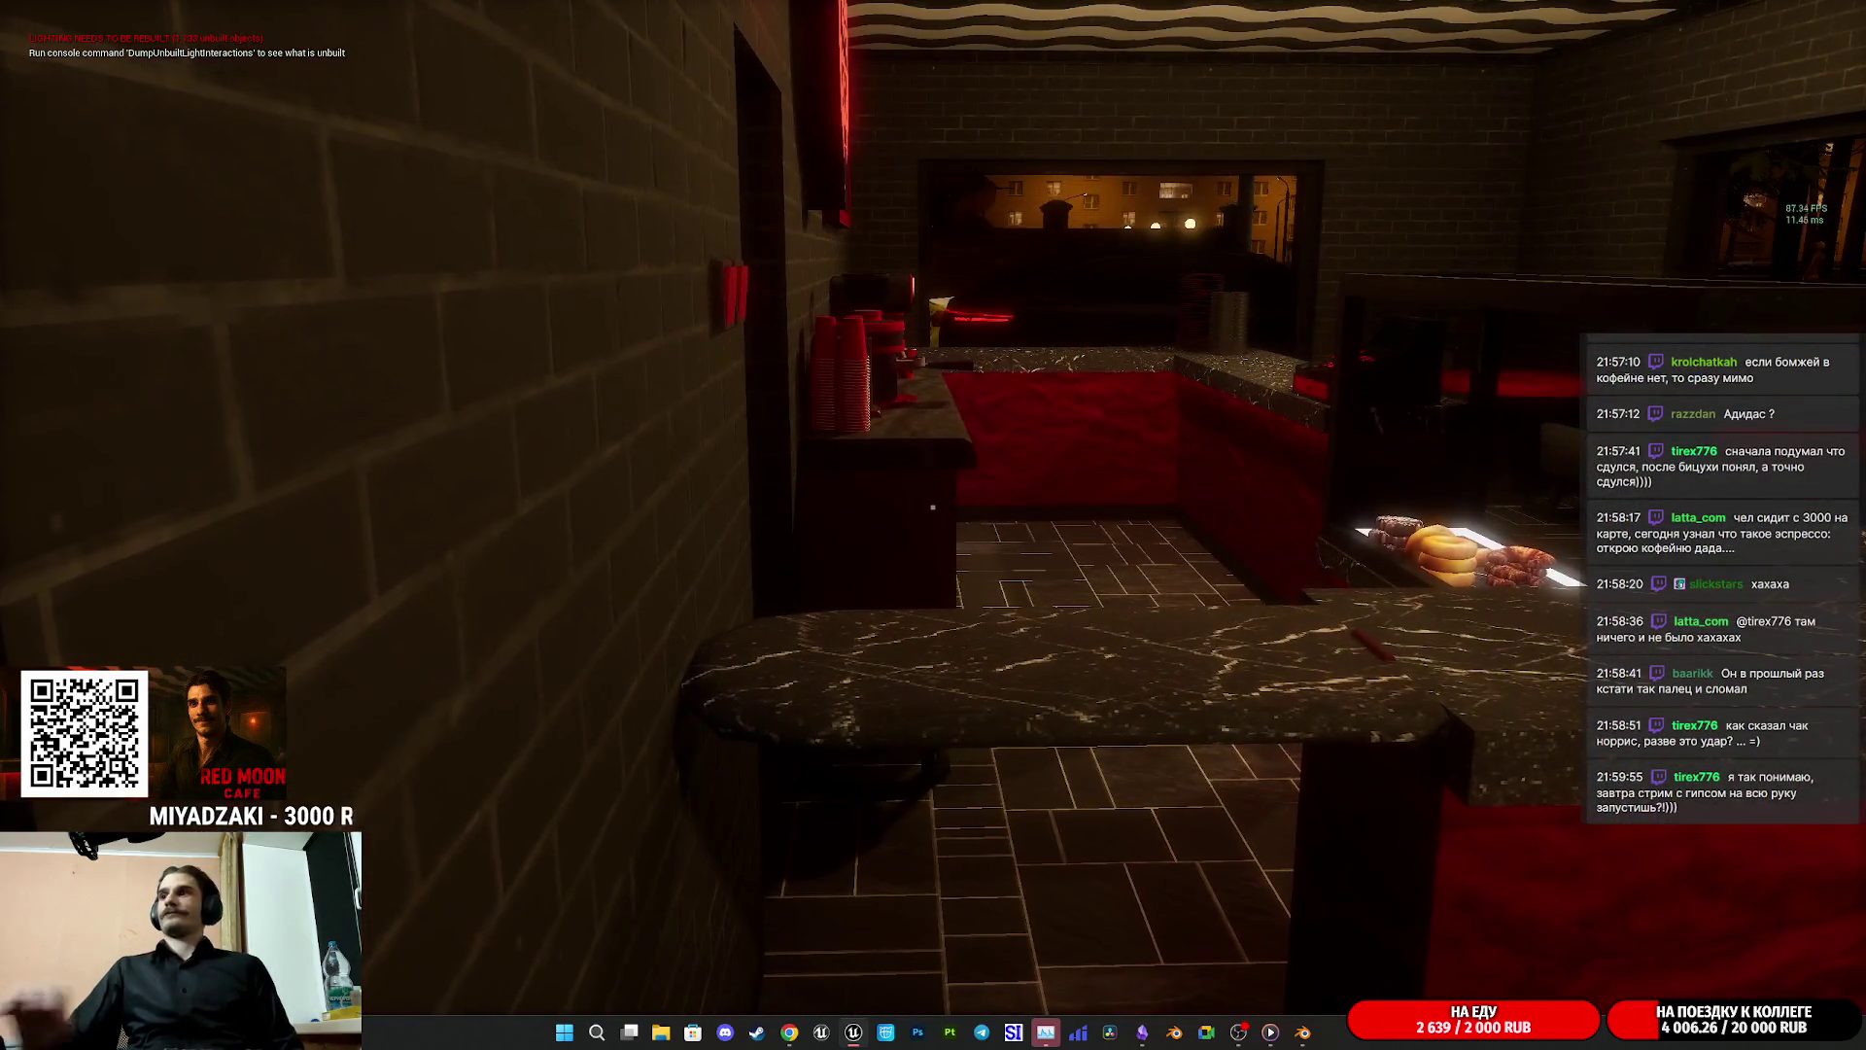
{"action": "key", "text": "a"}
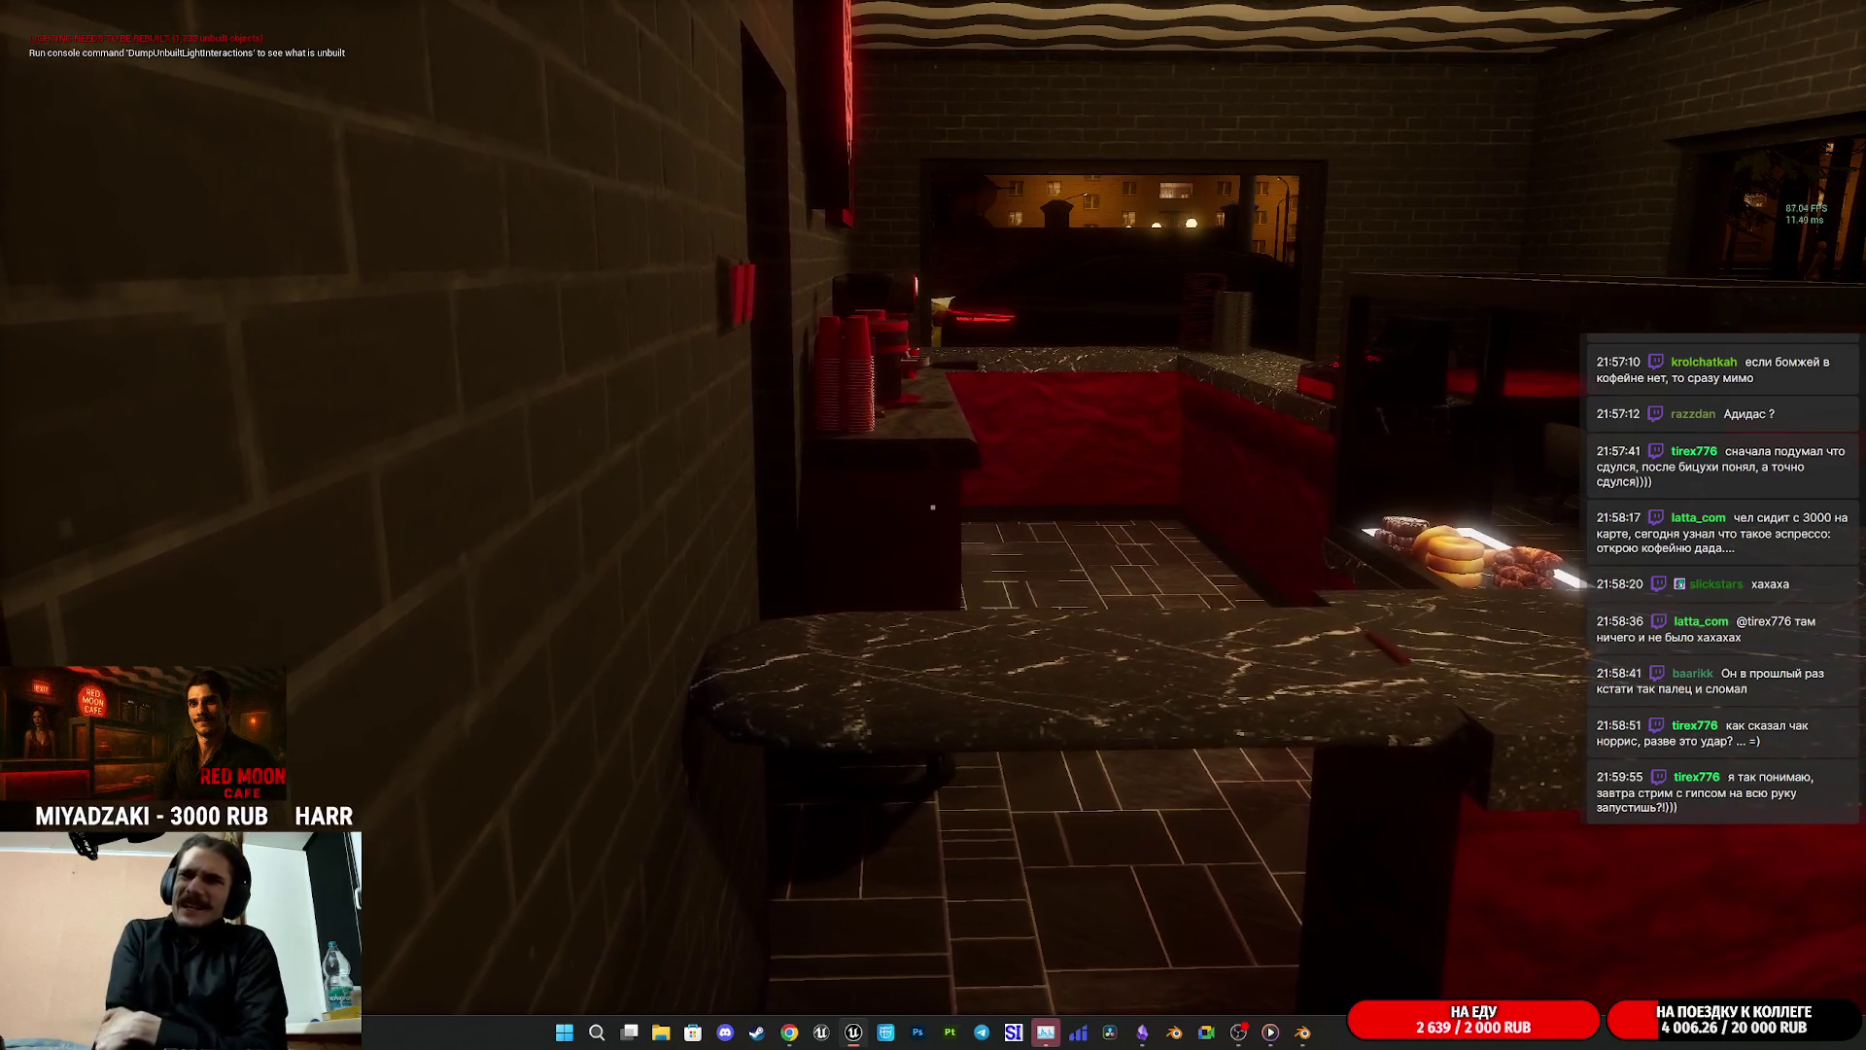
{"action": "key", "text": "a"}
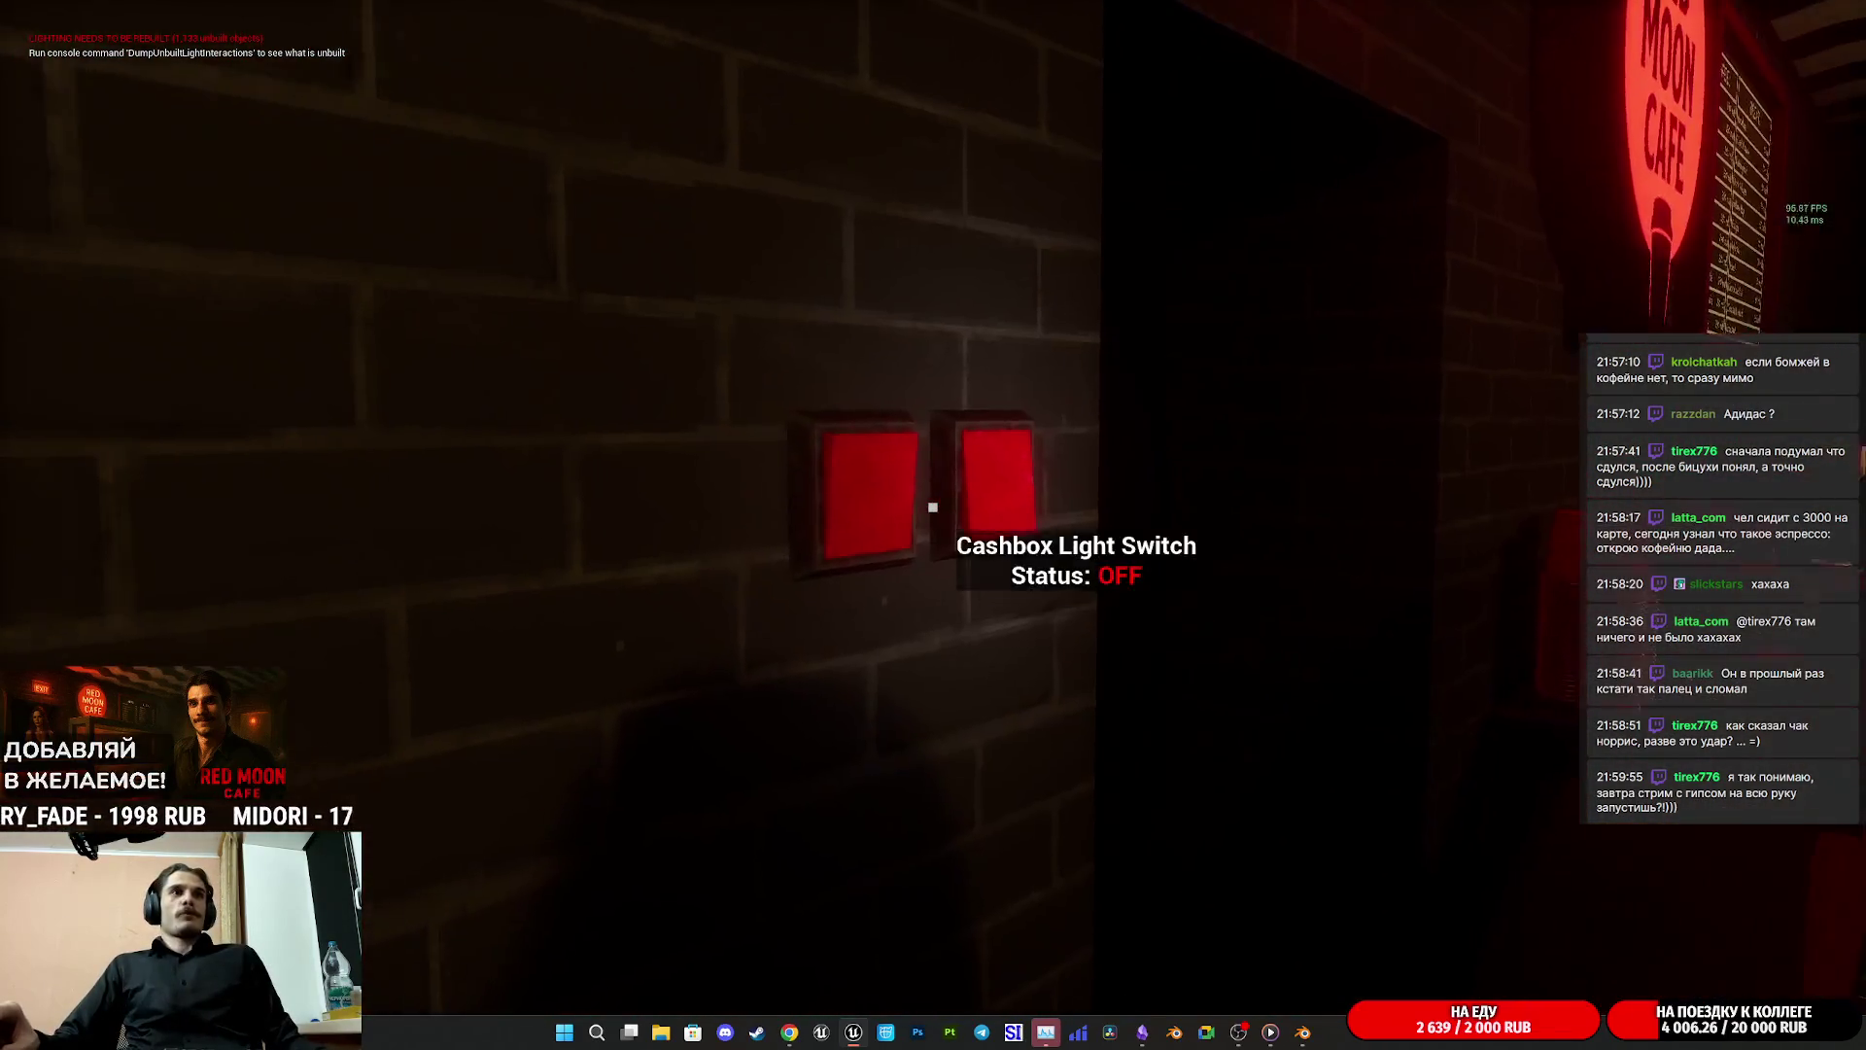
Step: Turn the café lights off at the wall switch, then switch the main room lights back on
{"action": "key", "text": "e"}
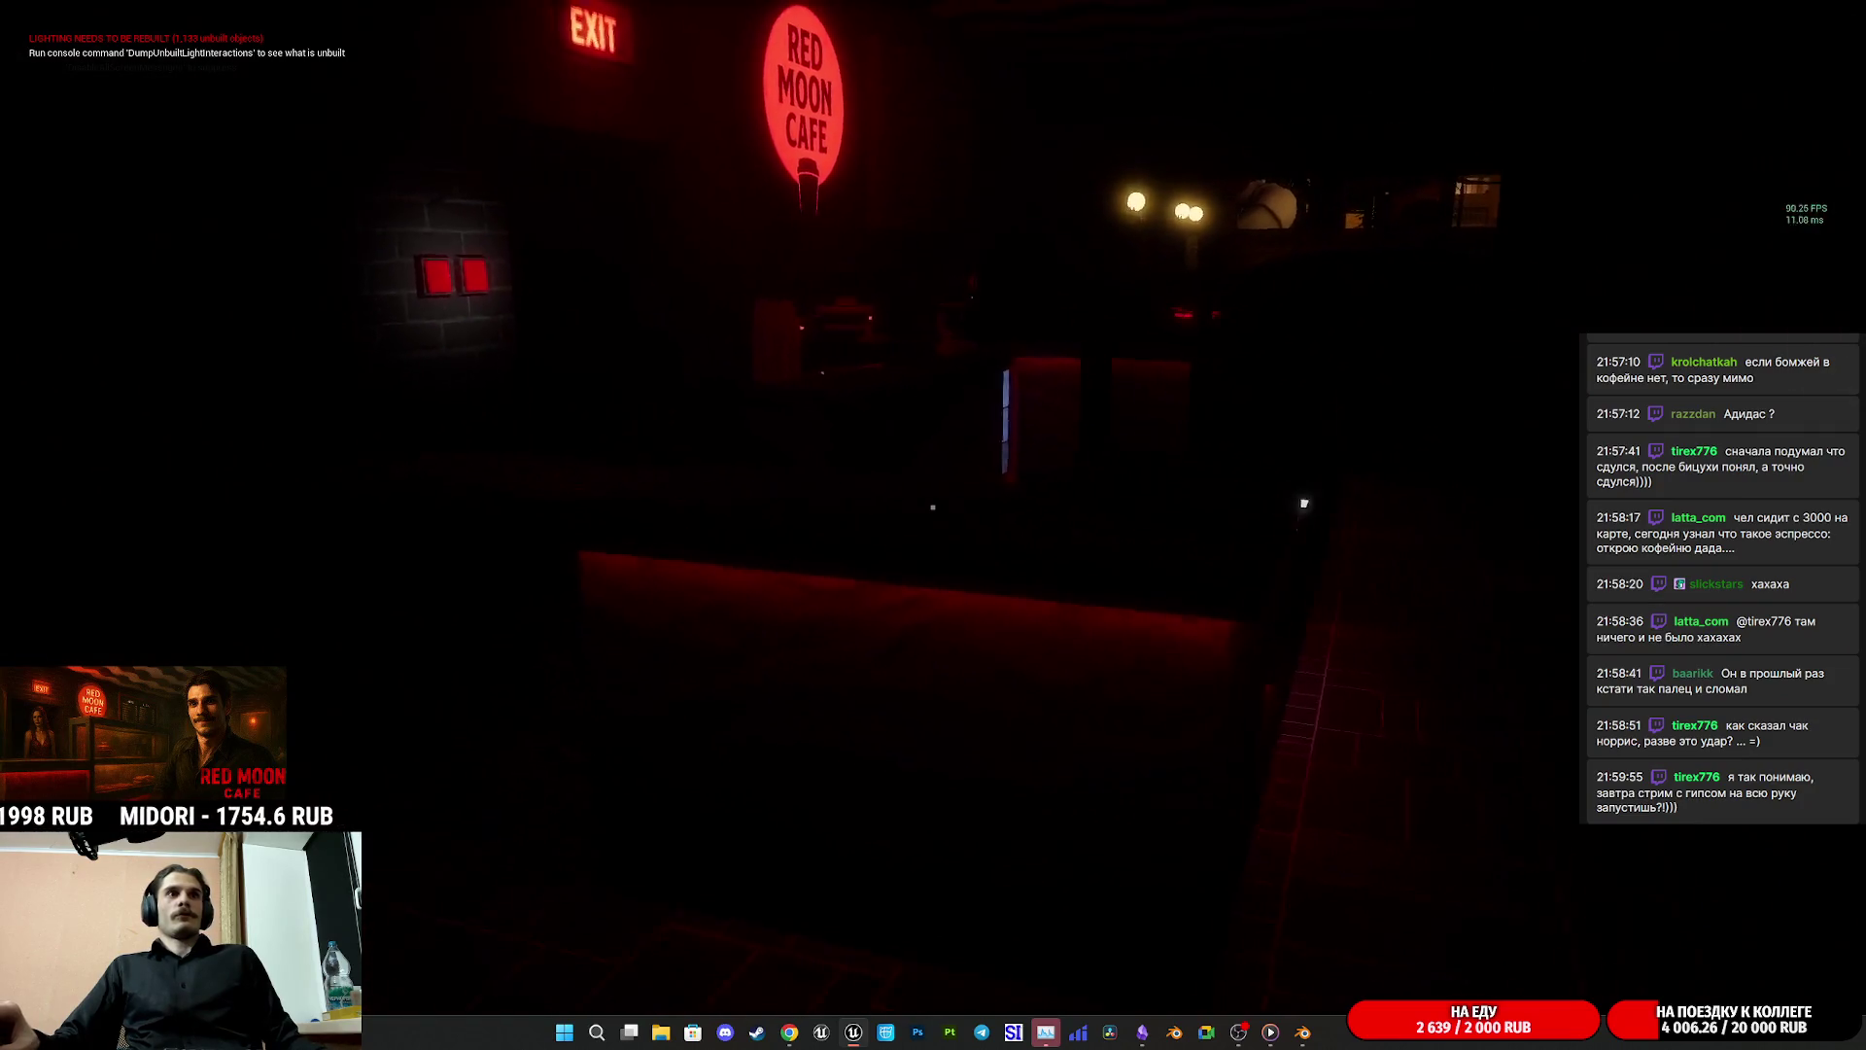
{"action": "key", "text": "w"}
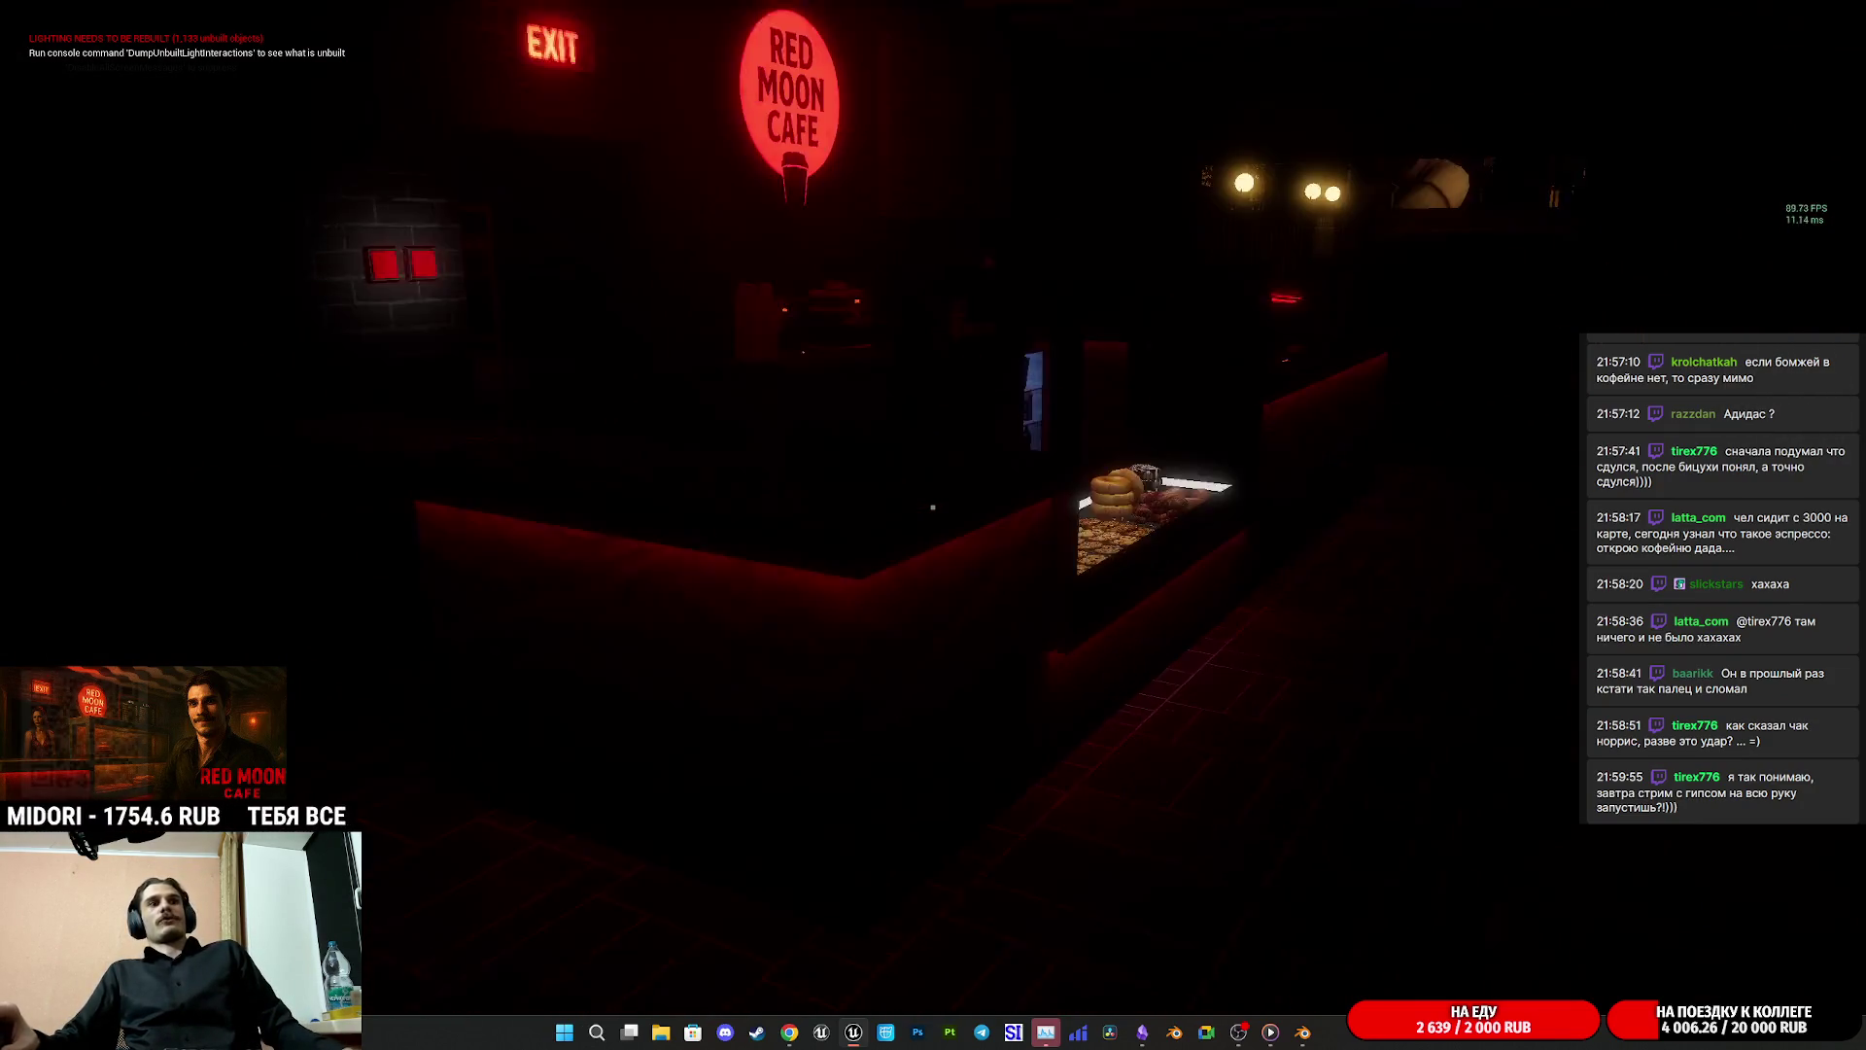
{"action": "mouse_move", "coordinate": [933, 507]}
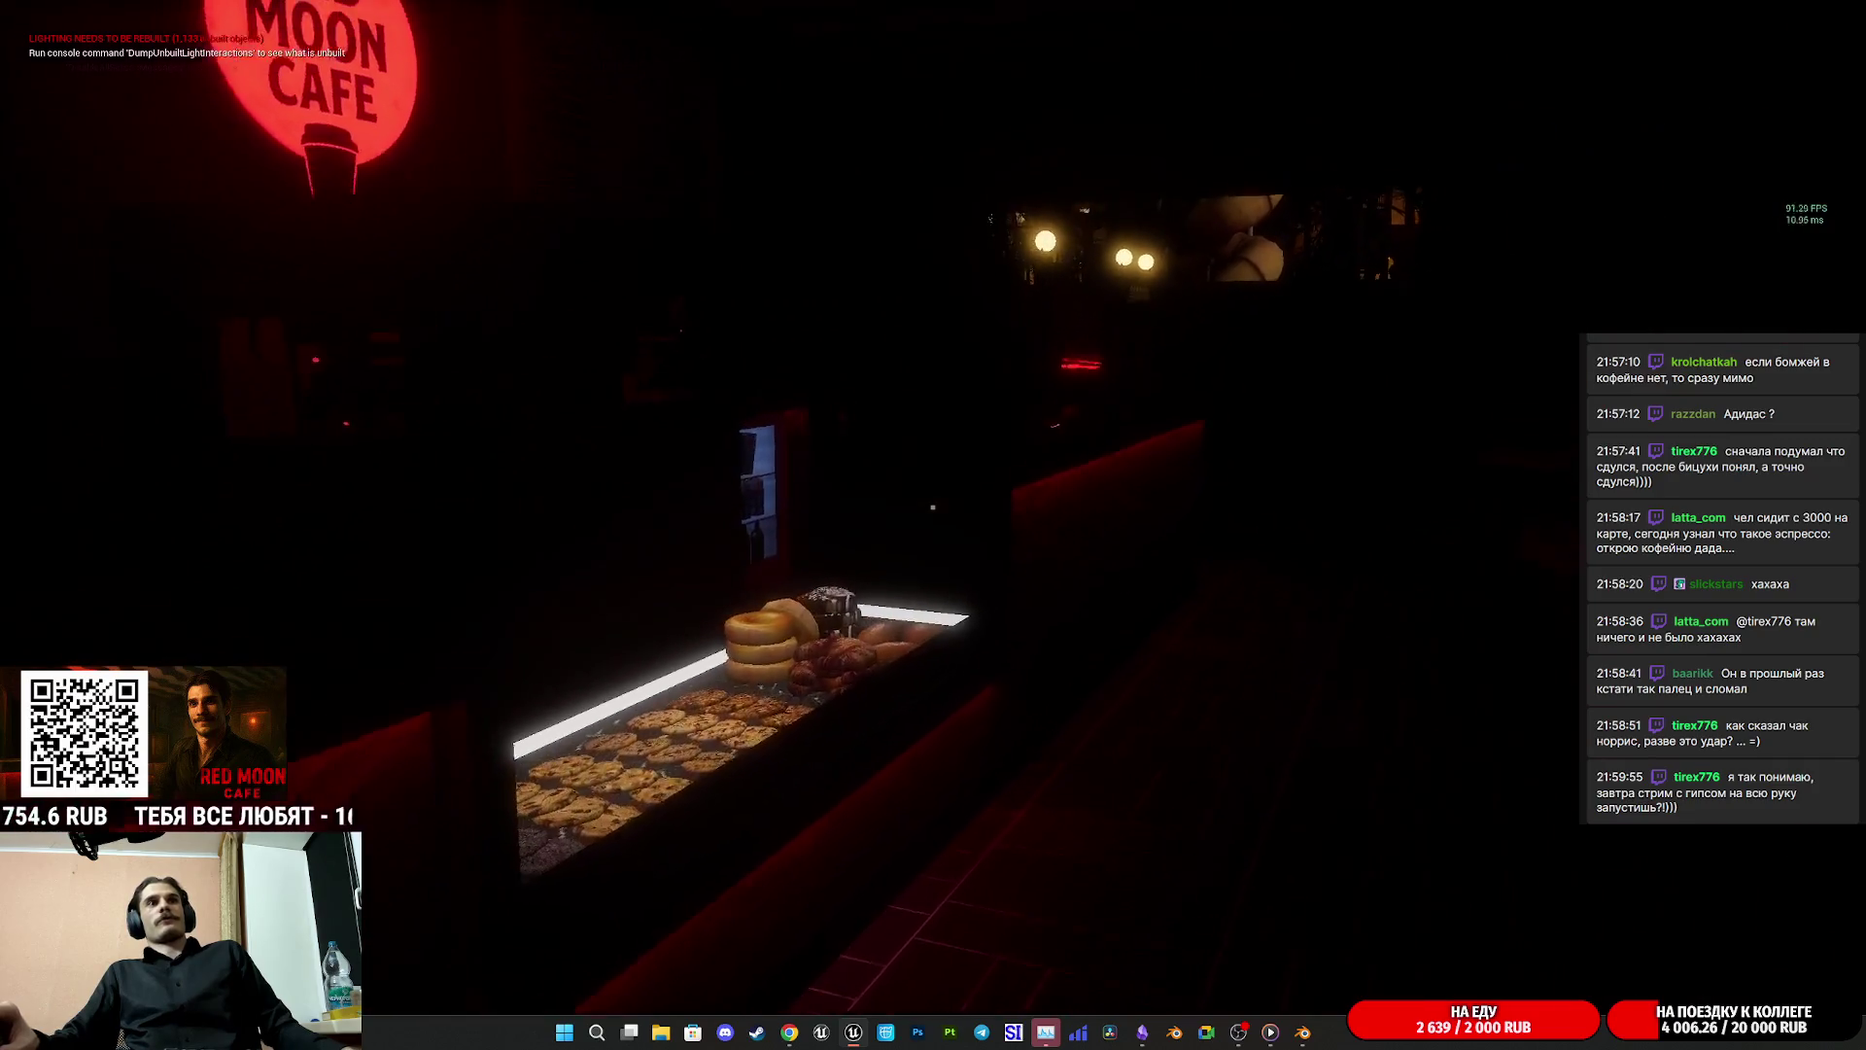
{"action": "key", "text": "w"}
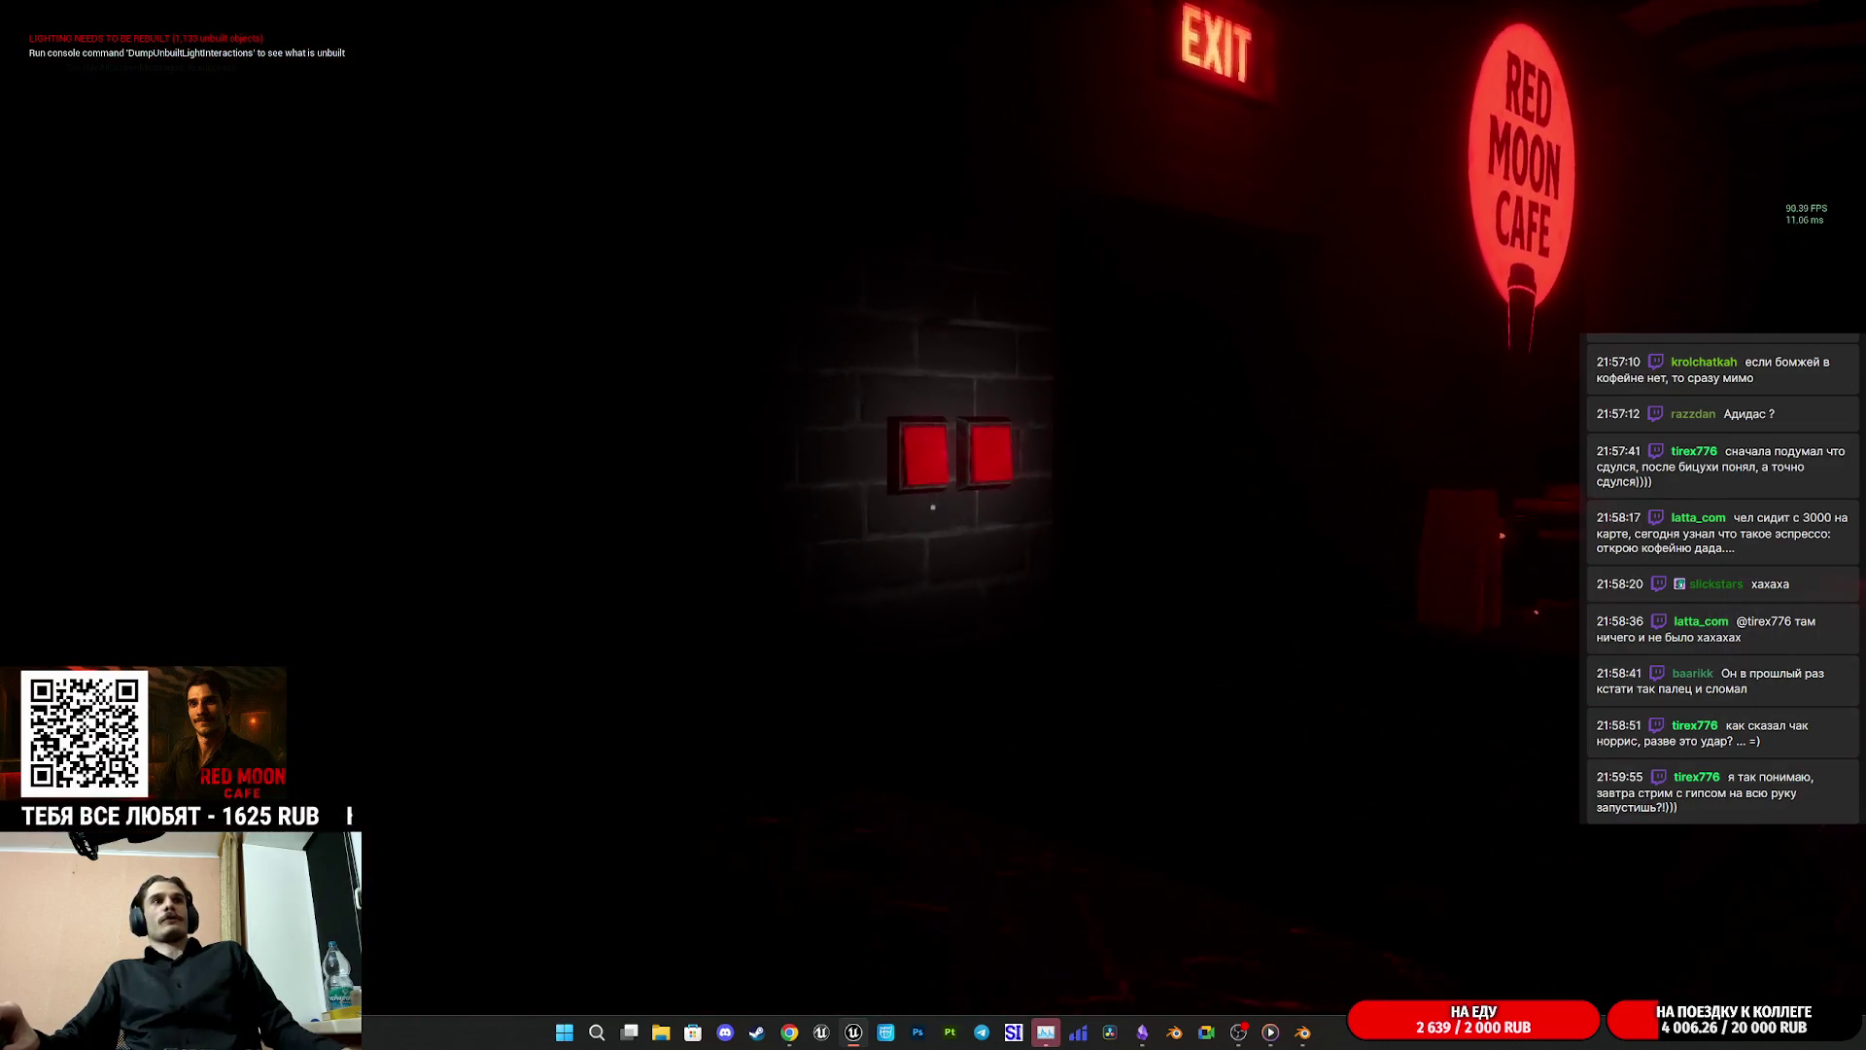
{"action": "left_click", "coordinate": [933, 506]}
{"action": "mouse_move", "coordinate": [933, 506]}
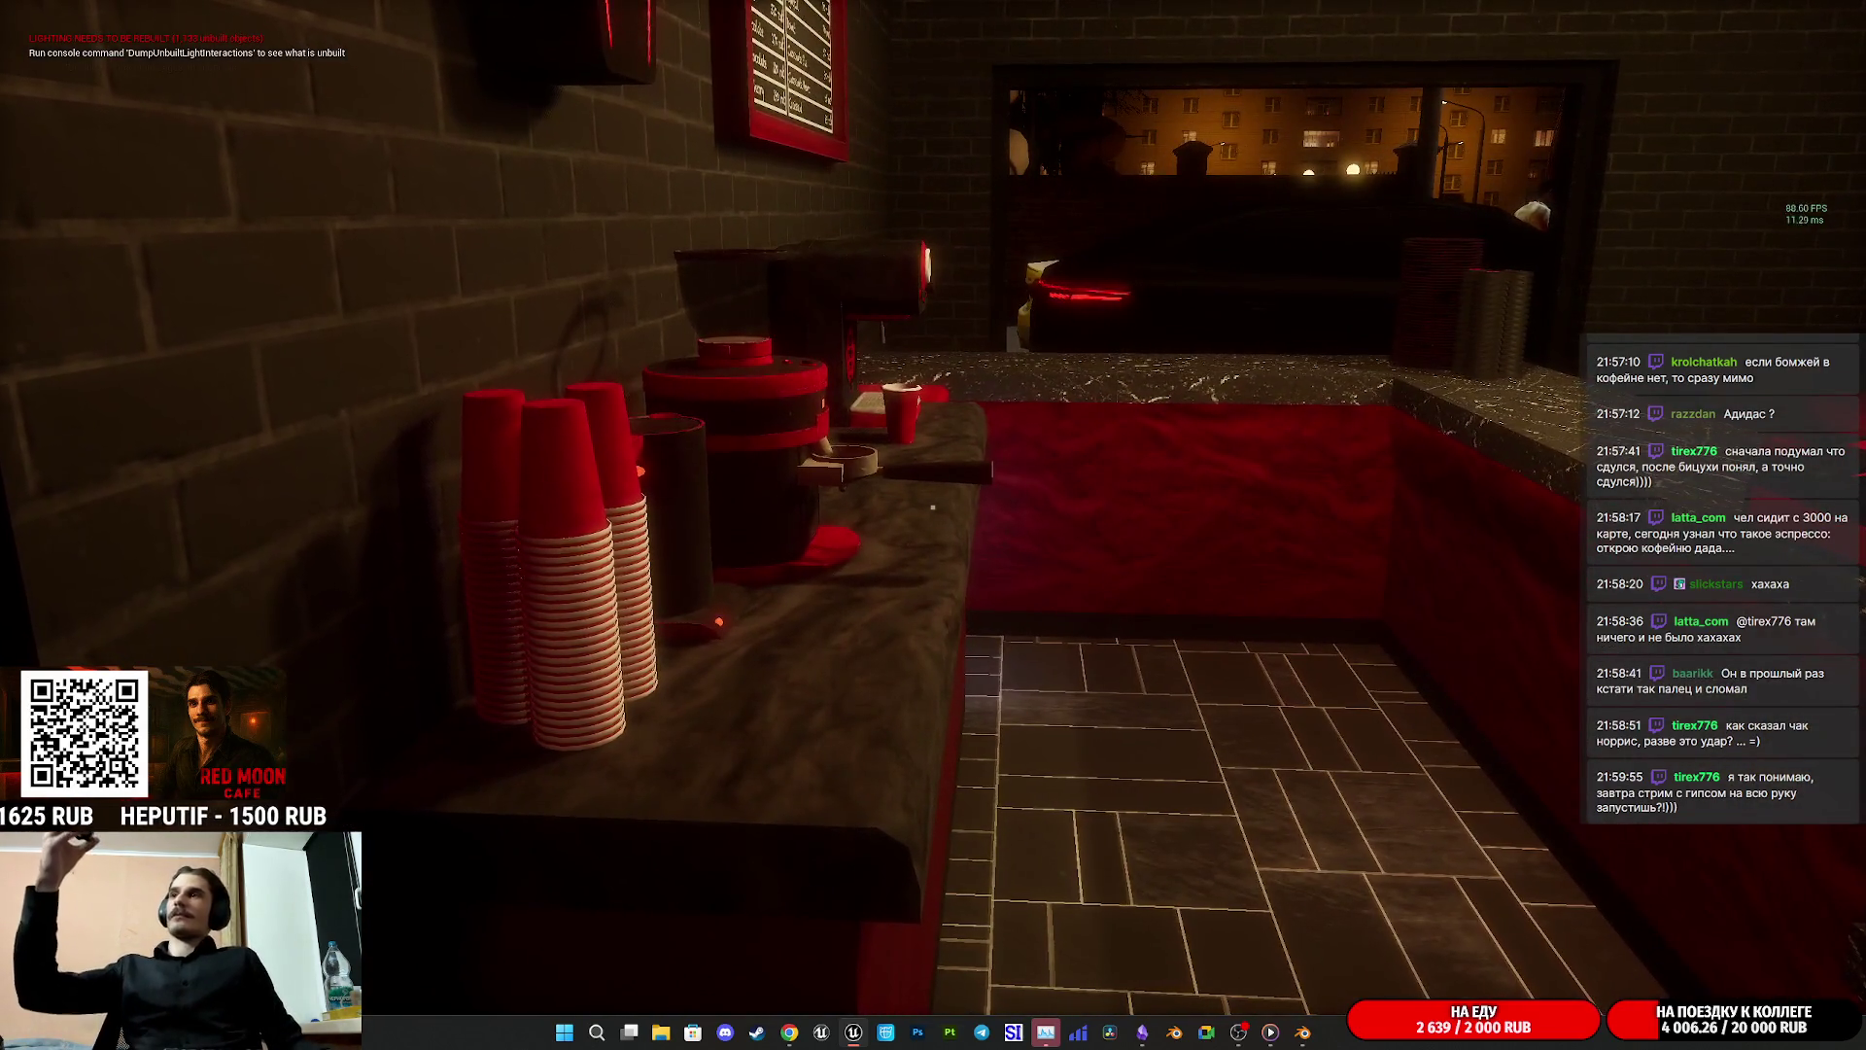
Step: Walk left along the coffee counter past the cups and grinder, then back right
{"action": "key", "text": "a"}
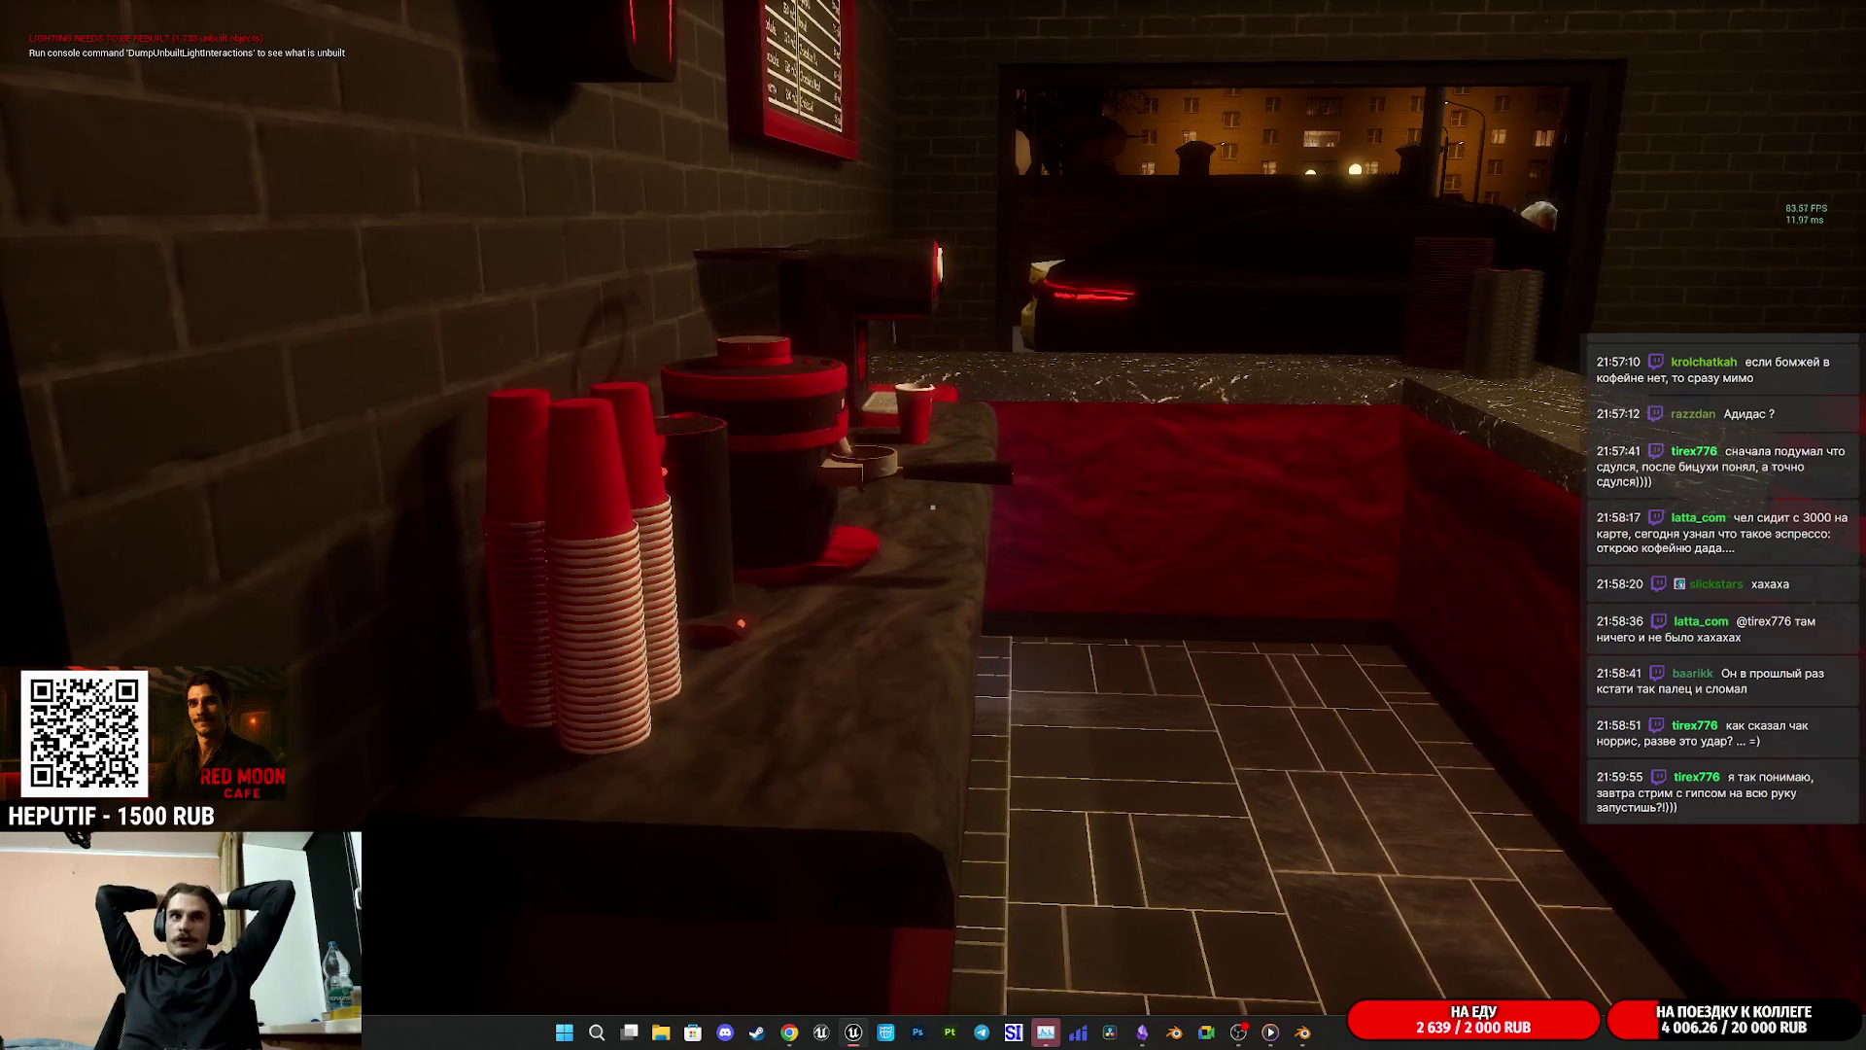
{"action": "key", "text": "a"}
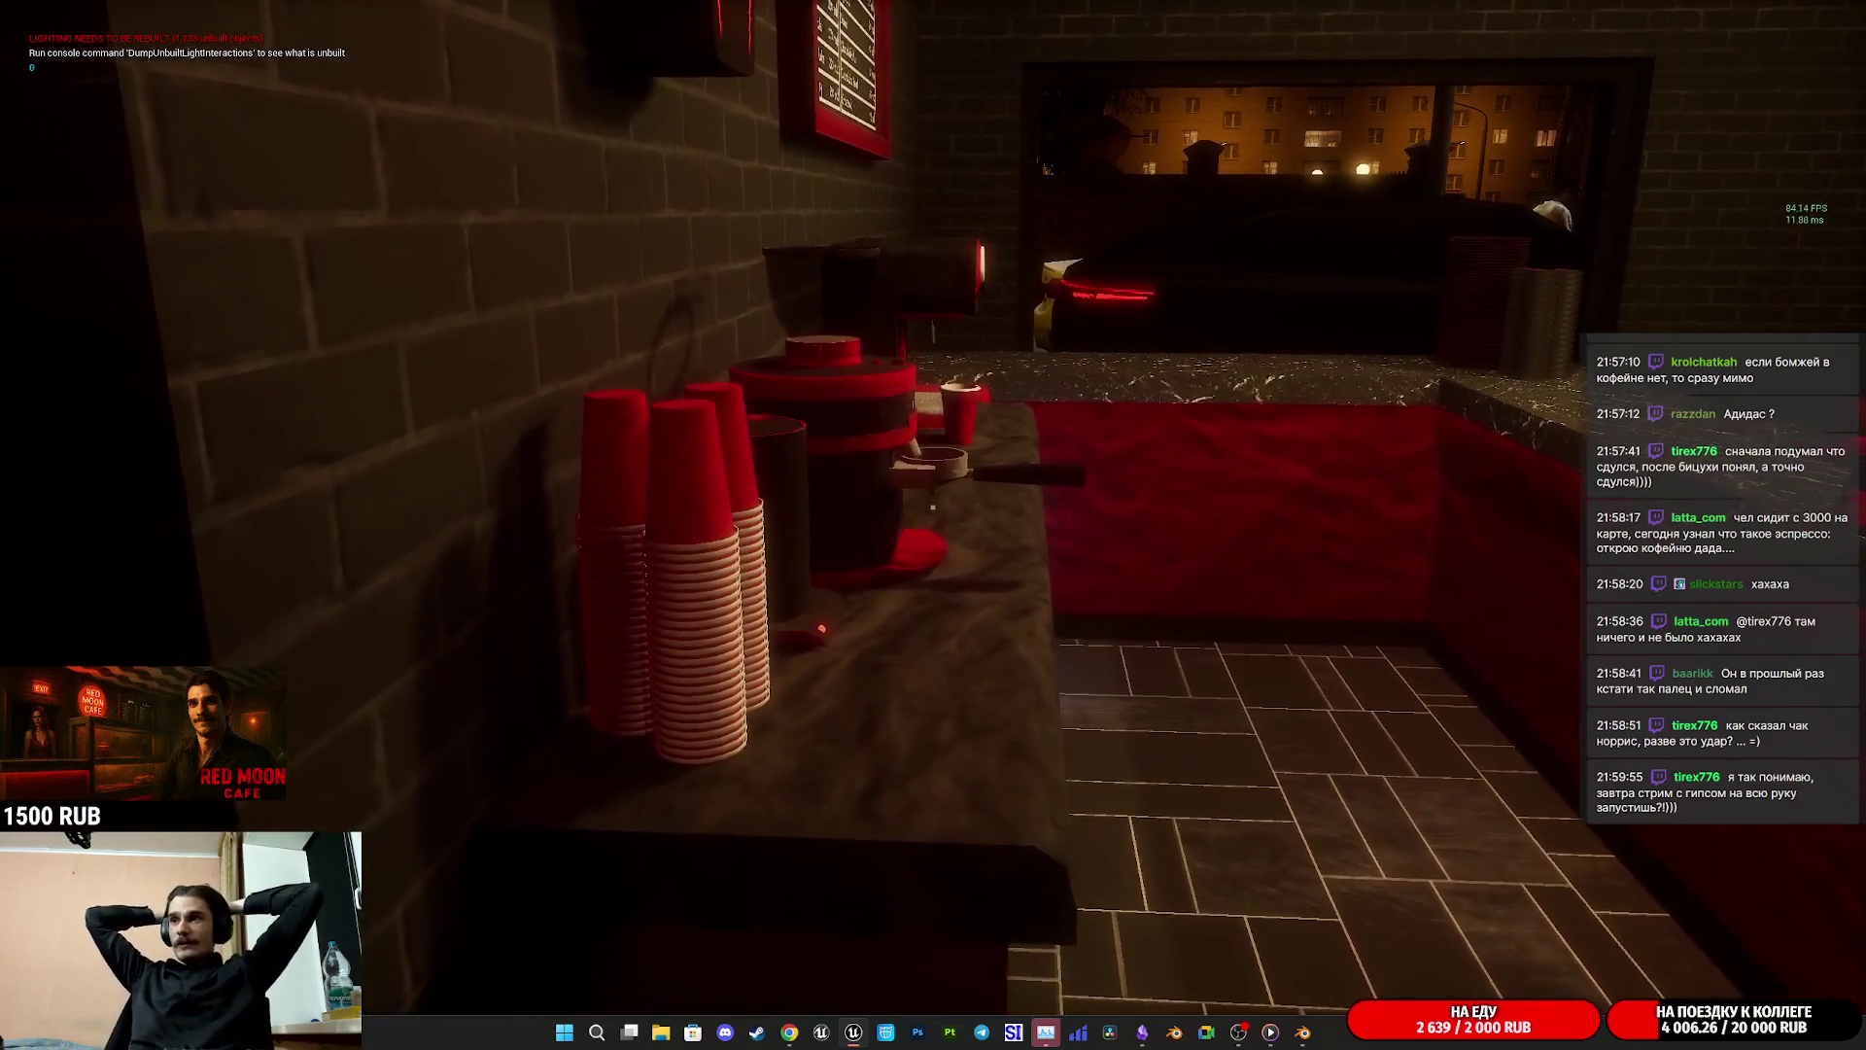
{"action": "key", "text": "a"}
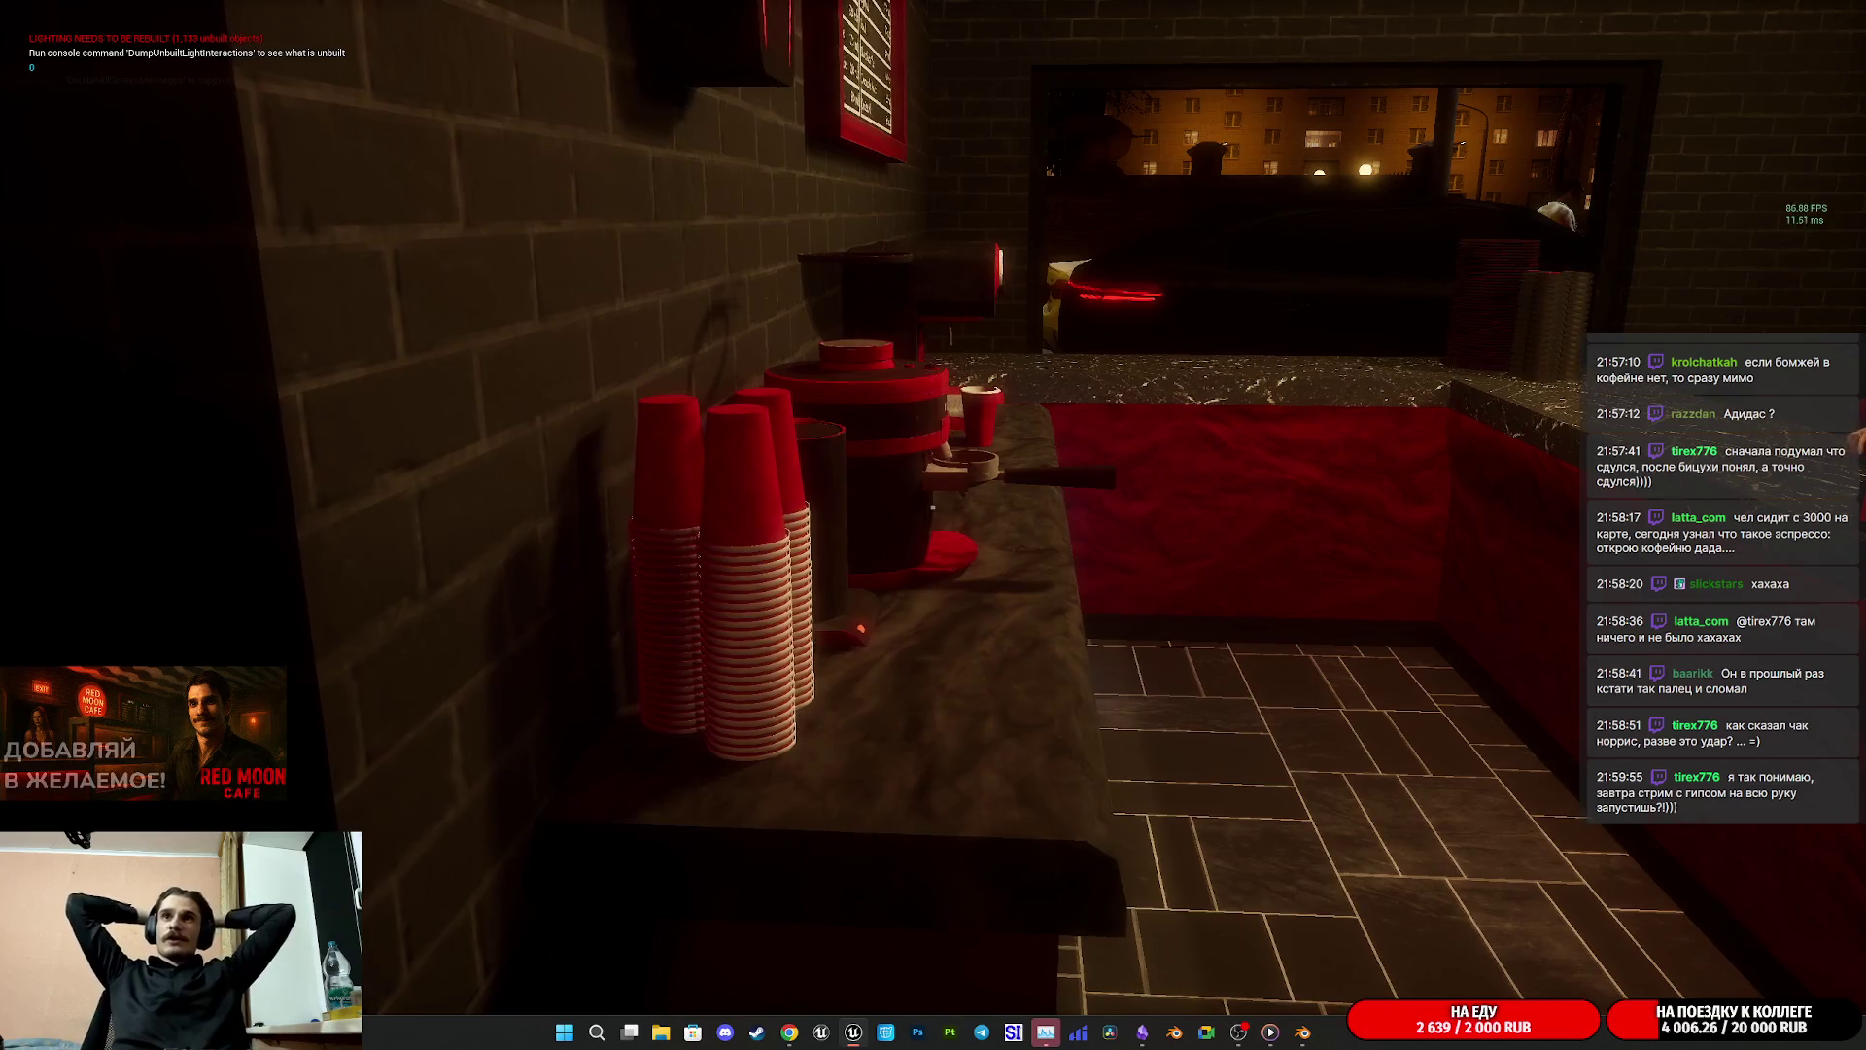
{"action": "key", "text": "d"}
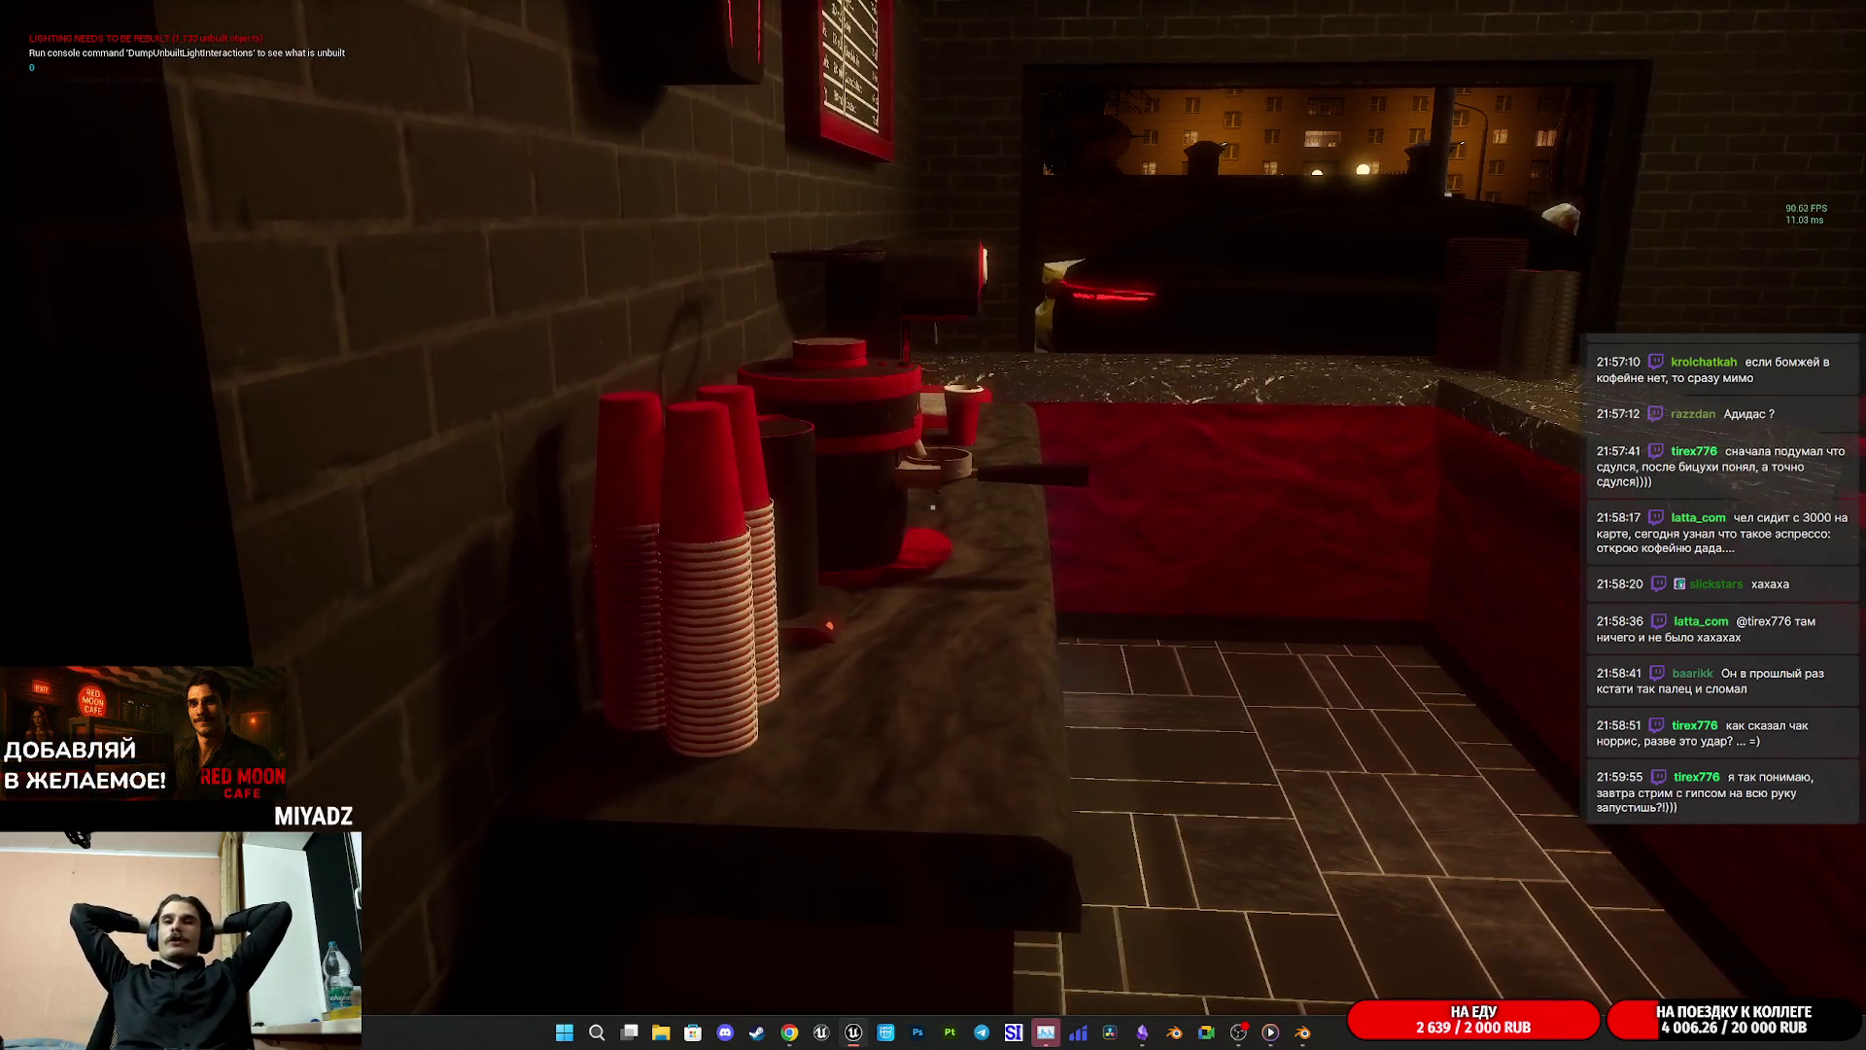
{"action": "key", "text": "d"}
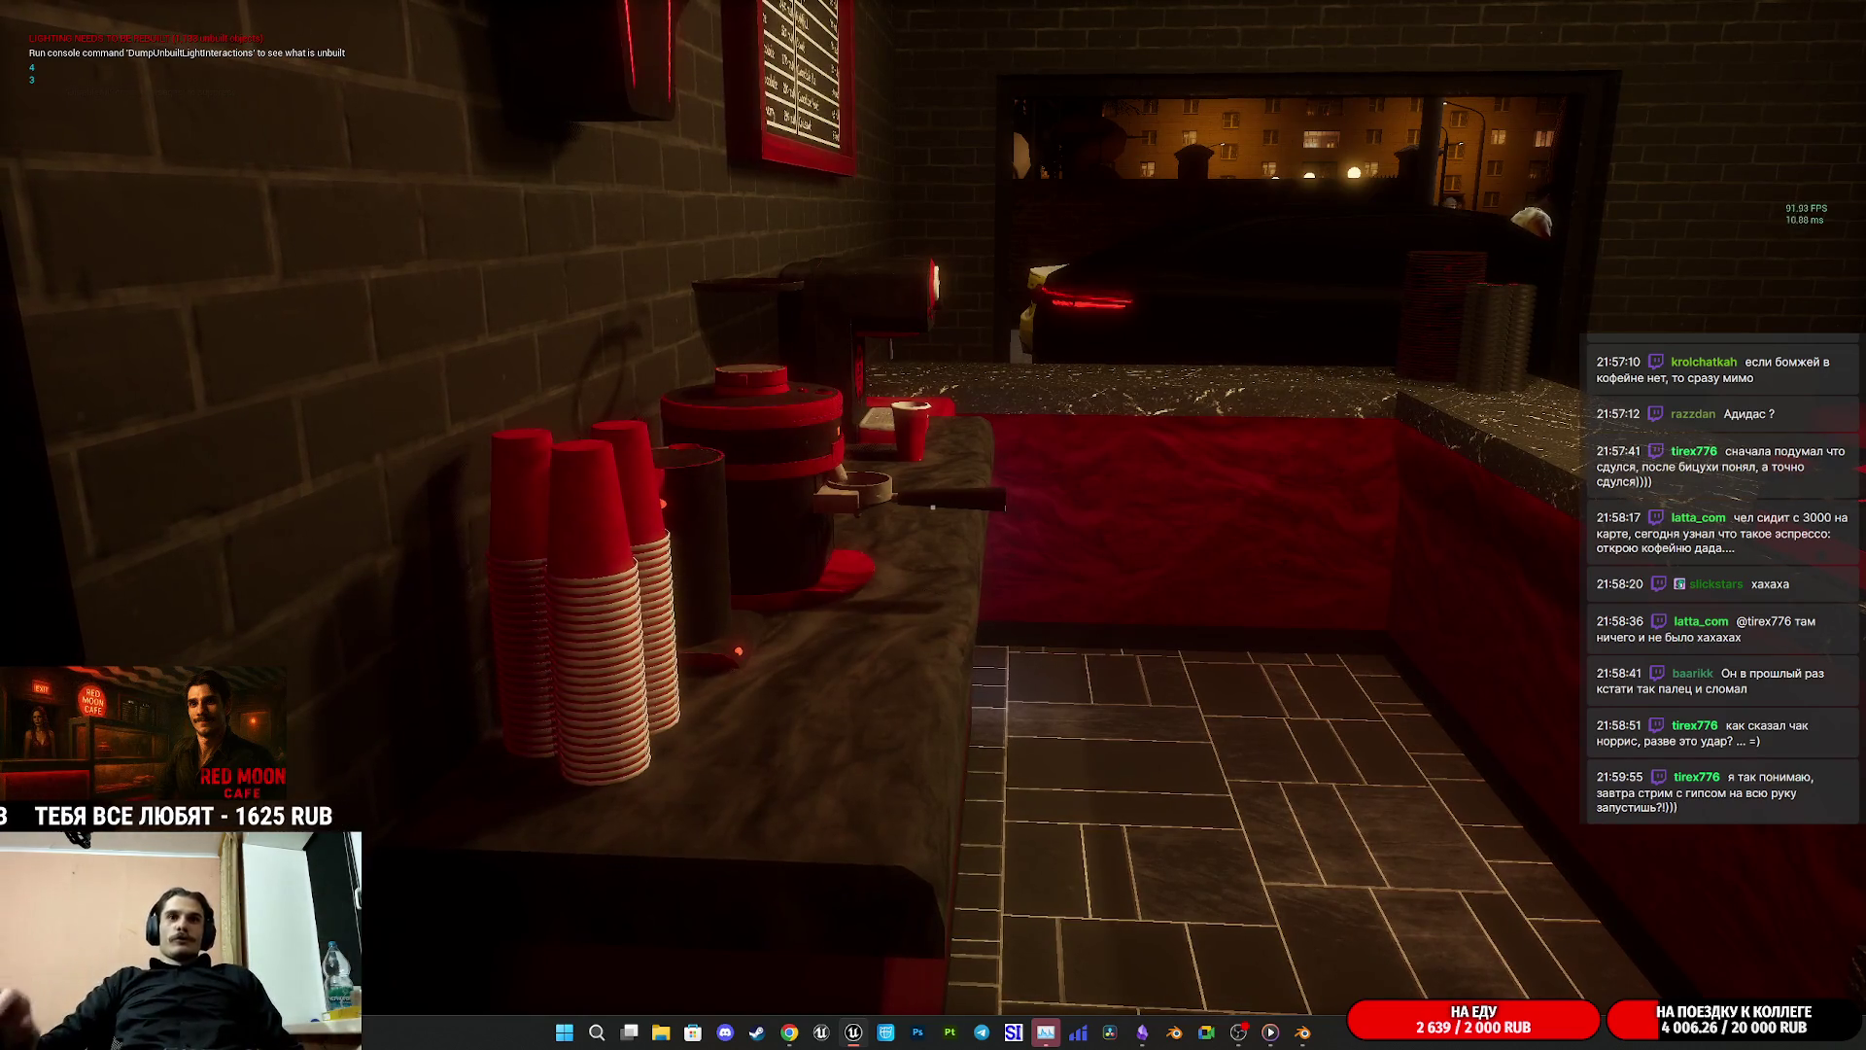
Step: Look along the menu board, walk along the customer queue, and end the playtest
{"action": "key", "text": "w"}
{"action": "key", "text": "w"}
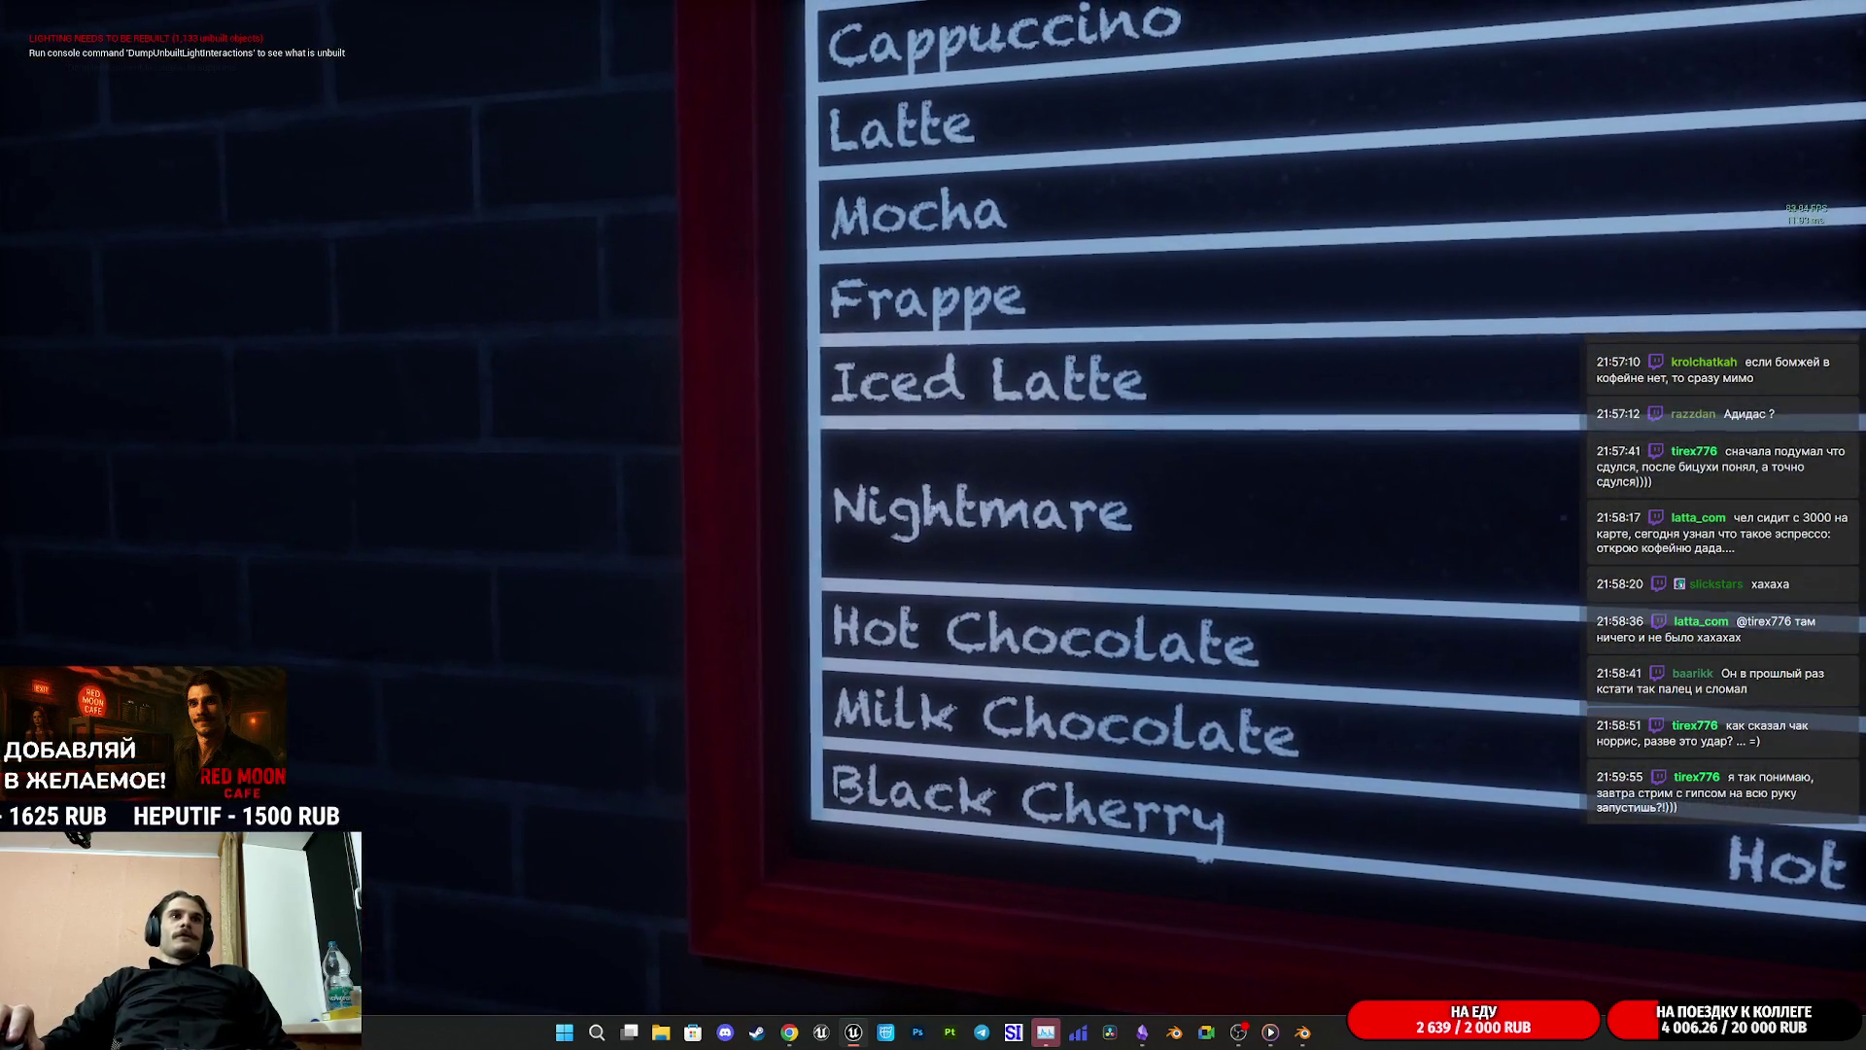
{"action": "key", "text": "d"}
{"action": "key", "text": "s"}
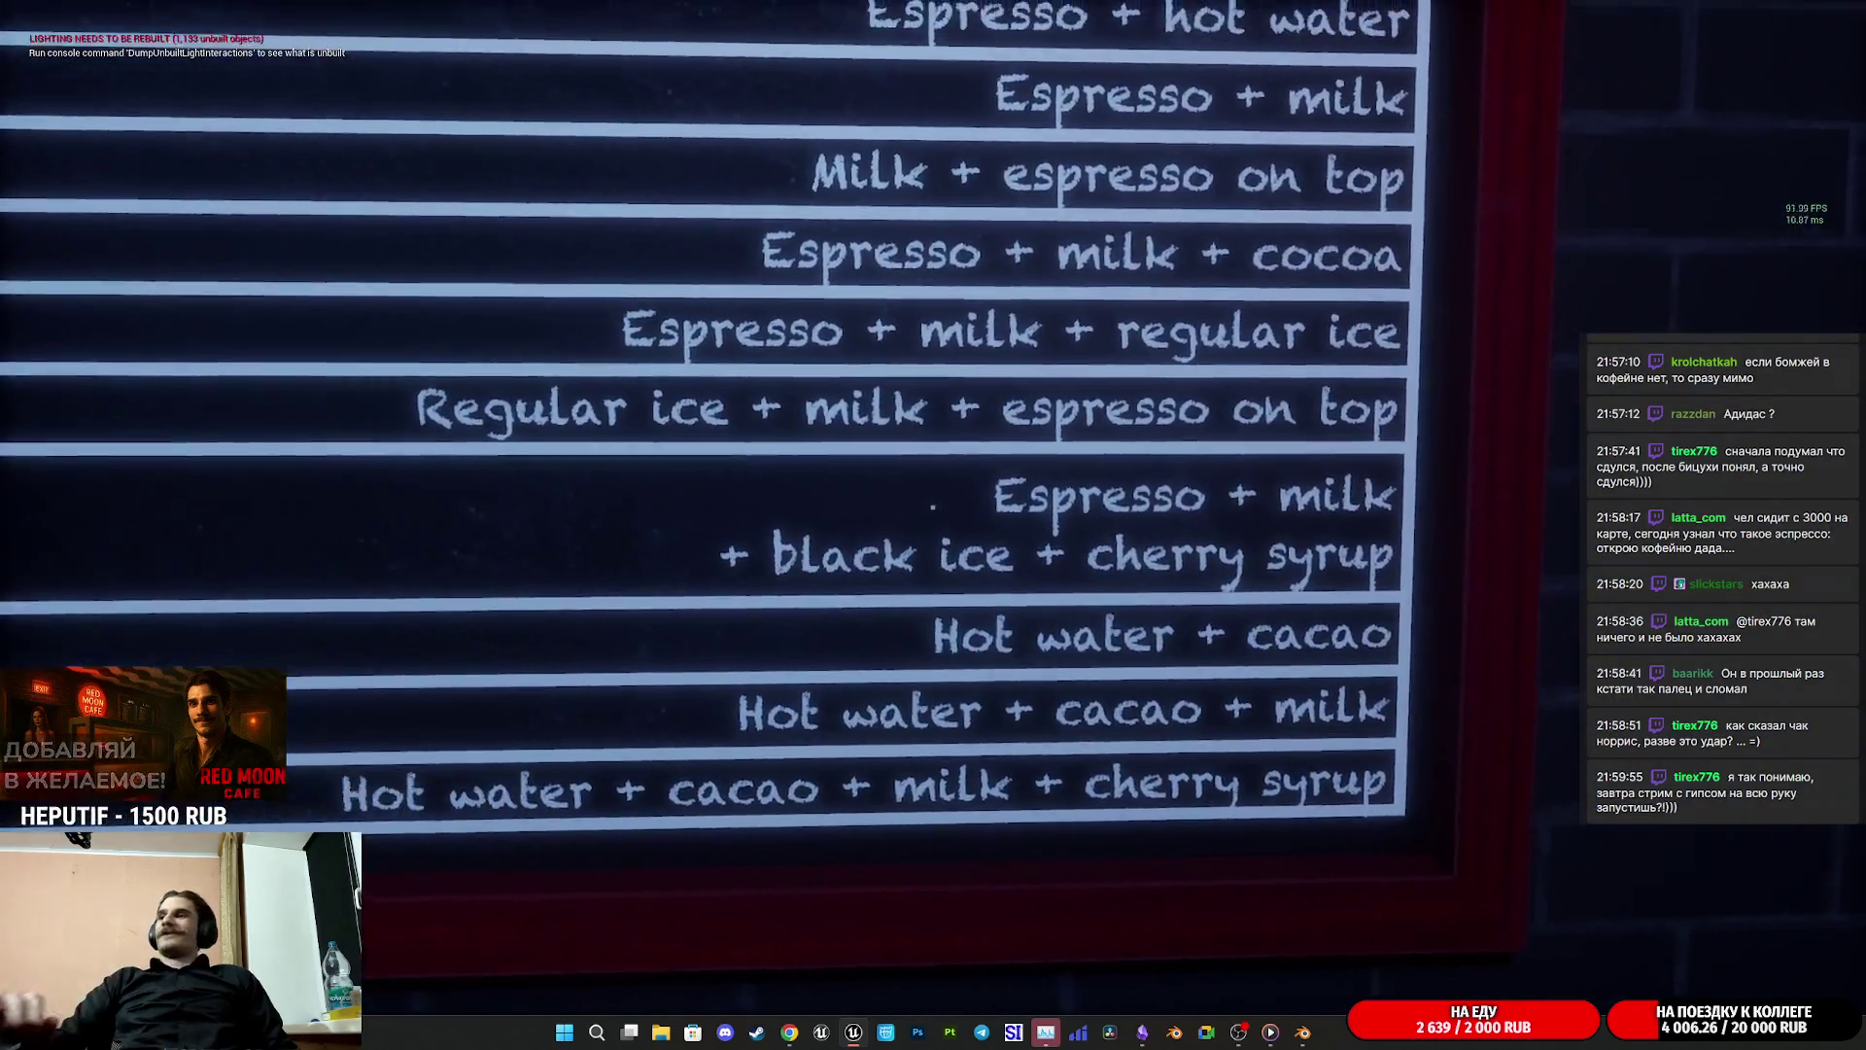
{"action": "key", "text": "d"}
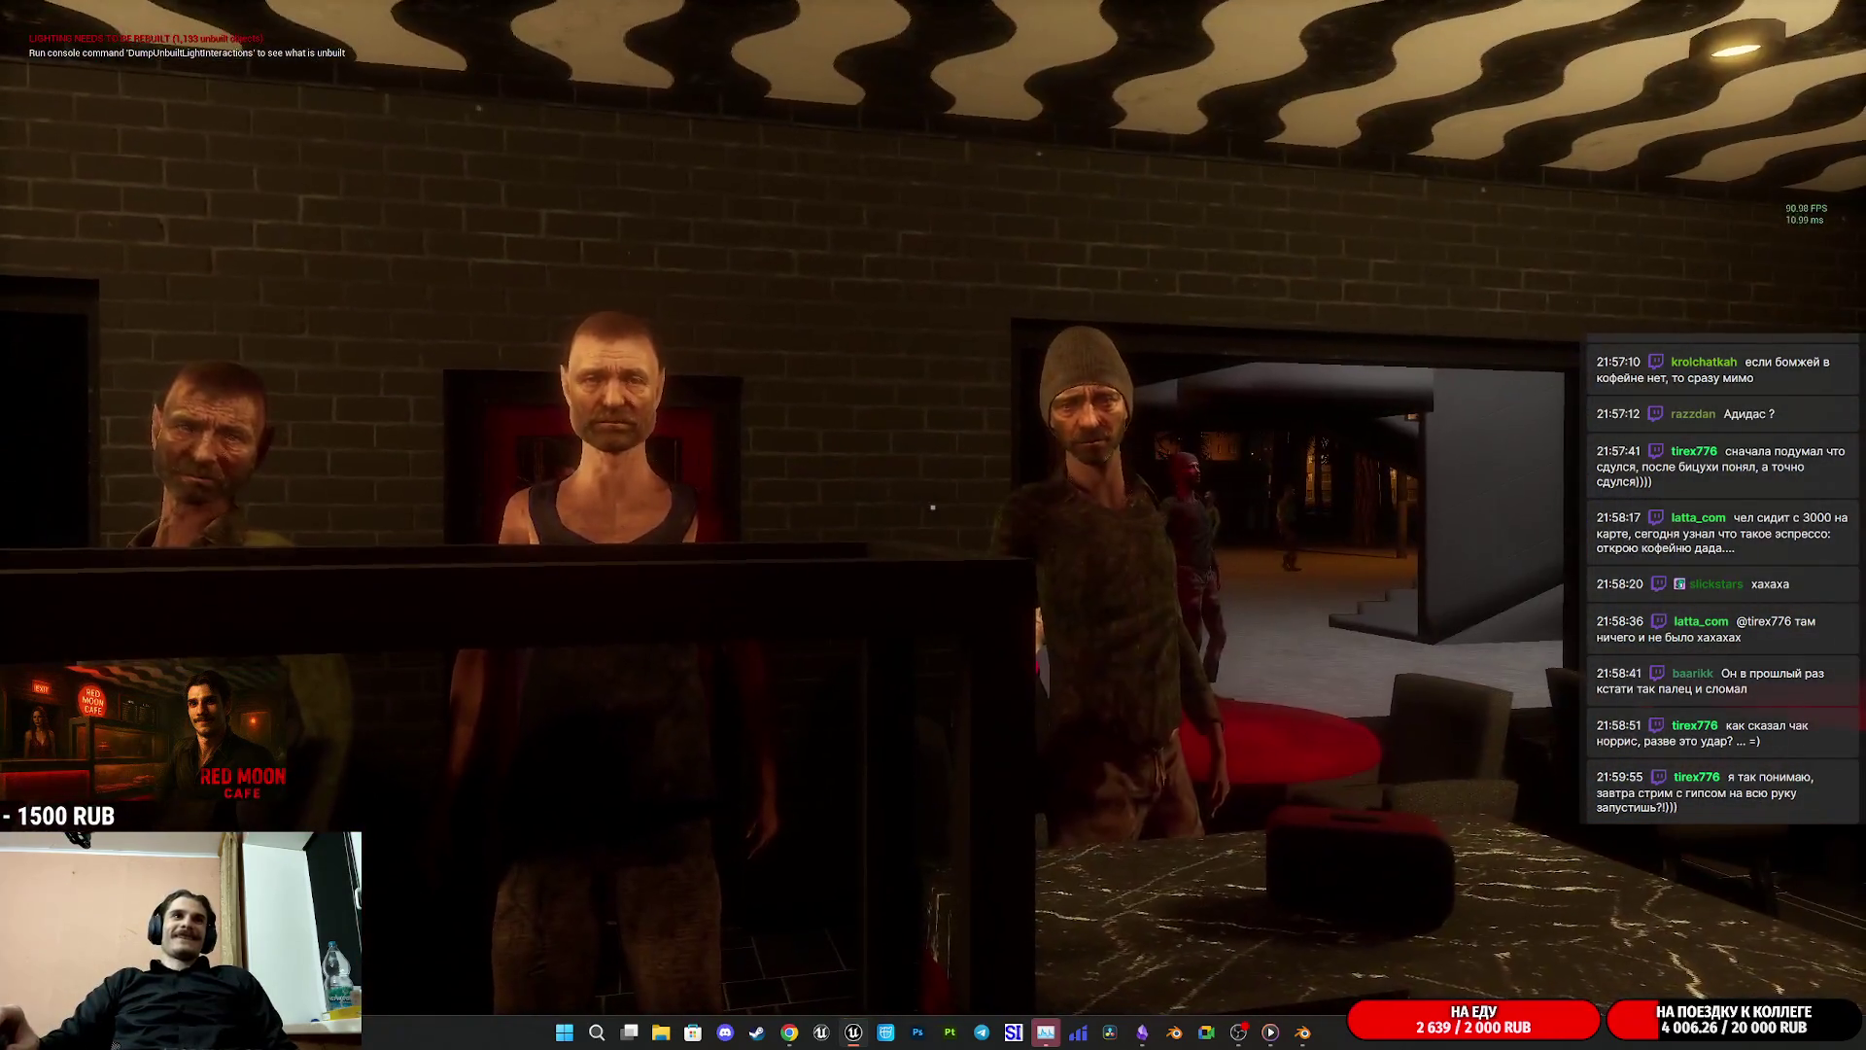
{"action": "key", "text": "Escape"}
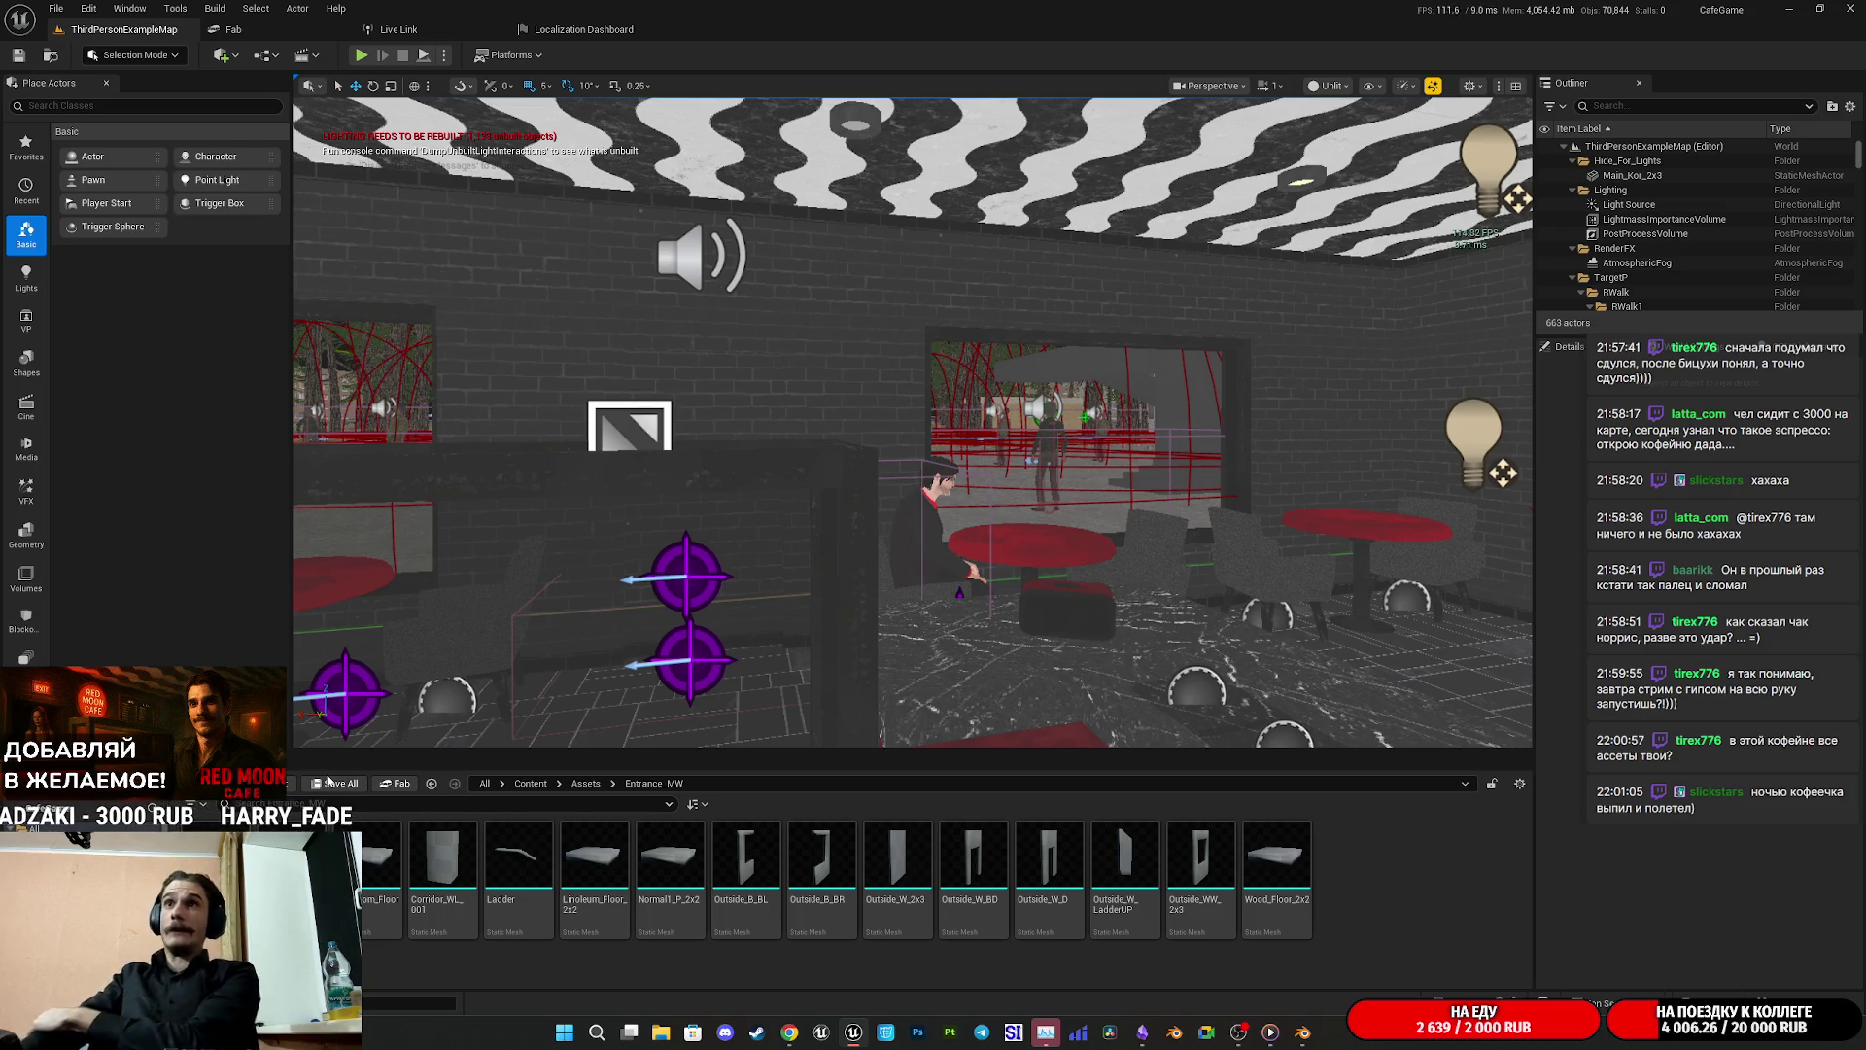
Step: Look up from the menu board to the ceiling lights, then turn toward the window table
{"action": "mouse_move", "coordinate": [875, 437]}
{"action": "left_mouse_down"}
{"action": "mouse_move", "coordinate": [875, 291]}
{"action": "mouse_move", "coordinate": [807, 340]}
{"action": "mouse_move", "coordinate": [1176, 445]}
{"action": "left_mouse_up"}
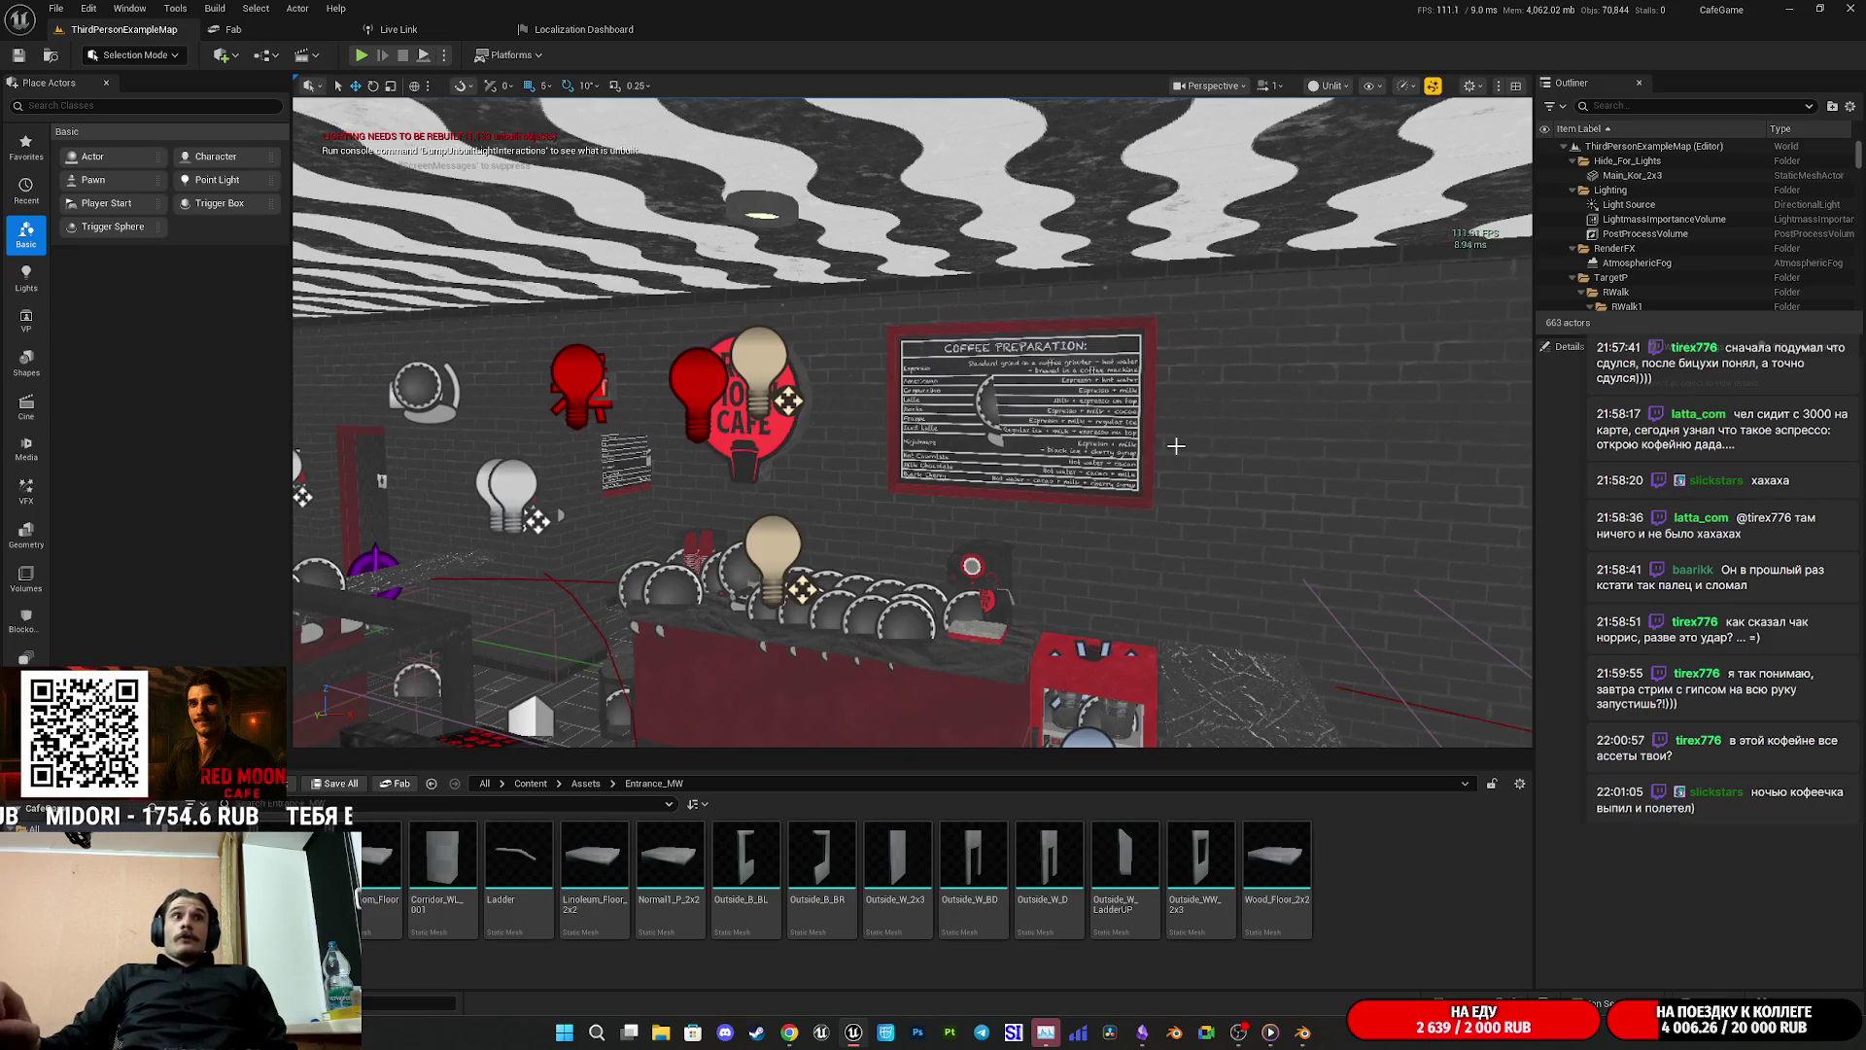
{"action": "mouse_move", "coordinate": [1253, 433]}
{"action": "left_mouse_down"}
{"action": "mouse_move", "coordinate": [1244, 320]}
{"action": "mouse_move", "coordinate": [1224, 342]}
{"action": "left_mouse_up"}
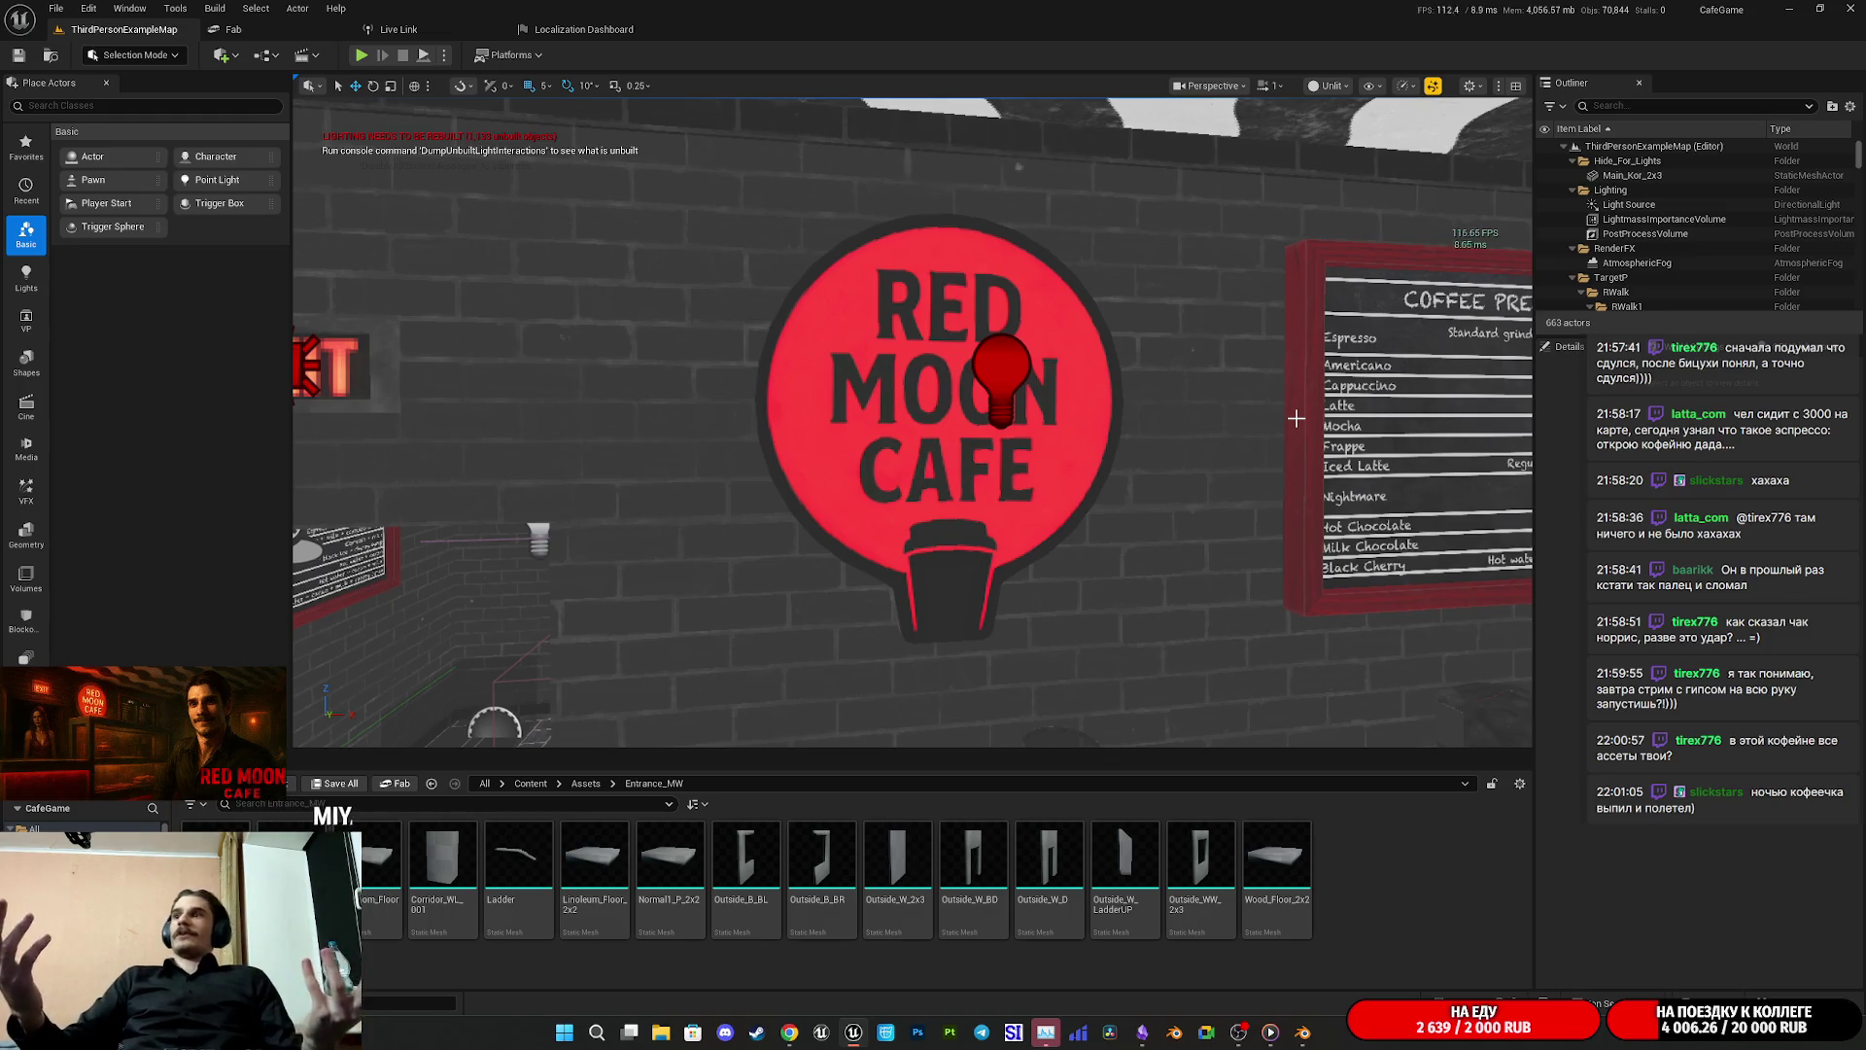
{"action": "left_click_drag", "start_coordinate": [1374, 399], "coordinate": [1374, 292]}
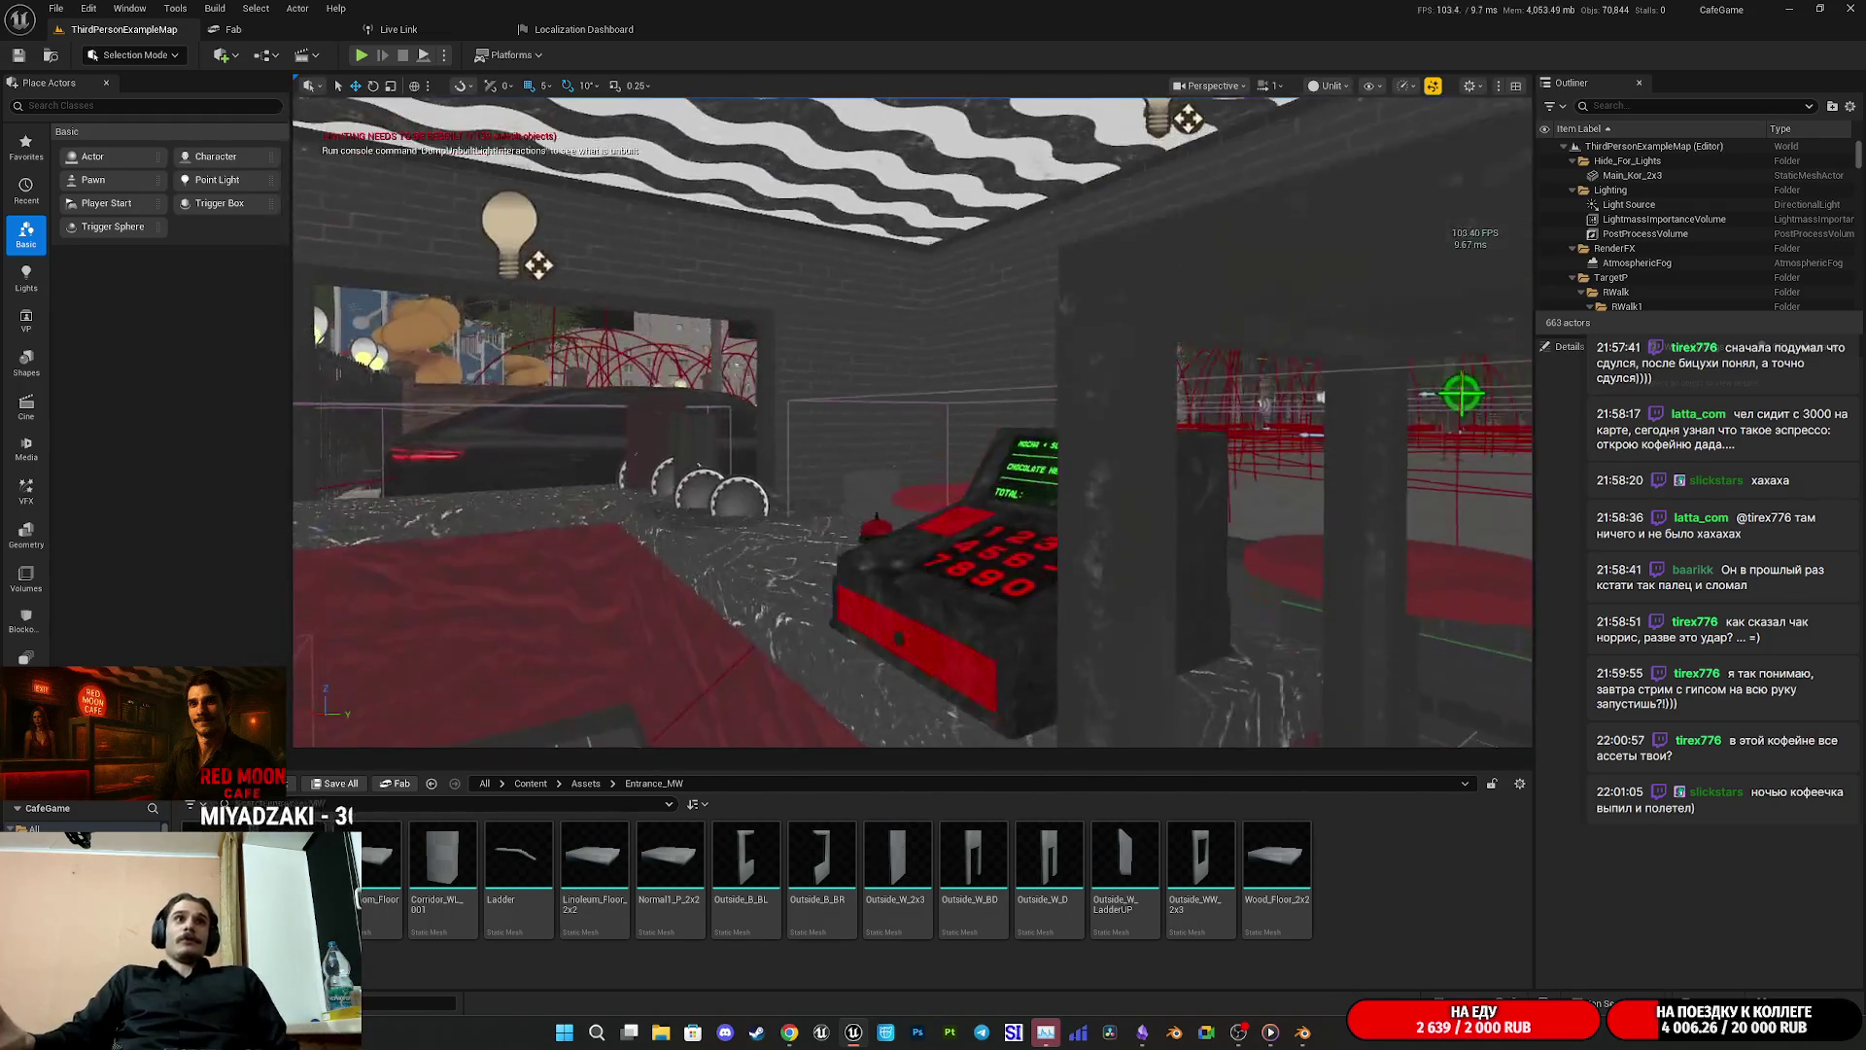
{"action": "left_click_drag", "start_coordinate": [429, 195], "coordinate": [486, 175]}
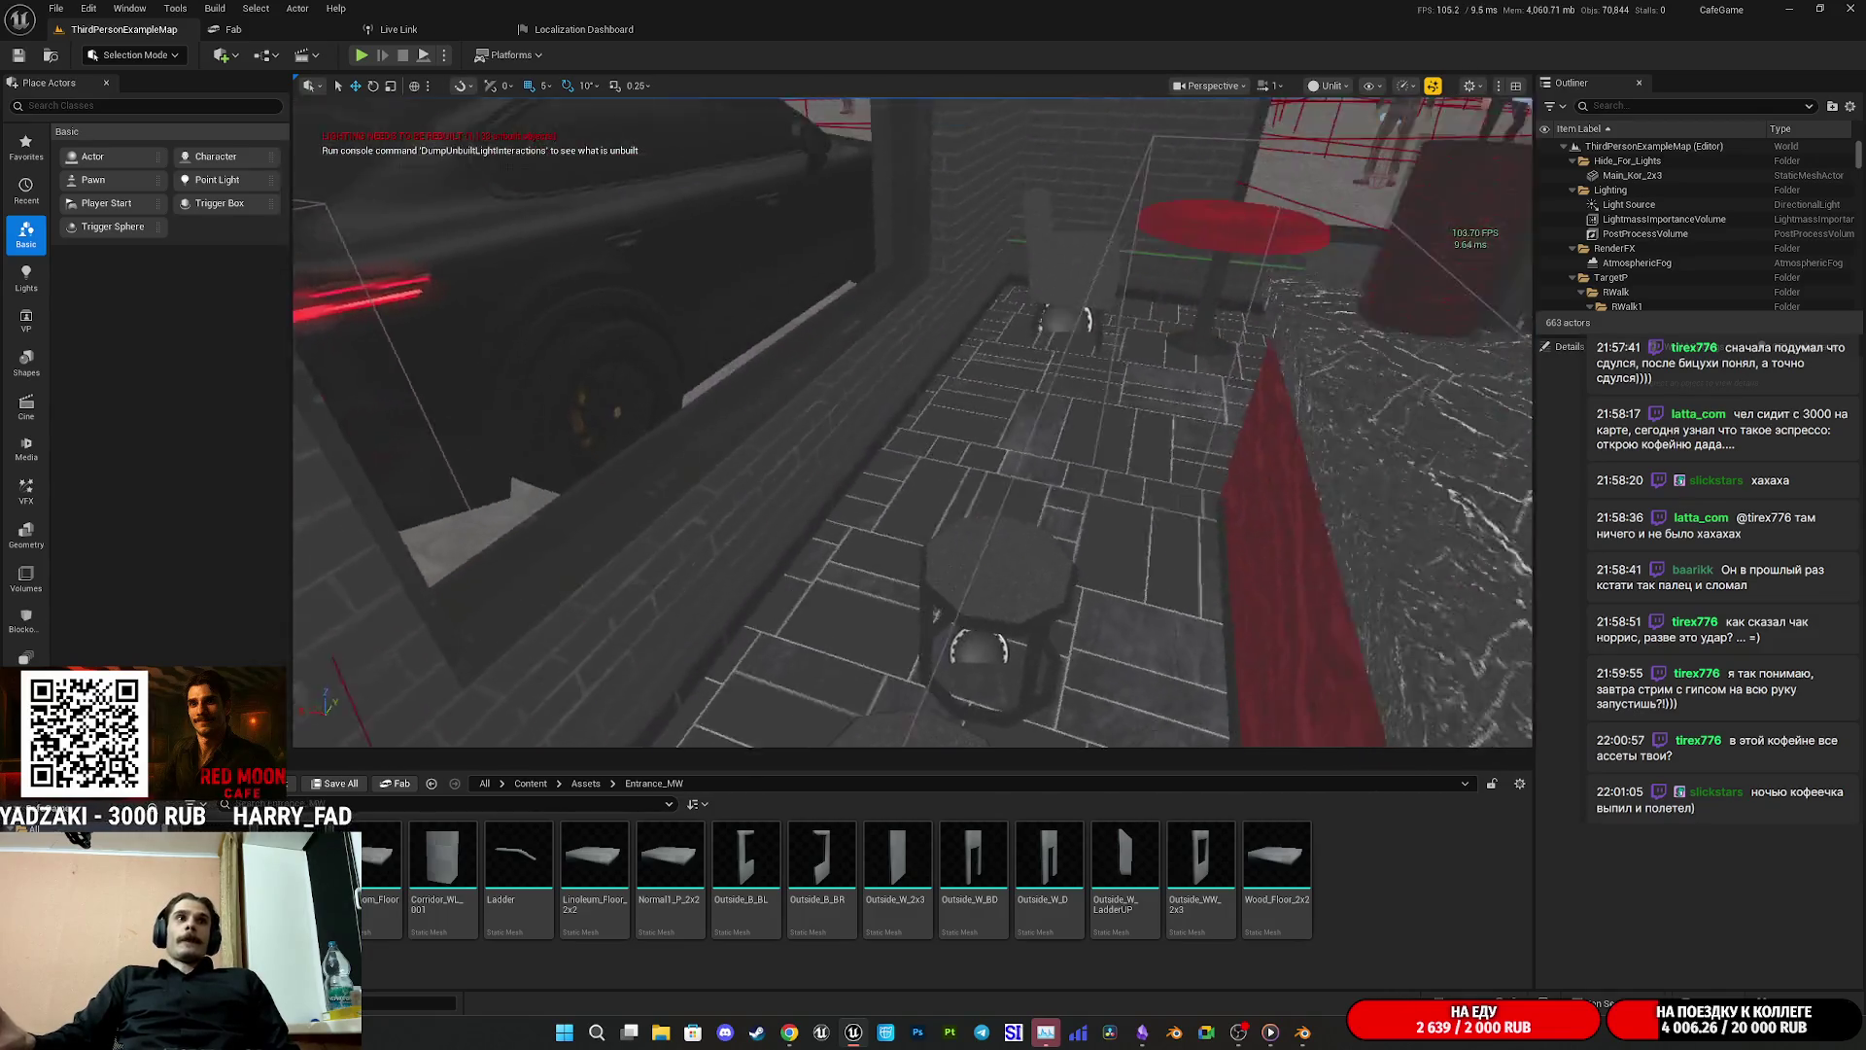
Step: Fly past the two stools to the restroom's brick corner and select the red brick wall Combined2
{"action": "key", "text": "w"}
{"action": "key", "text": "w"}
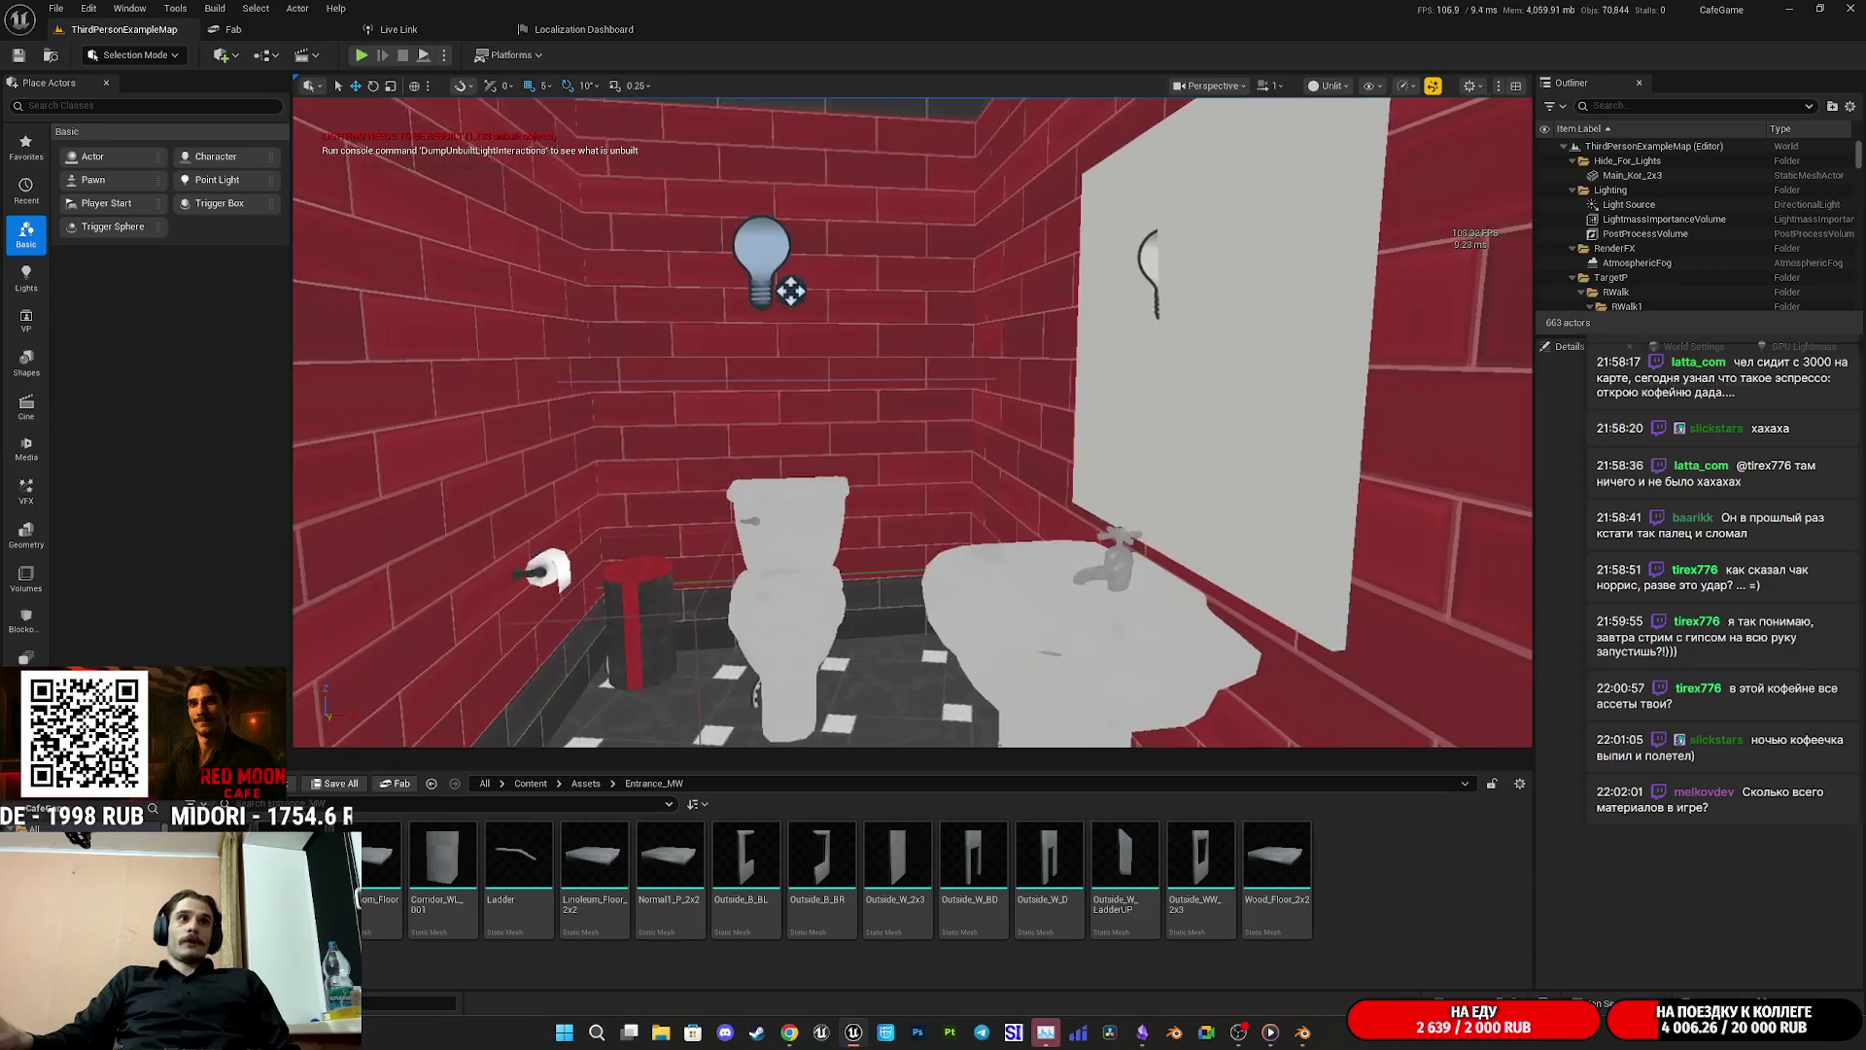
{"action": "key", "text": "w"}
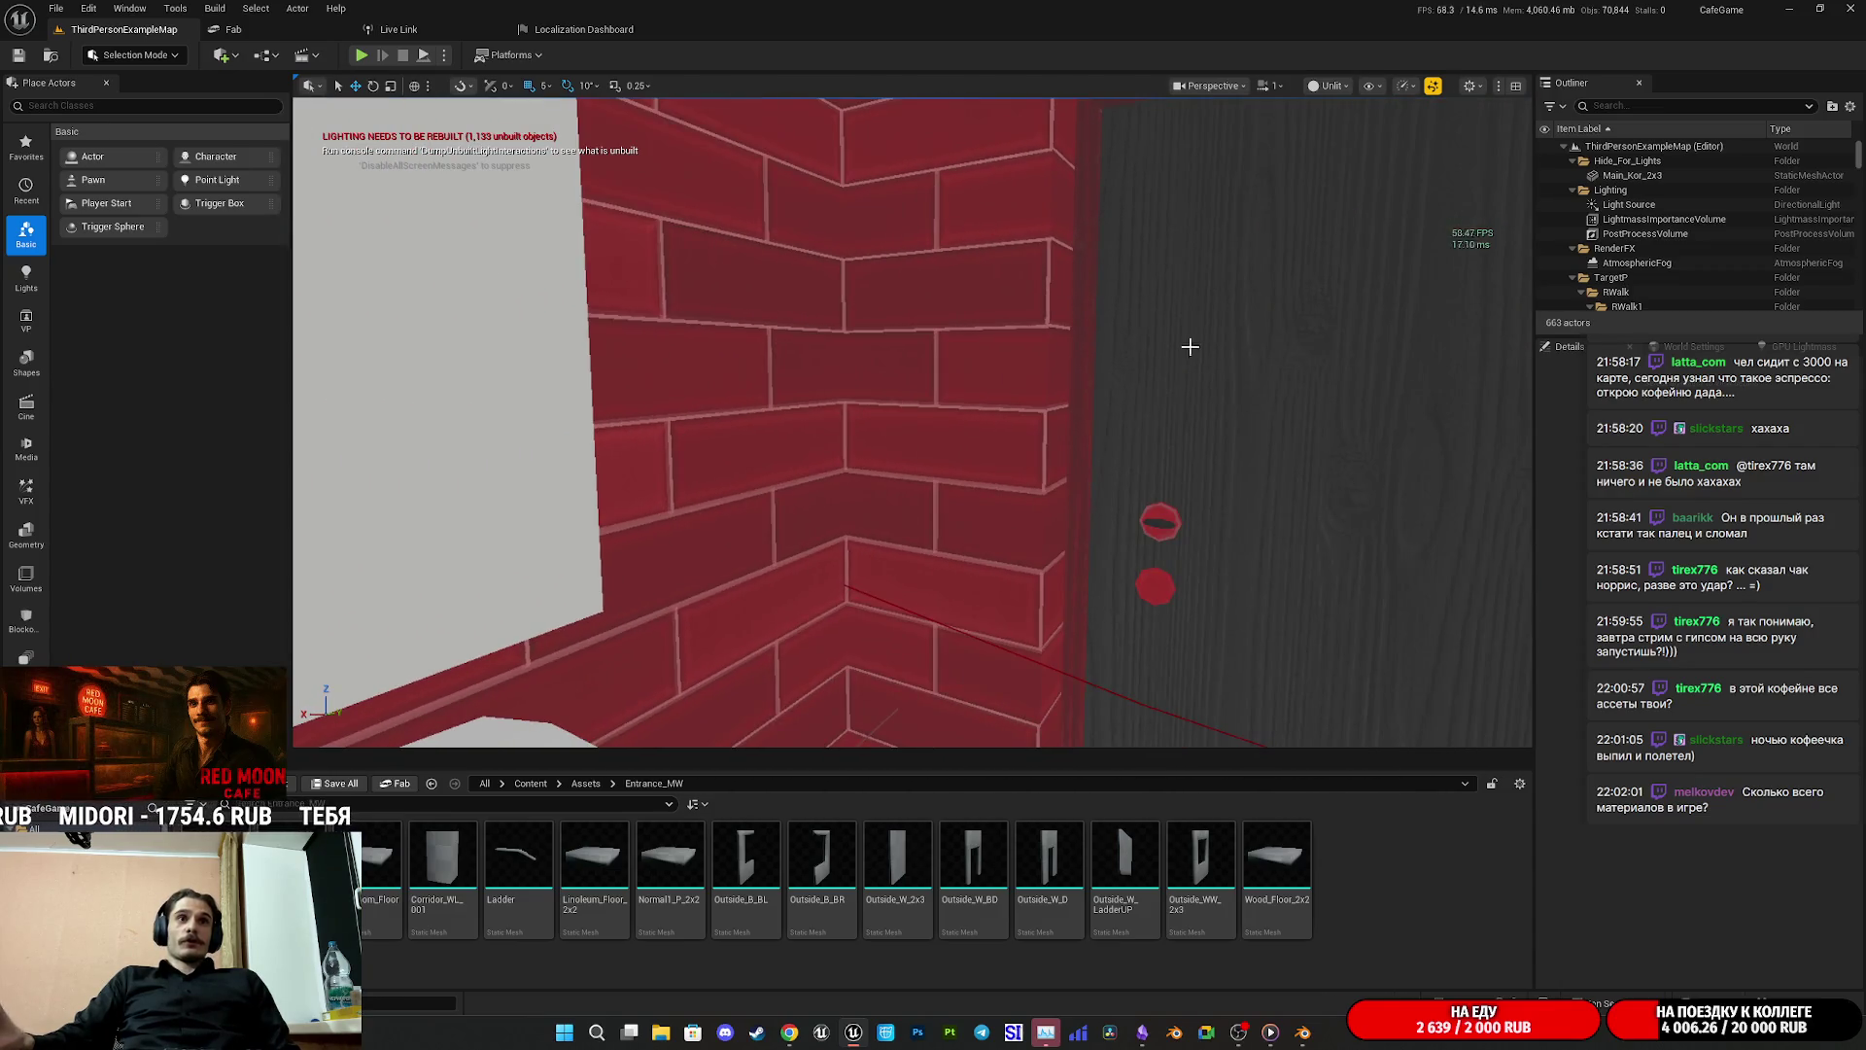
{"action": "left_click", "coordinate": [1016, 328]}
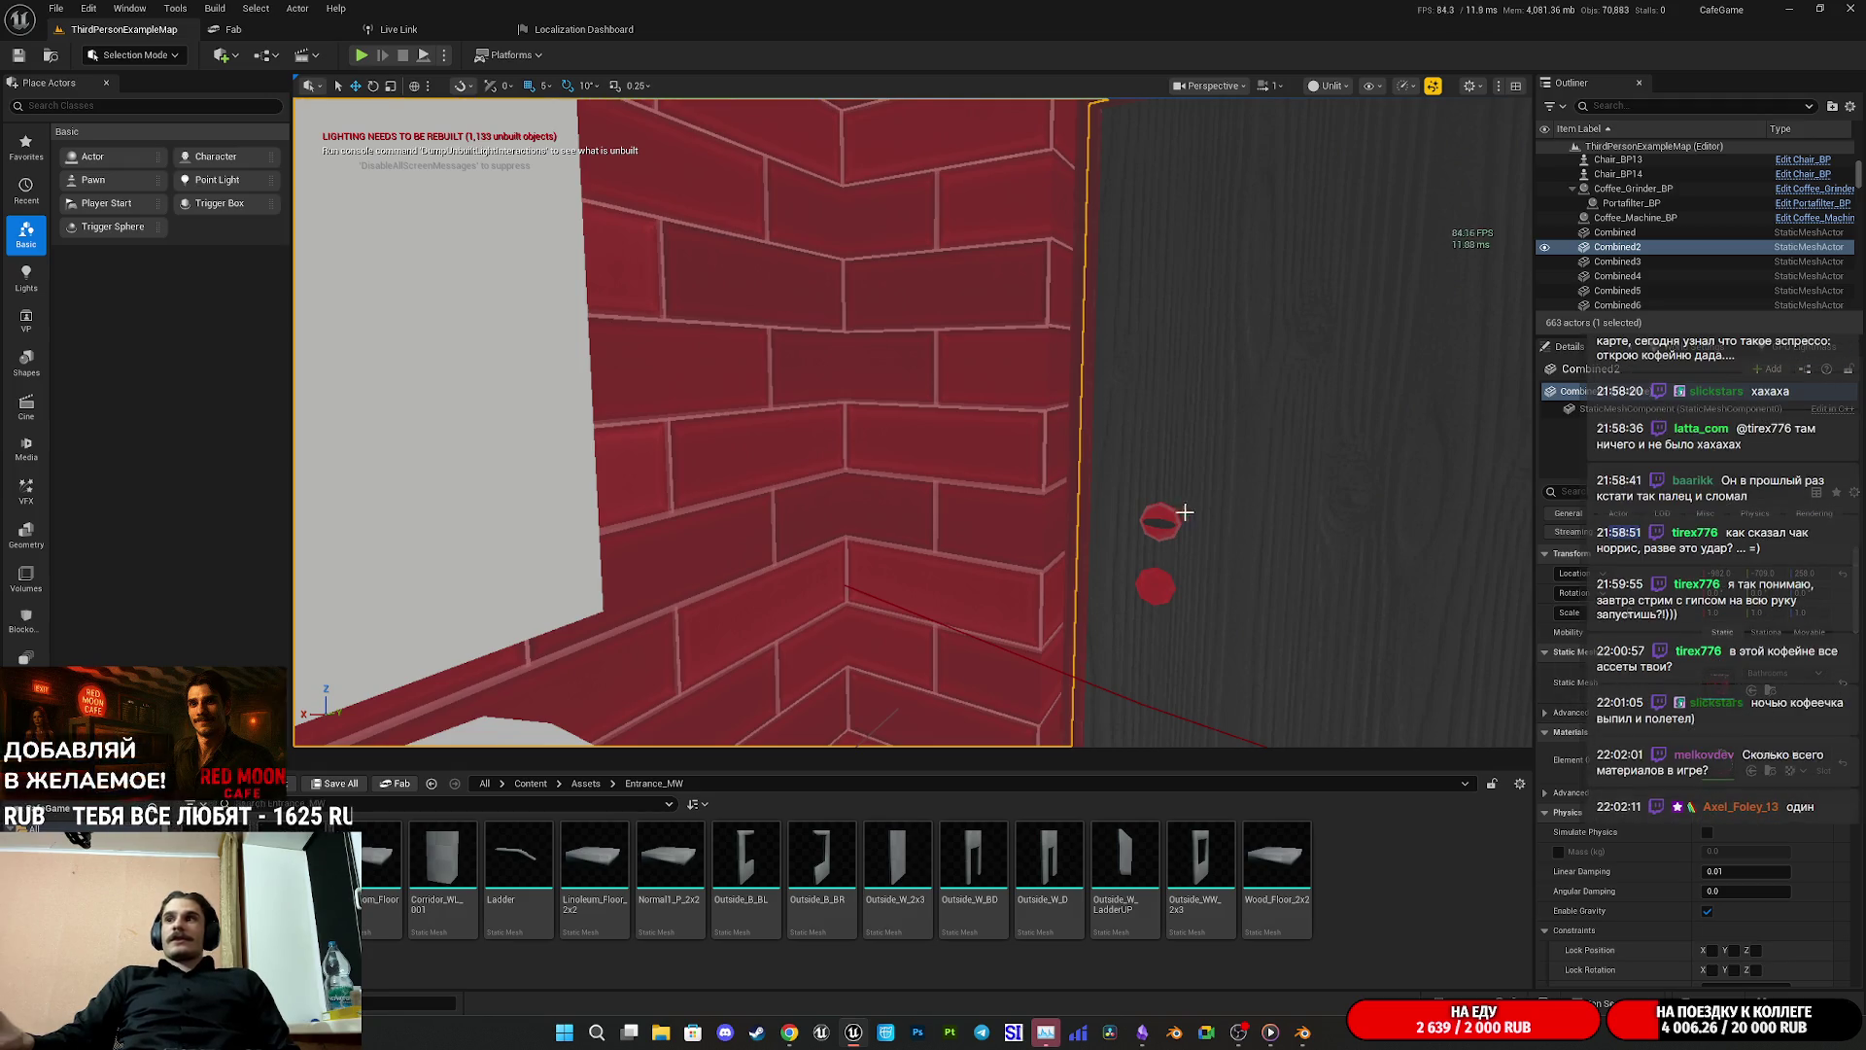
Step: Select the apartment block Combined12, frame it, and fly around it toward a nearby brick wall
{"action": "mouse_move", "coordinate": [1156, 506]}
{"action": "left_mouse_down"}
{"action": "mouse_move", "coordinate": [1118, 544]}
{"action": "mouse_move", "coordinate": [1127, 636]}
{"action": "left_mouse_up"}
{"action": "left_click", "coordinate": [972, 369]}
{"action": "key", "text": "f"}
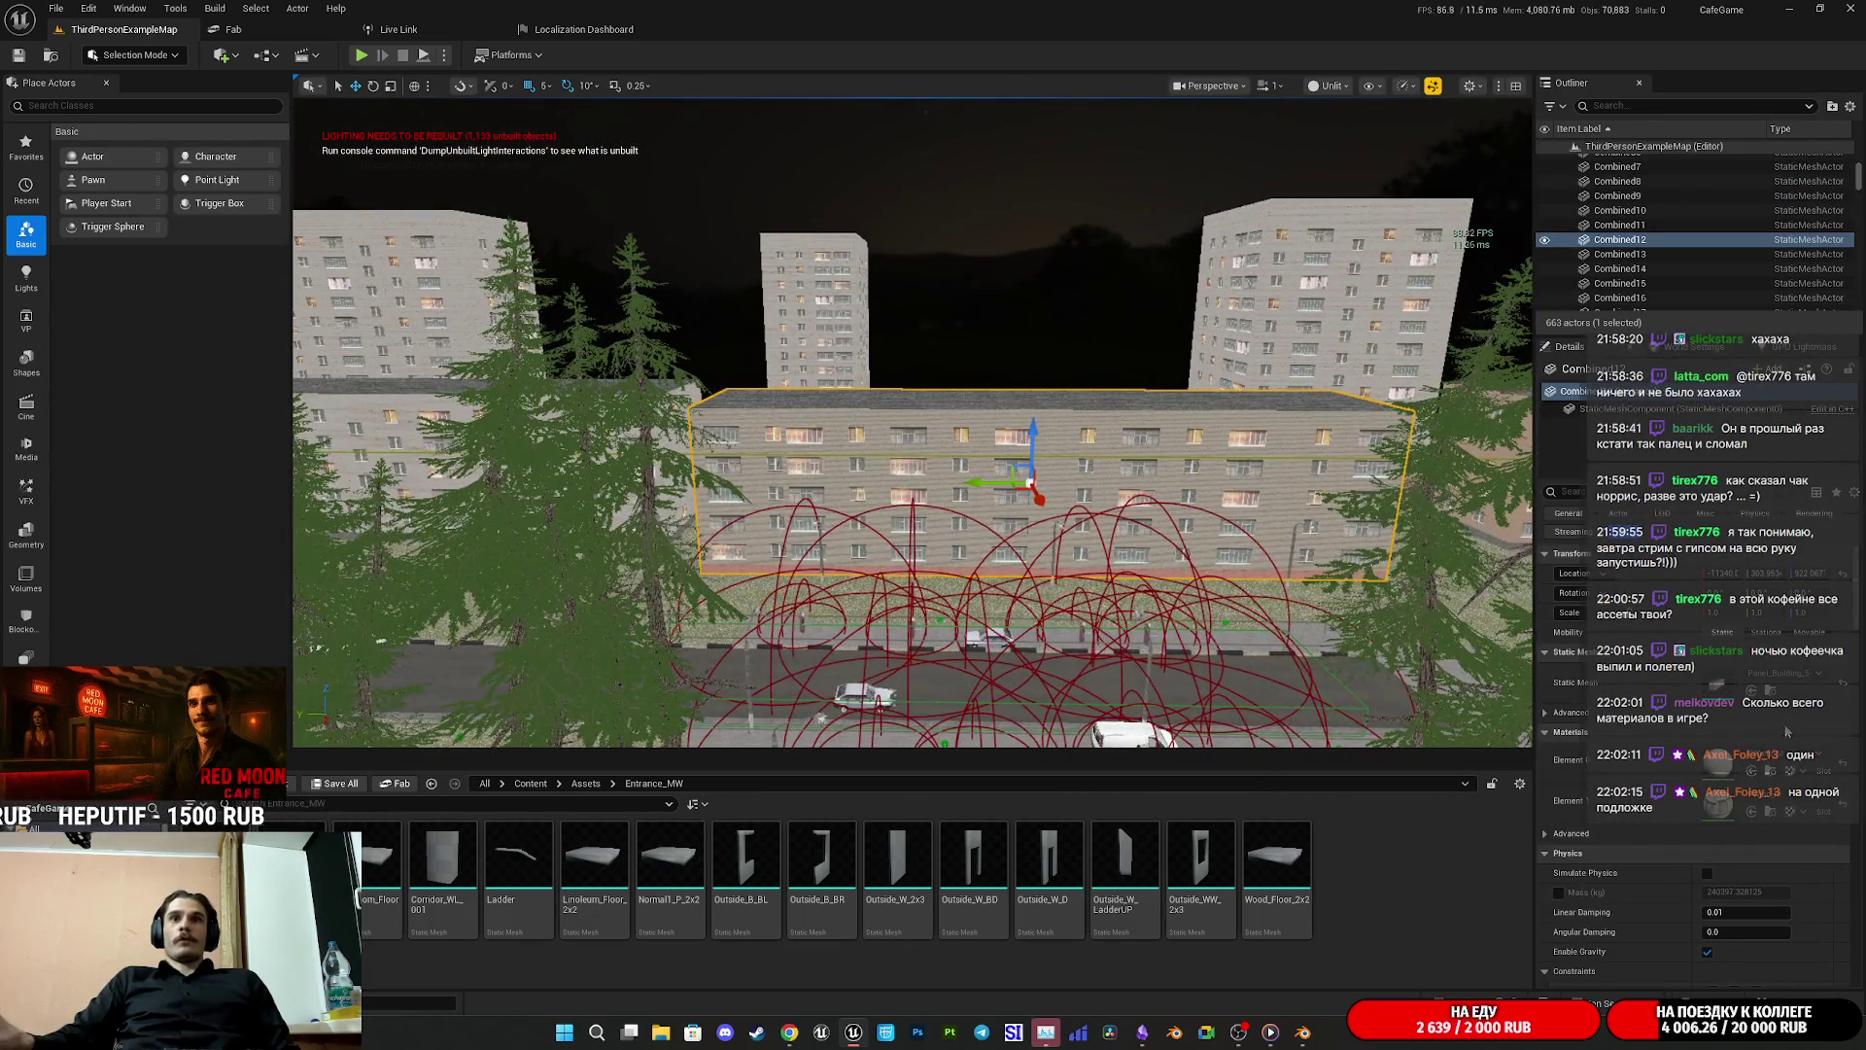
{"action": "mouse_move", "coordinate": [972, 369]}
{"action": "left_mouse_down"}
{"action": "mouse_move", "coordinate": [981, 296]}
{"action": "mouse_move", "coordinate": [941, 317]}
{"action": "left_mouse_up"}
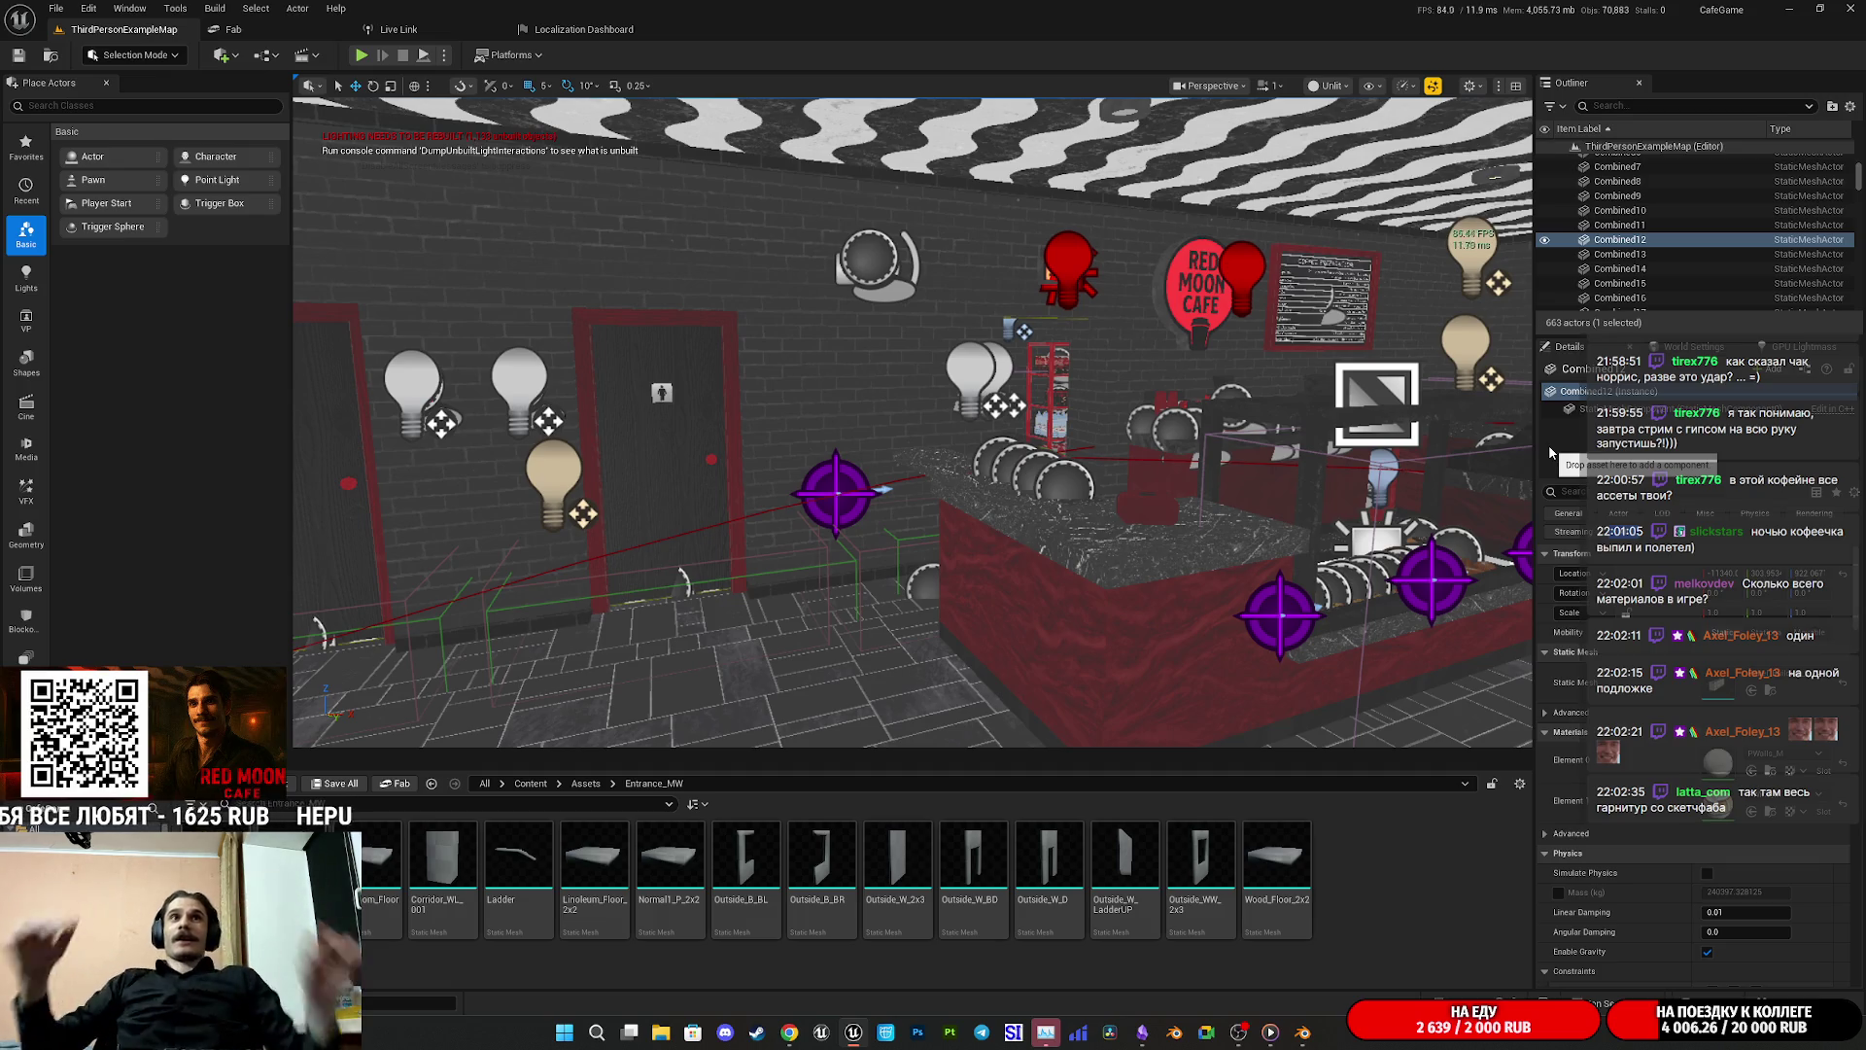
{"action": "key", "text": "f"}
{"action": "mouse_move", "coordinate": [914, 423]}
{"action": "left_mouse_down"}
{"action": "mouse_move", "coordinate": [1122, 427]}
{"action": "mouse_move", "coordinate": [1231, 389]}
{"action": "left_mouse_up"}
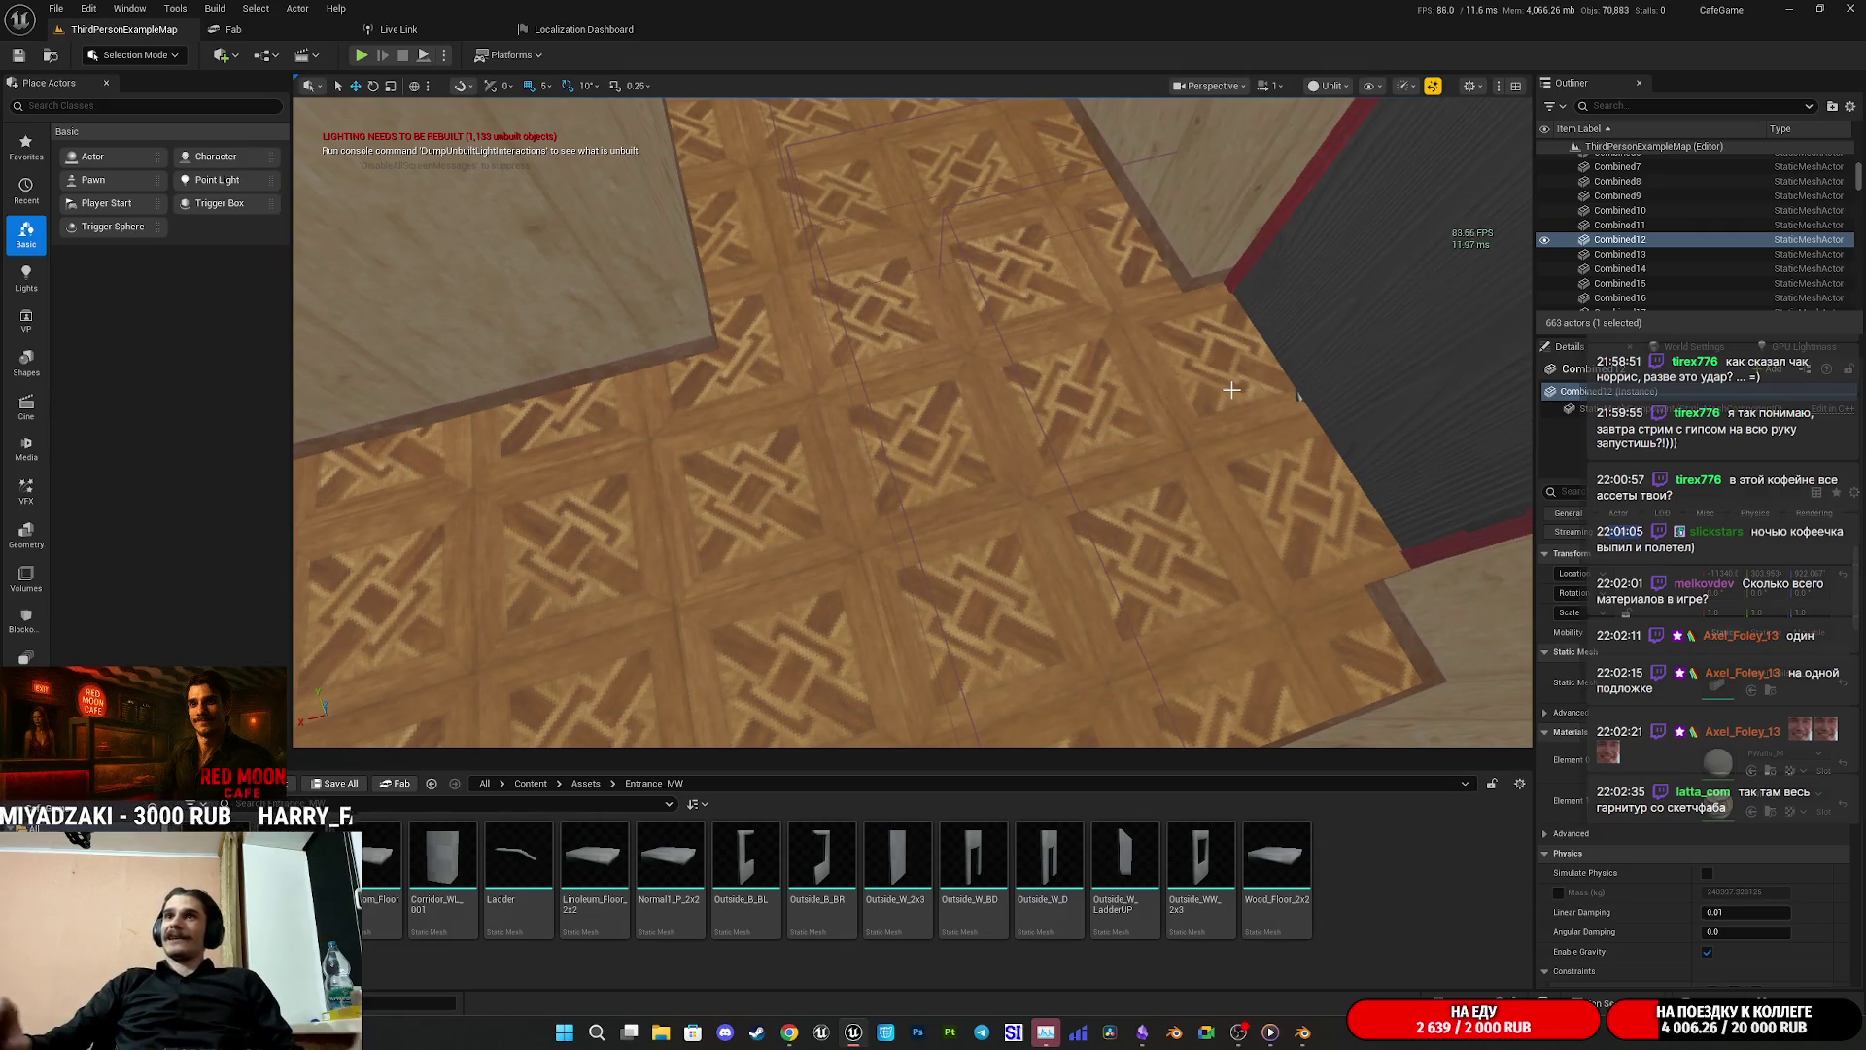
Step: Refocus on Combined12 and fly over the plaza until the Red Moon Cafe facade is visible
{"action": "key", "text": "f"}
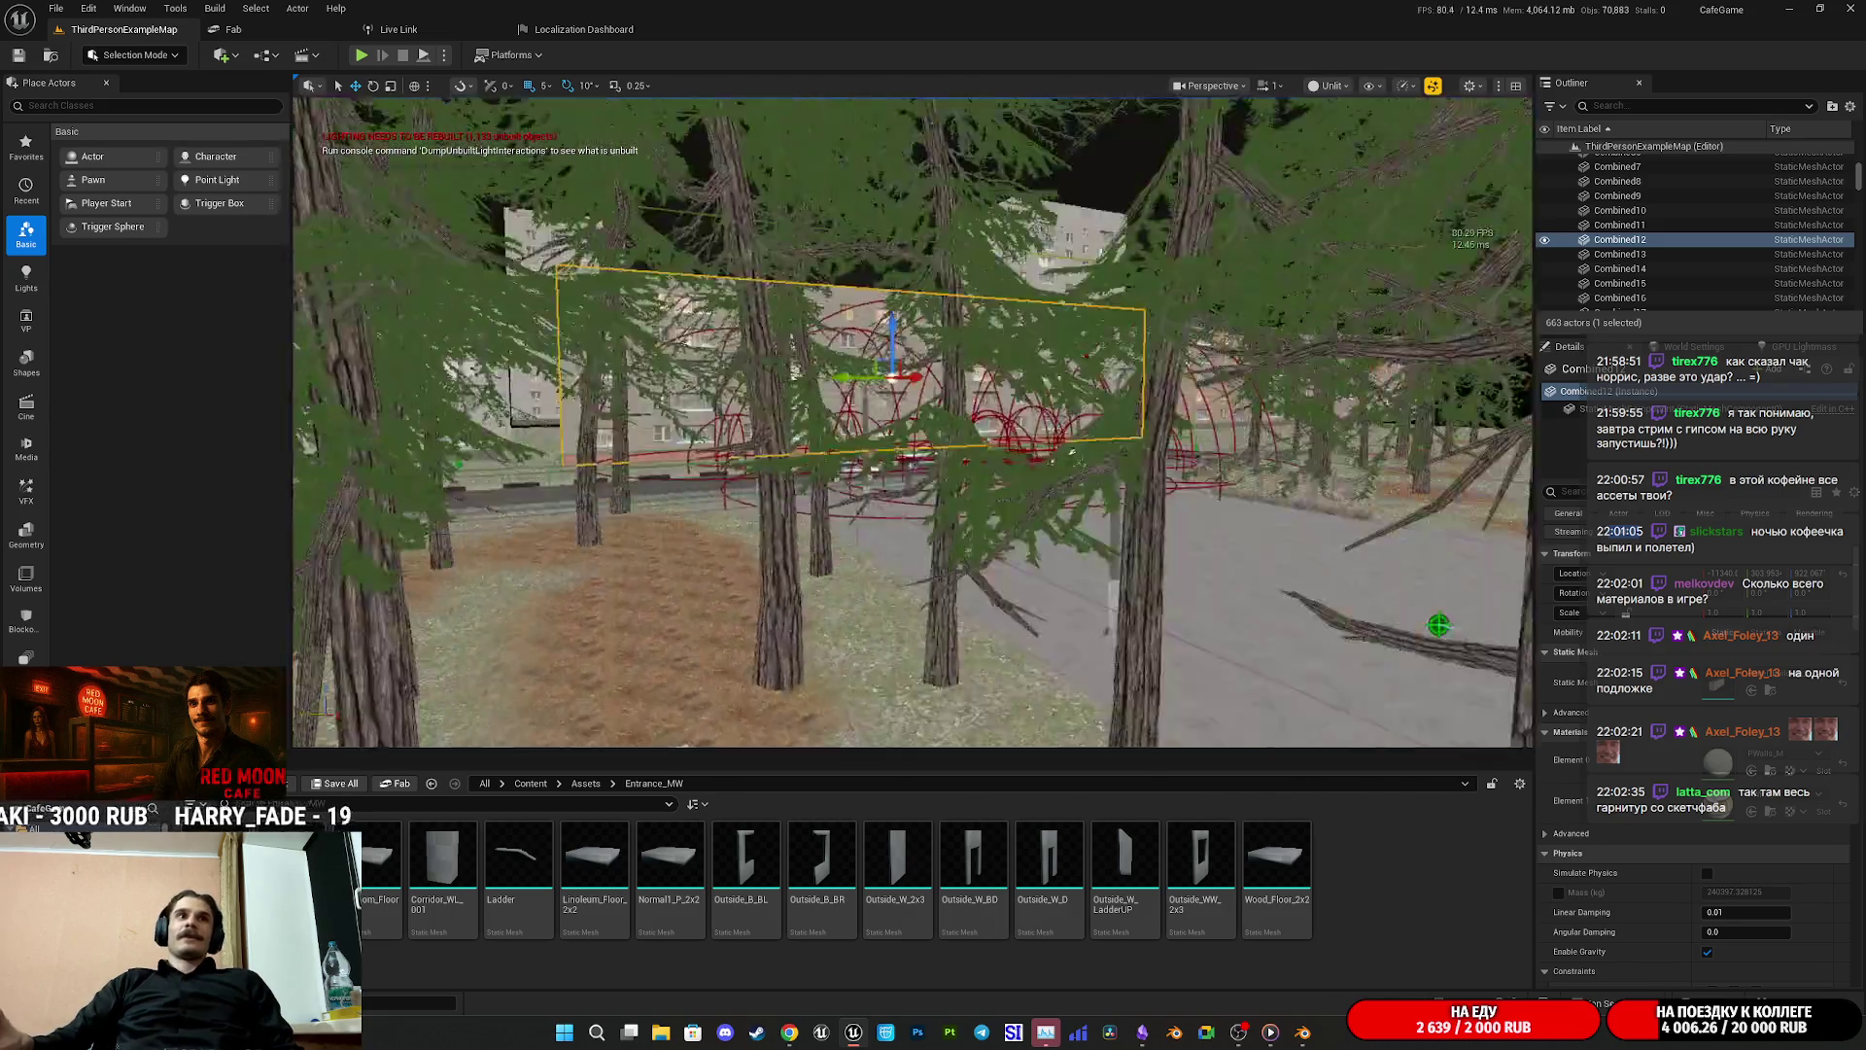
{"action": "mouse_move", "coordinate": [1439, 625]}
{"action": "left_mouse_down"}
{"action": "mouse_move", "coordinate": [733, 561]}
{"action": "mouse_move", "coordinate": [567, 717]}
{"action": "mouse_move", "coordinate": [775, 516]}
{"action": "mouse_move", "coordinate": [513, 614]}
{"action": "mouse_move", "coordinate": [680, 583]}
{"action": "mouse_move", "coordinate": [796, 622]}
{"action": "mouse_move", "coordinate": [875, 583]}
{"action": "left_mouse_up"}
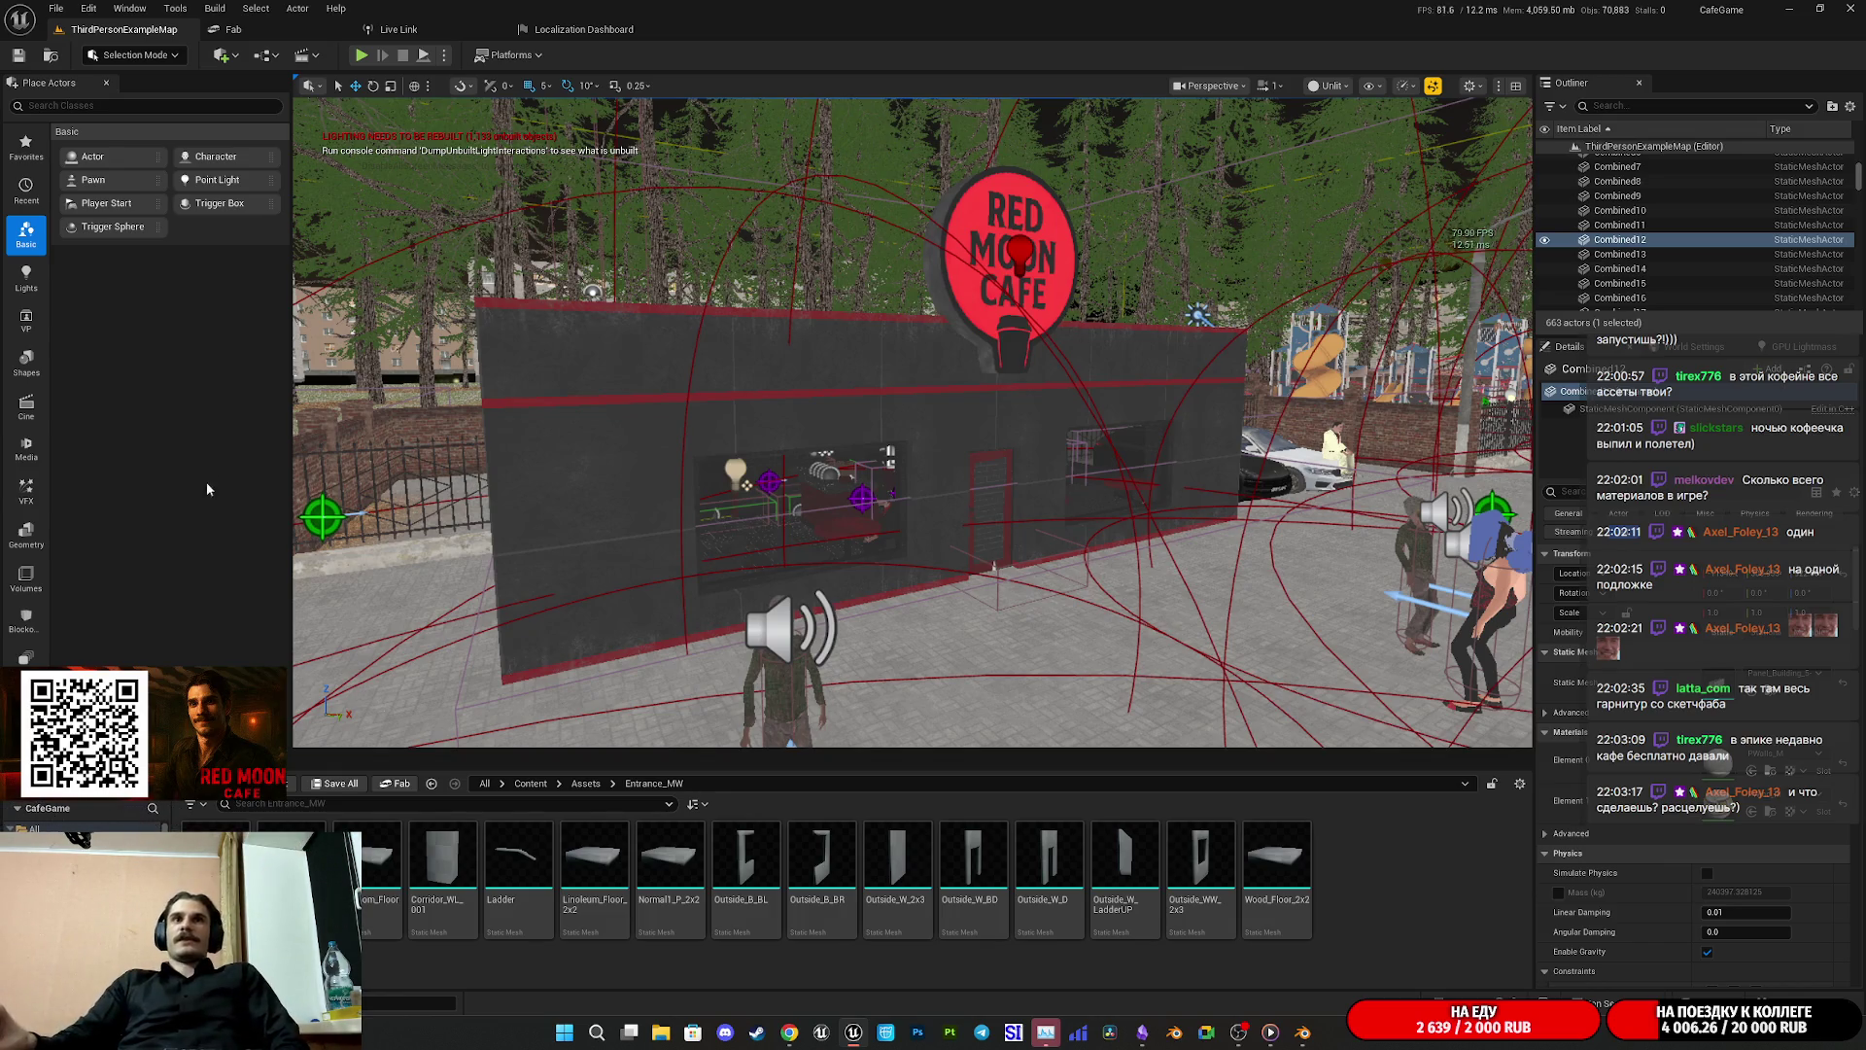
{"action": "left_click_drag", "start_coordinate": [556, 661], "coordinate": [642, 680]}
{"action": "left_click_drag", "start_coordinate": [767, 471], "coordinate": [681, 476]}
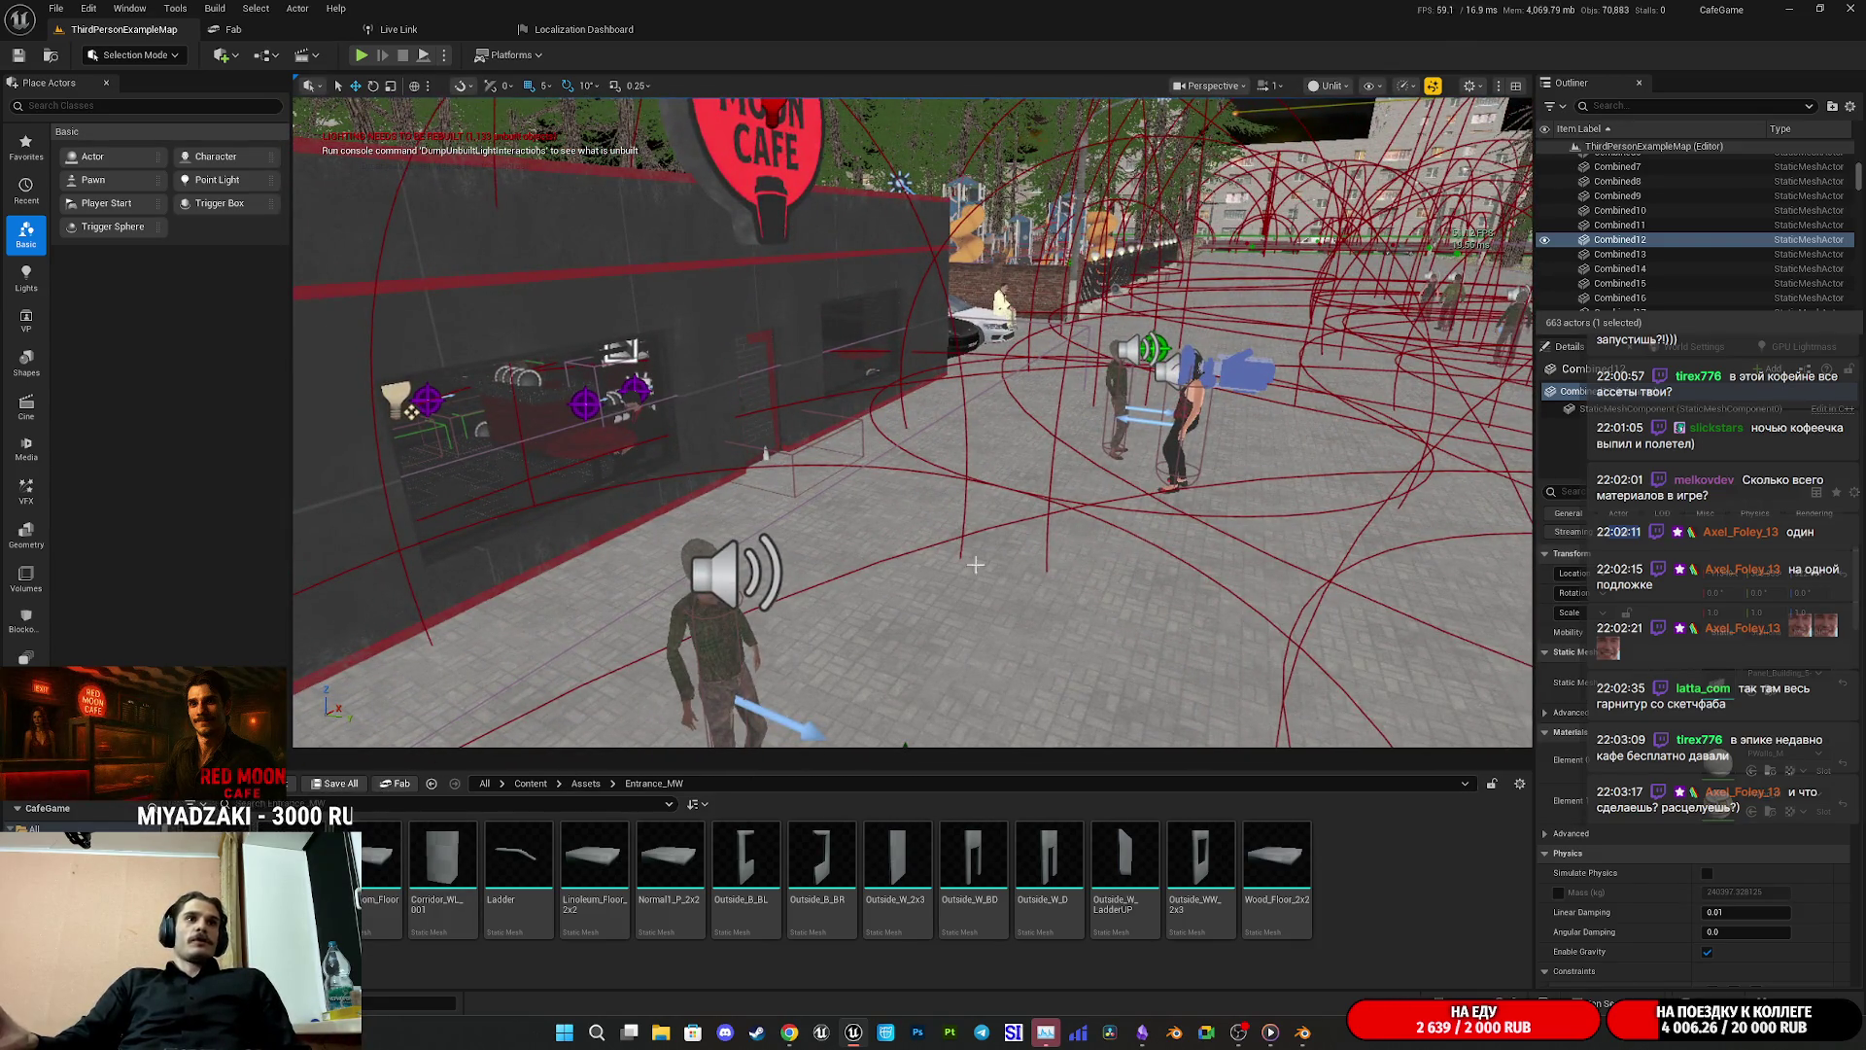
{"action": "left_click", "coordinate": [361, 55]}
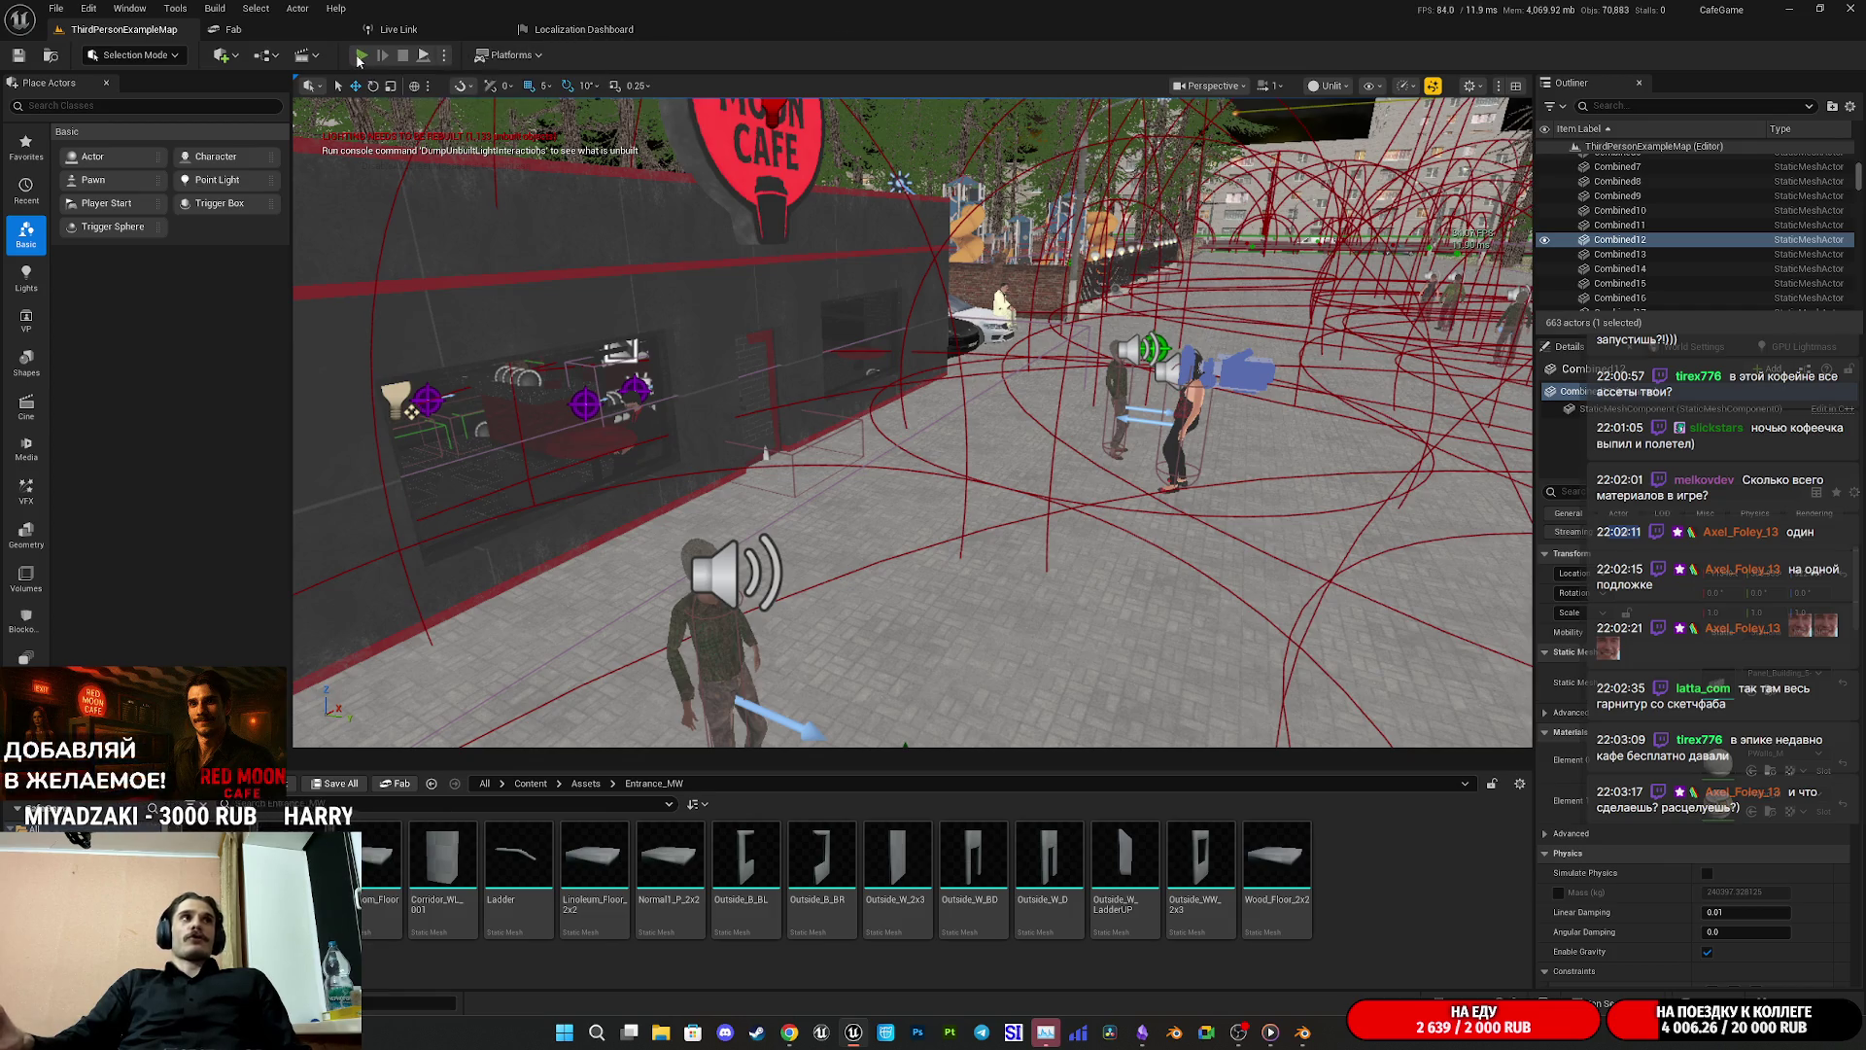
Step: Play the level fullscreen with F11, stop with Esc, and restore the full editor layout
{"action": "key", "text": "F11"}
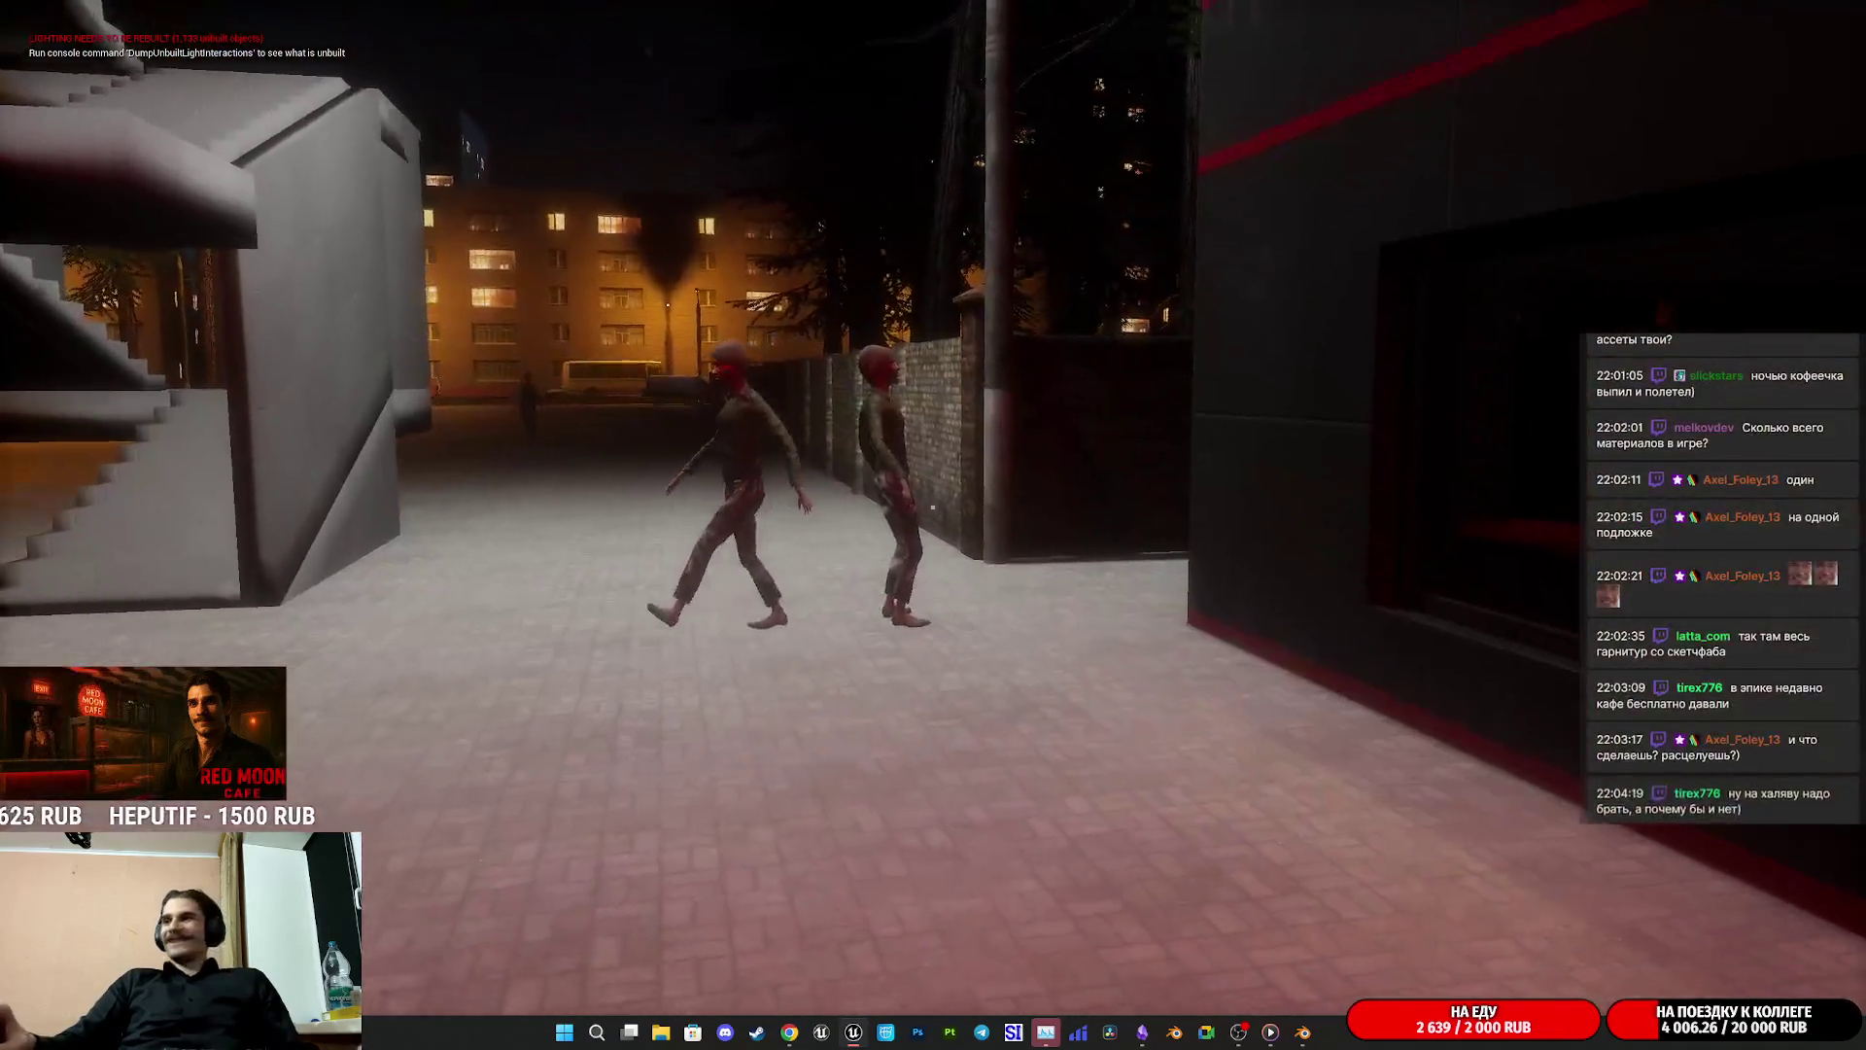
{"action": "key", "text": "Escape"}
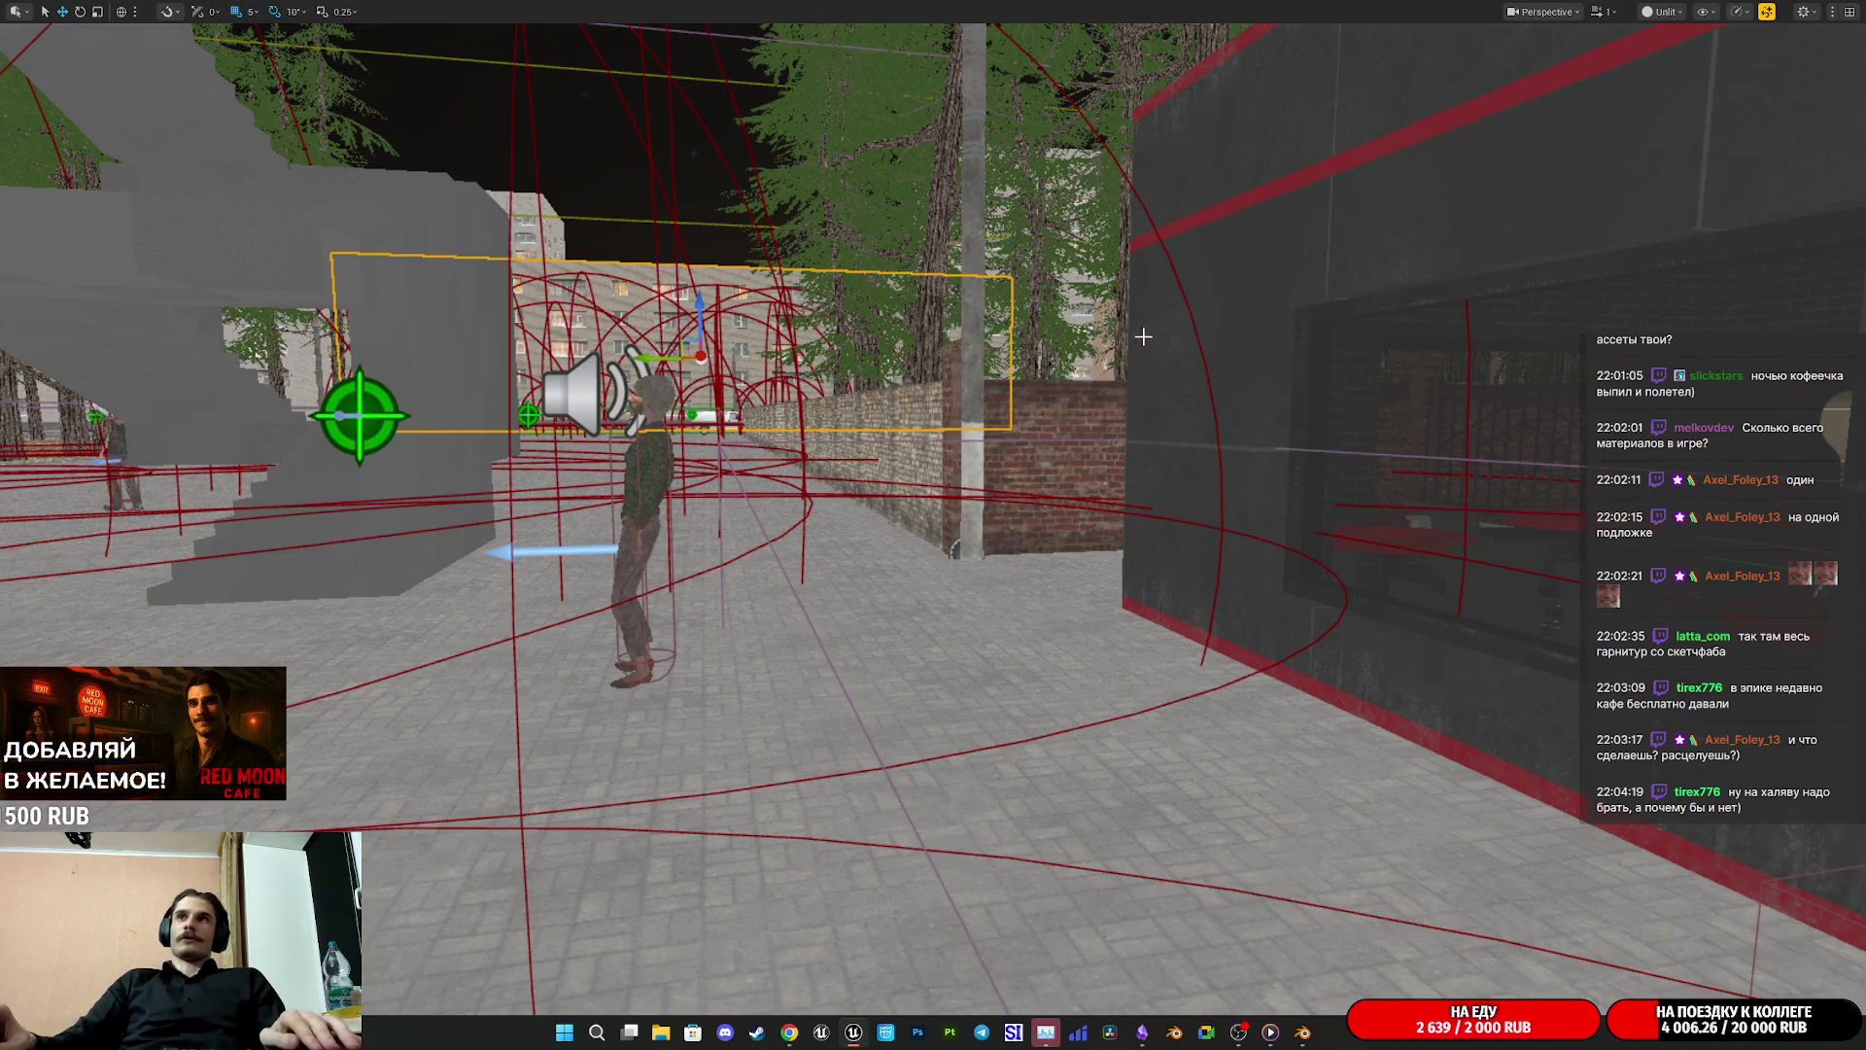
{"action": "key", "text": "F11"}
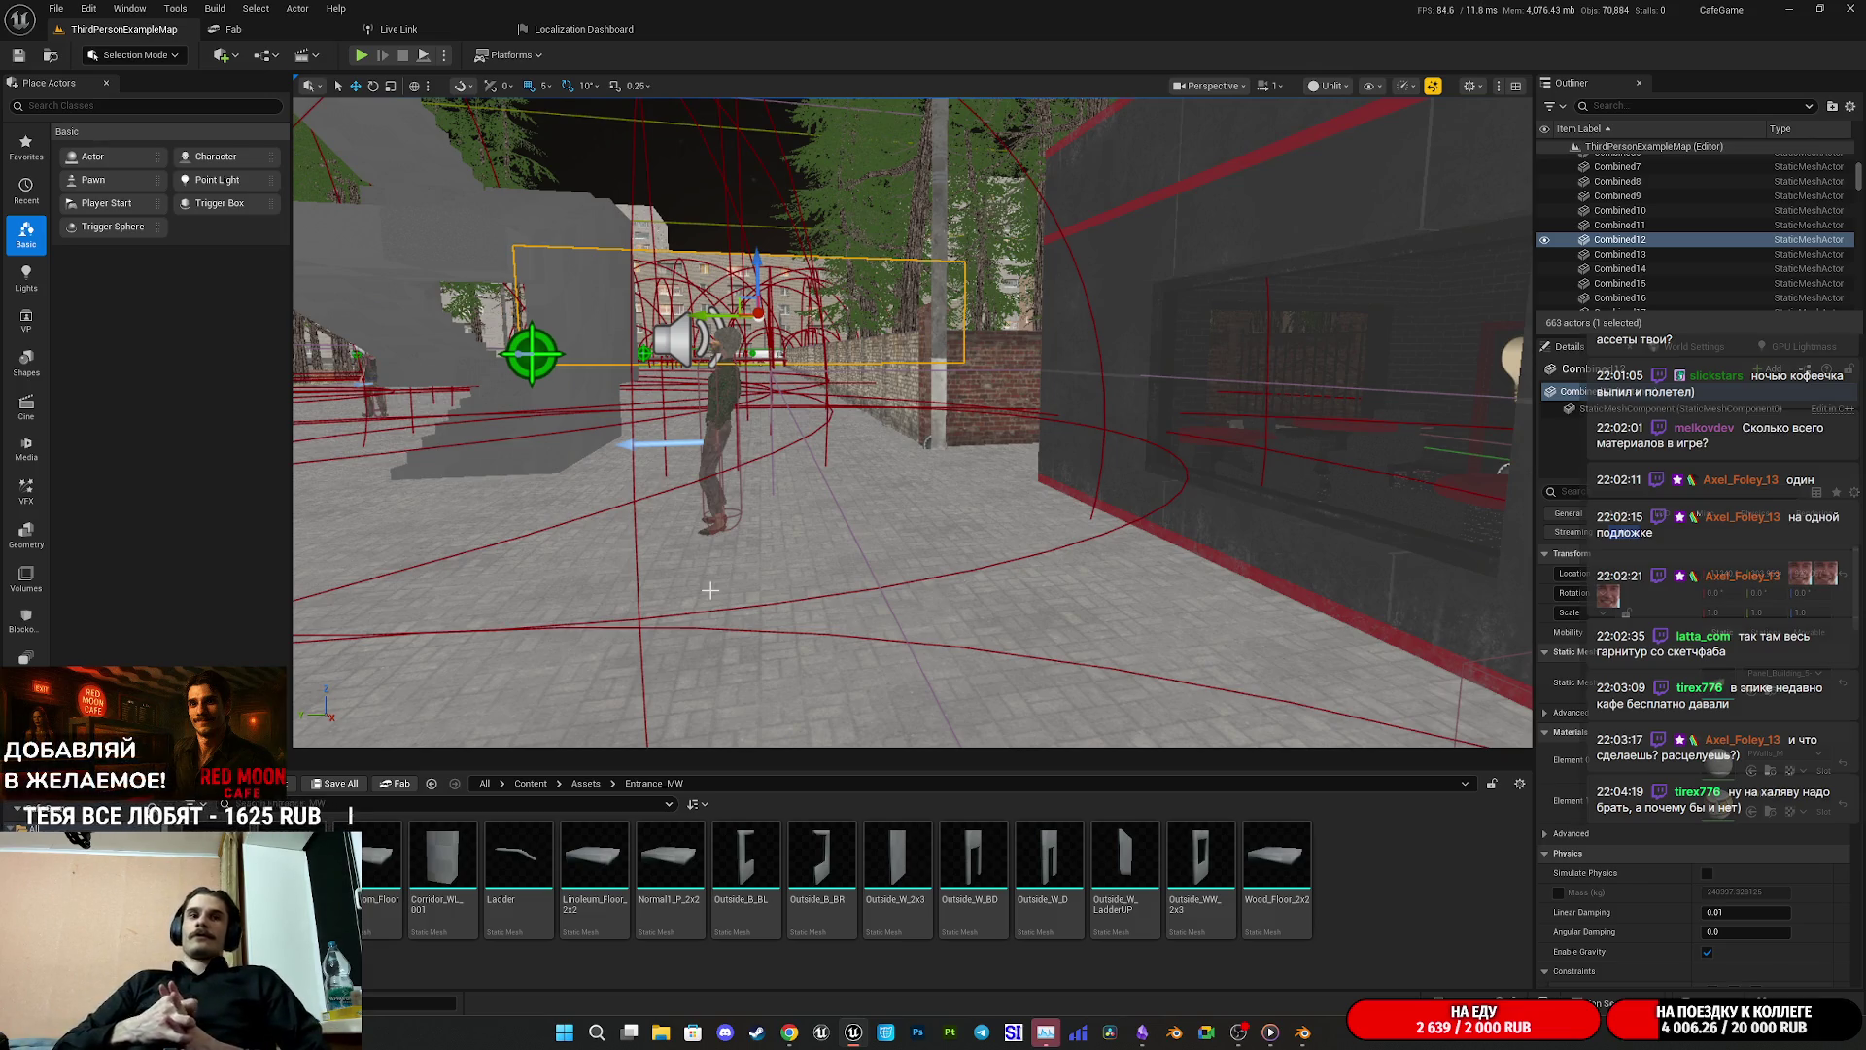
{"action": "left_click", "coordinate": [1661, 1043]}
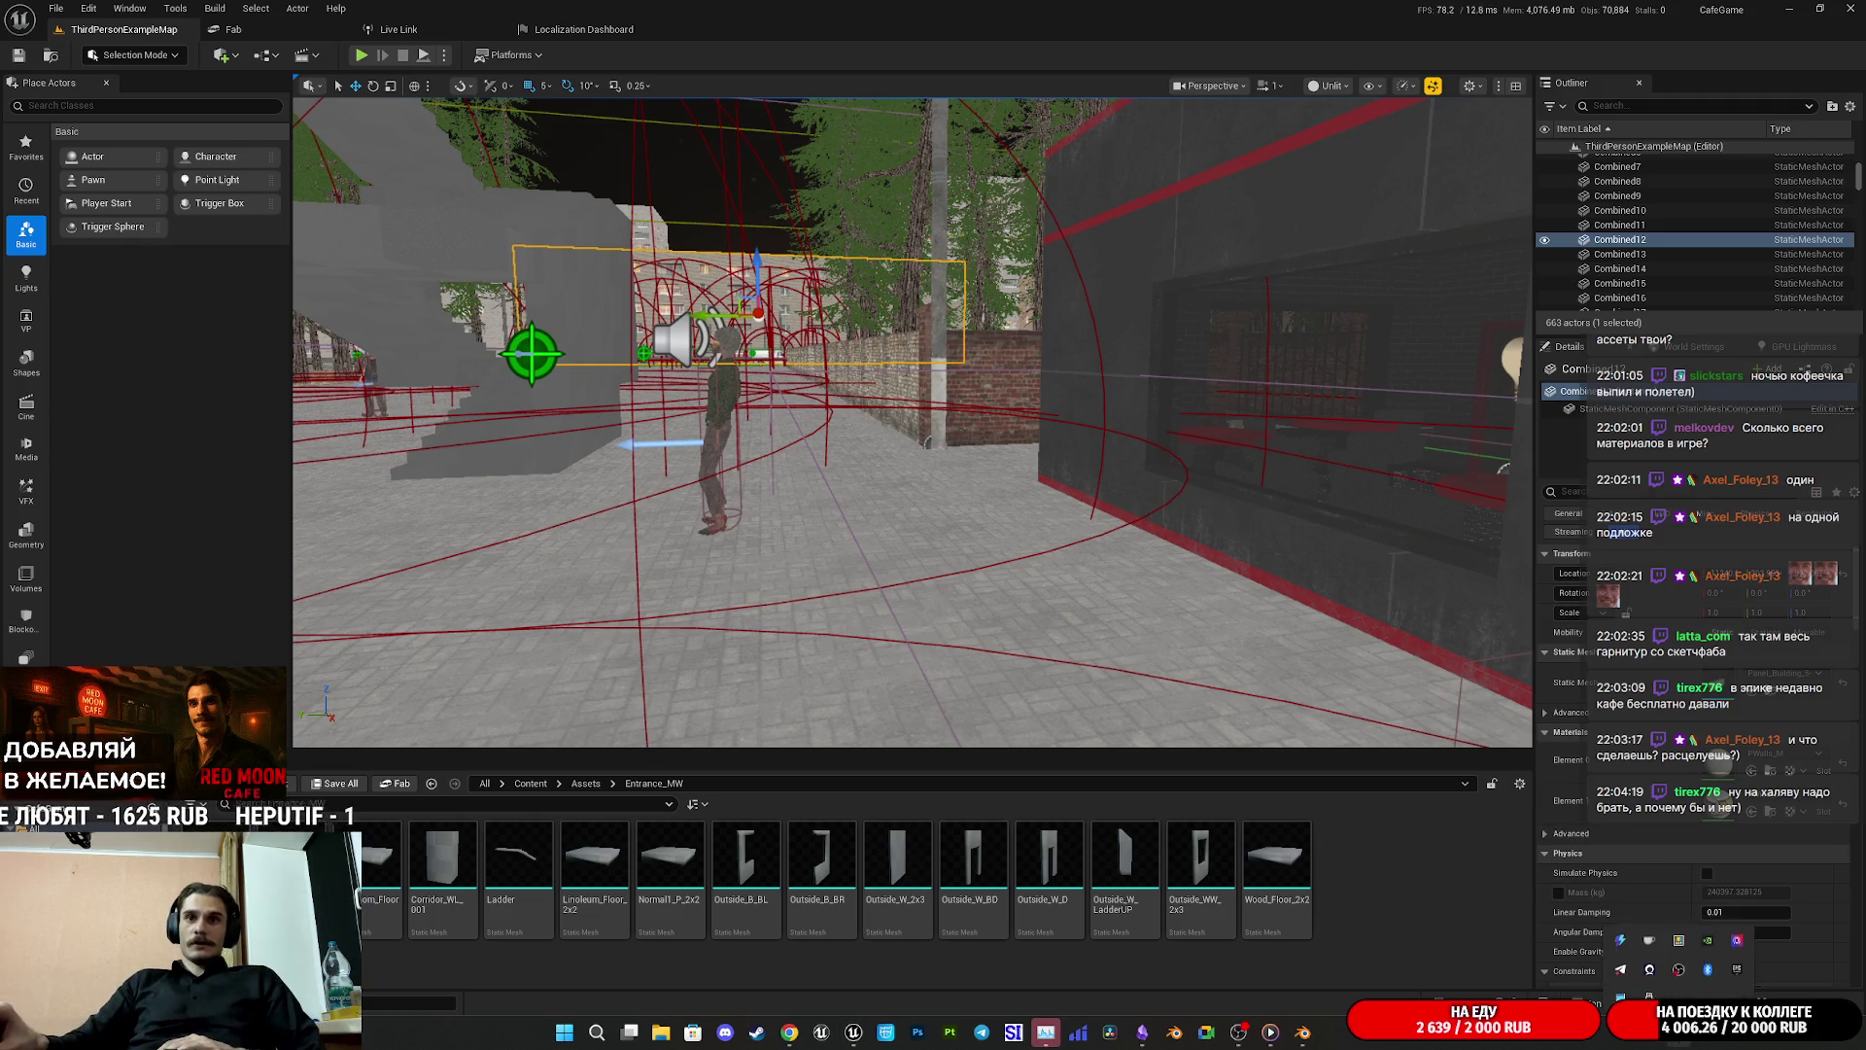
Step: Minimise Unreal Editor, Blender and the Obsidian checklist, then bring up the Epic Games Launcher library
{"action": "left_click", "coordinate": [1788, 9]}
{"action": "left_click", "coordinate": [1777, 8]}
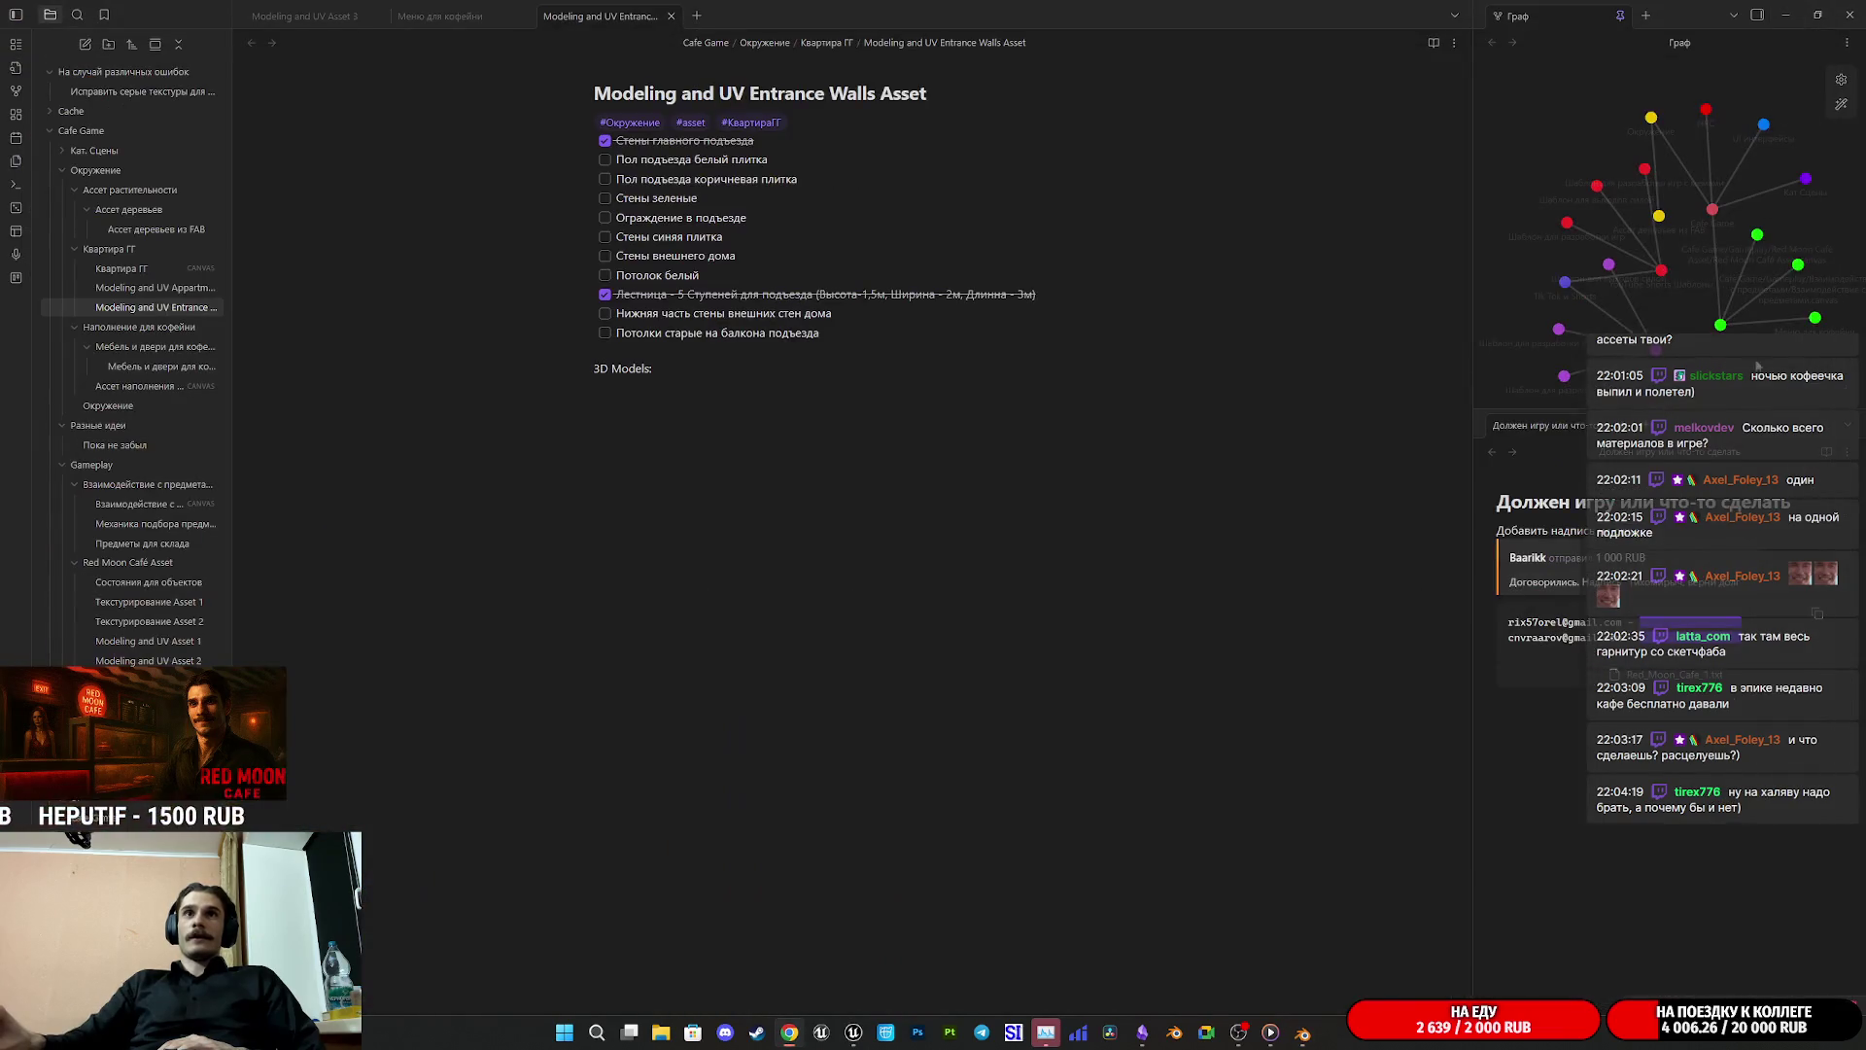
{"action": "left_click", "coordinate": [1785, 14]}
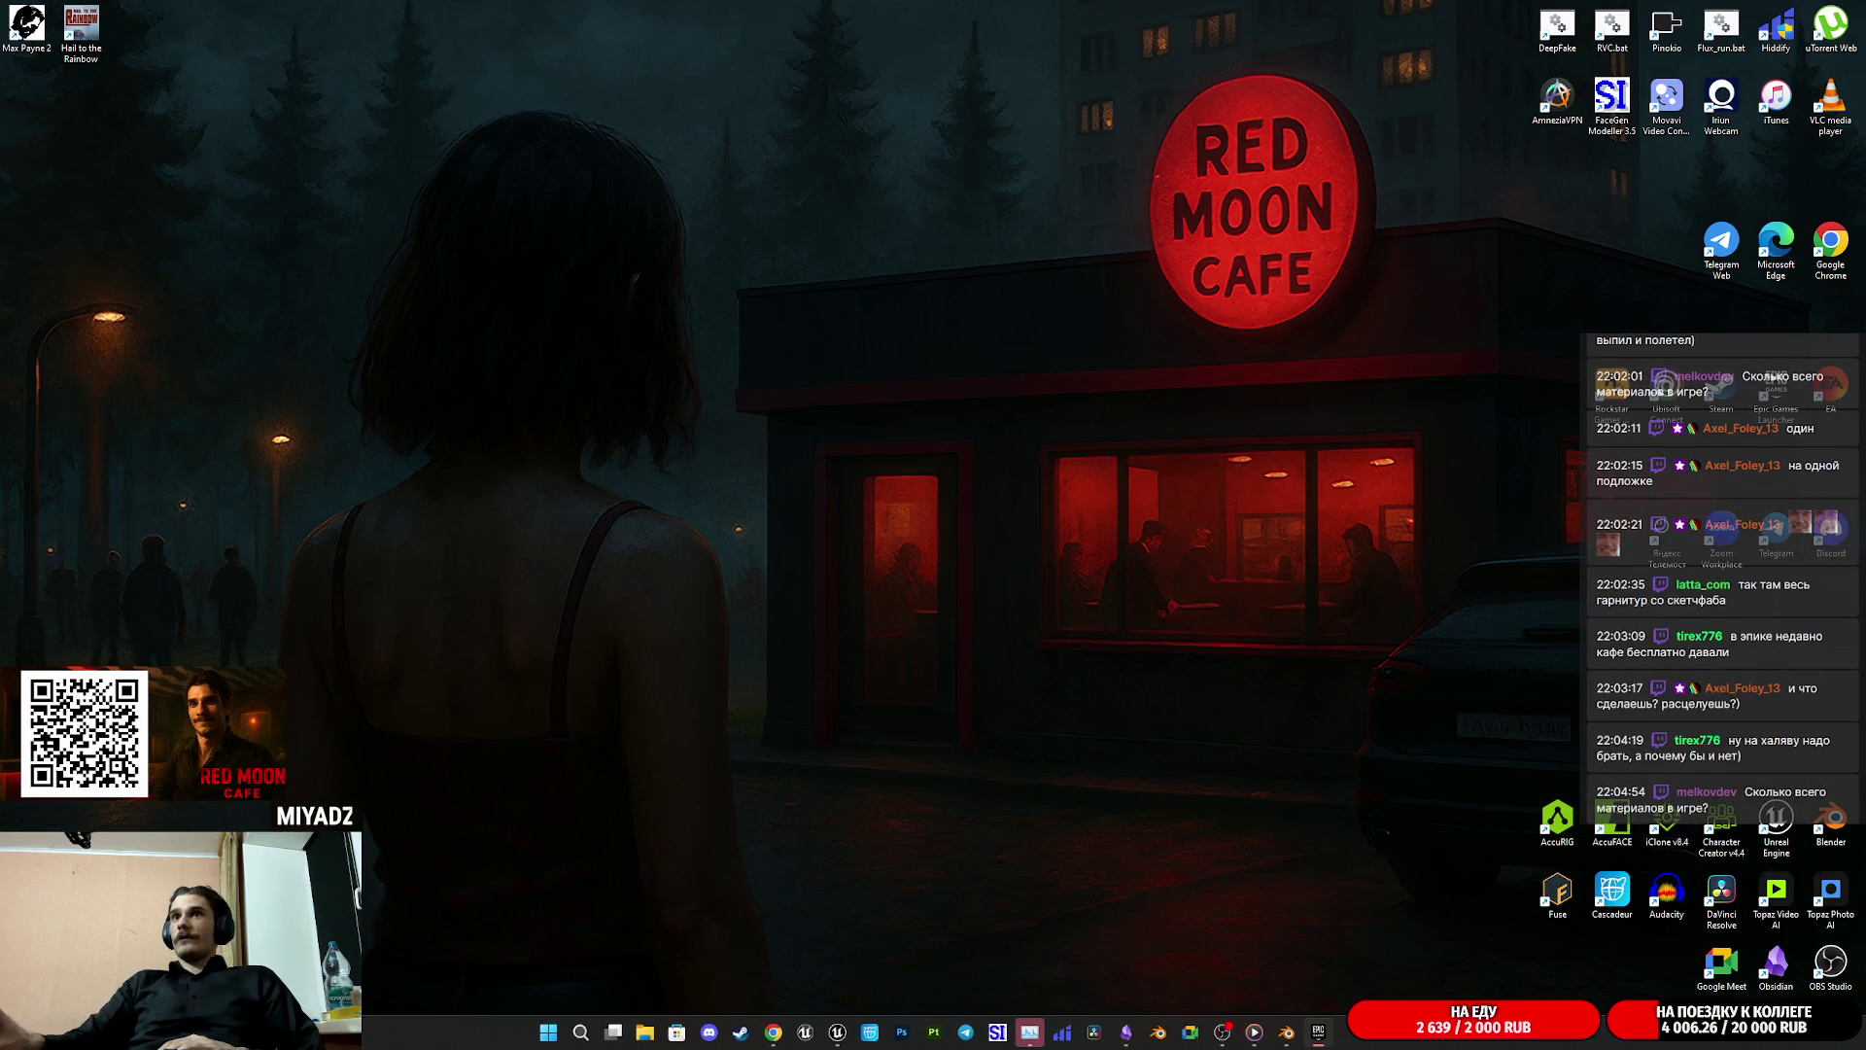
{"action": "left_click", "coordinate": [881, 326]}
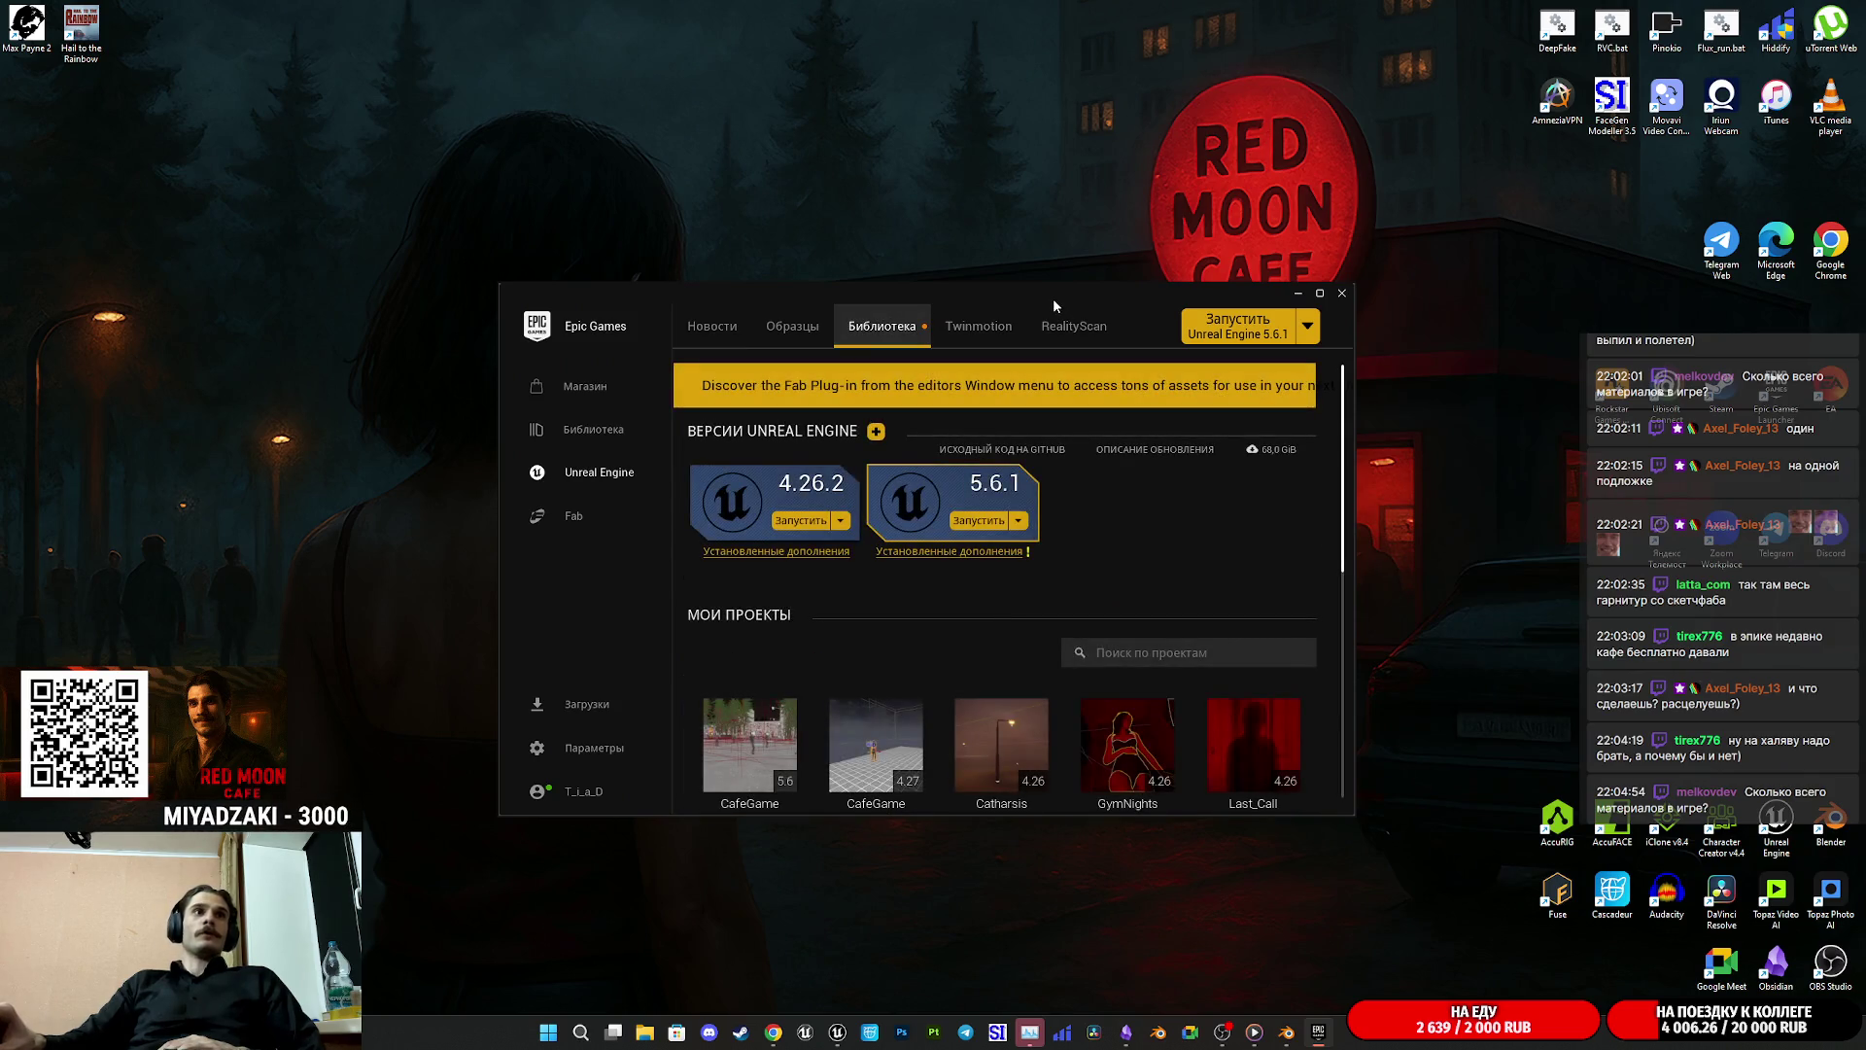
Step: Maximise the launcher and scroll through the Fab assets, including Lyra Starter Game, MetaHumans and Quixel Bridge
{"action": "double_click", "coordinate": [1053, 298]}
{"action": "scroll", "coordinate": [974, 595], "scroll_direction": "down", "scroll_amount": 3}
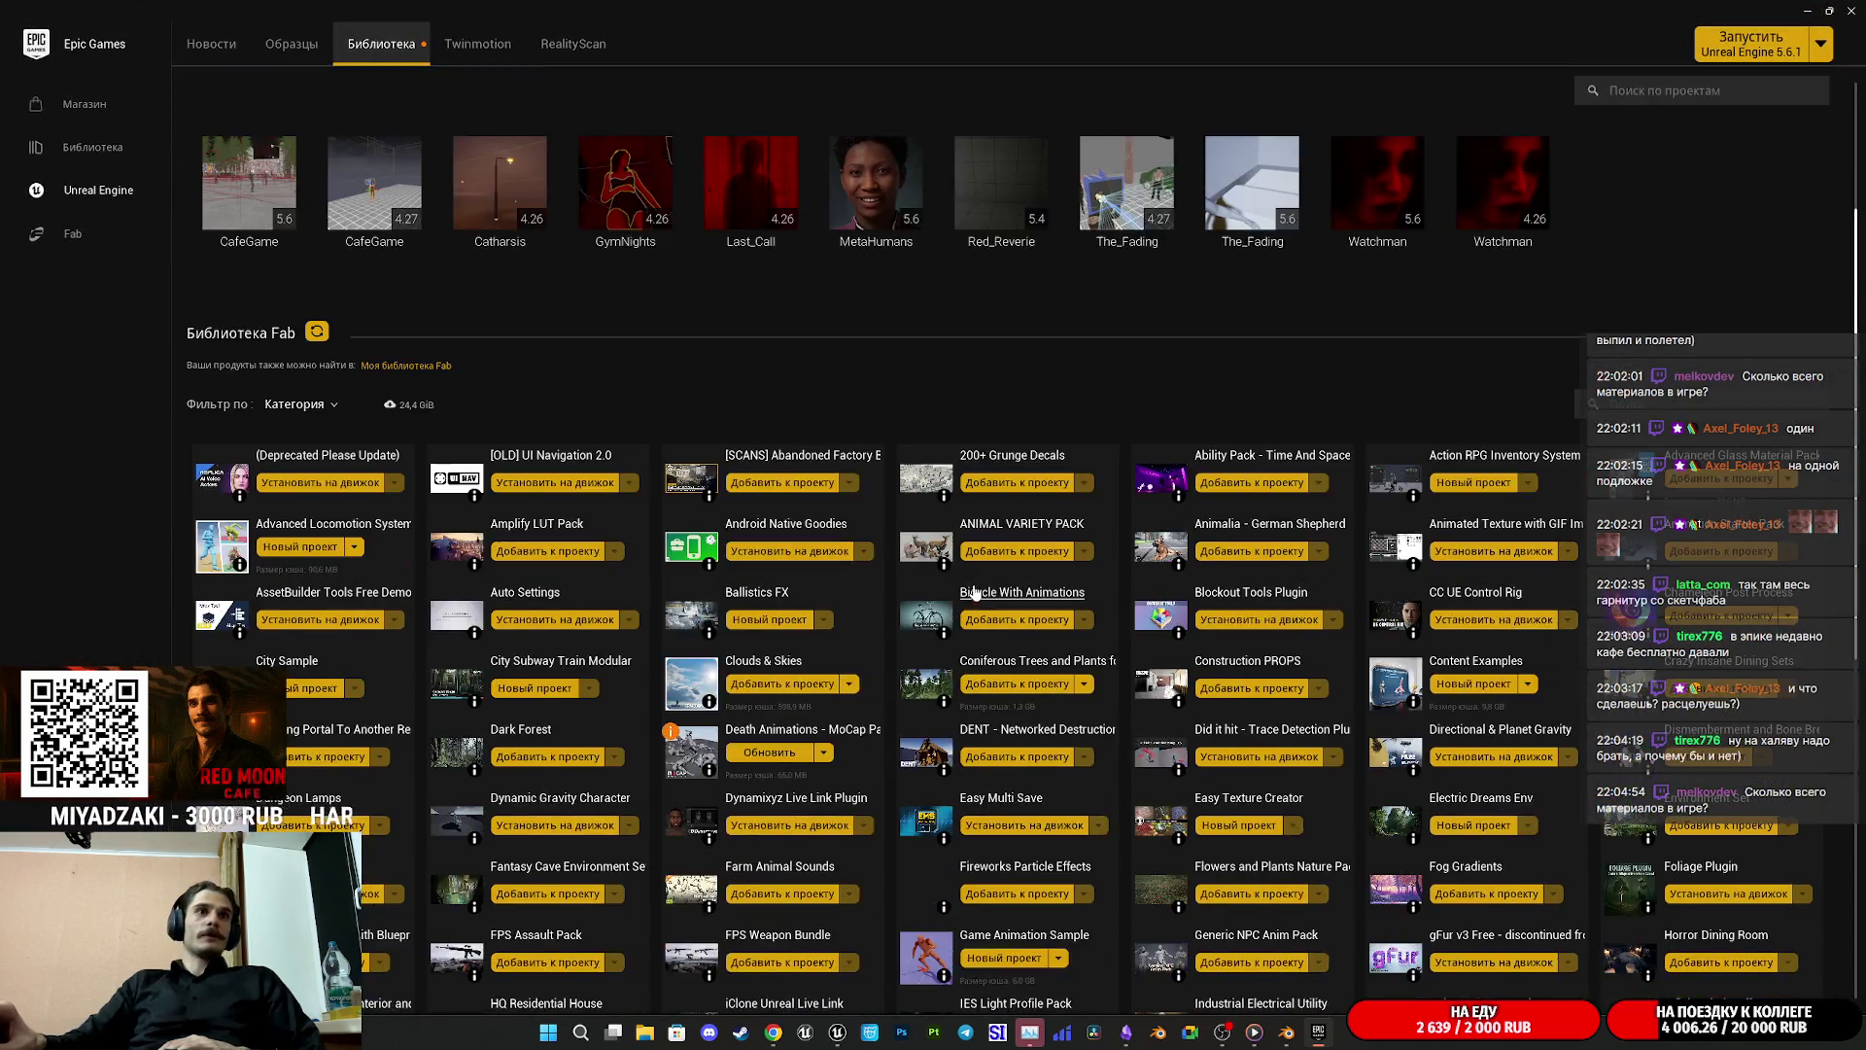
{"action": "scroll", "coordinate": [975, 595], "scroll_direction": "down", "scroll_amount": 2}
{"action": "scroll", "coordinate": [1606, 622], "scroll_direction": "down", "scroll_amount": 1}
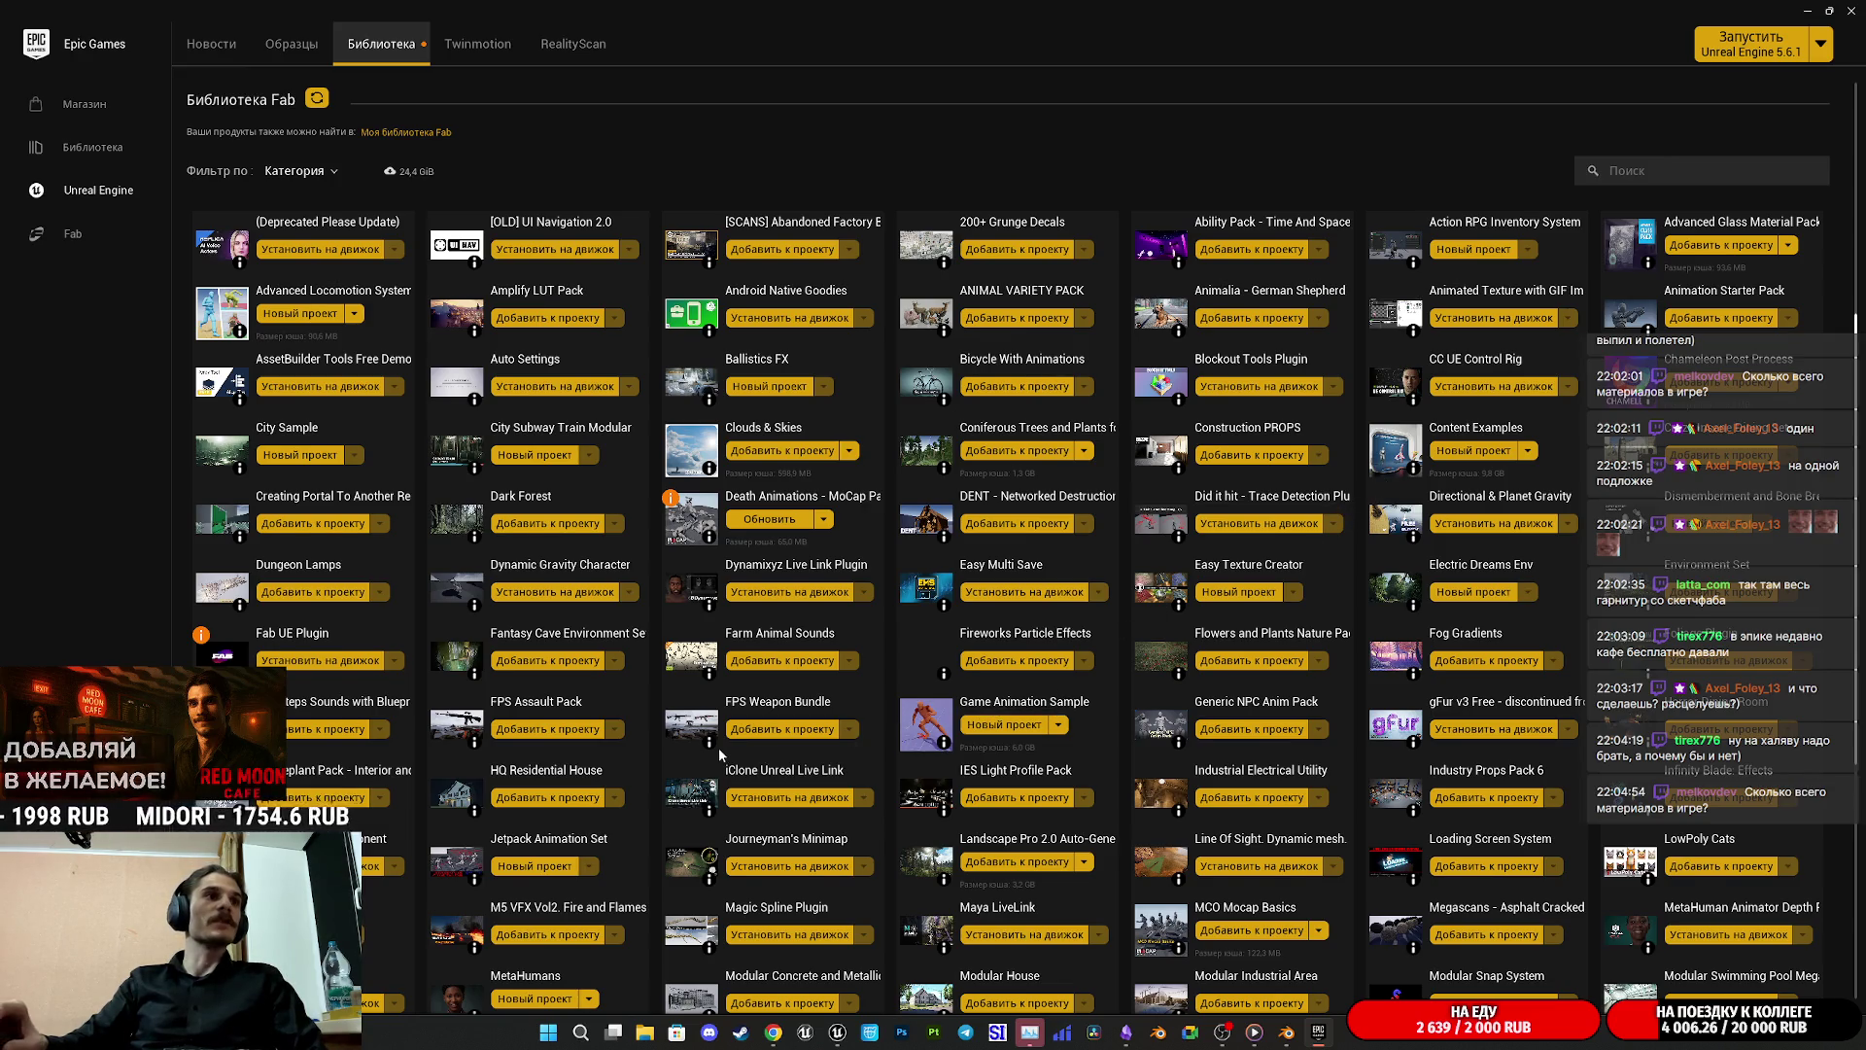
{"action": "scroll", "coordinate": [719, 751], "scroll_direction": "down", "scroll_amount": 1}
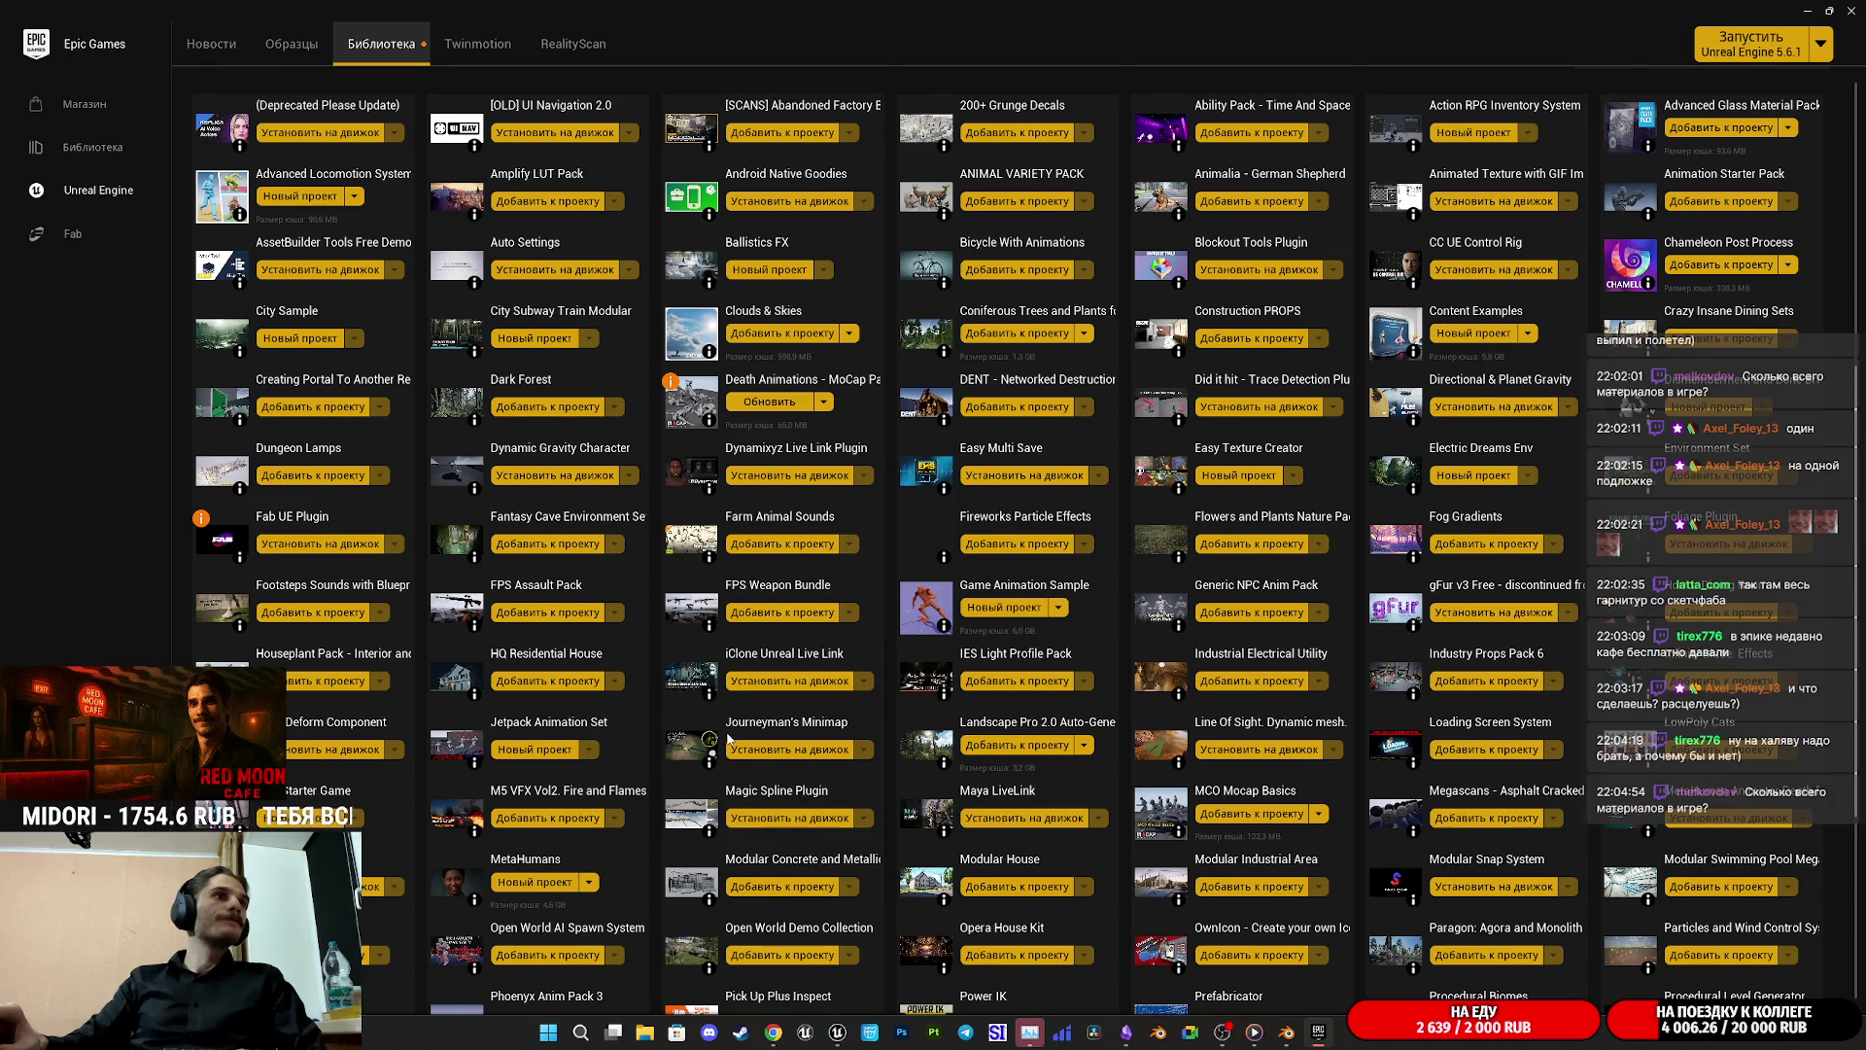
{"action": "scroll", "coordinate": [967, 568], "scroll_direction": "down", "scroll_amount": 2}
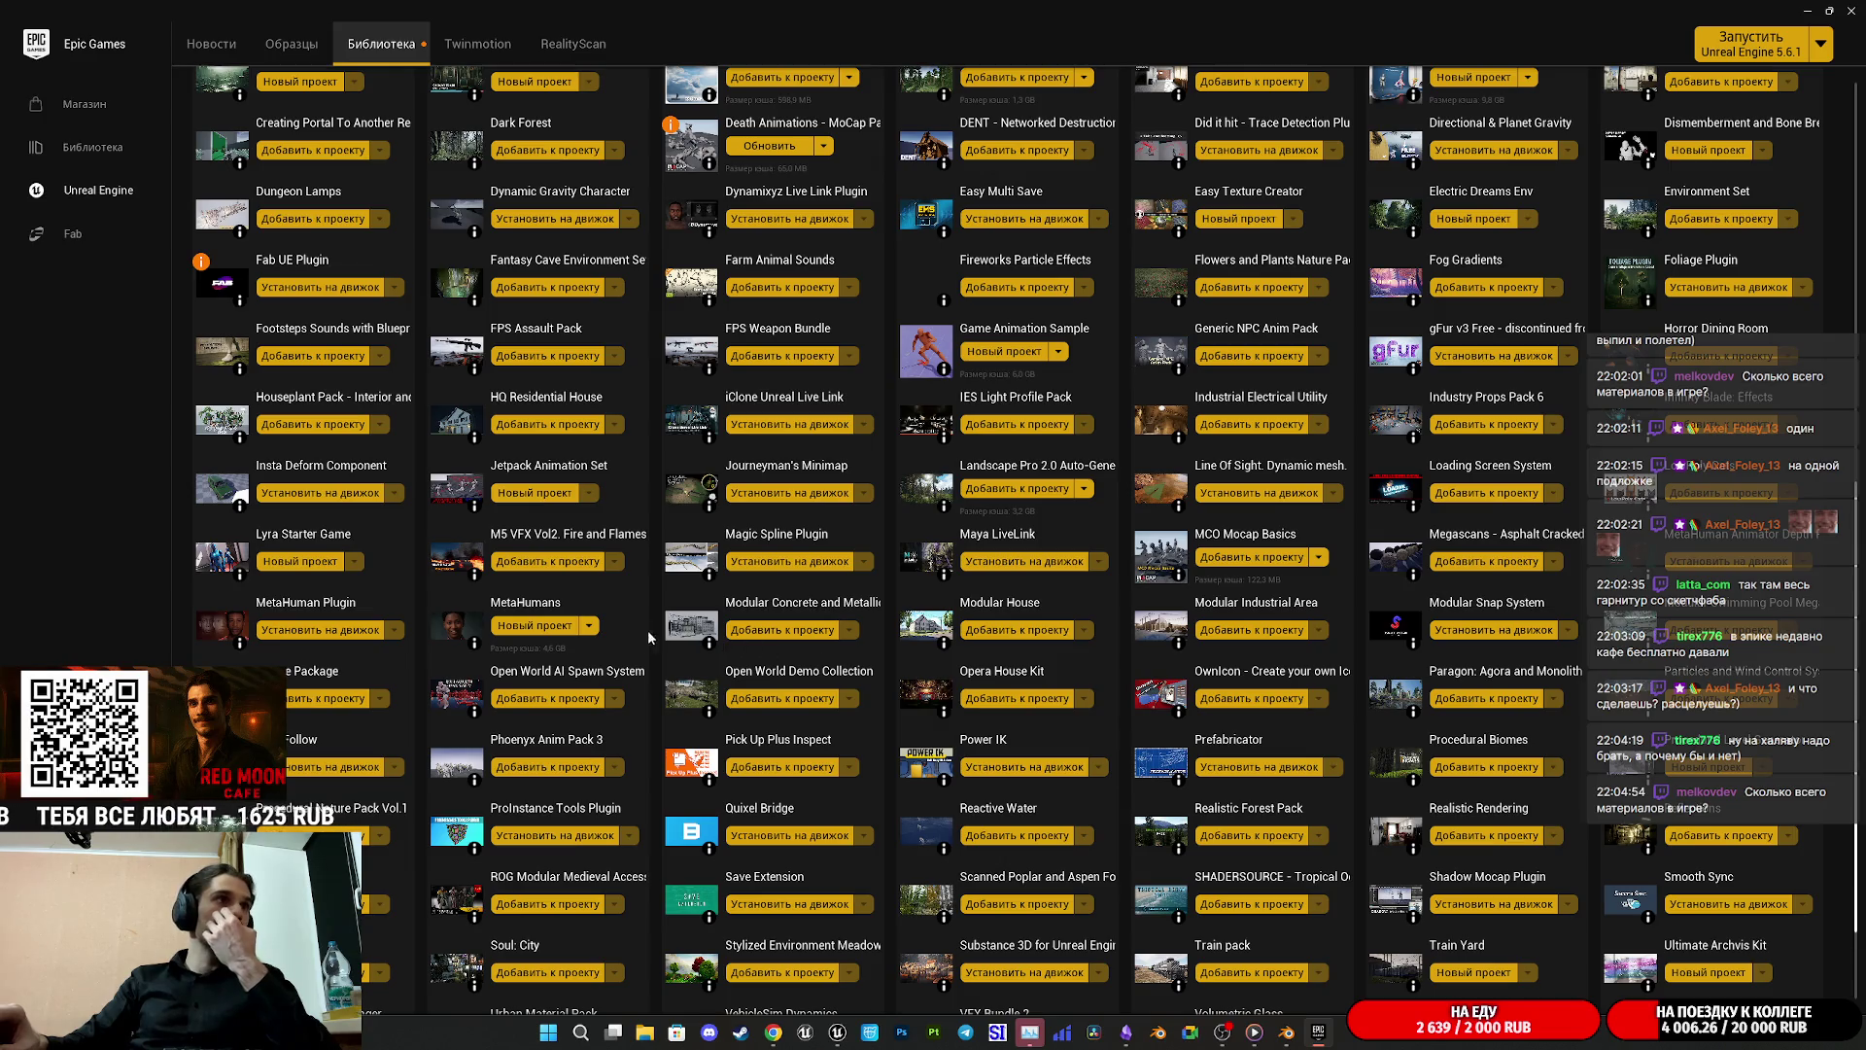
{"action": "scroll", "coordinate": [502, 662], "scroll_direction": "down", "scroll_amount": 2}
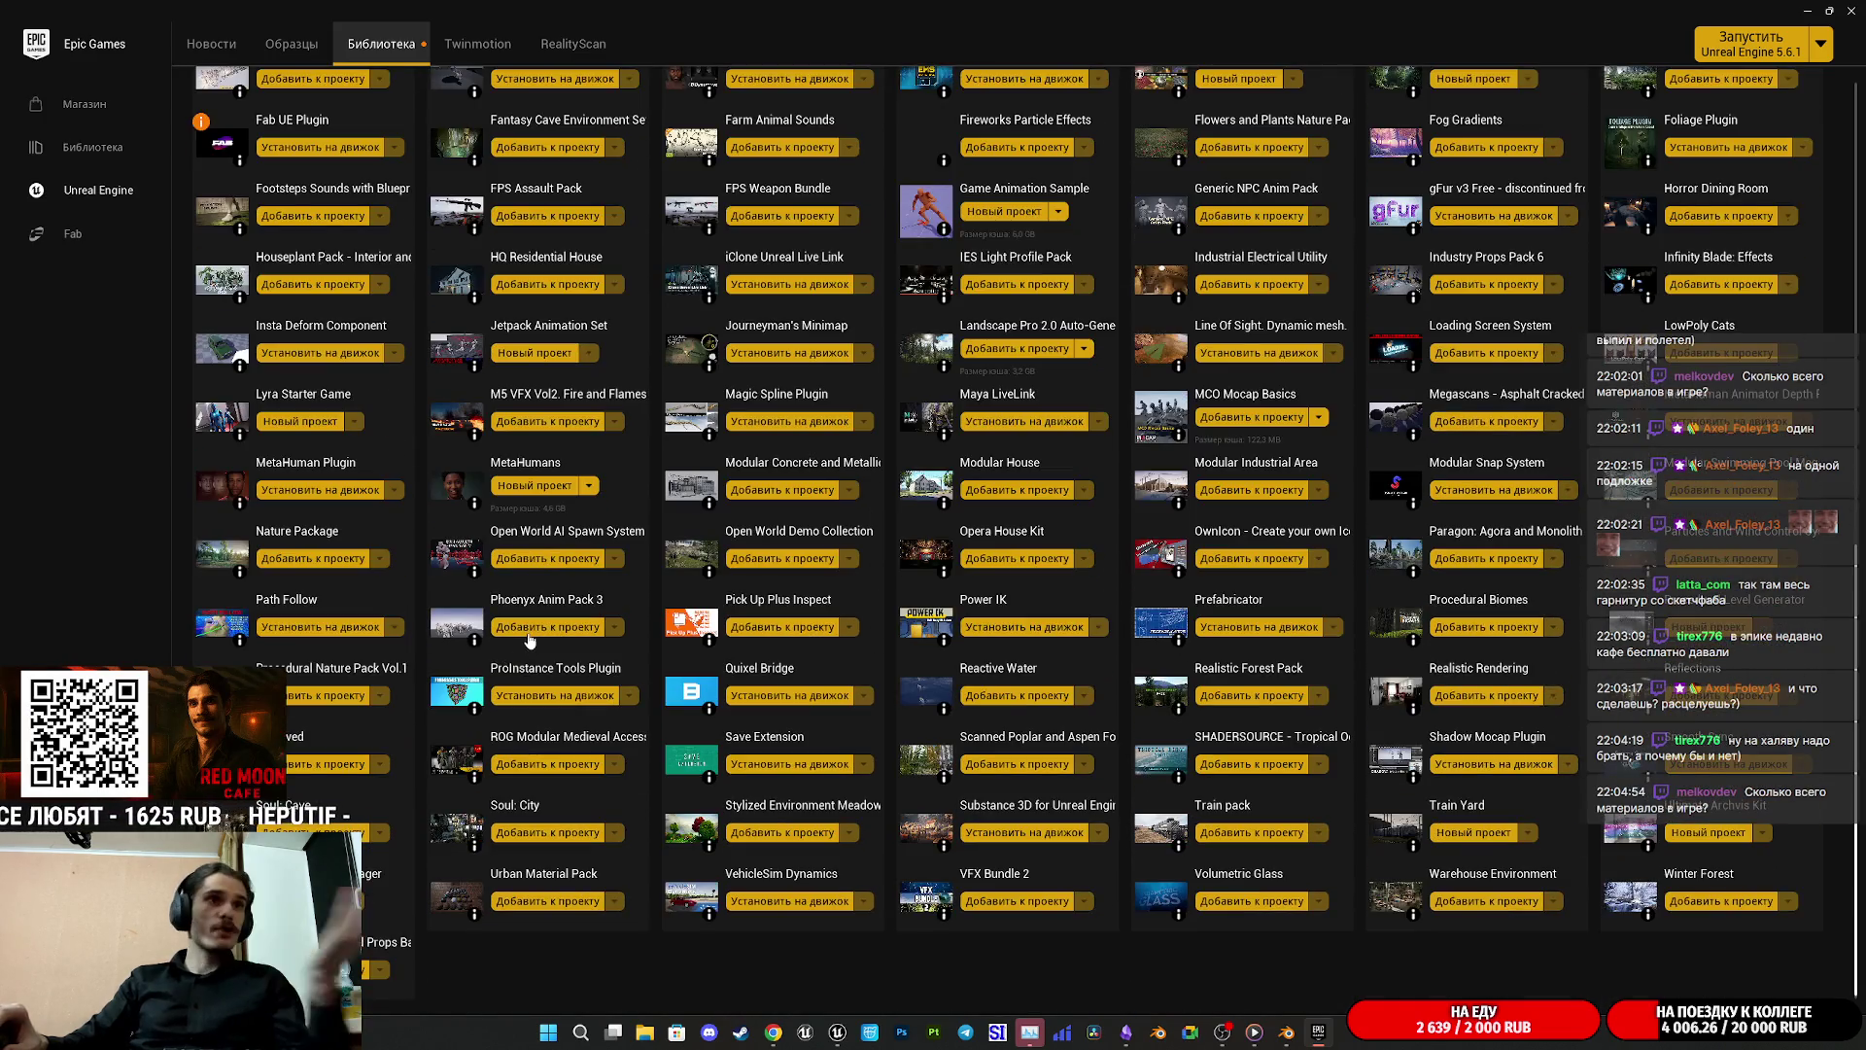
{"action": "scroll", "coordinate": [1448, 950], "scroll_direction": "up", "scroll_amount": 1}
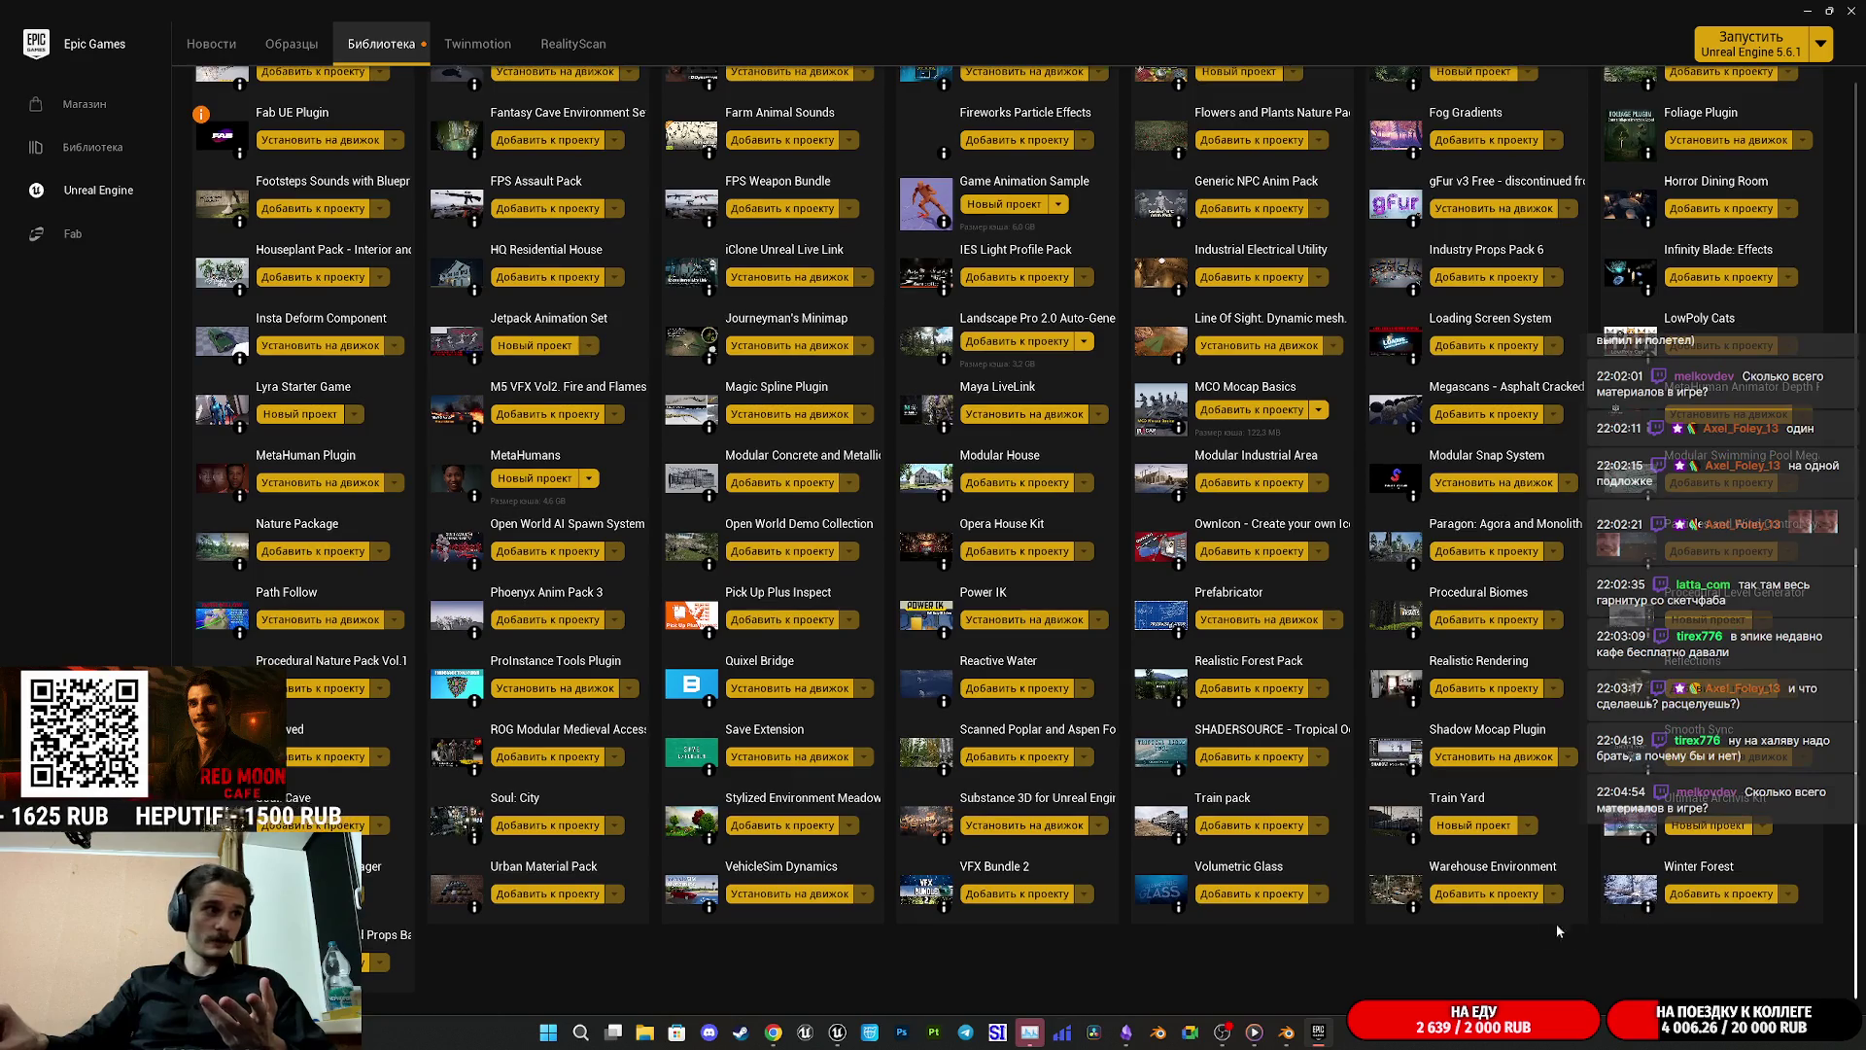
{"action": "scroll", "coordinate": [1417, 957], "scroll_direction": "up", "scroll_amount": 1}
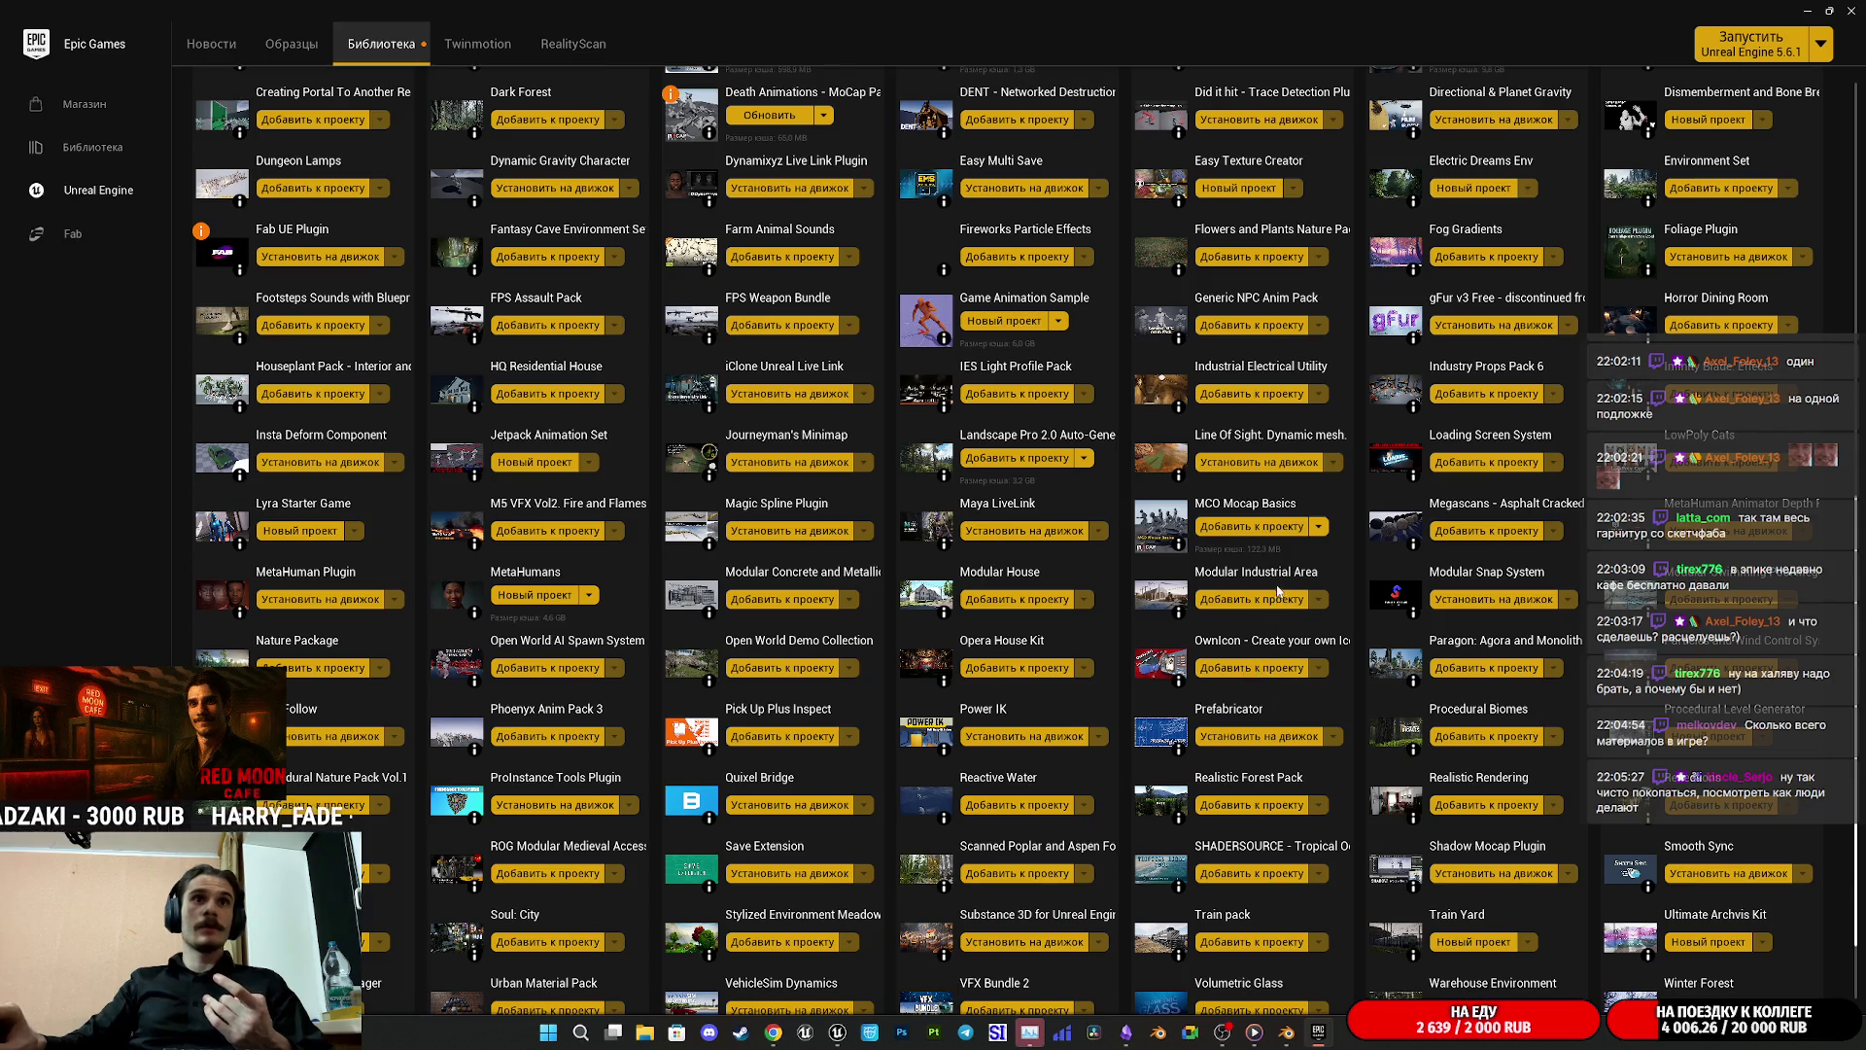
Step: Scroll back to the top of the Fab library and close the Epic Games Launcher
{"action": "scroll", "coordinate": [1248, 585], "scroll_direction": "up", "scroll_amount": 1}
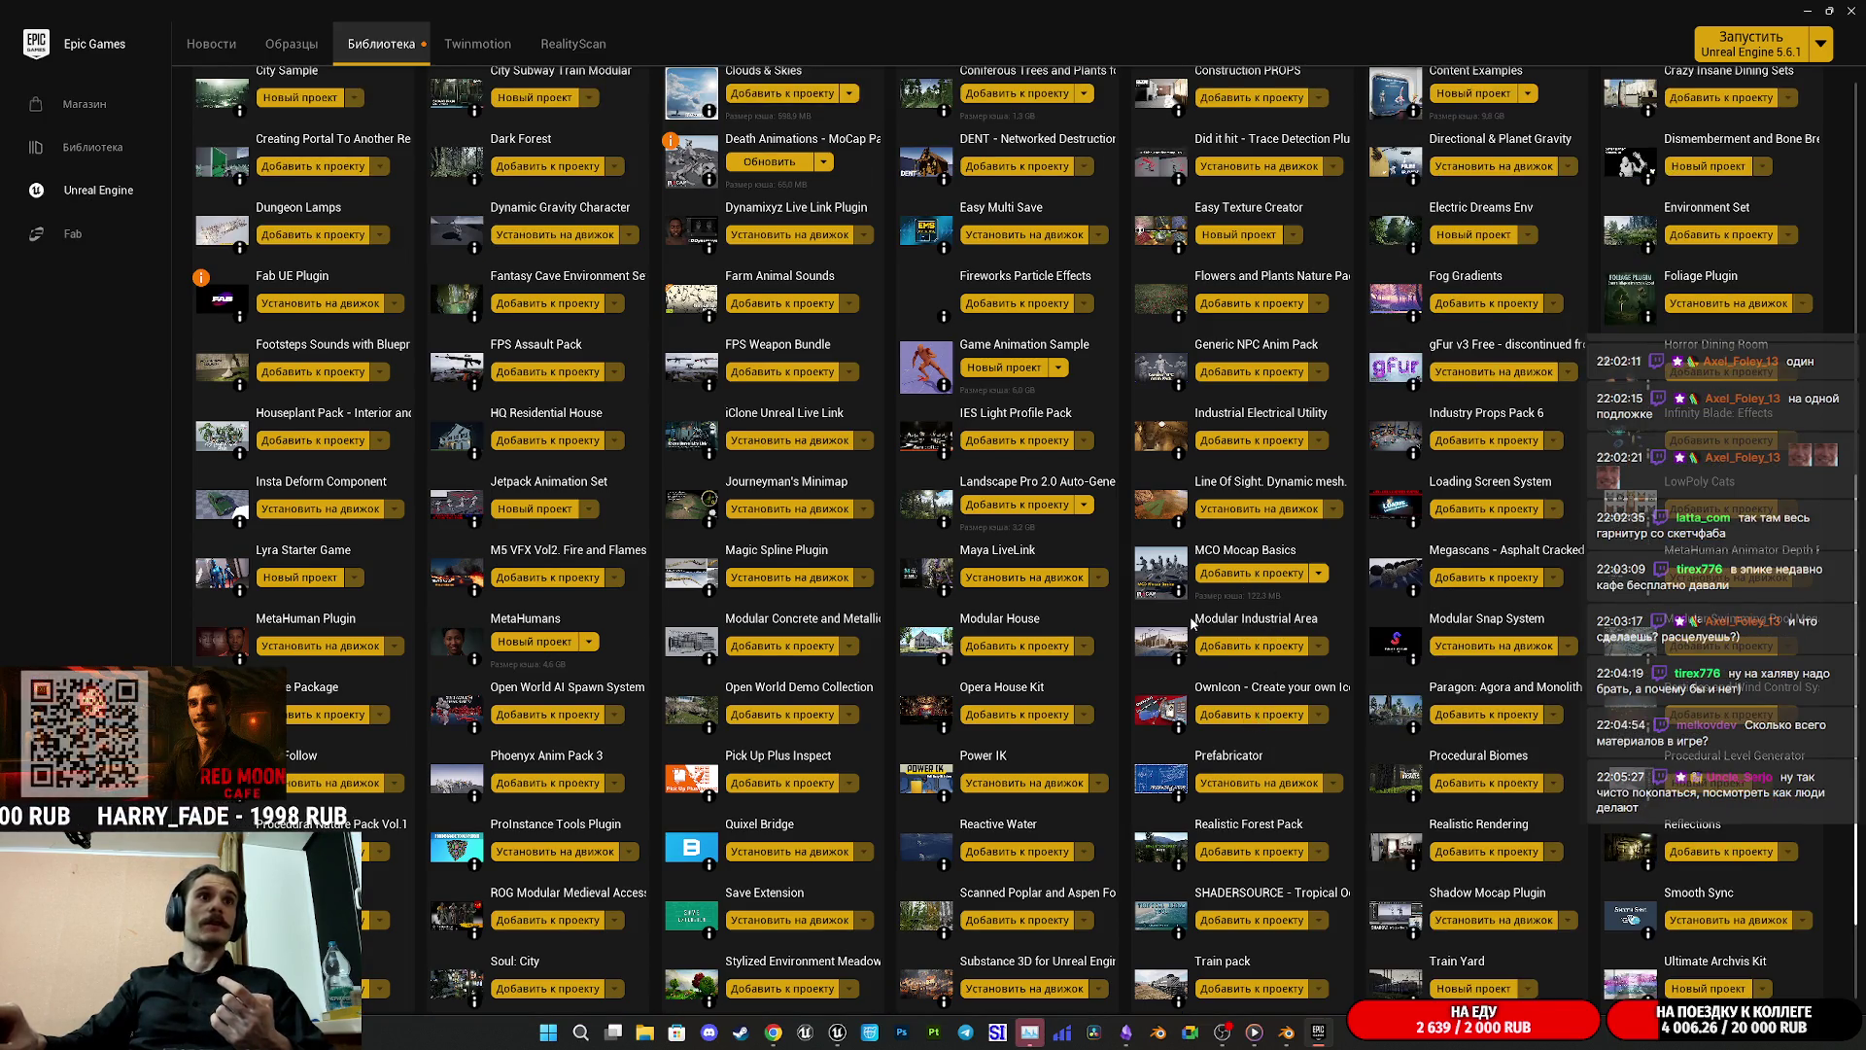
{"action": "scroll", "coordinate": [1190, 623], "scroll_direction": "up", "scroll_amount": 3}
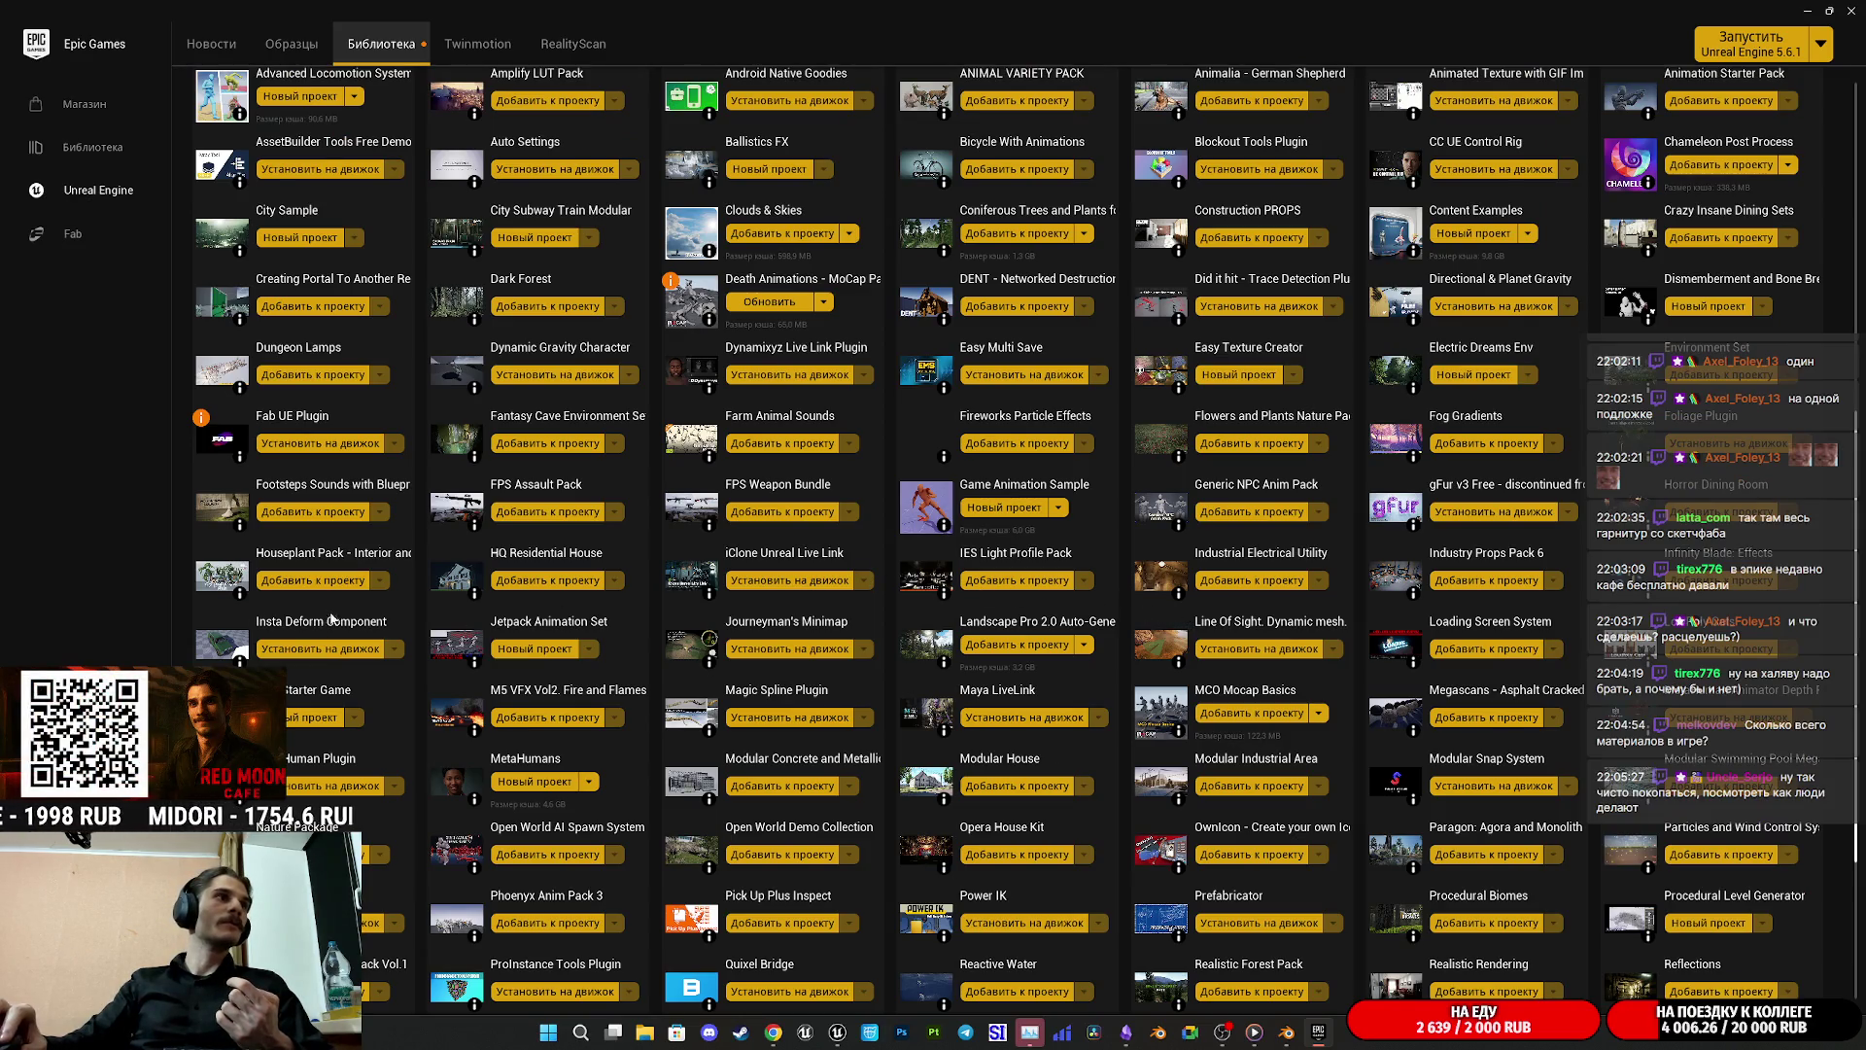
{"action": "scroll", "coordinate": [437, 639], "scroll_direction": "up", "scroll_amount": 4}
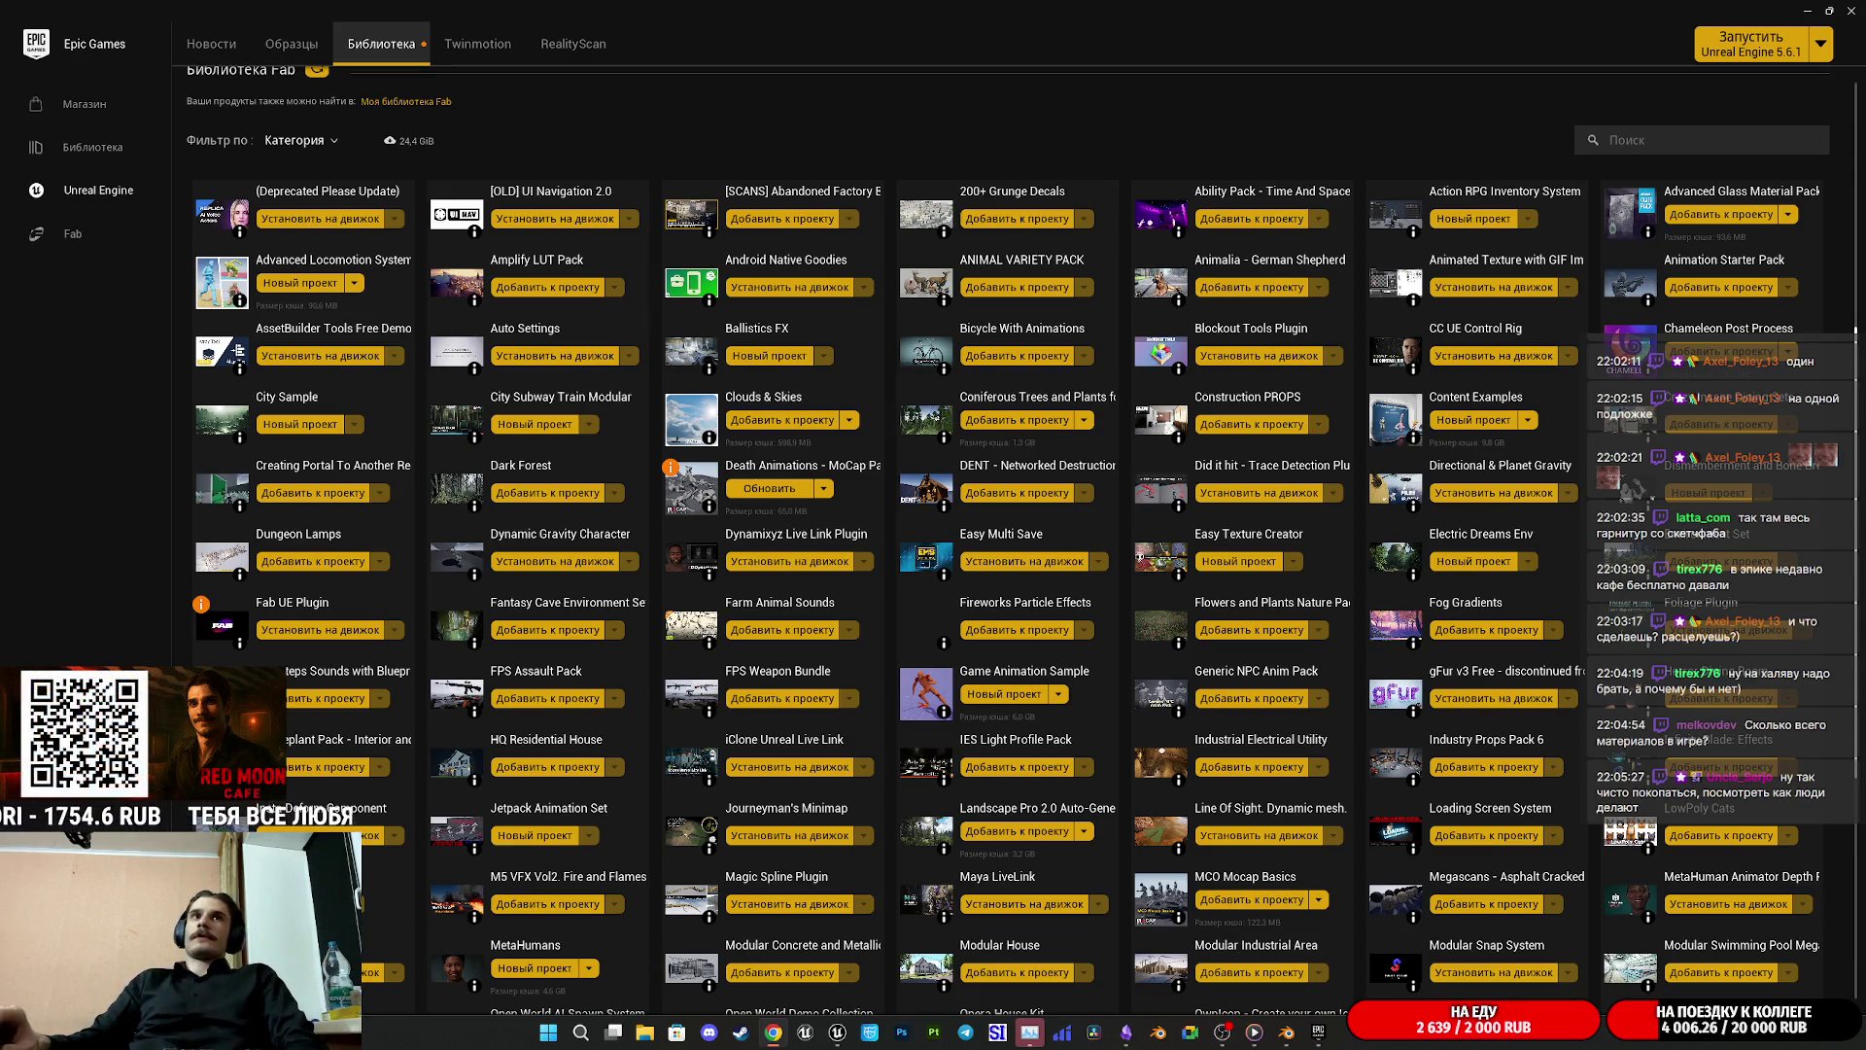
{"action": "left_click", "coordinate": [1852, 8]}
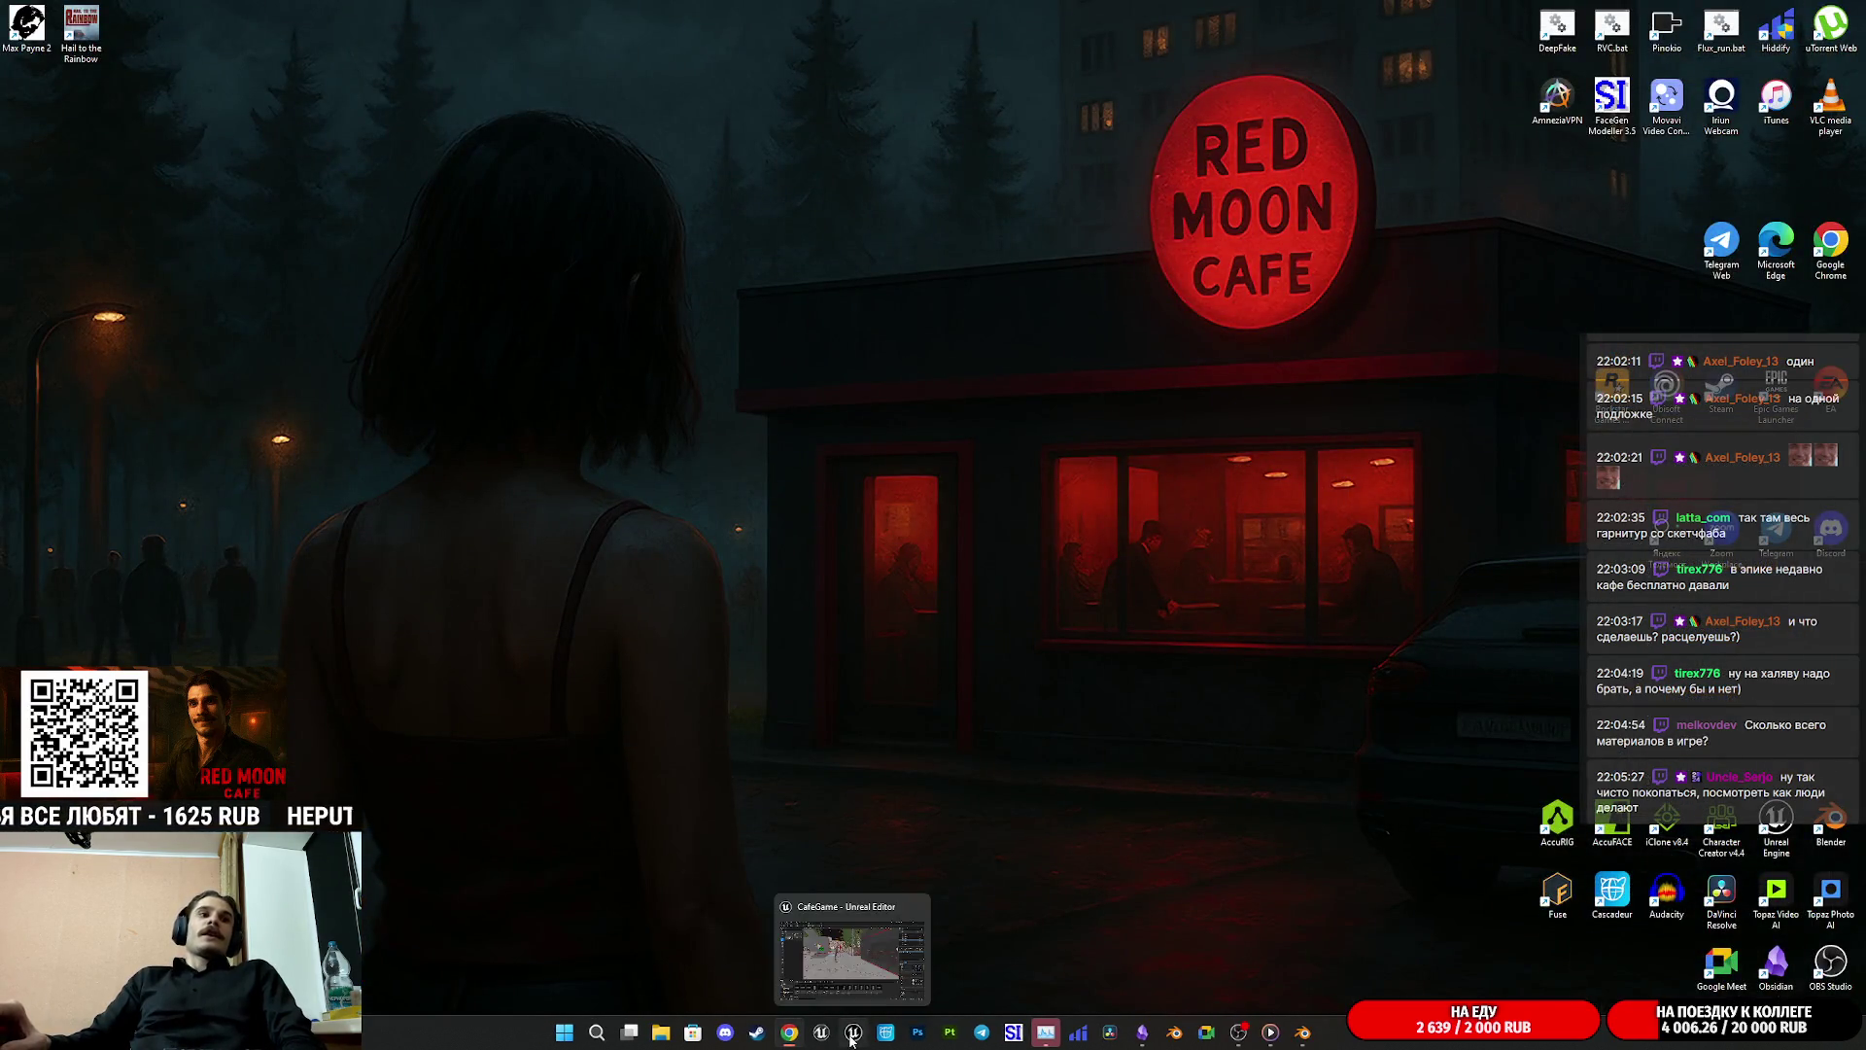
Step: Bring the CafeGame editor back and fly from the café facade out into the park
{"action": "left_click", "coordinate": [851, 1036]}
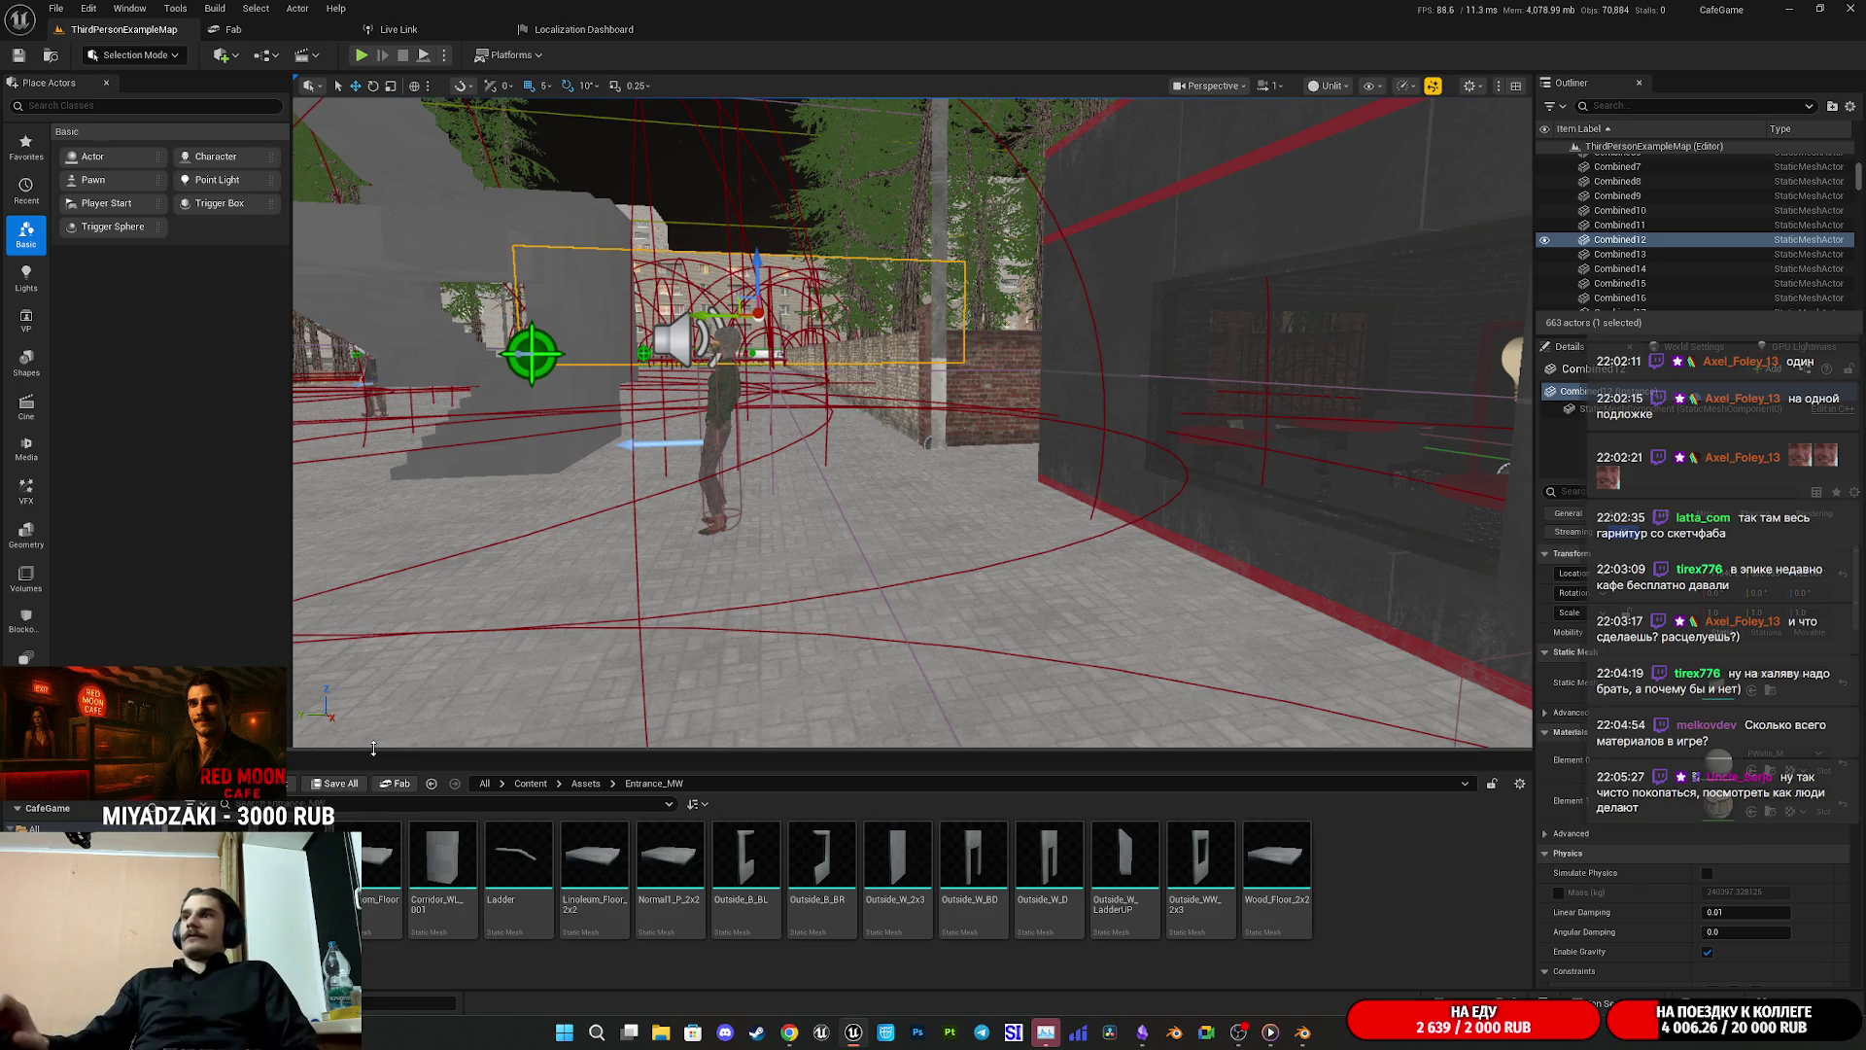
{"action": "mouse_move", "coordinate": [879, 439]}
{"action": "left_mouse_down"}
{"action": "mouse_move", "coordinate": [622, 452]}
{"action": "mouse_move", "coordinate": [918, 699]}
{"action": "mouse_move", "coordinate": [866, 426]}
{"action": "left_mouse_up"}
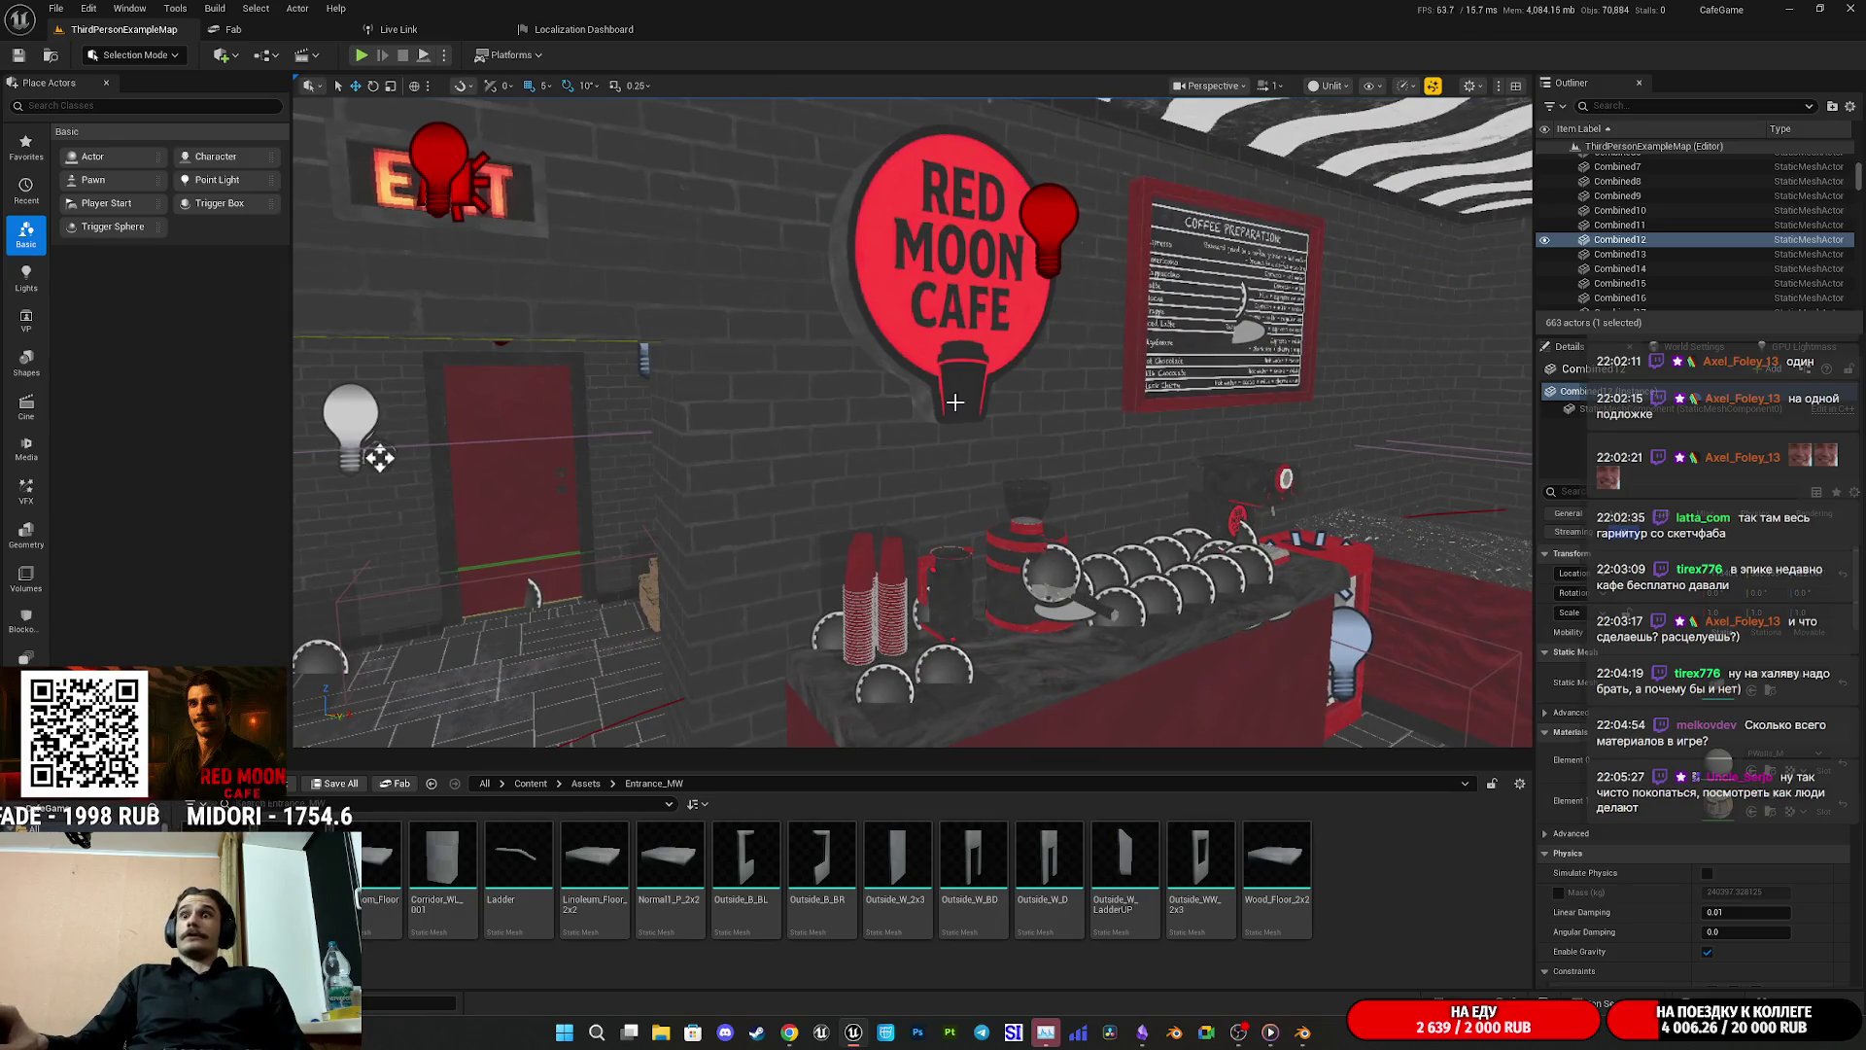
{"action": "left_click_drag", "start_coordinate": [379, 457], "coordinate": [445, 827]}
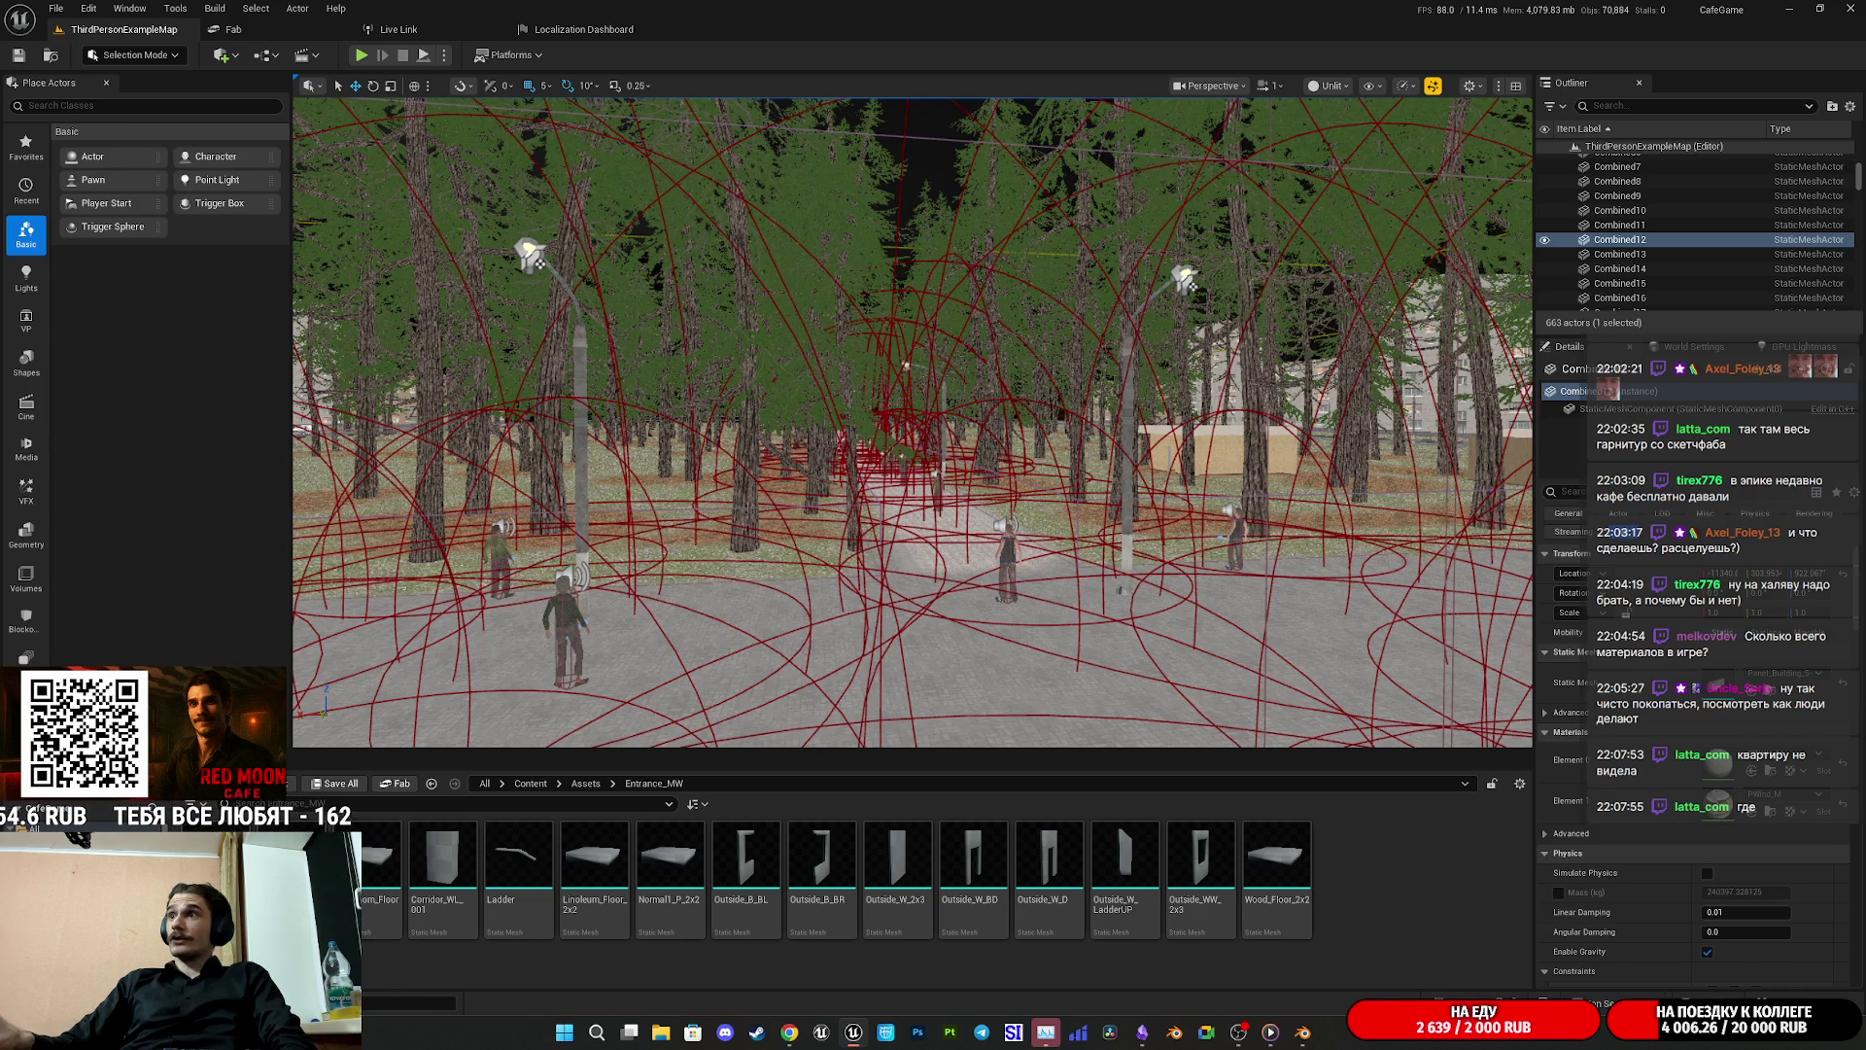
{"action": "scroll", "coordinate": [1203, 474], "scroll_direction": "up", "scroll_amount": 10}
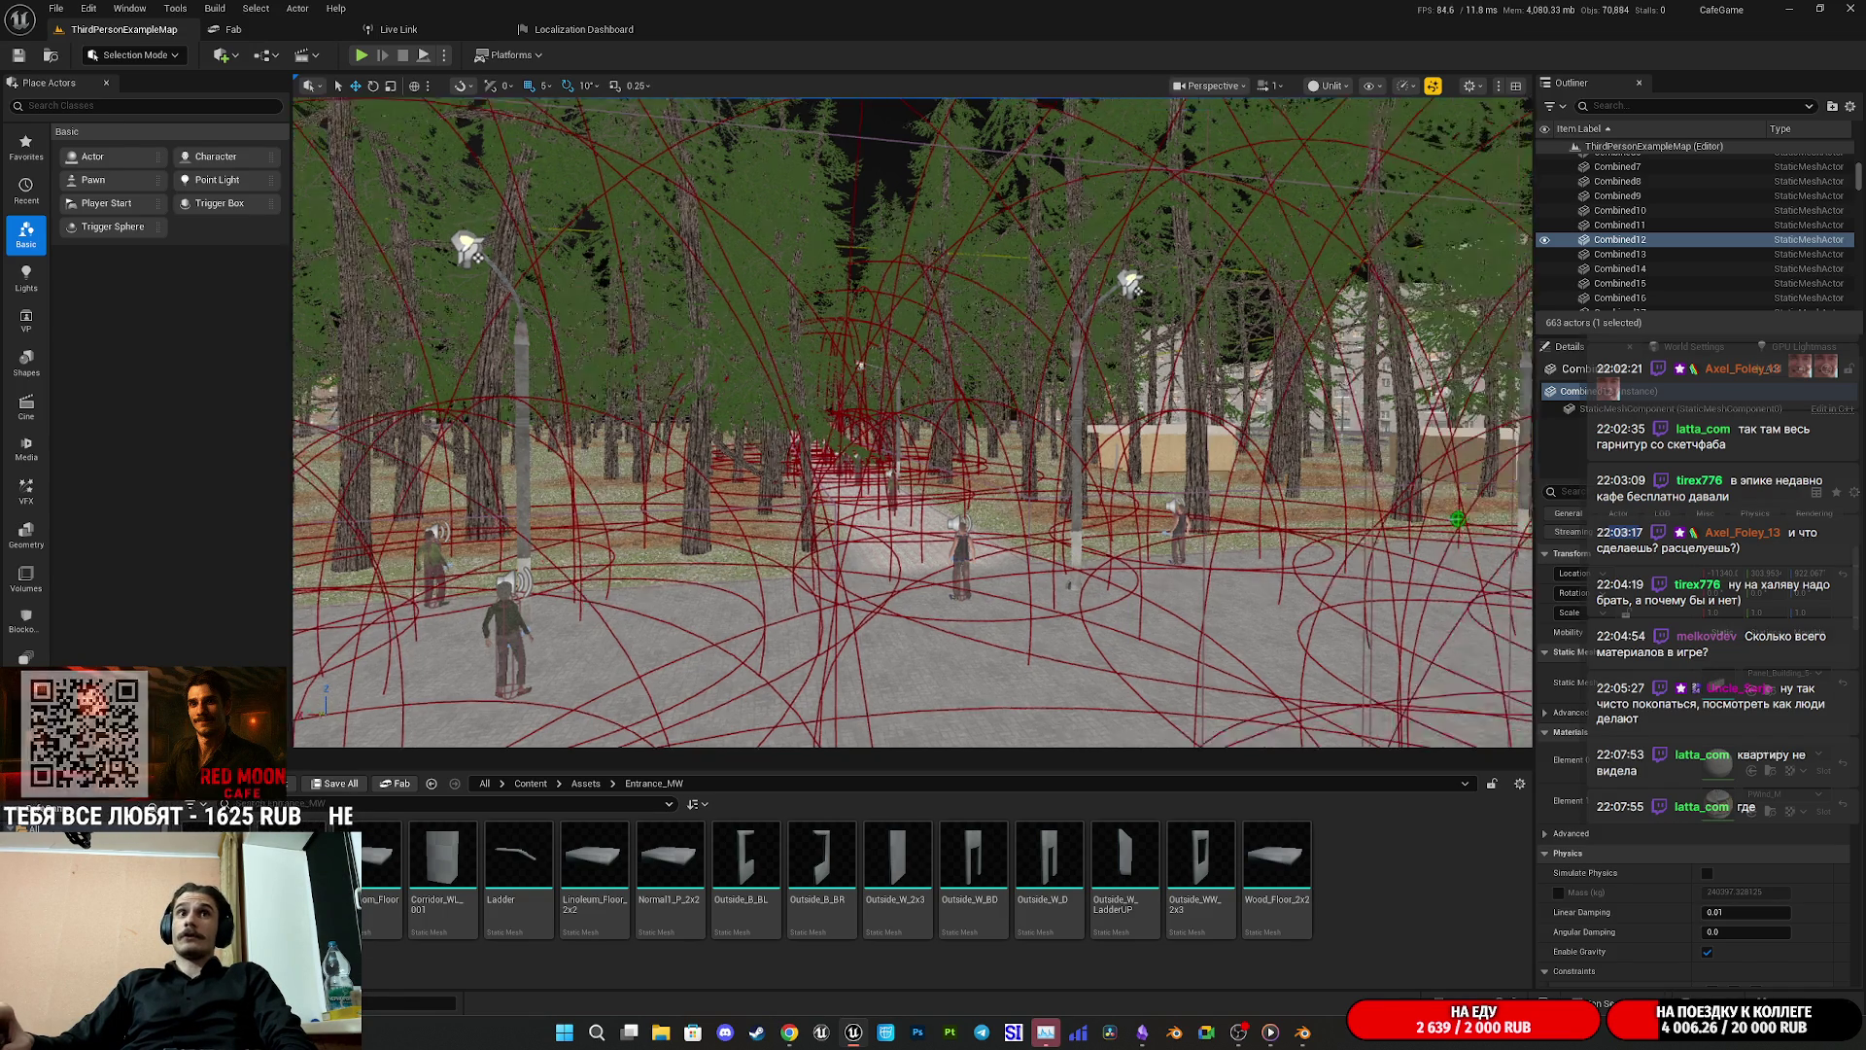
{"action": "scroll", "coordinate": [1203, 475], "scroll_direction": "up", "scroll_amount": 10}
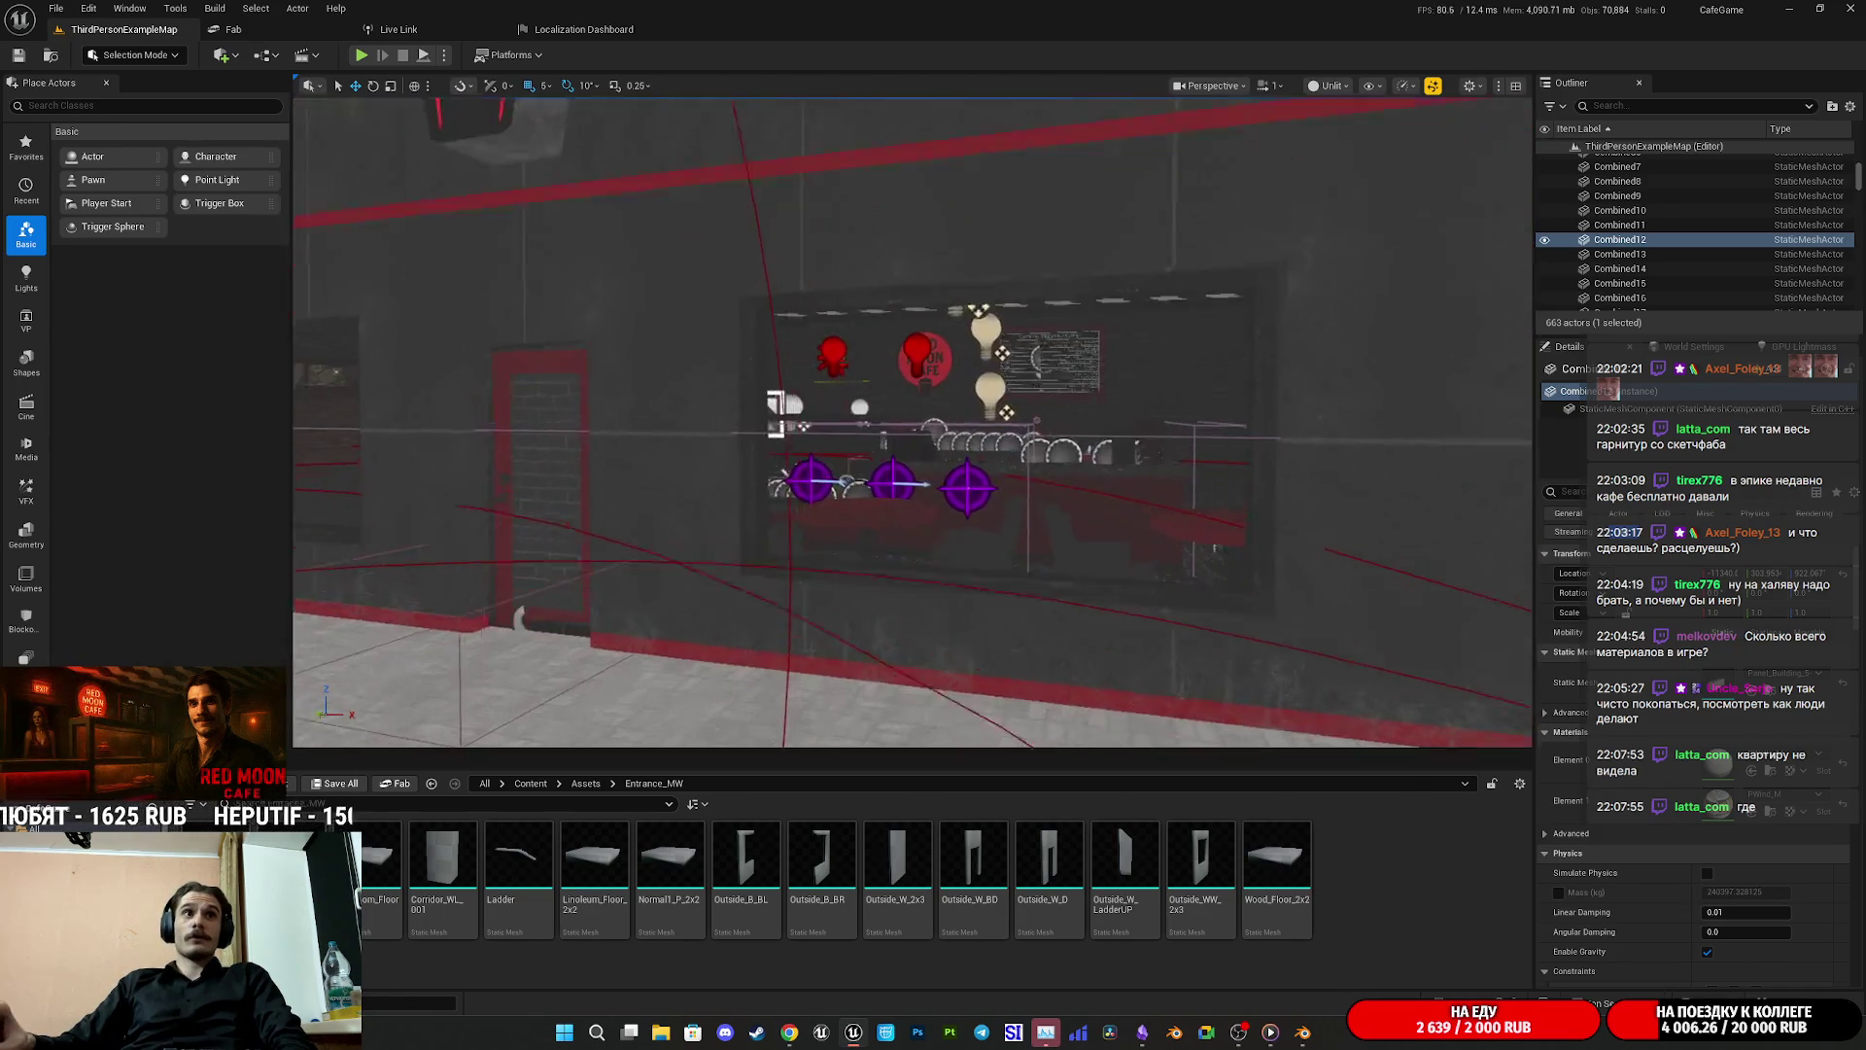
{"action": "scroll", "coordinate": [1176, 492], "scroll_direction": "up", "scroll_amount": 5}
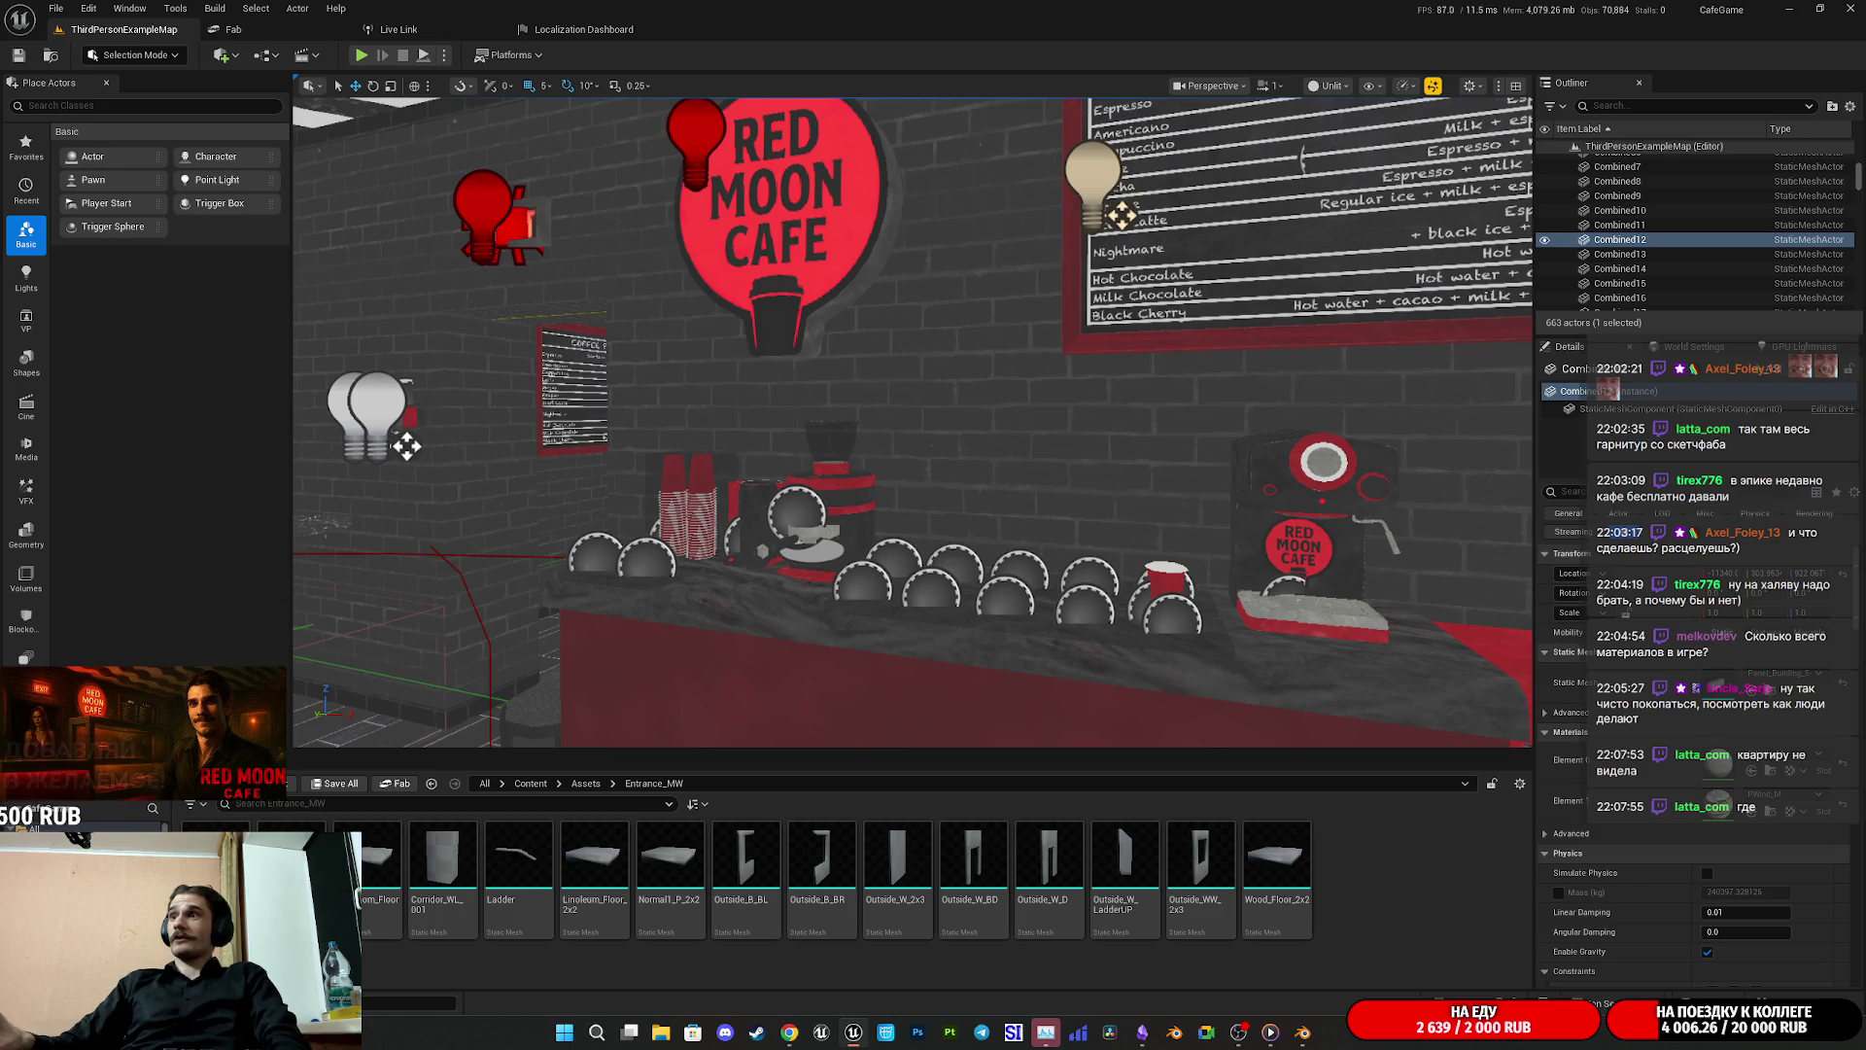
Step: Fly into the bathroom, select the playground mesh, then fly through the café to the striped ceiling
{"action": "mouse_move", "coordinate": [1135, 550]}
{"action": "left_mouse_down"}
{"action": "mouse_move", "coordinate": [1069, 540]}
{"action": "mouse_move", "coordinate": [1048, 603]}
{"action": "mouse_move", "coordinate": [1161, 525]}
{"action": "mouse_move", "coordinate": [1176, 564]}
{"action": "mouse_move", "coordinate": [1117, 520]}
{"action": "mouse_move", "coordinate": [938, 526]}
{"action": "left_mouse_up"}
{"action": "scroll", "coordinate": [913, 423], "scroll_direction": "up", "scroll_amount": 3}
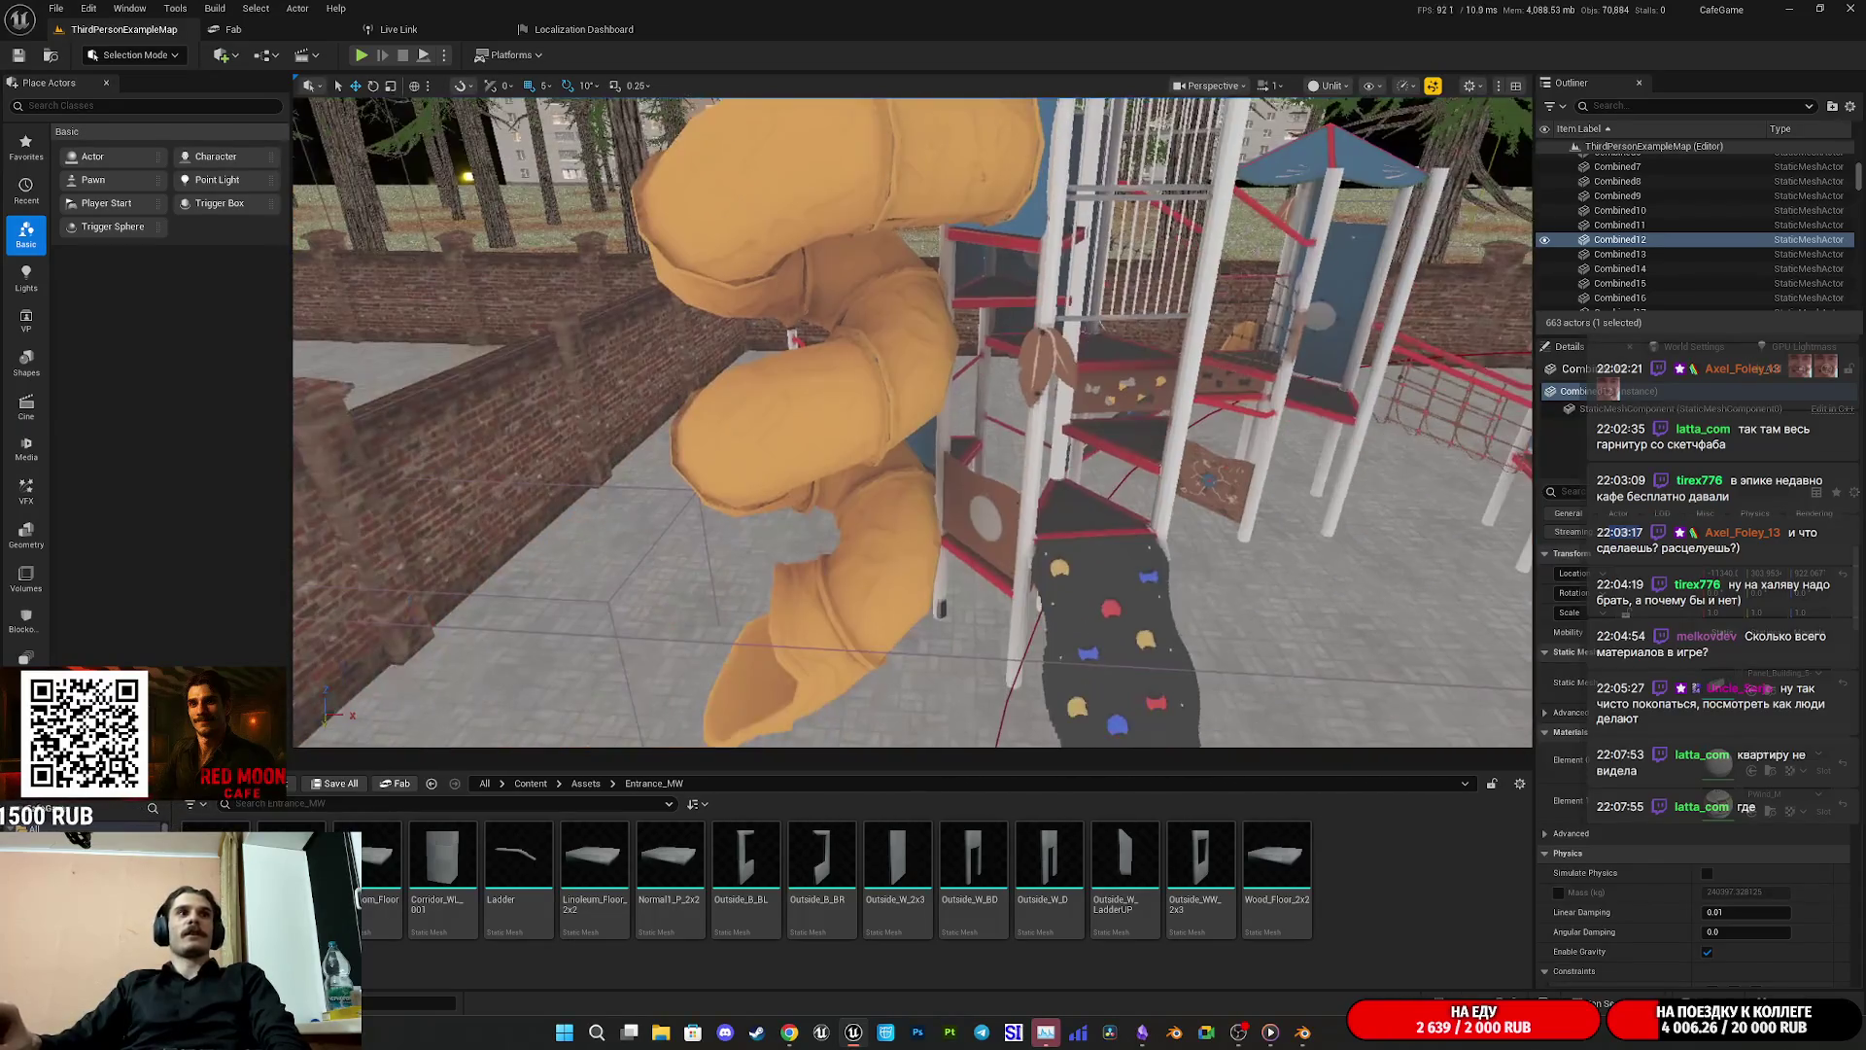
{"action": "left_click", "coordinate": [1102, 547]}
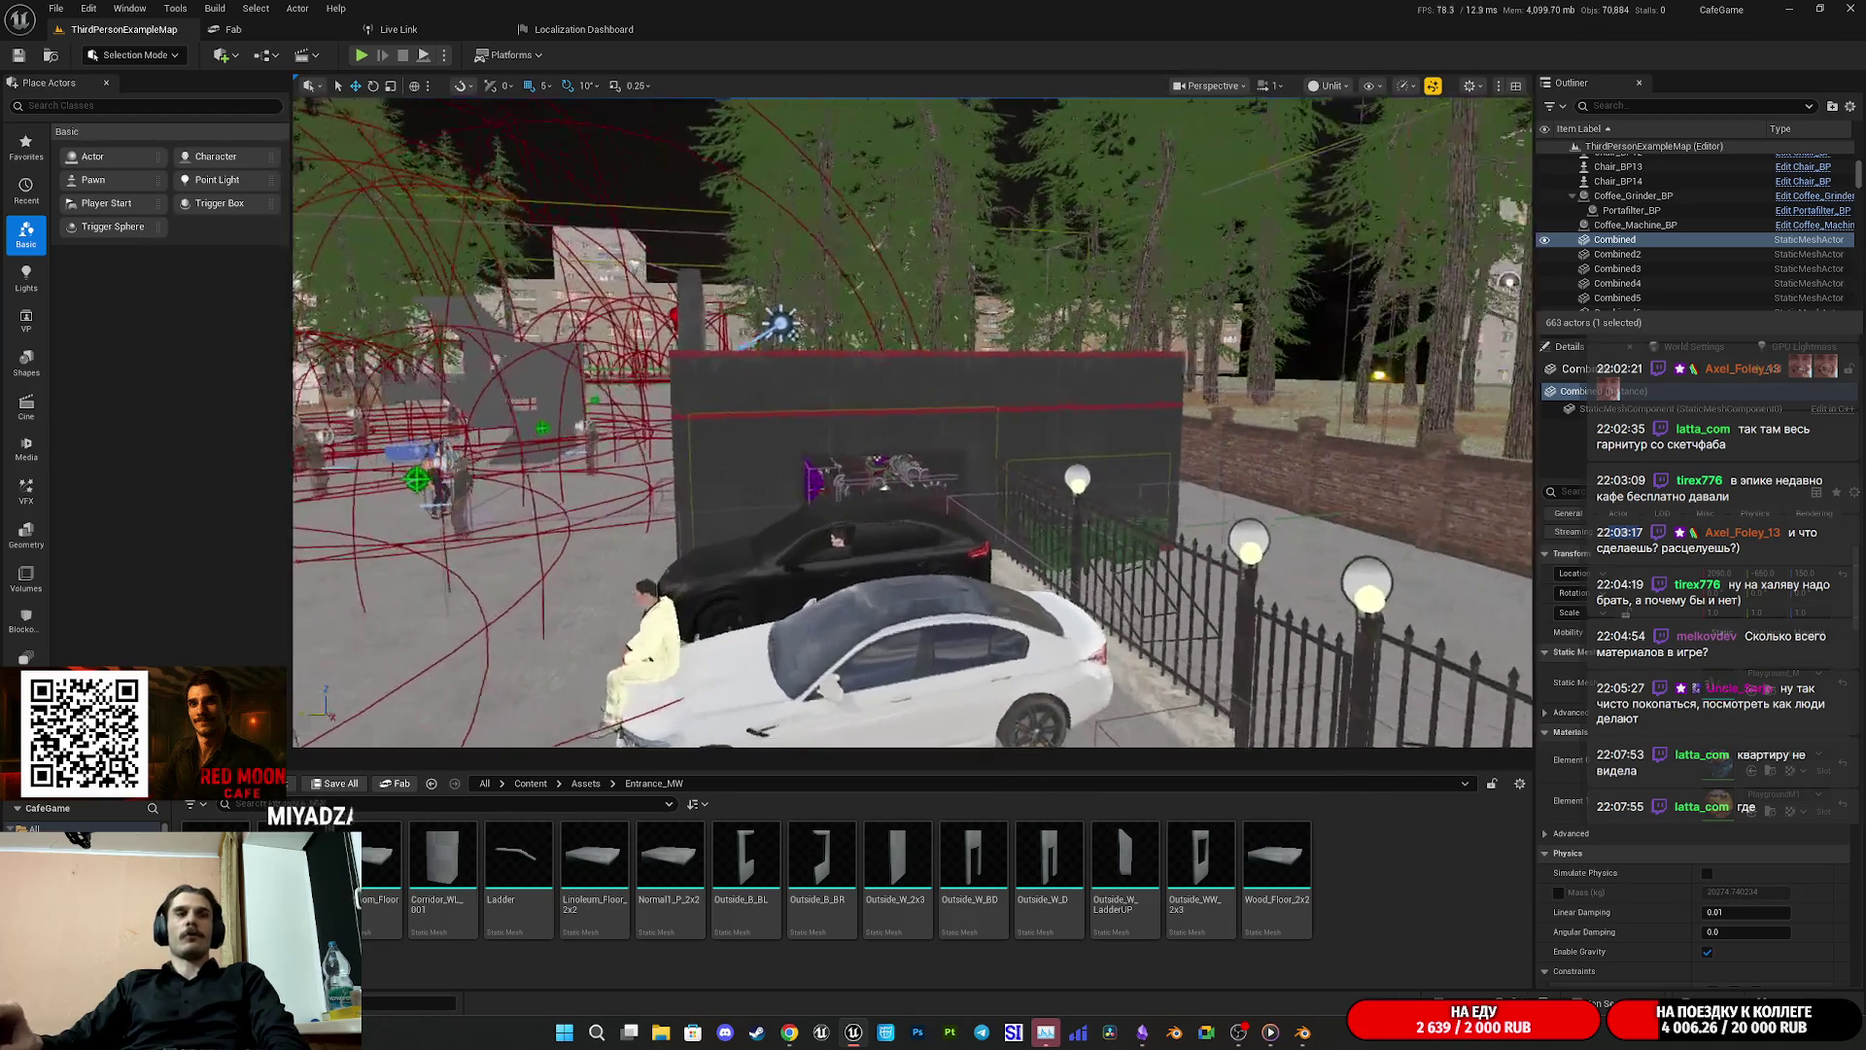
{"action": "left_click_drag", "start_coordinate": [938, 525], "coordinate": [928, 523]}
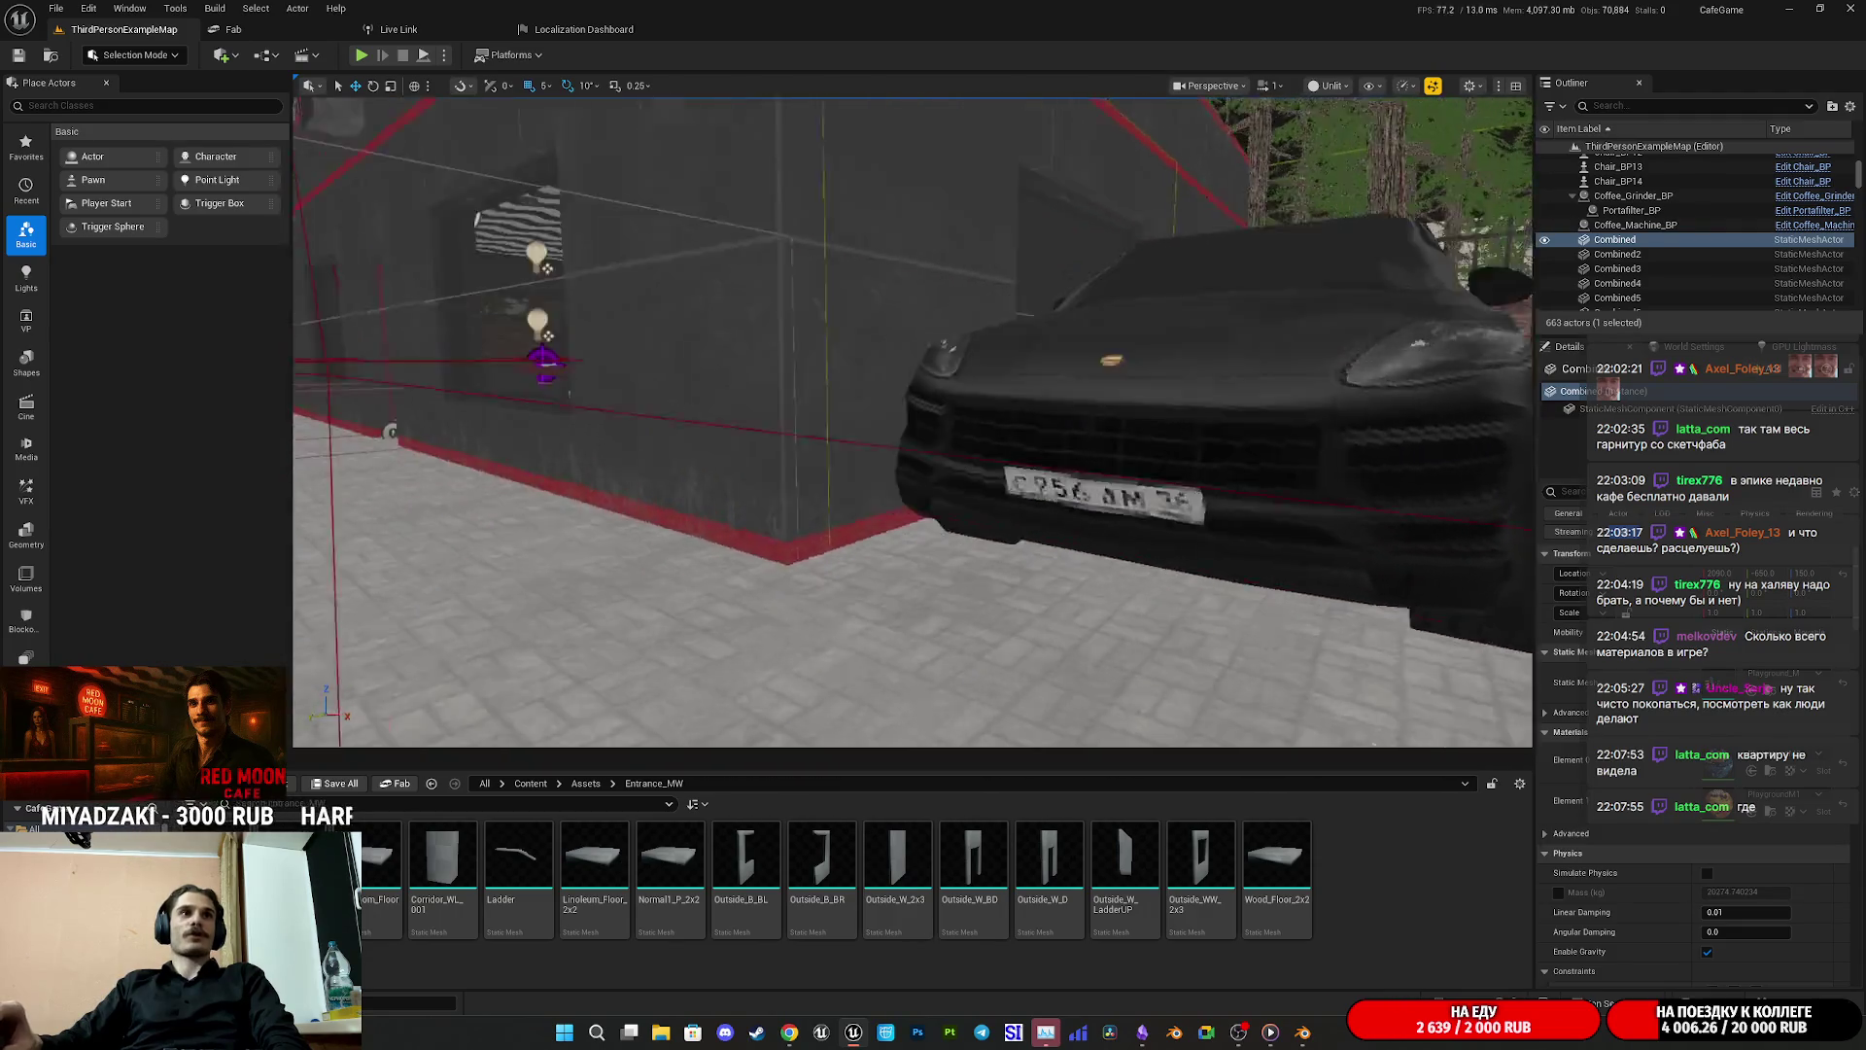
{"action": "left_click_drag", "start_coordinate": [928, 522], "coordinate": [922, 520]}
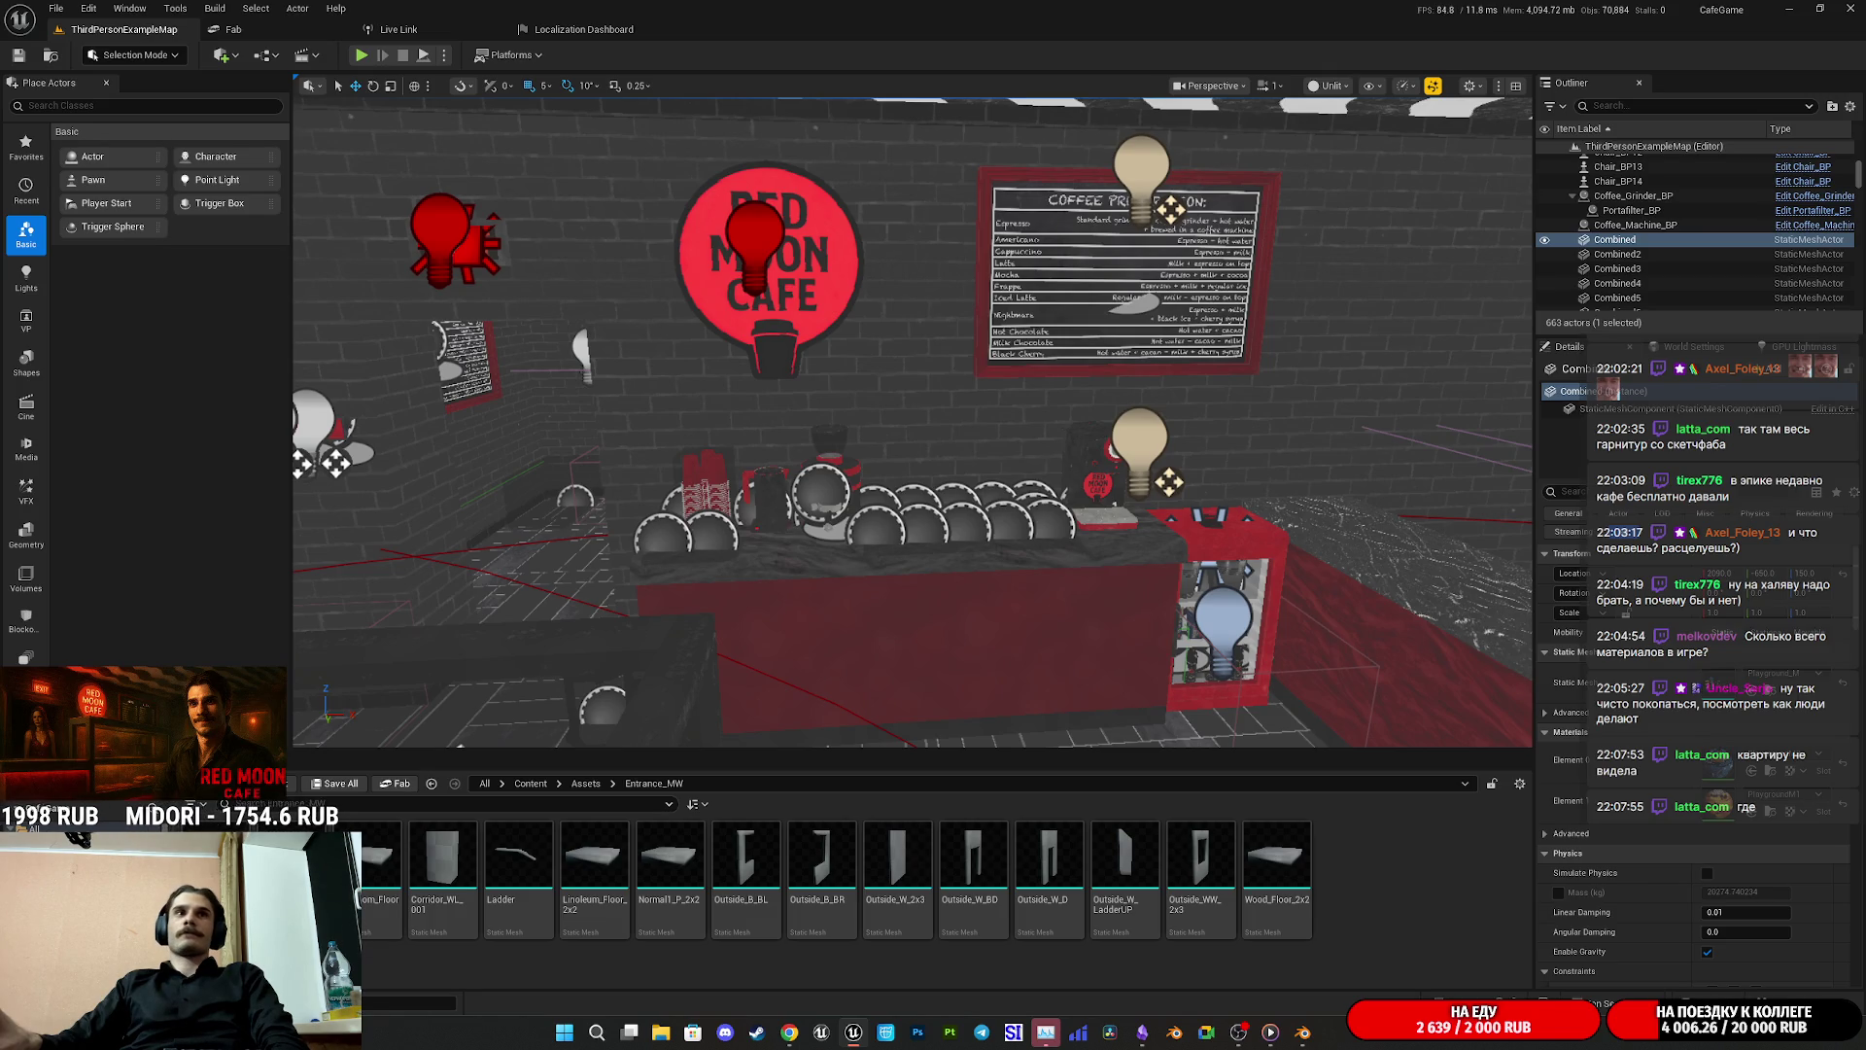
{"action": "left_click_drag", "start_coordinate": [921, 520], "coordinate": [913, 512]}
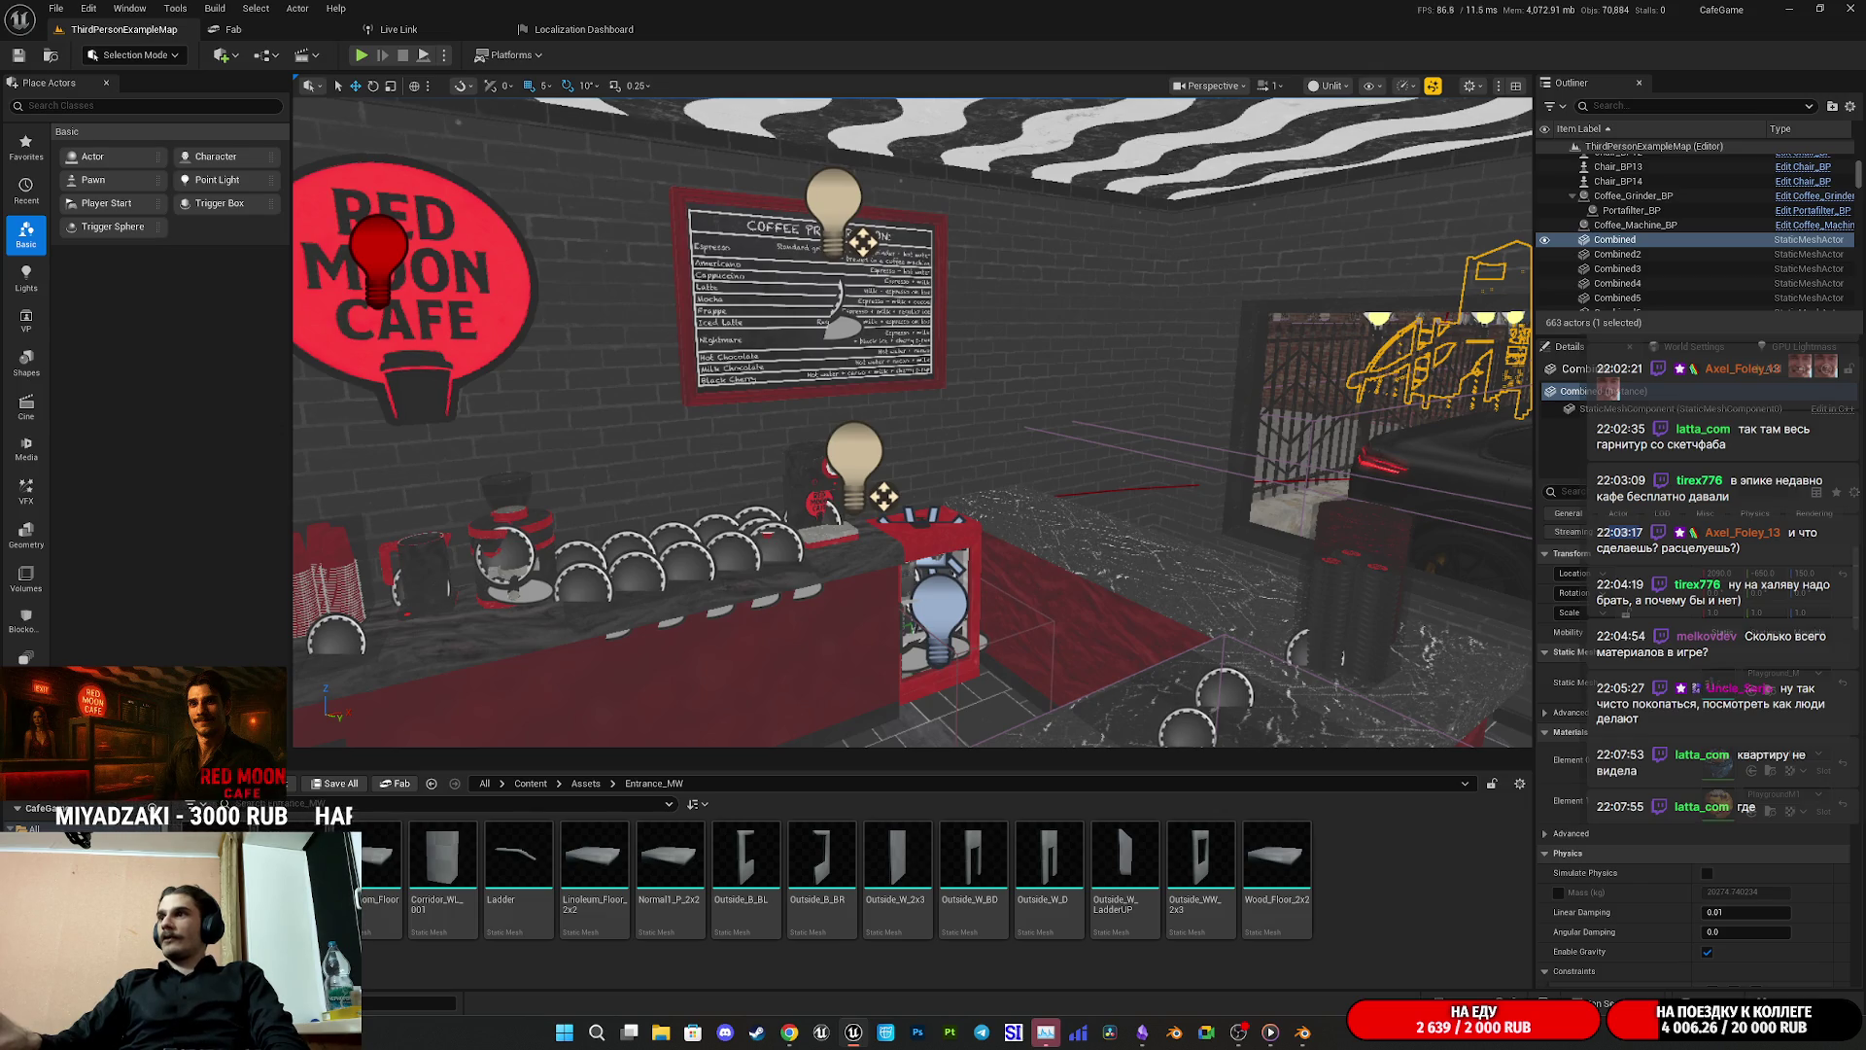
{"action": "key", "text": "1"}
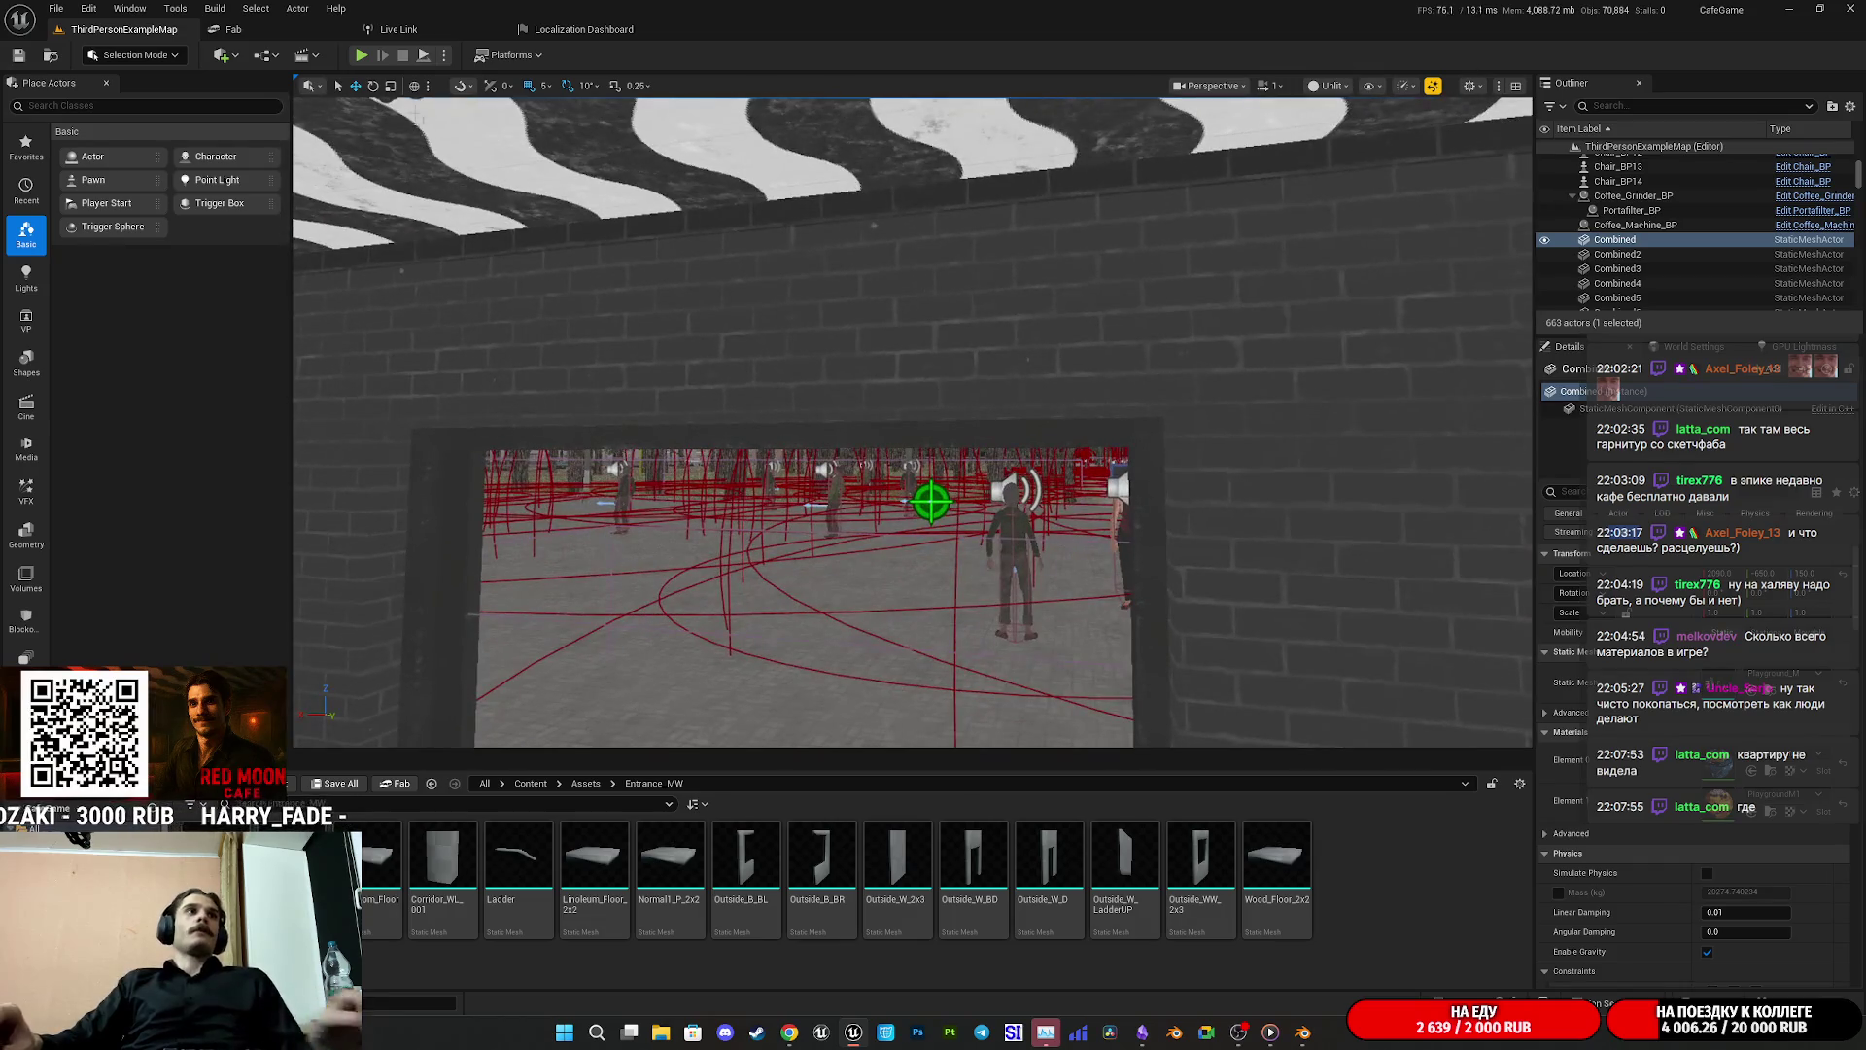
{"action": "key", "text": "alt+p"}
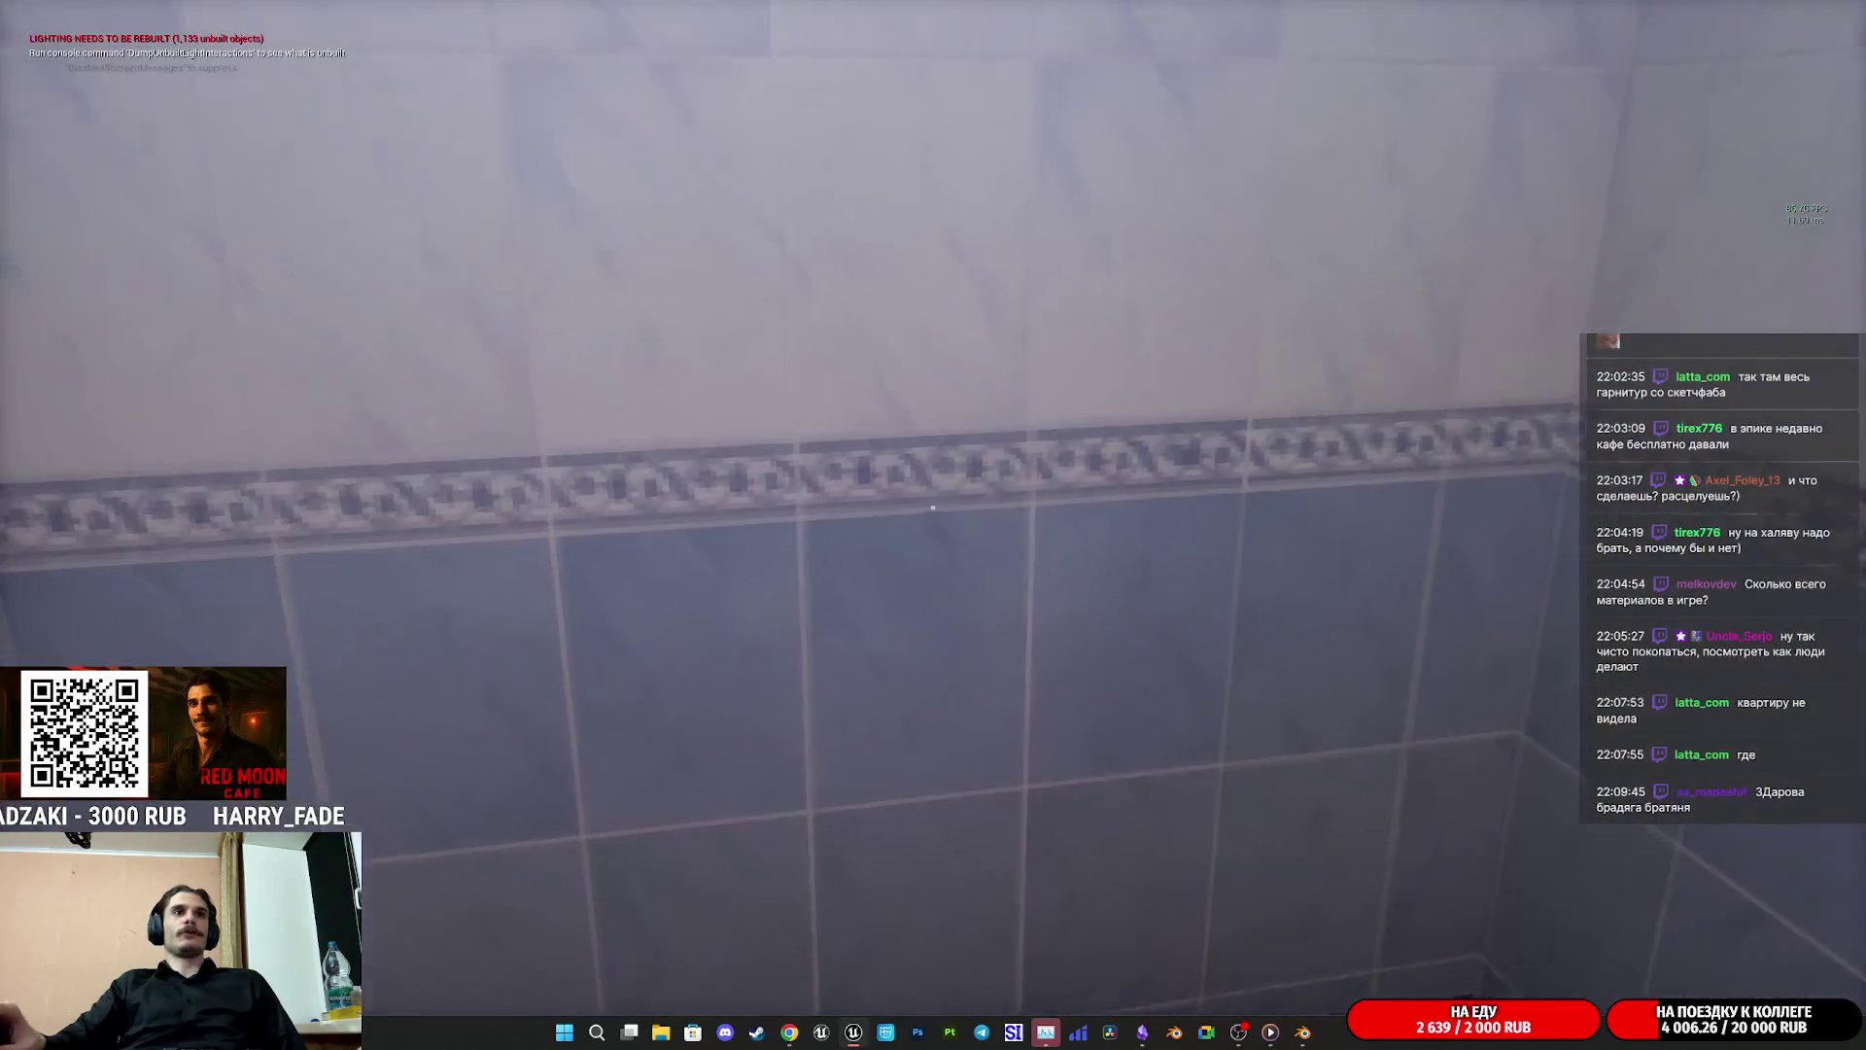
{"action": "key", "text": "e"}
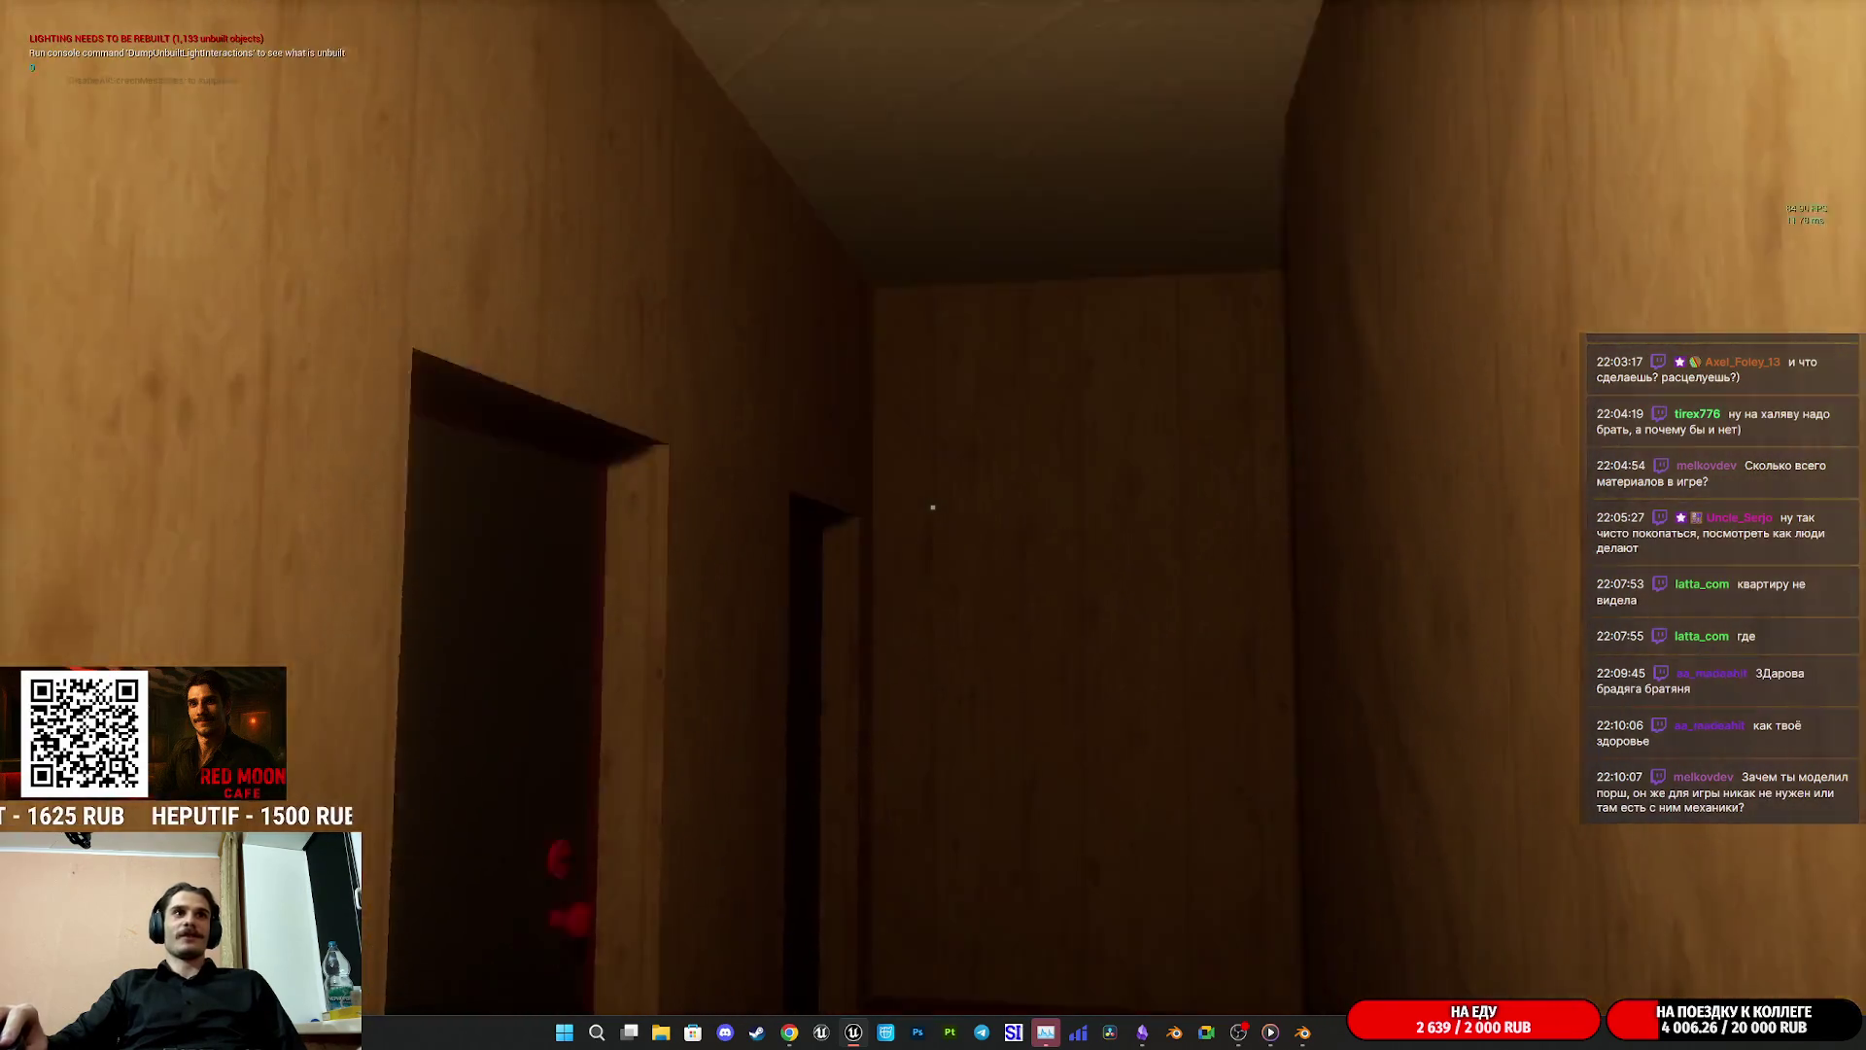
{"action": "key", "text": "Escape"}
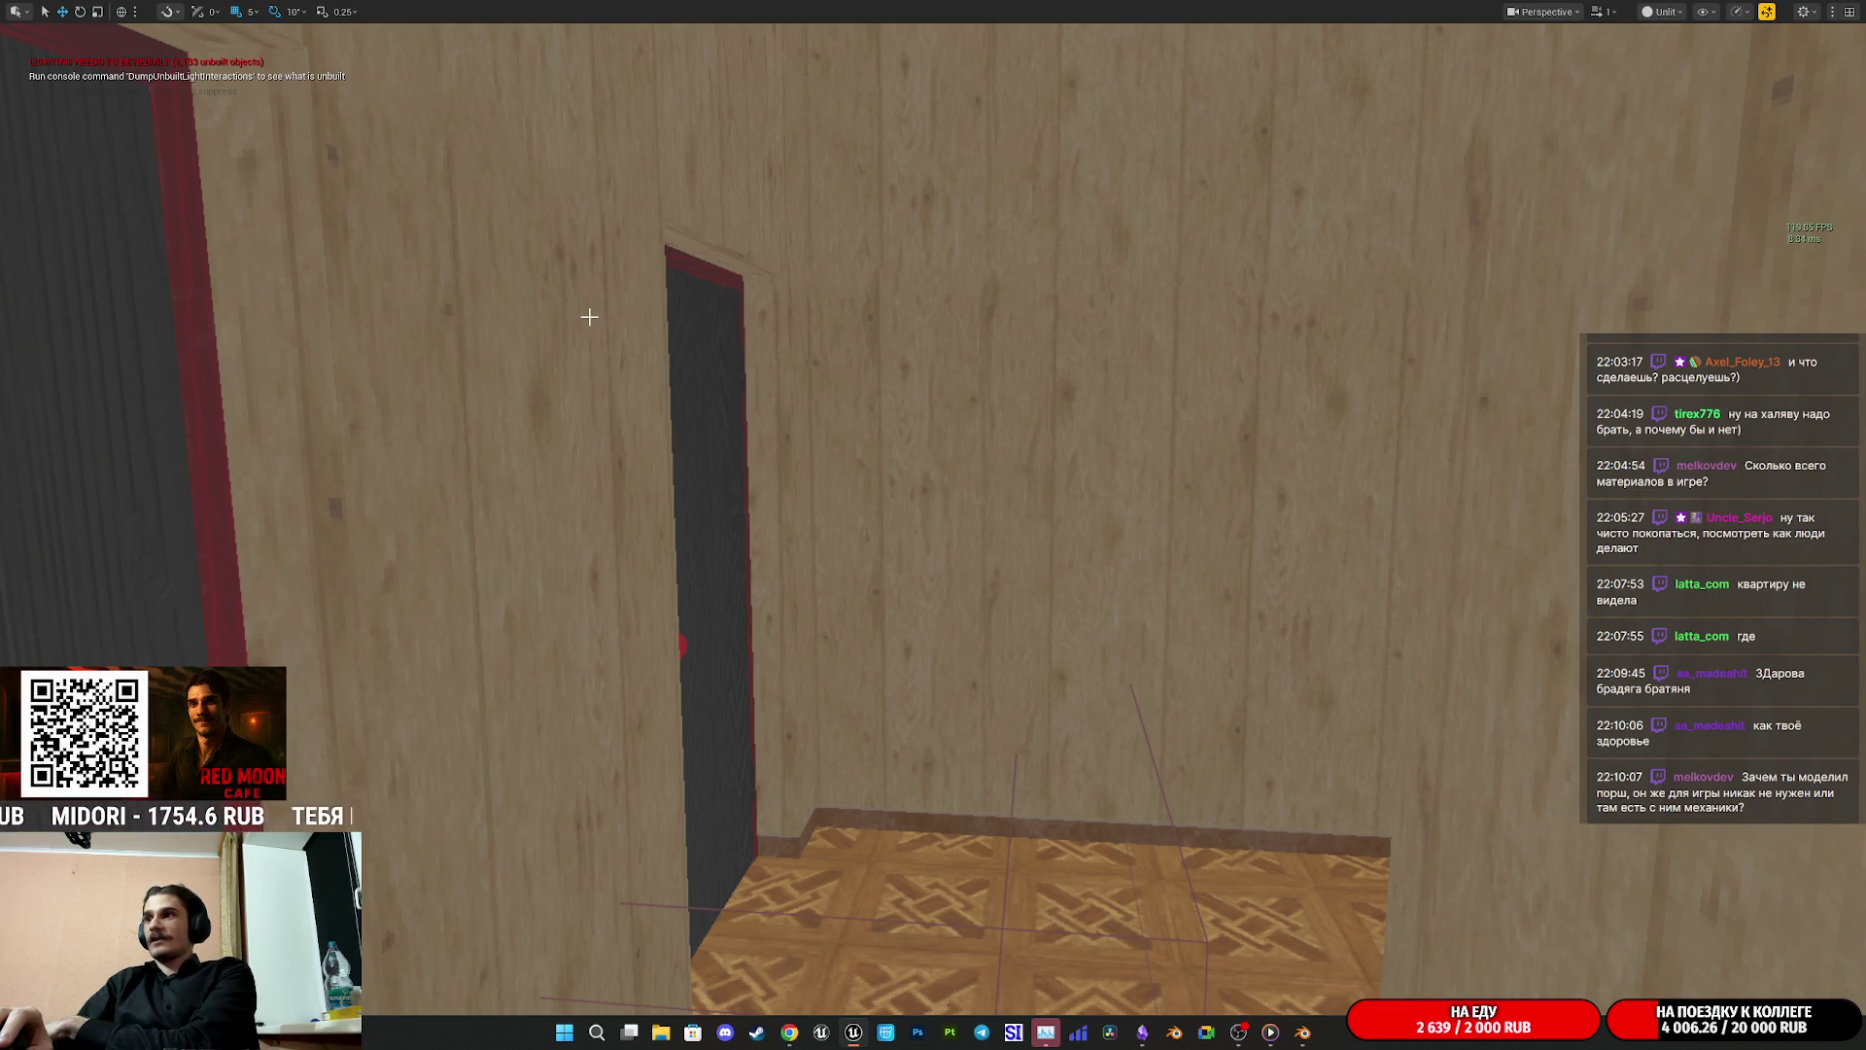
{"action": "key", "text": "f"}
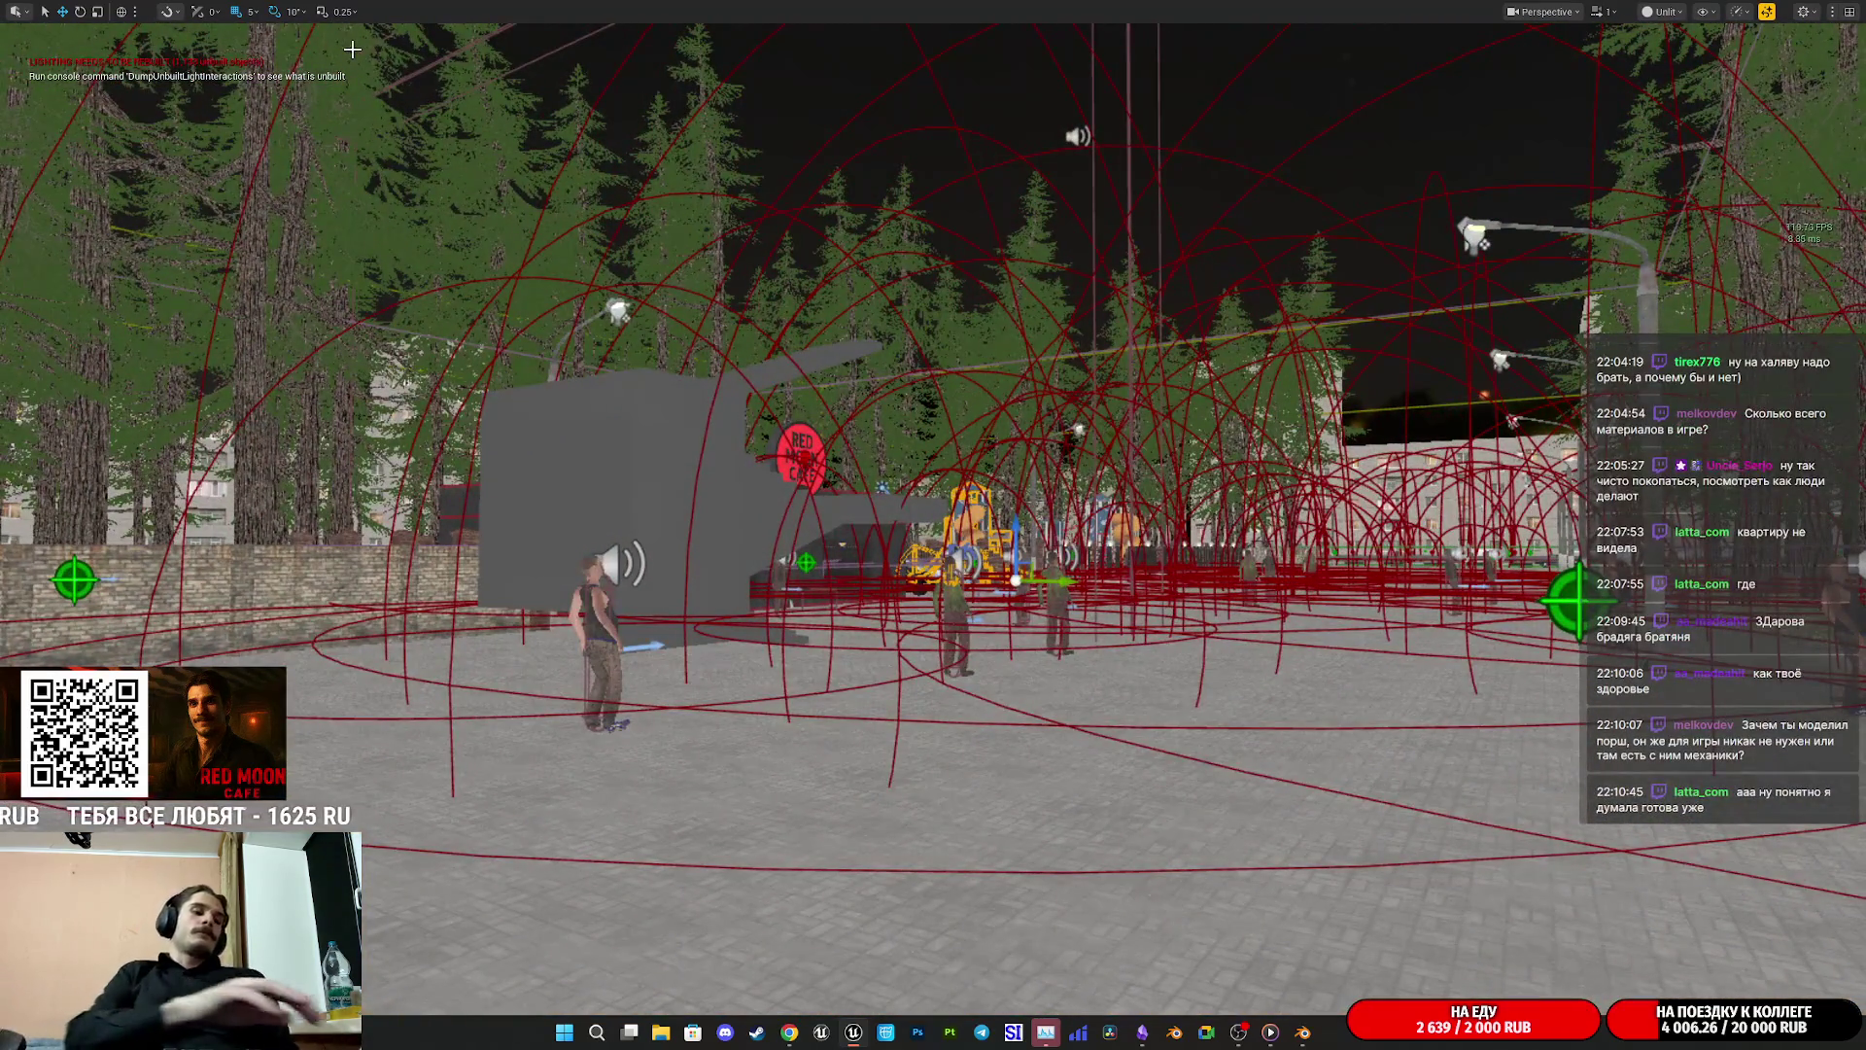
Step: Start an Alt+P play session and walk past the white car, through the red doorway, to the parked cars
{"action": "key", "text": "alt+p"}
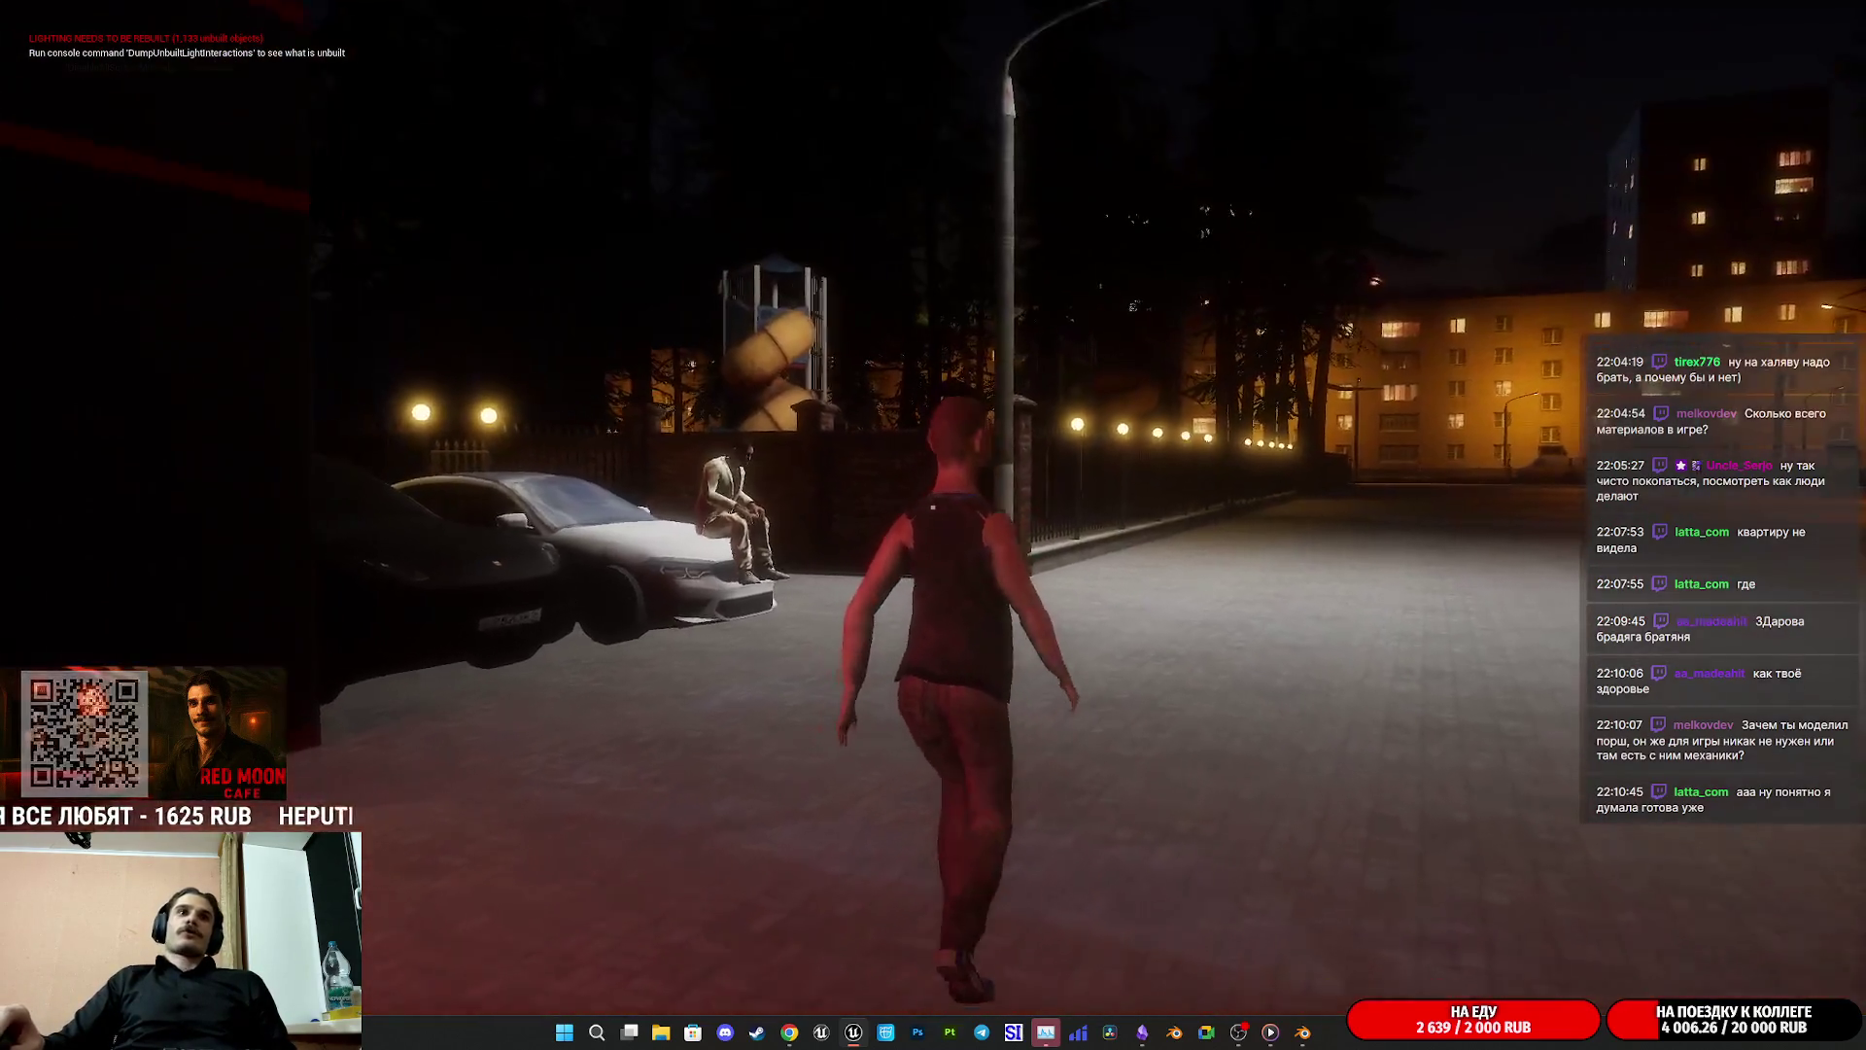
{"action": "key", "text": "w"}
{"action": "key", "text": "w"}
{"action": "key", "text": "w"}
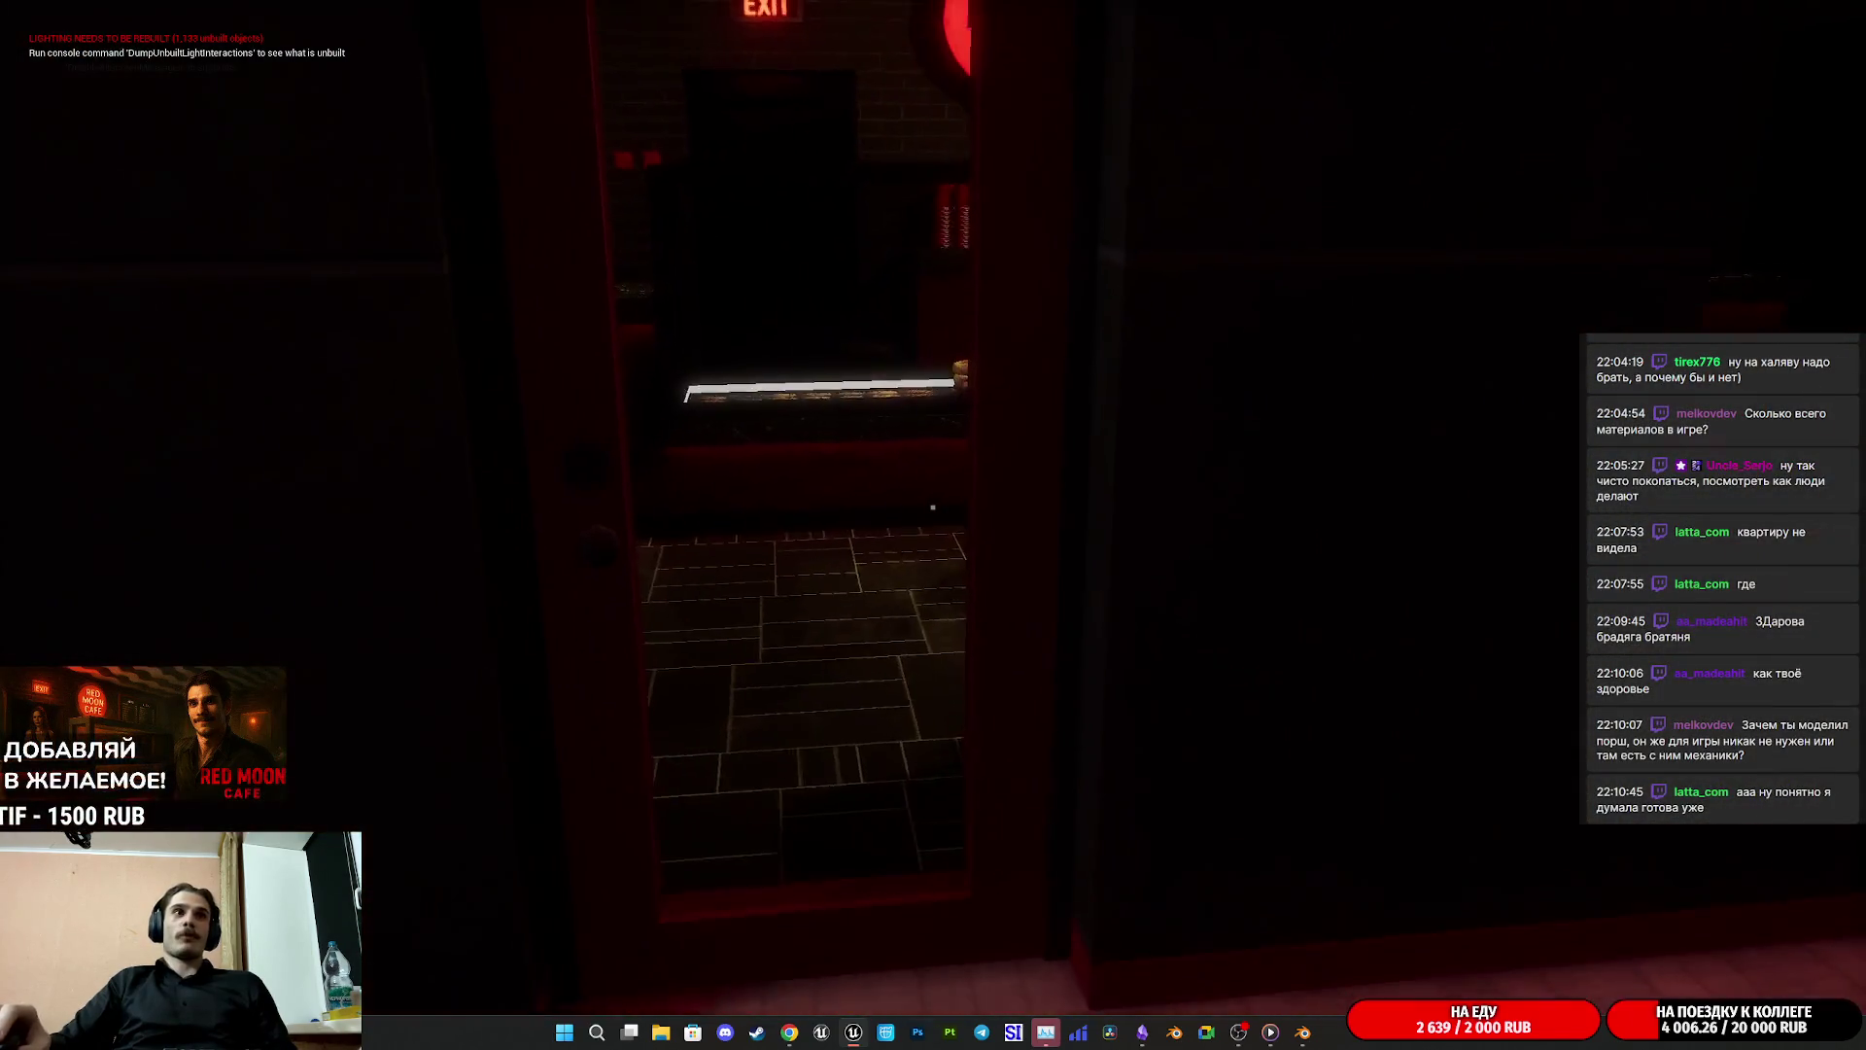
{"action": "key", "text": "w"}
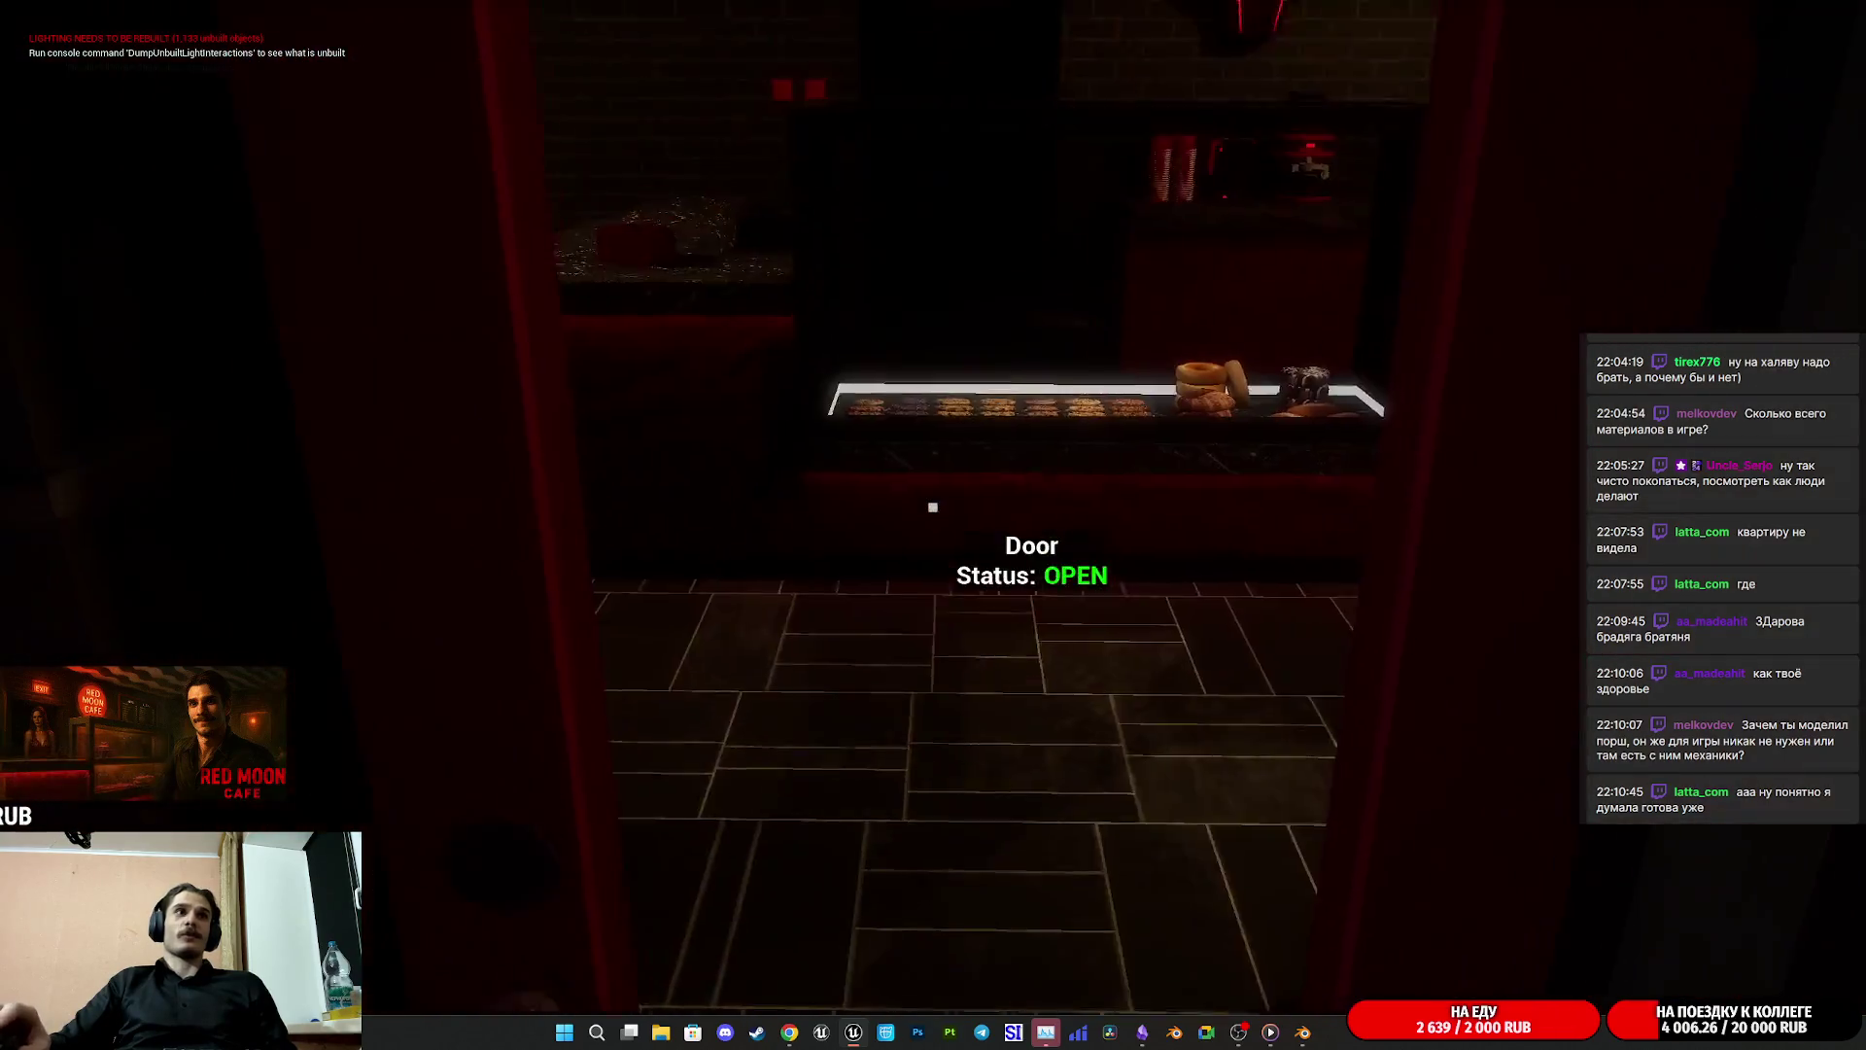
{"action": "key", "text": "w"}
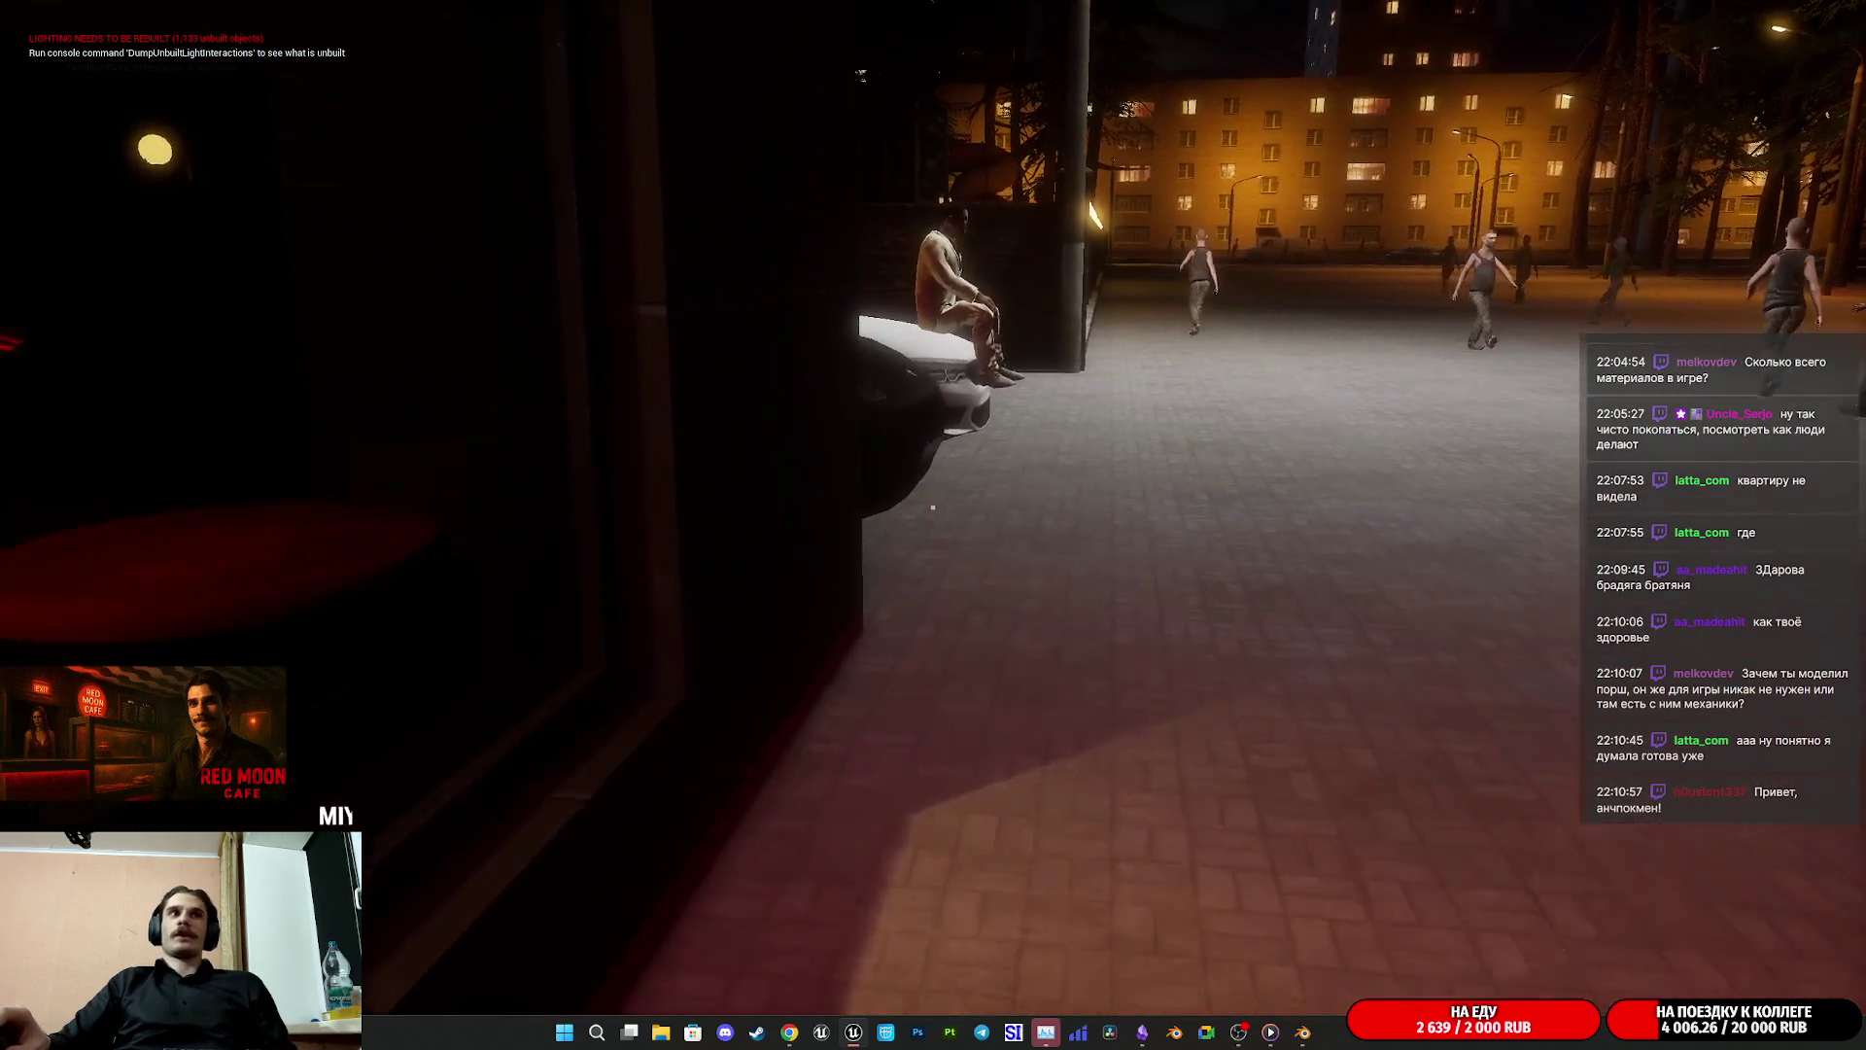
{"action": "key", "text": "w"}
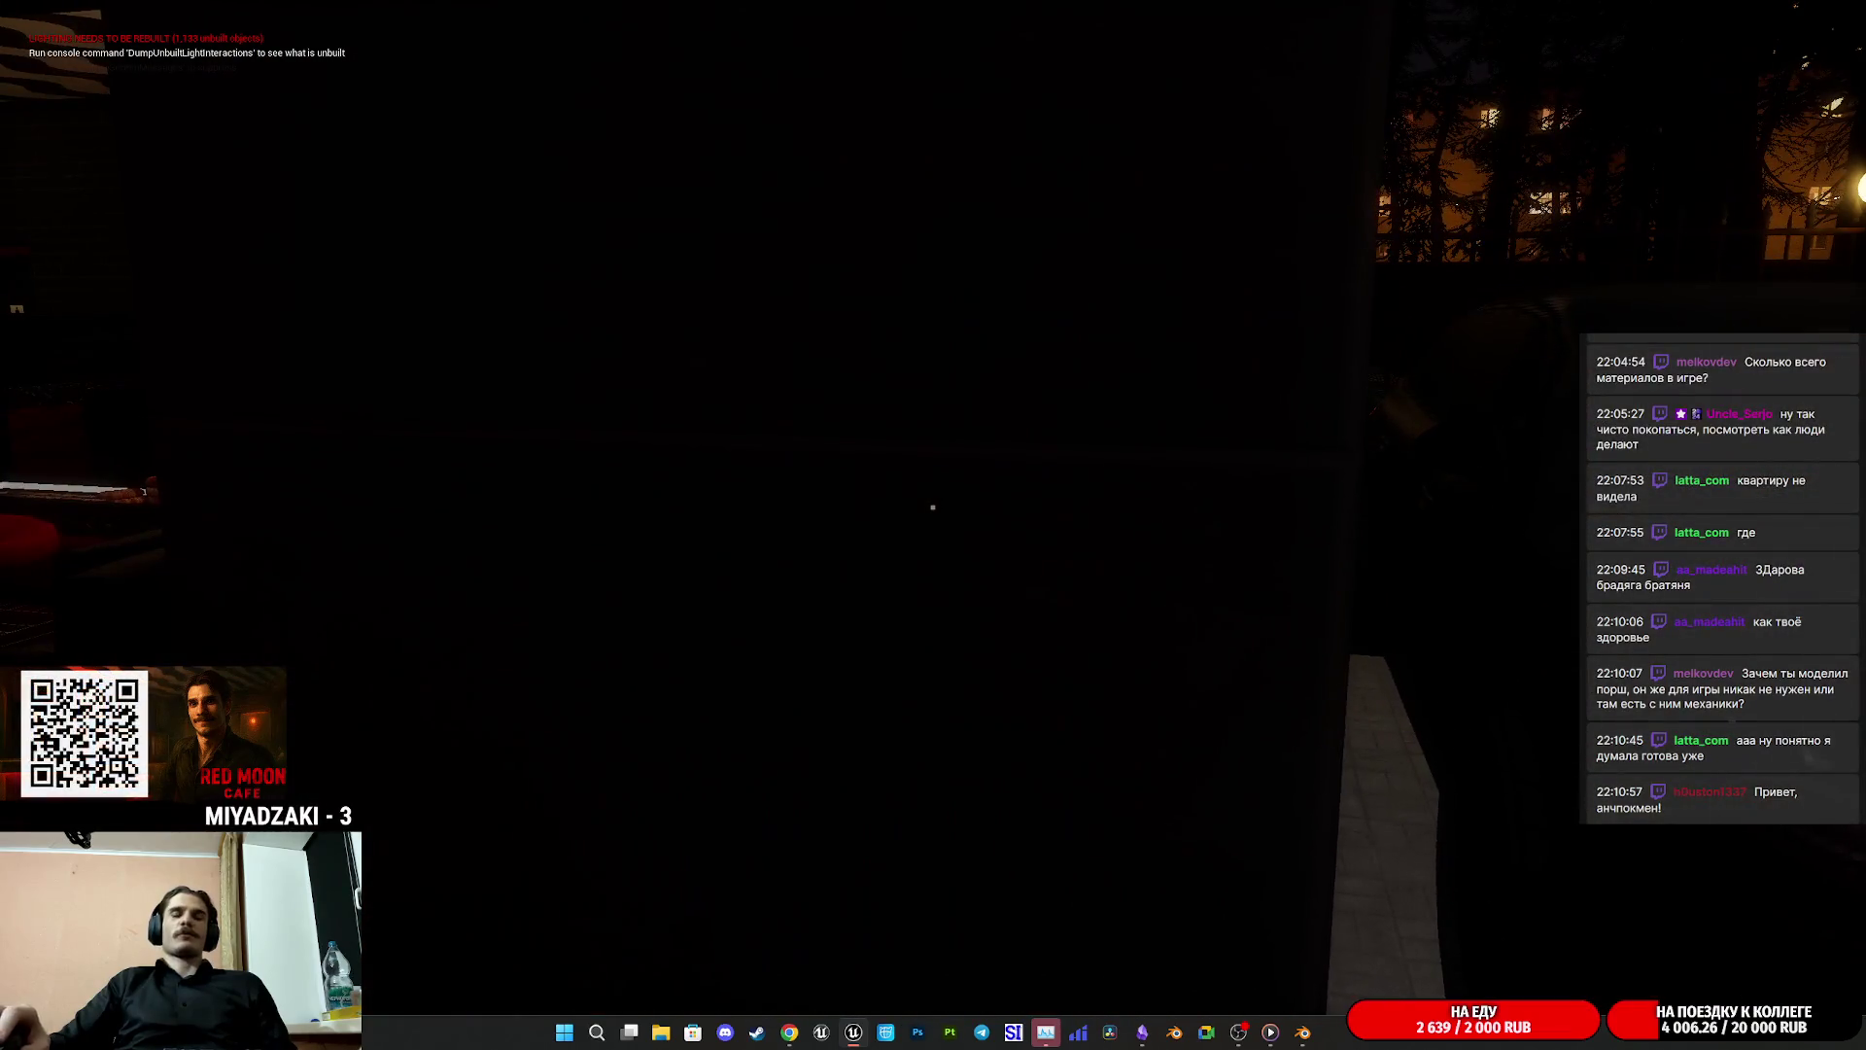
Step: Walk in play mode around the parked black car toward its seated driver
{"action": "key", "text": "w"}
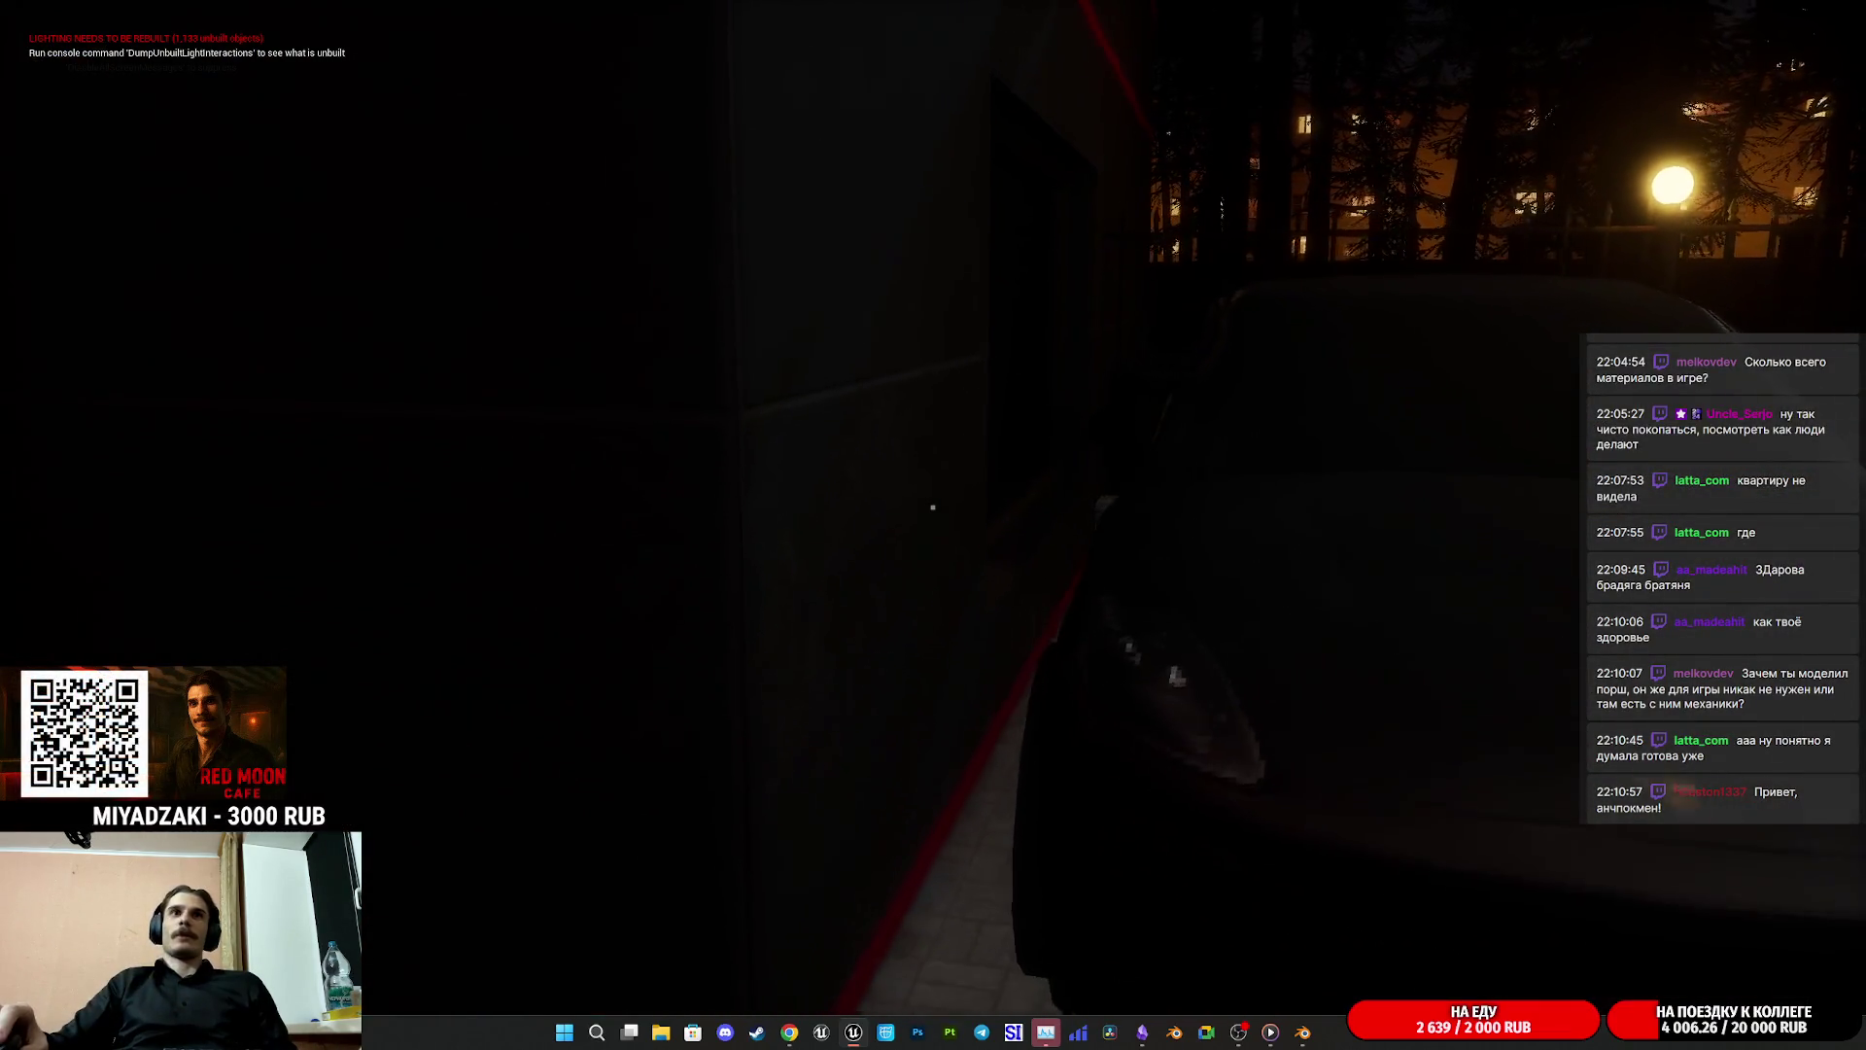
{"action": "key", "text": "w"}
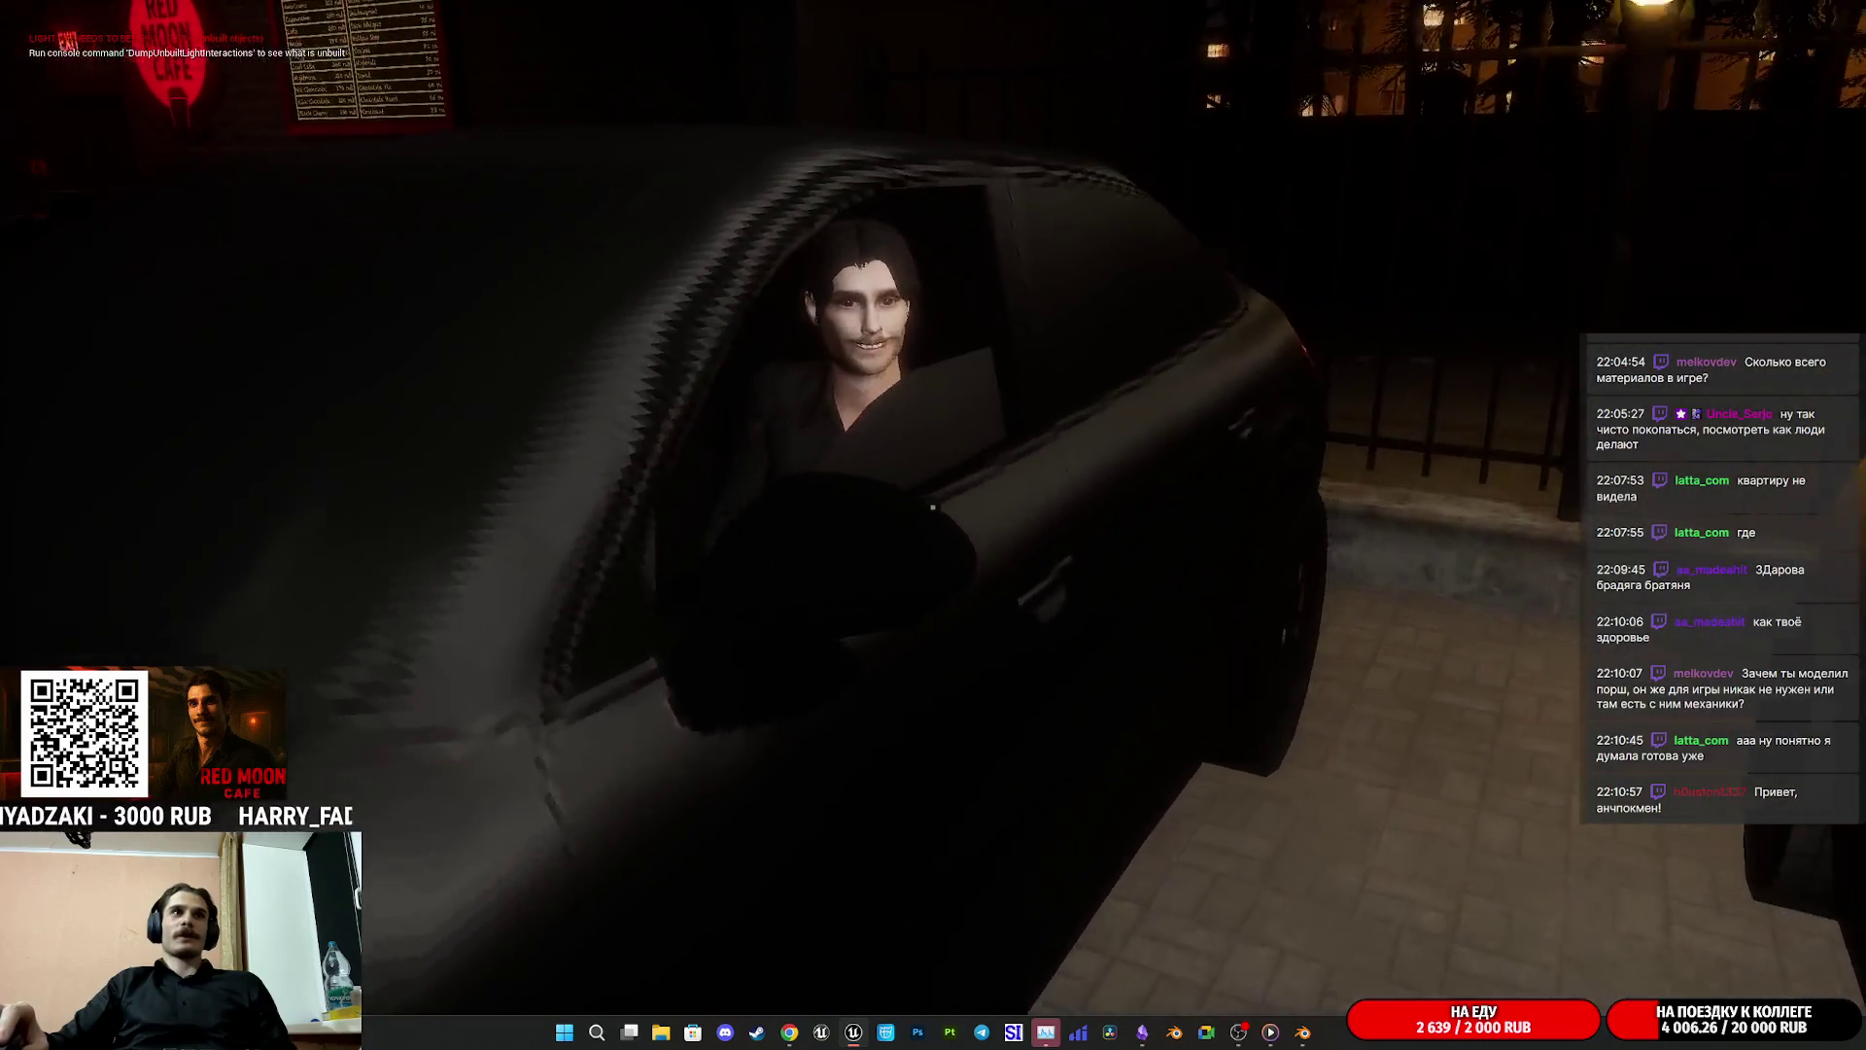
{"action": "key", "text": "w"}
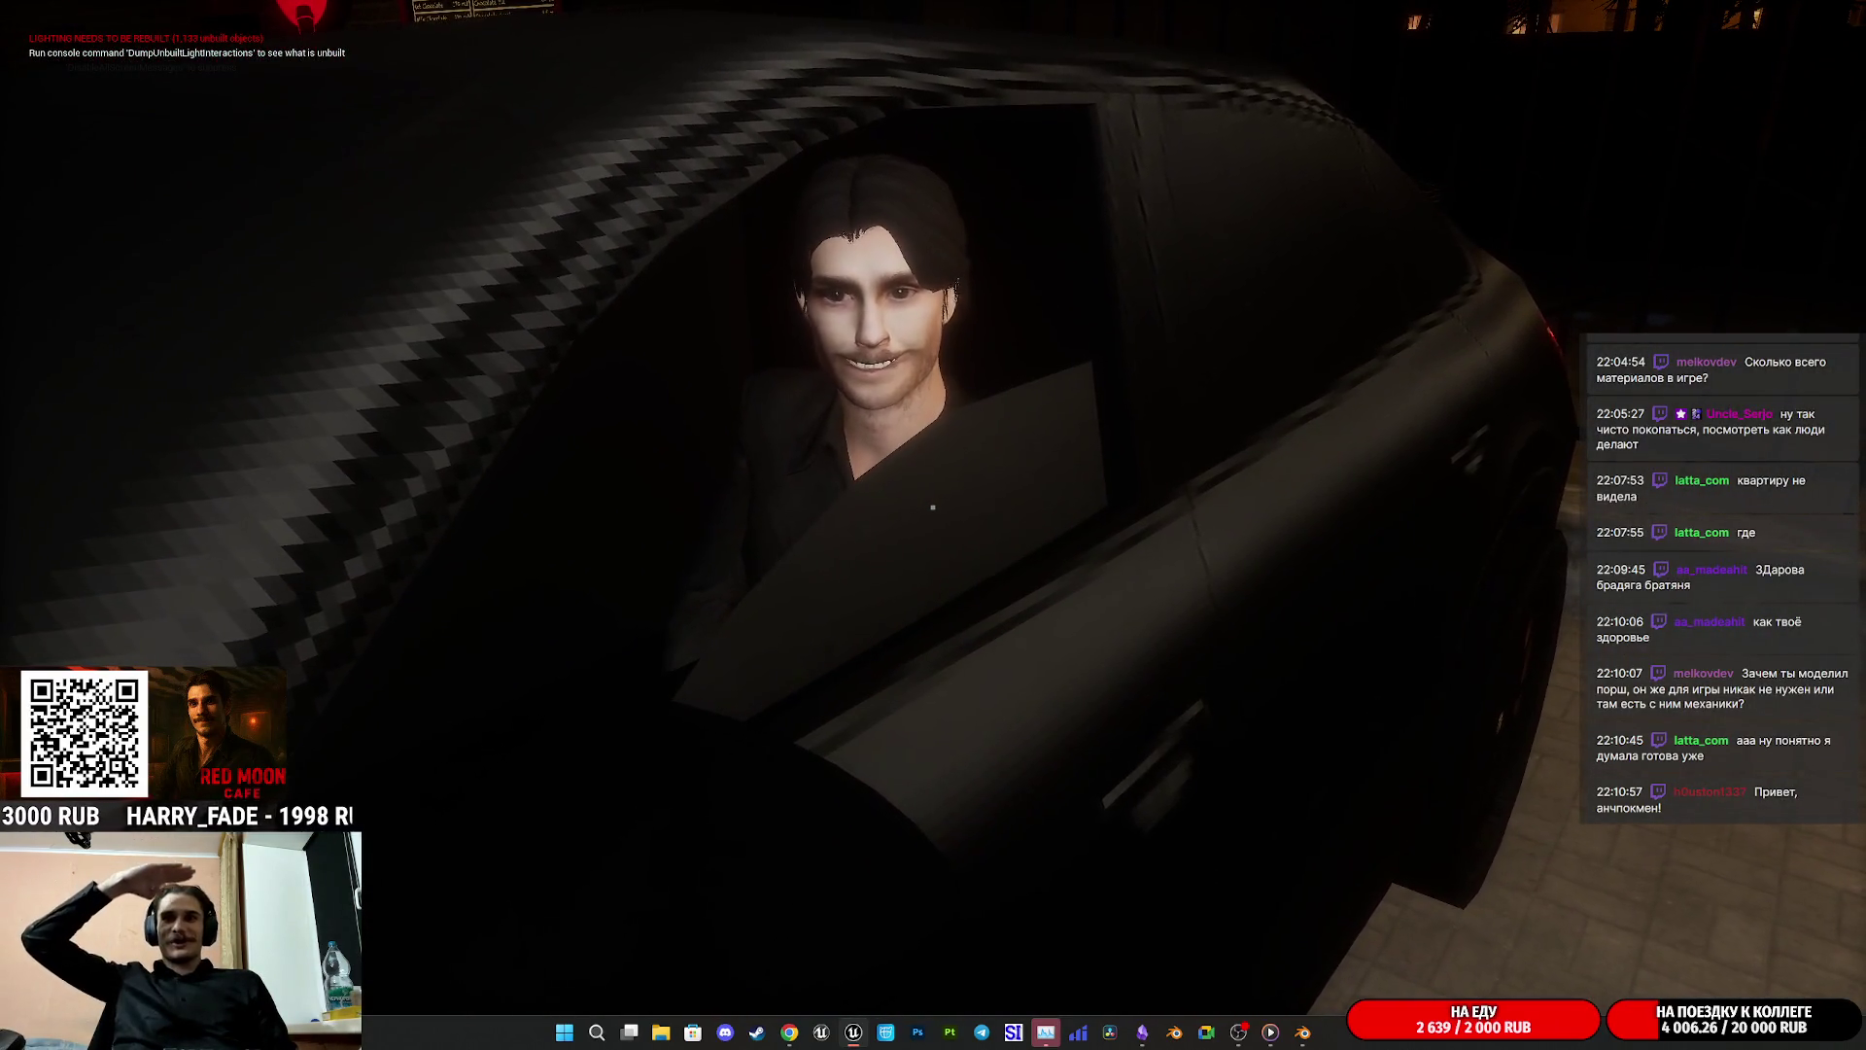
{"action": "key", "text": "w"}
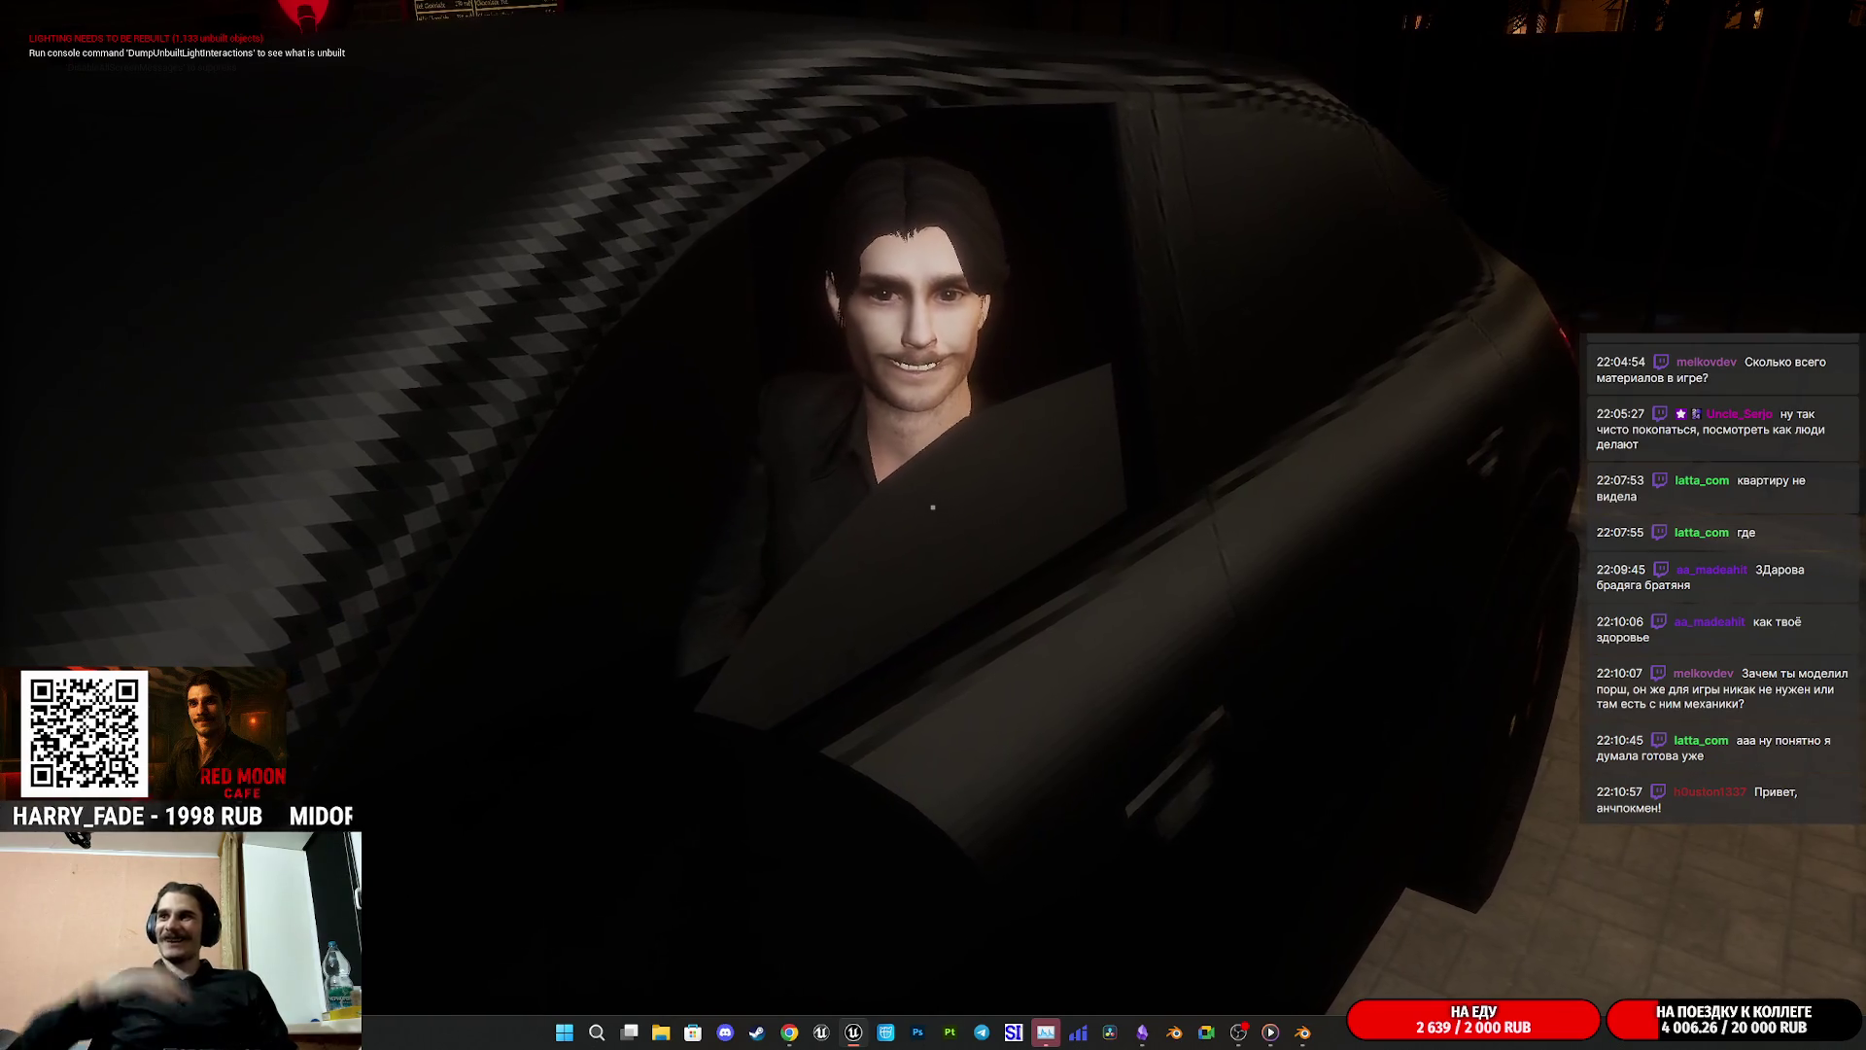
{"action": "key", "text": "w"}
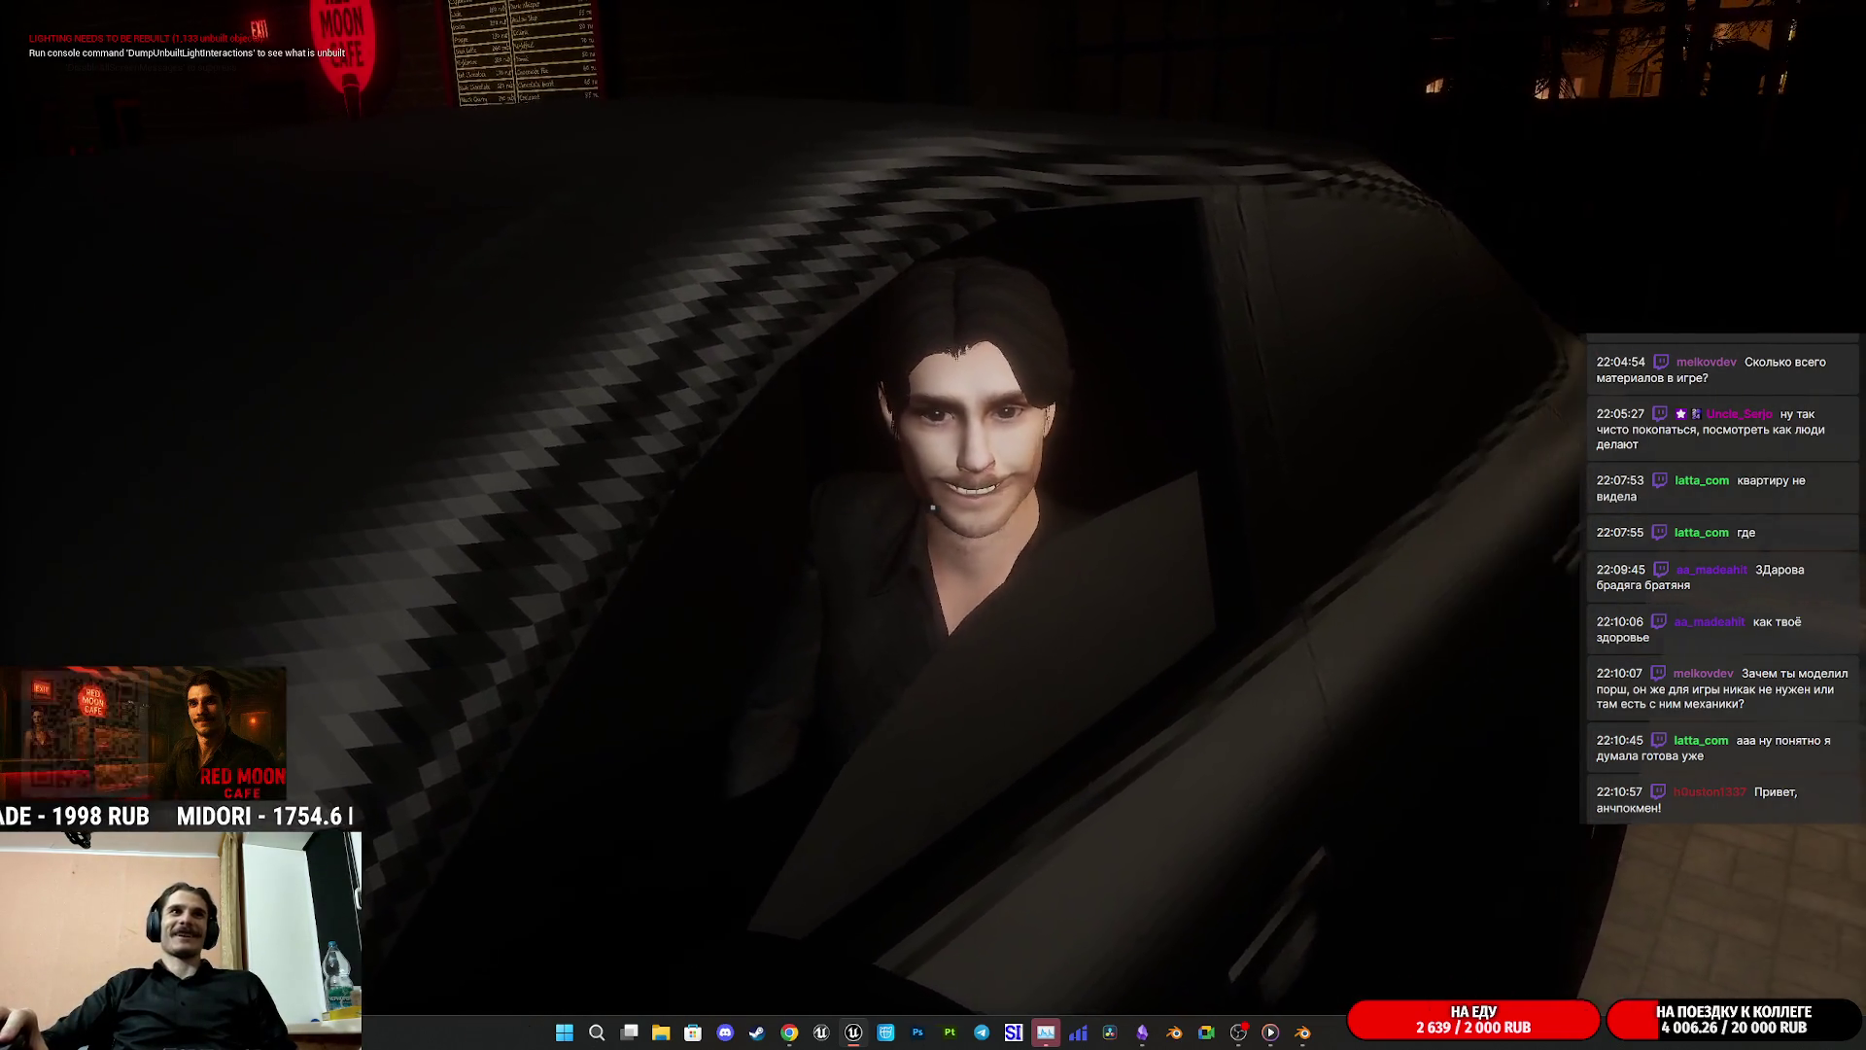
{"action": "key", "text": "w"}
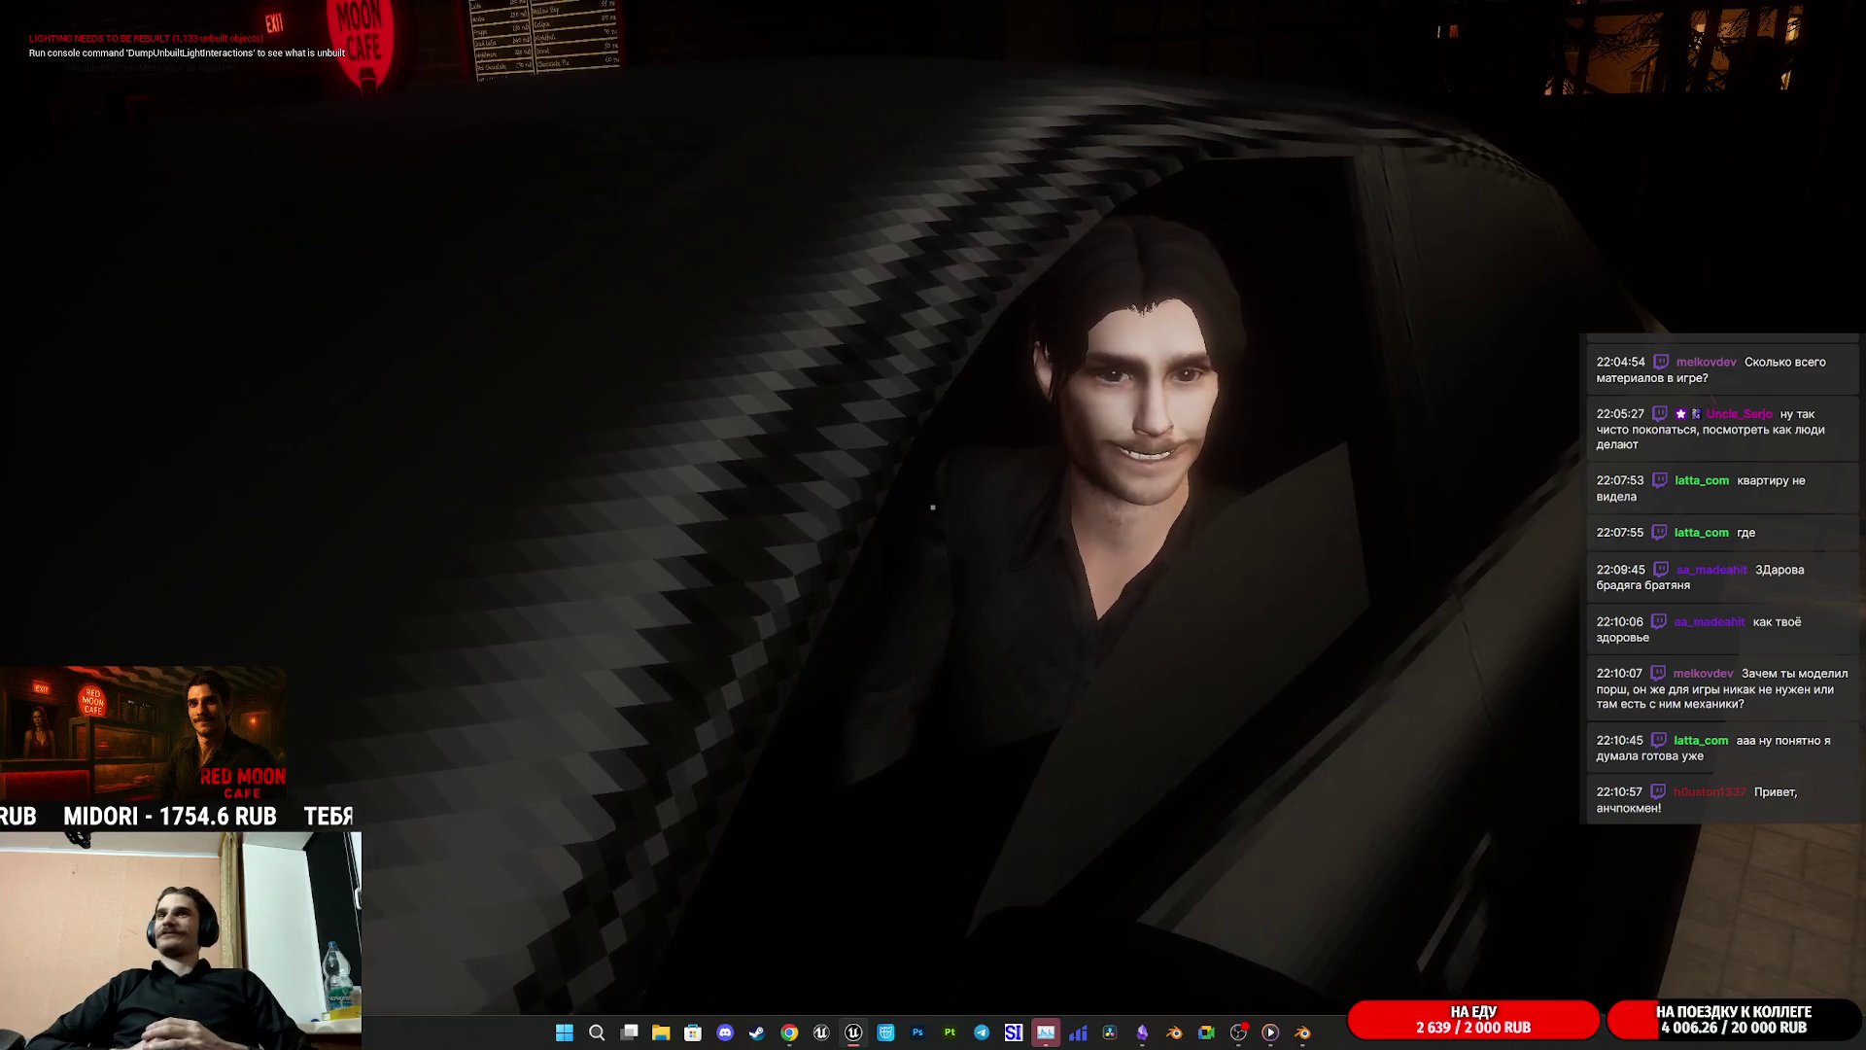
{"action": "key", "text": "w"}
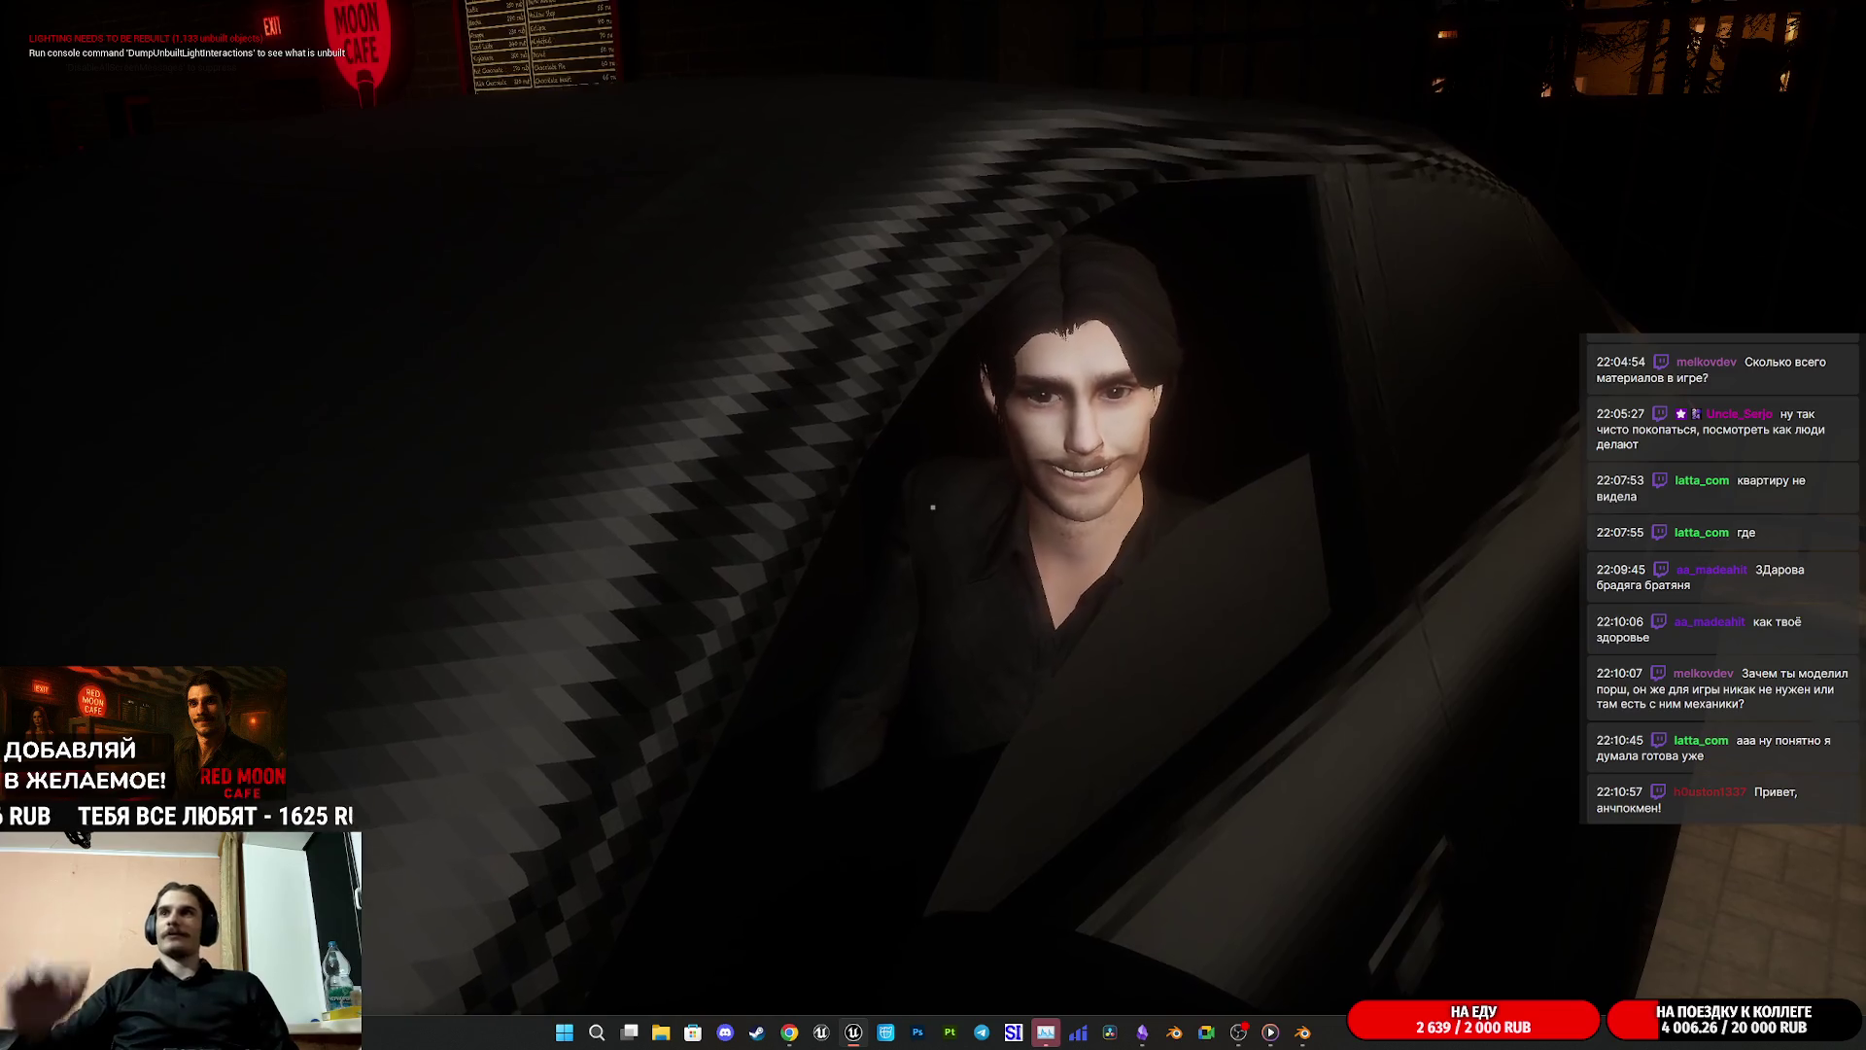
Step: Back off and re-approach the car's driver window, then end the play session
{"action": "key", "text": "s"}
{"action": "key", "text": "s"}
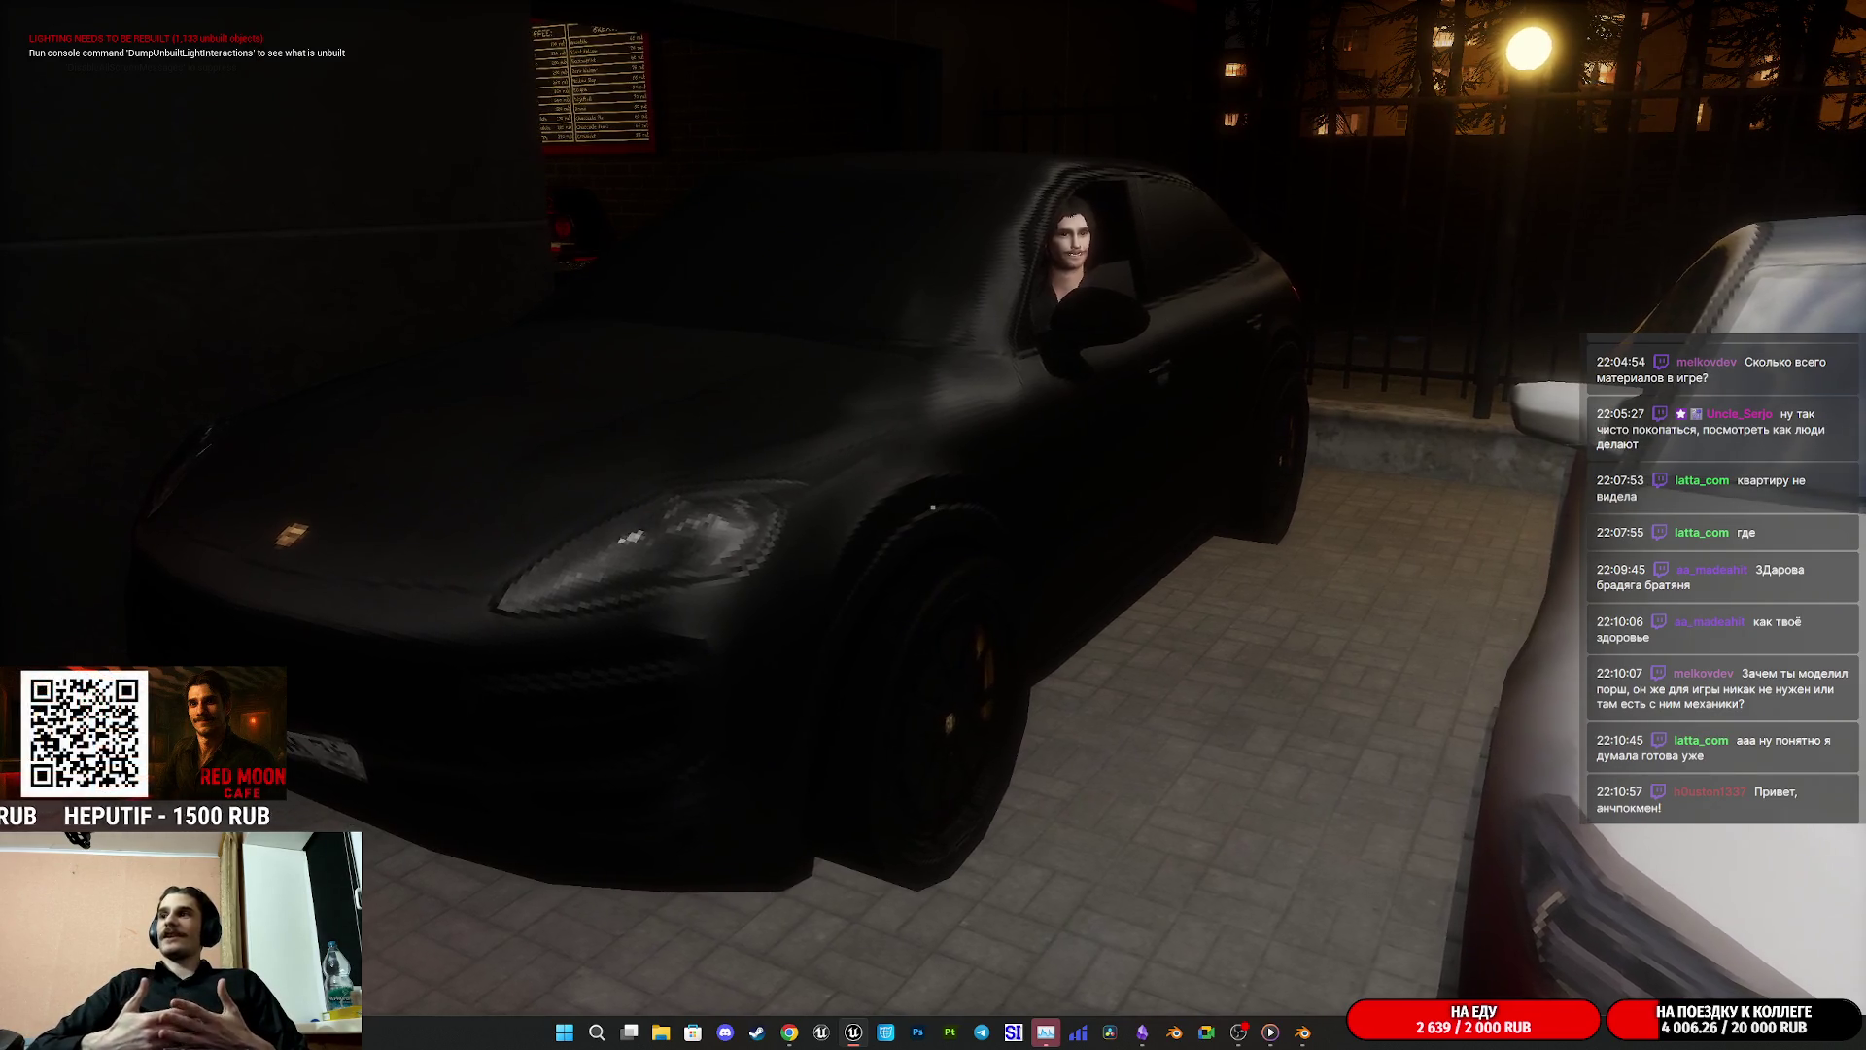
{"action": "key", "text": "w"}
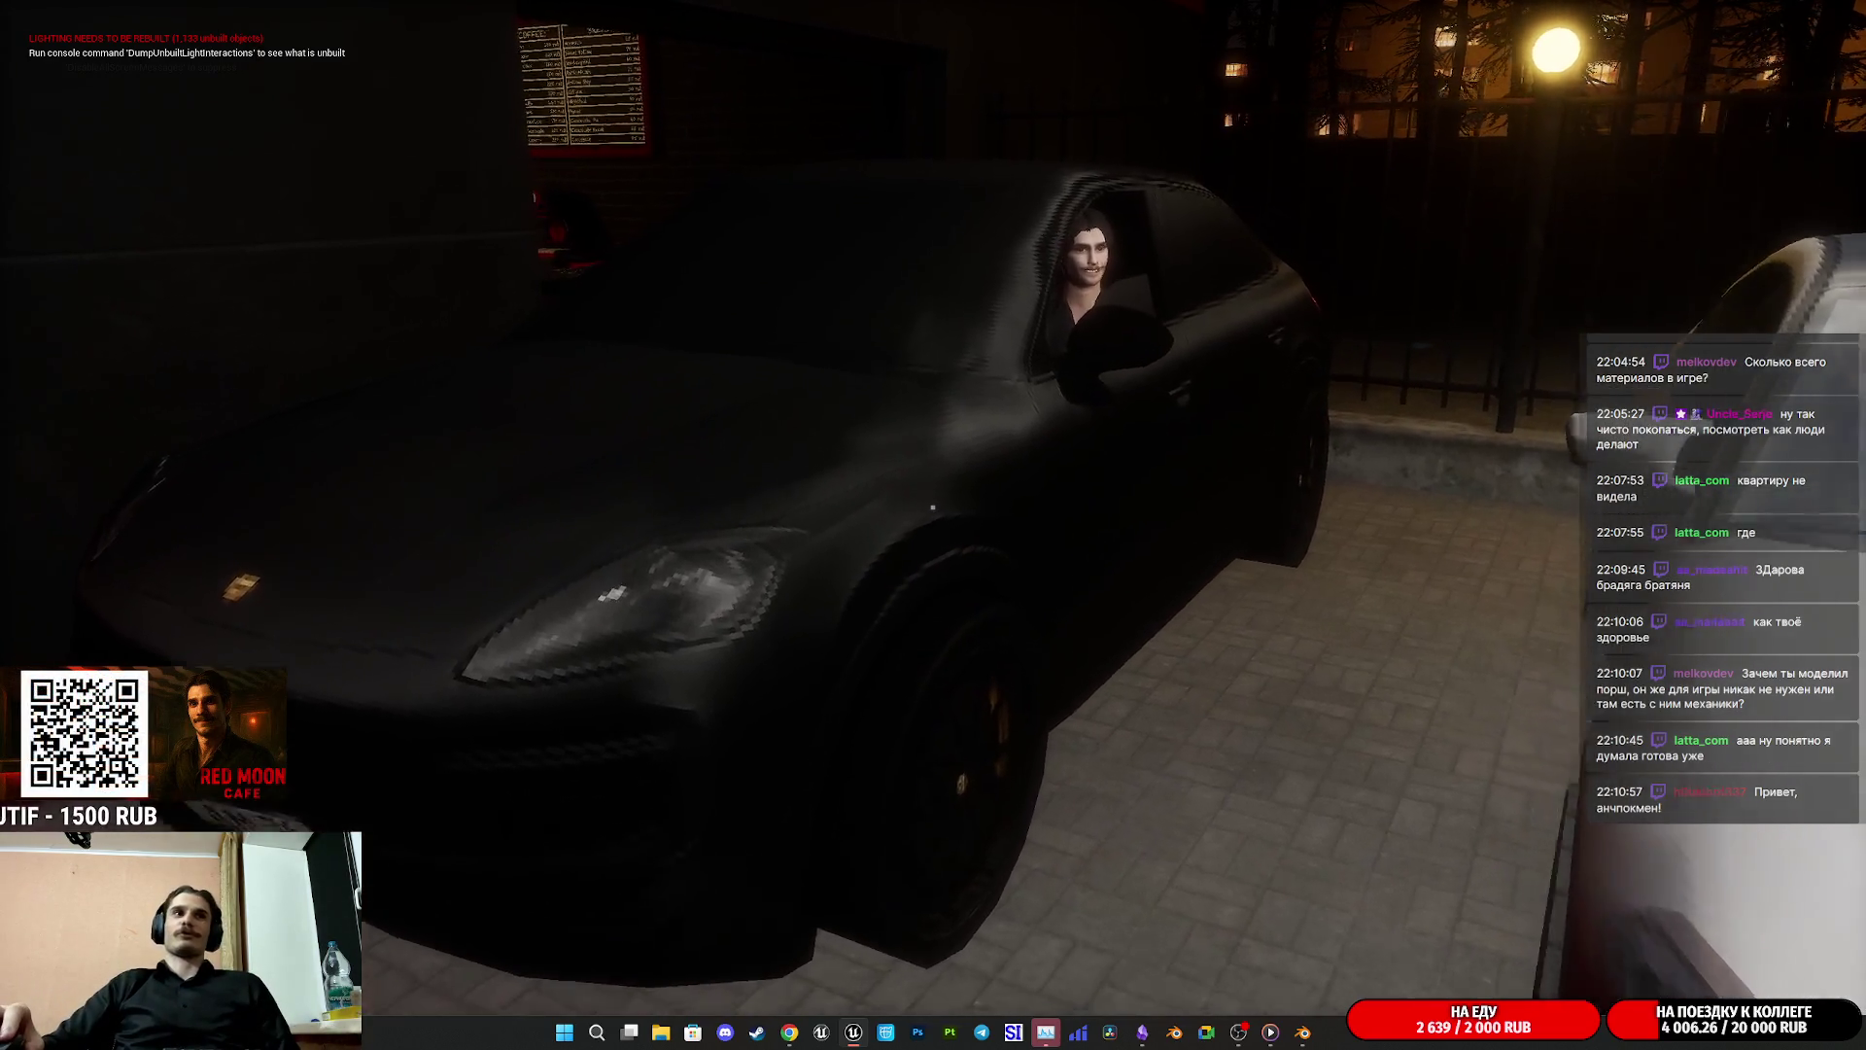
{"action": "key", "text": "w"}
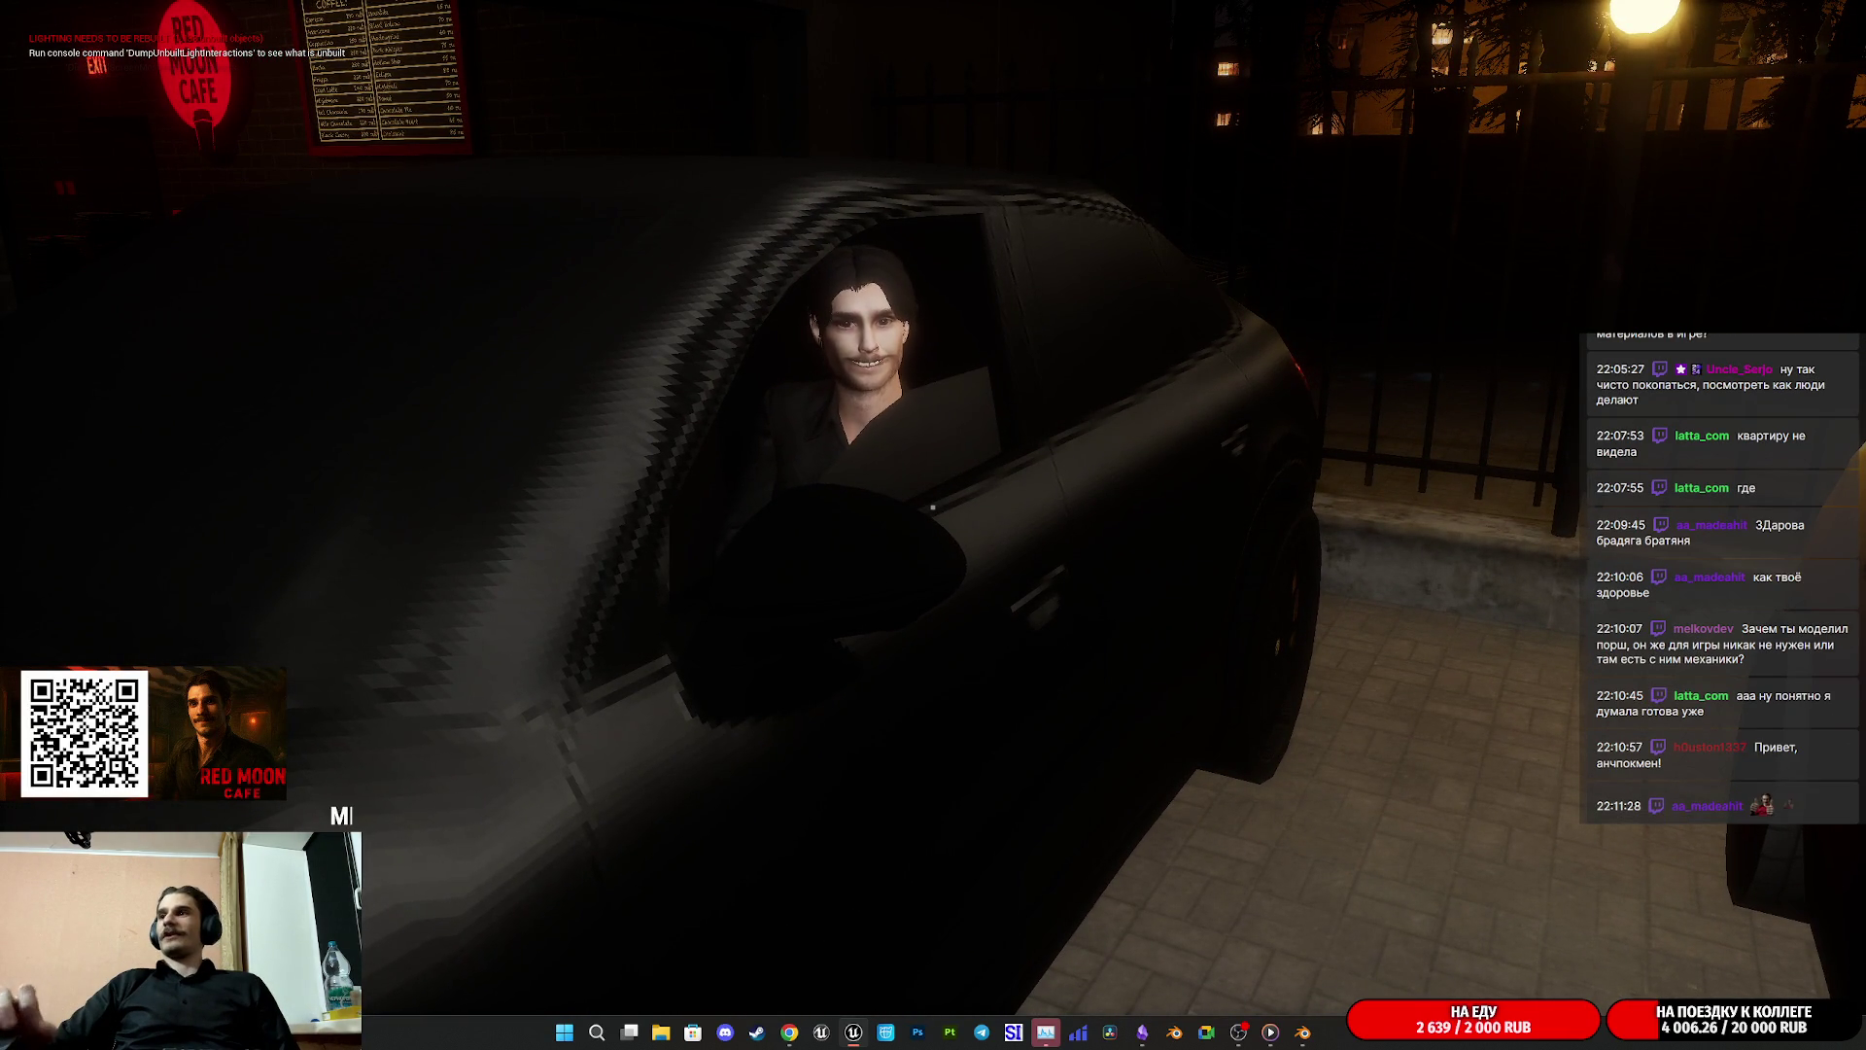
{"action": "key", "text": "s"}
{"action": "key", "text": "s"}
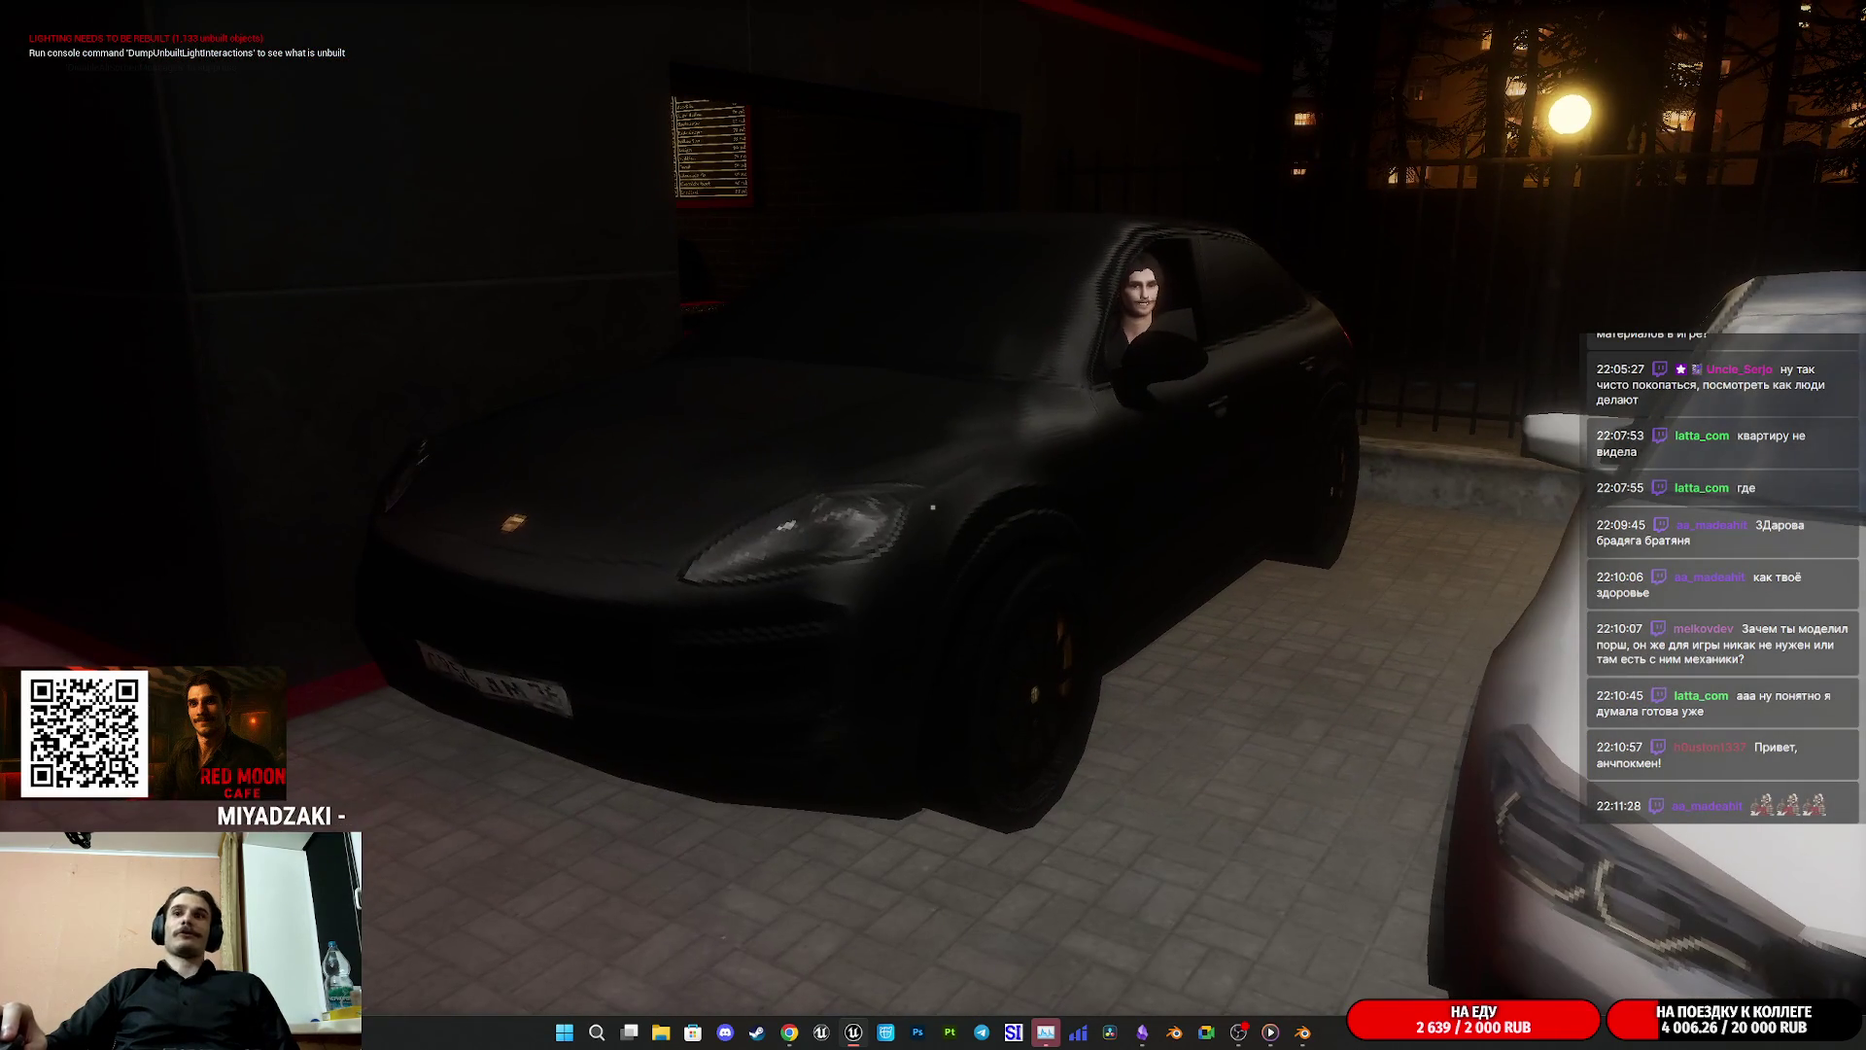
{"action": "key", "text": "w"}
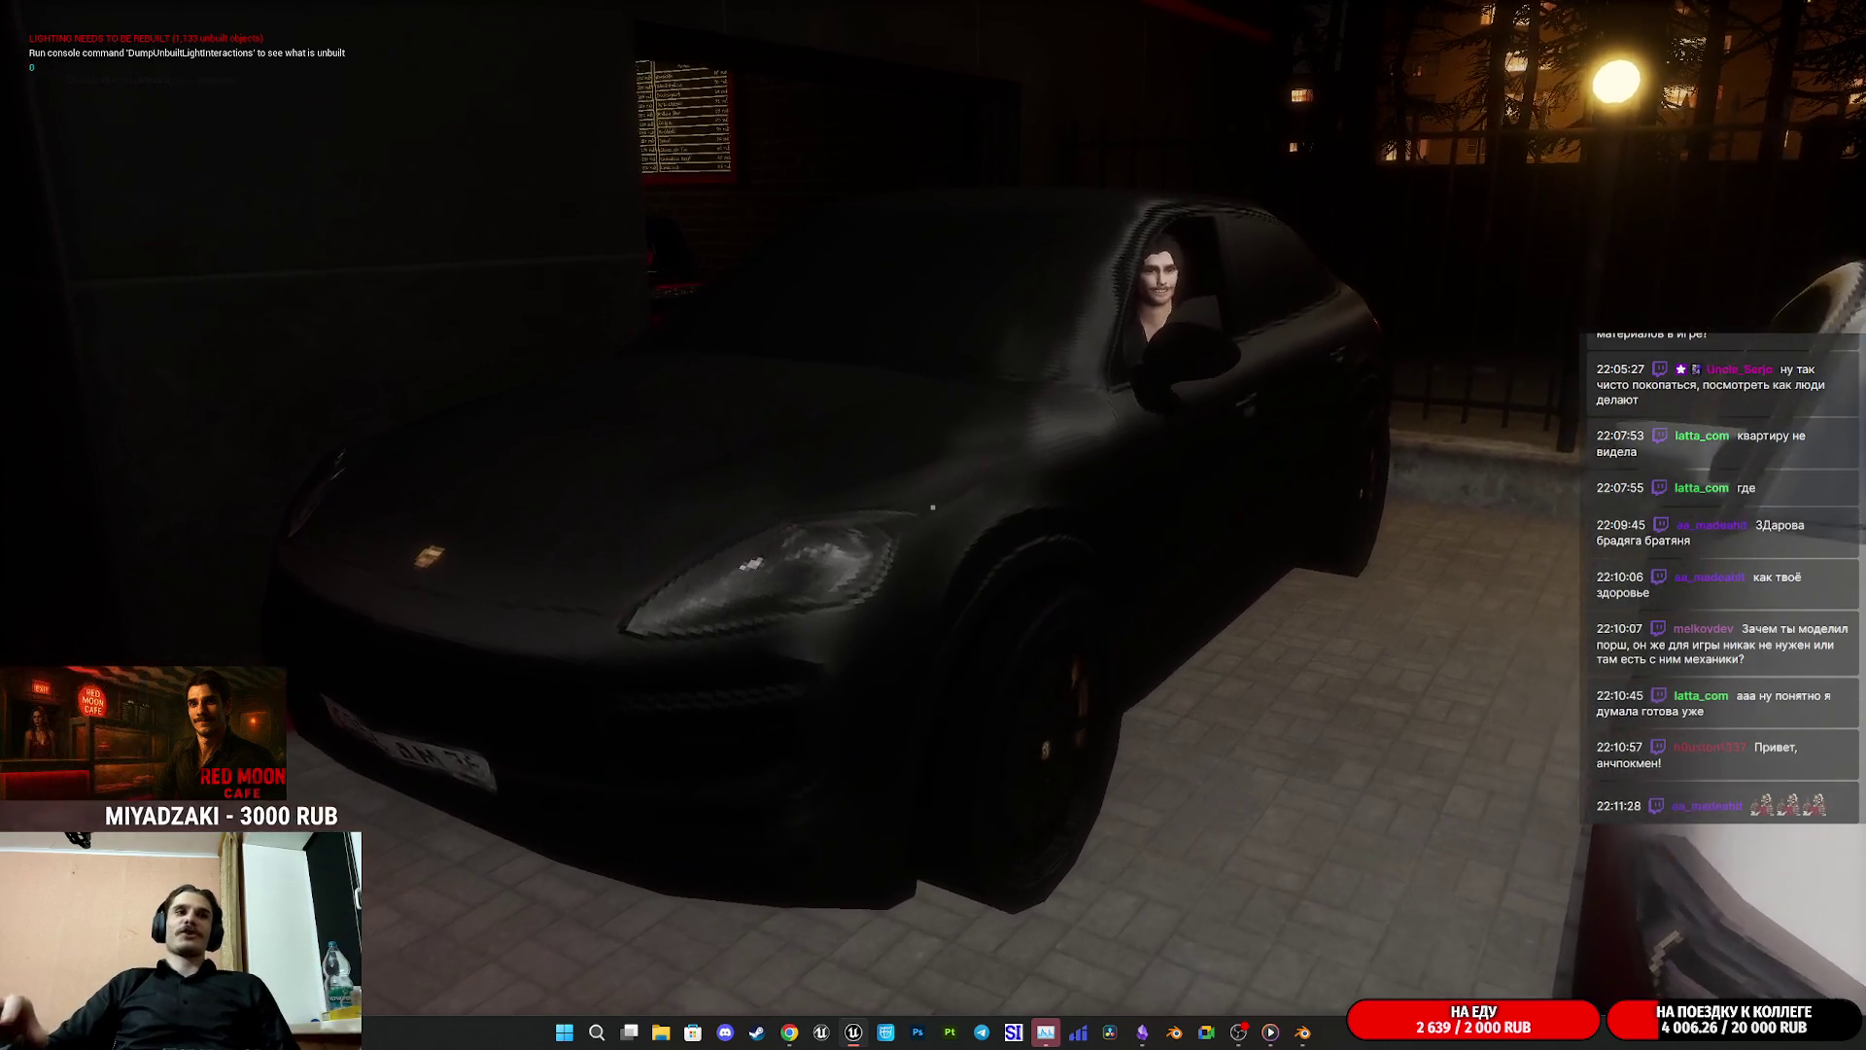
{"action": "mouse_move", "coordinate": [932, 507]}
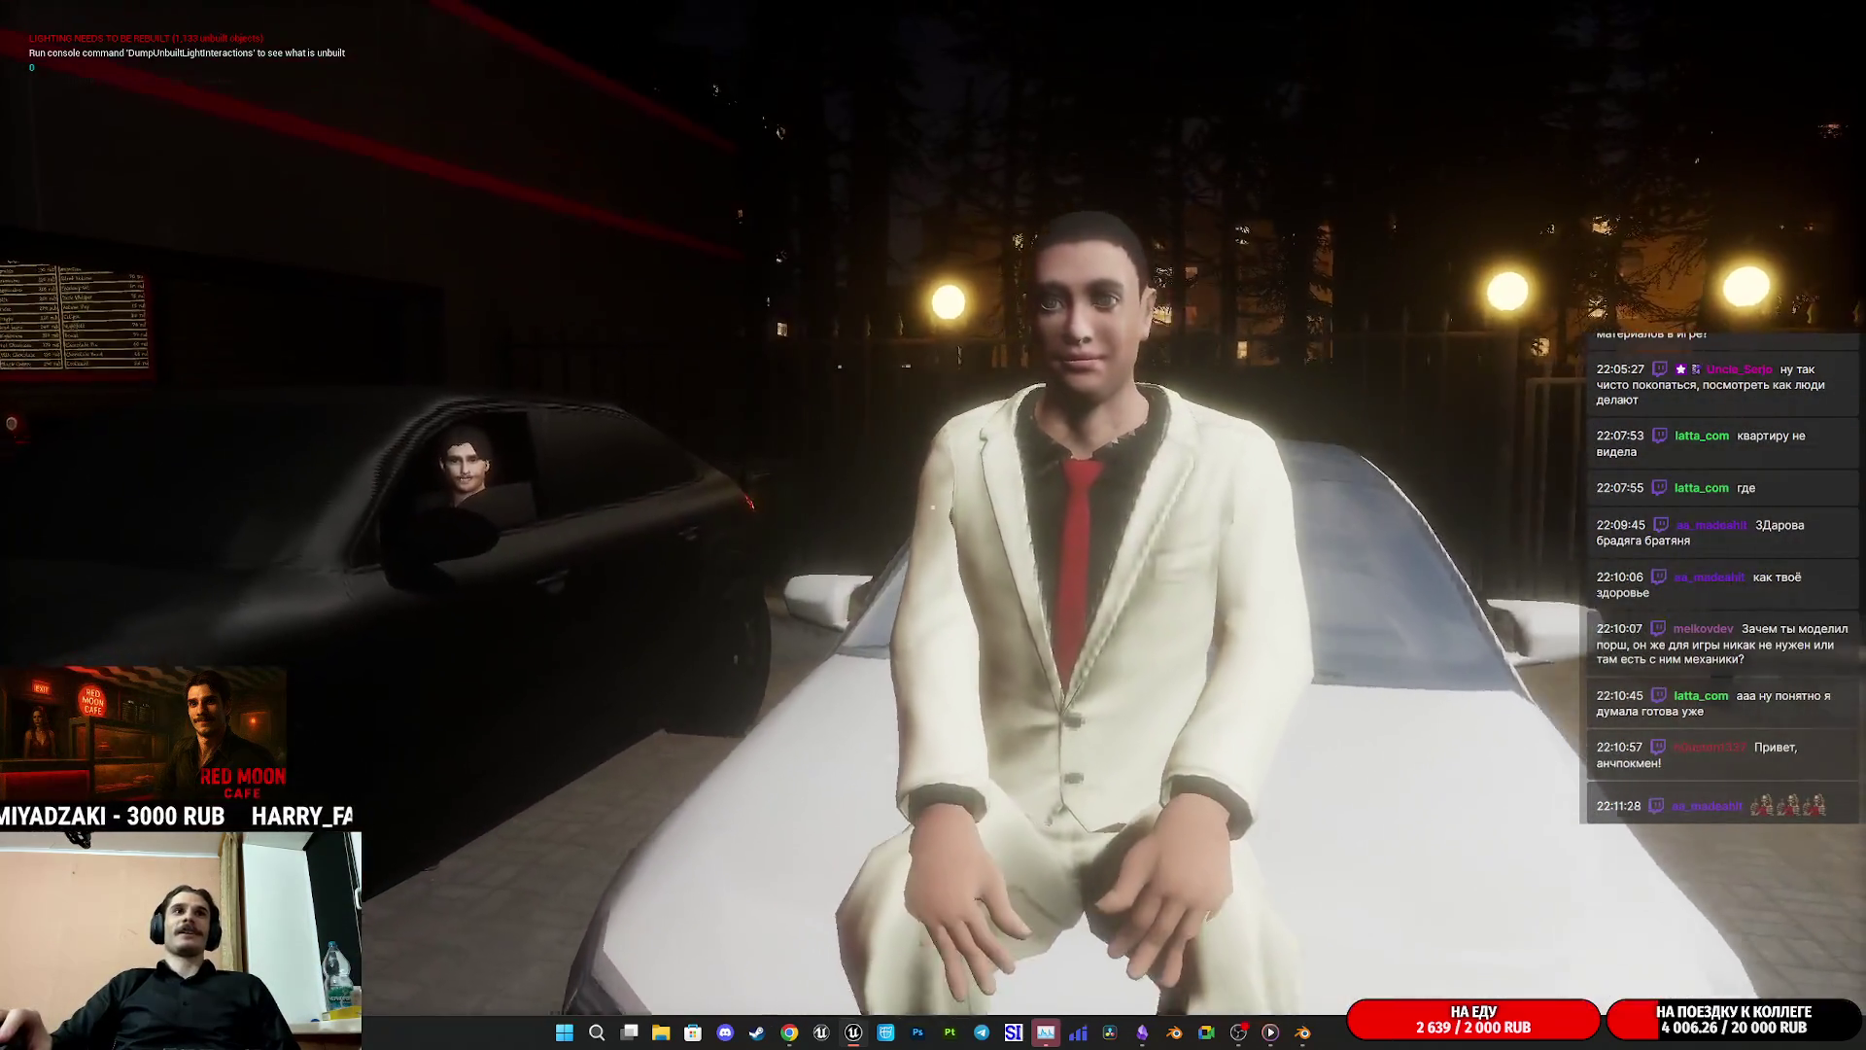
{"action": "key", "text": "d"}
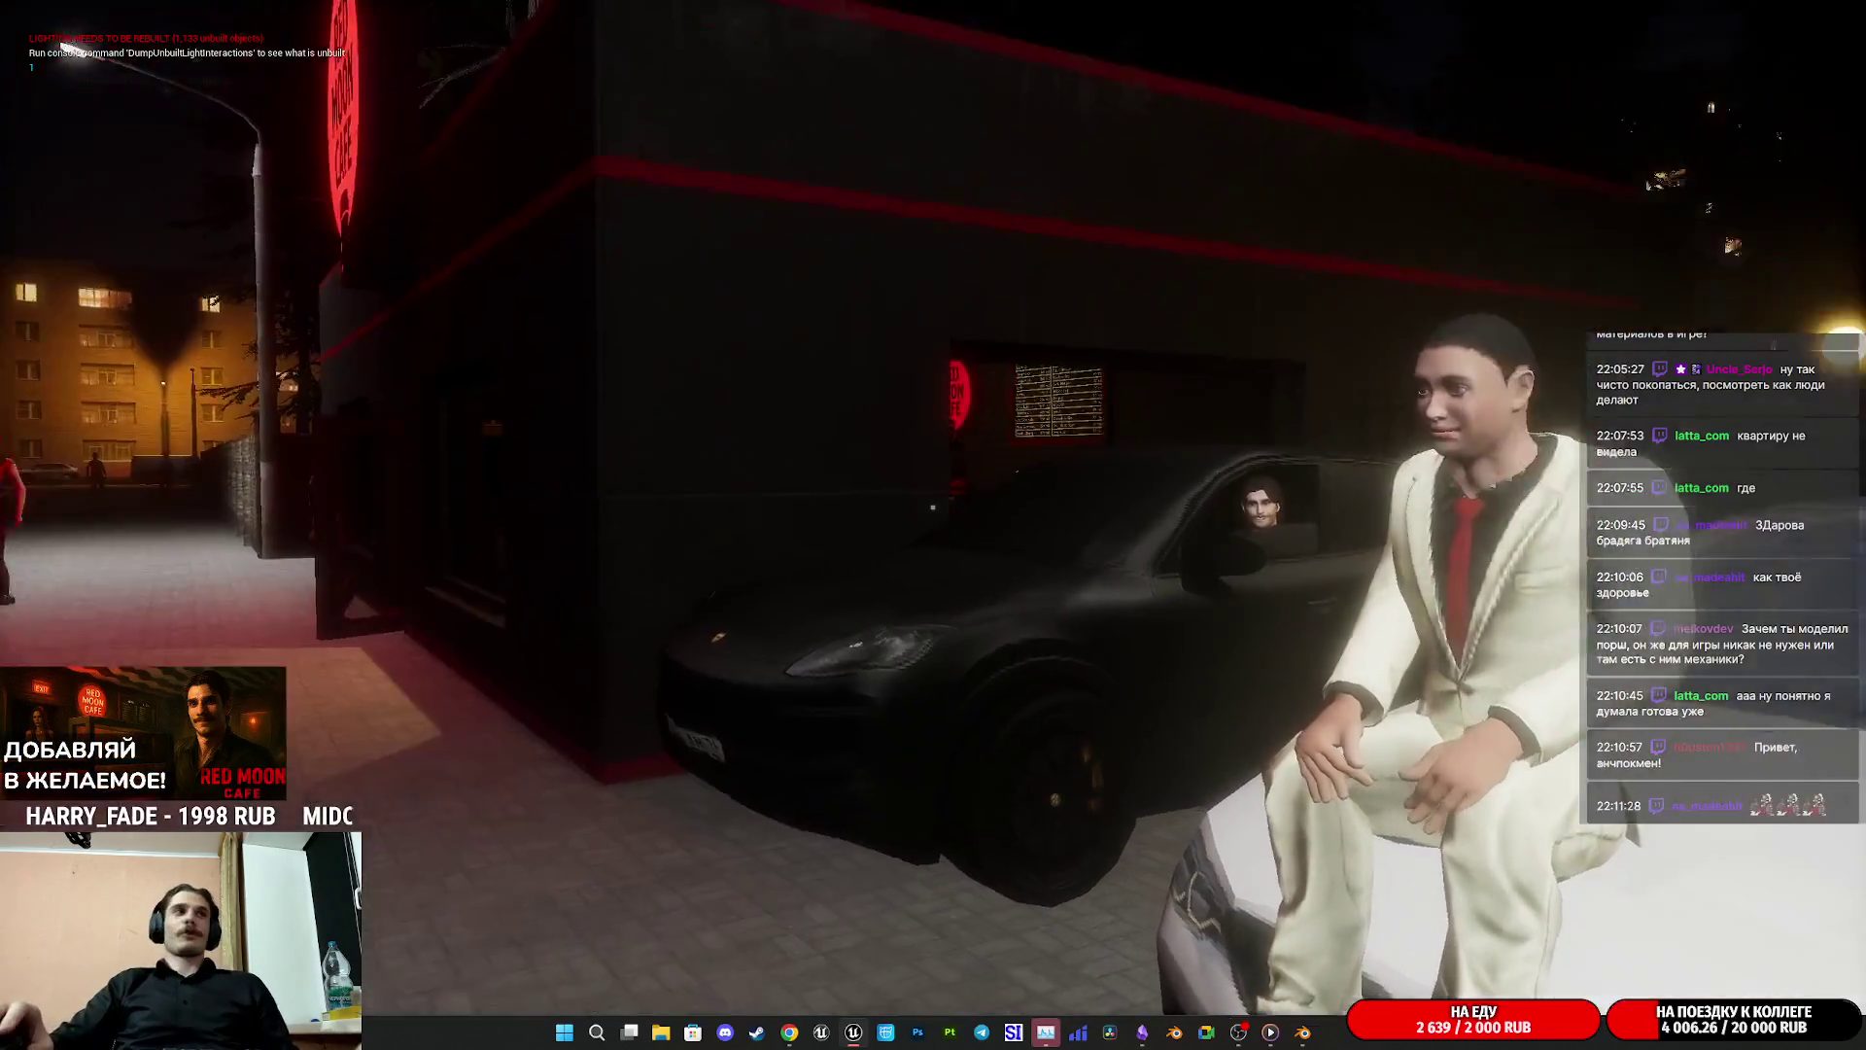
{"action": "key", "text": "w"}
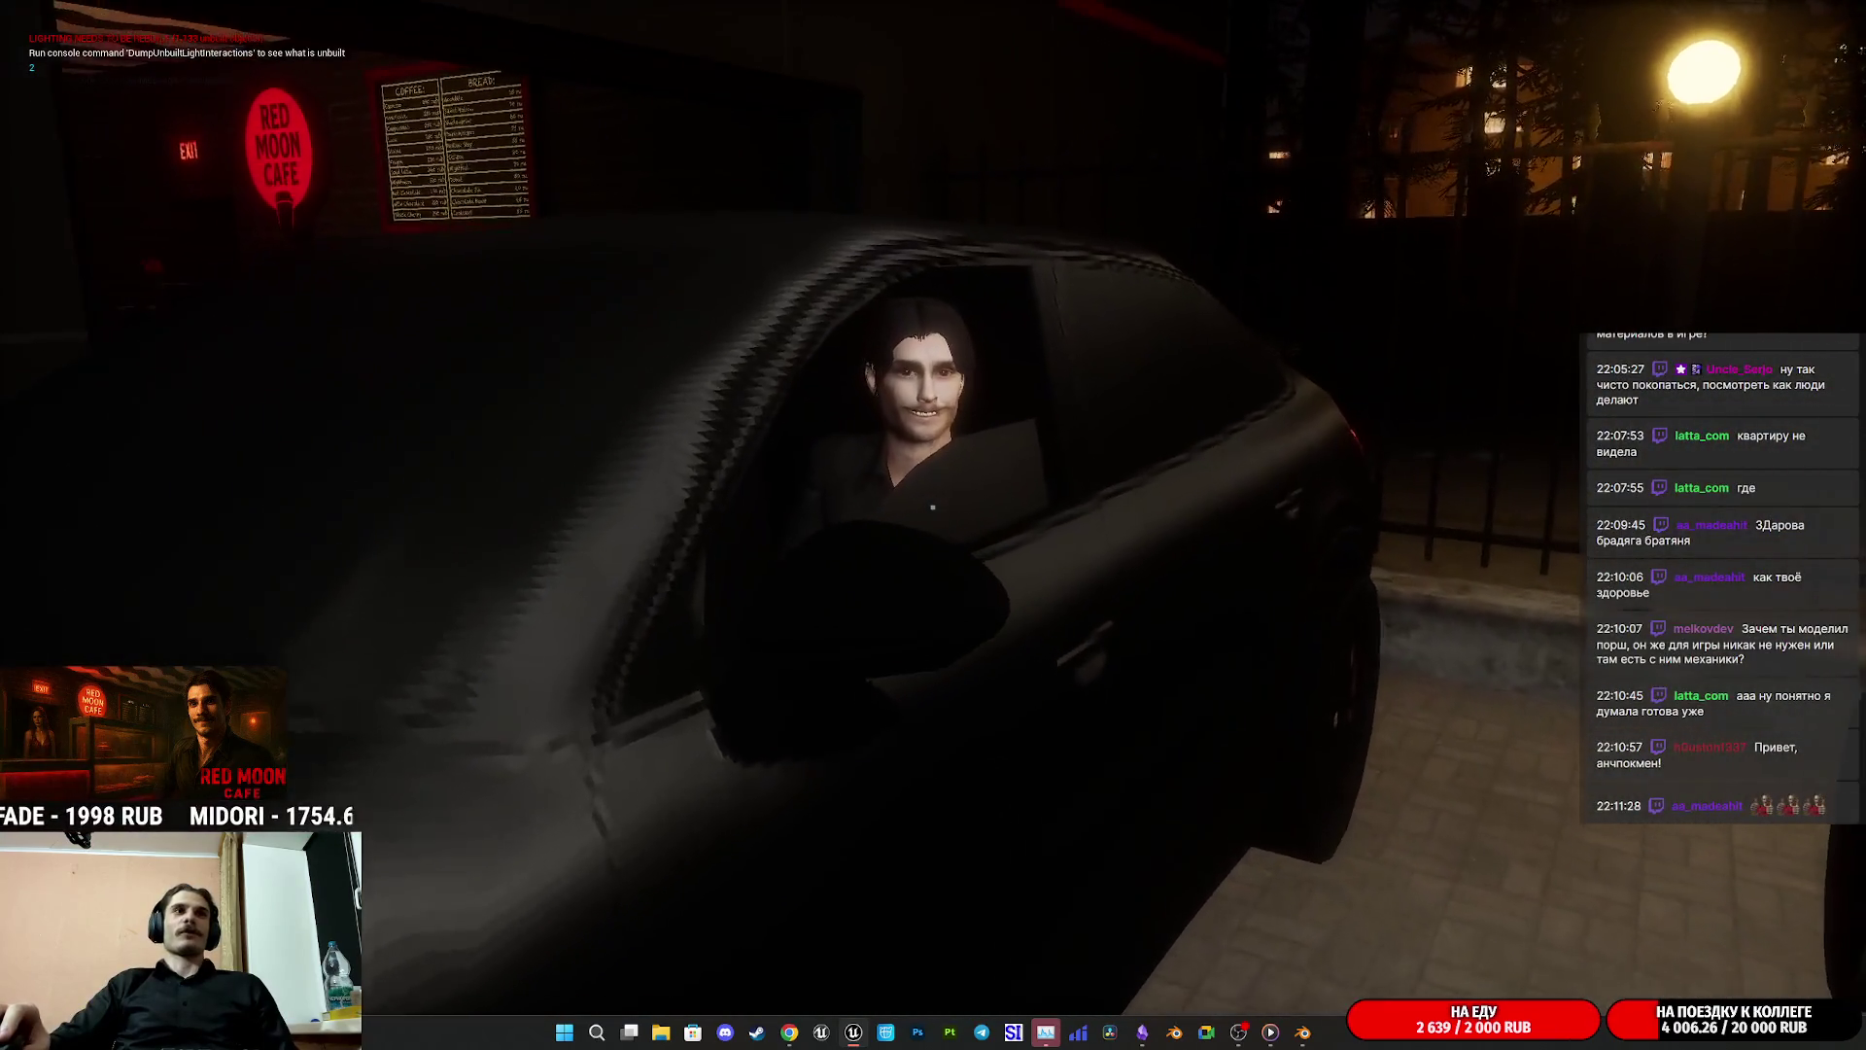
{"action": "key", "text": "w"}
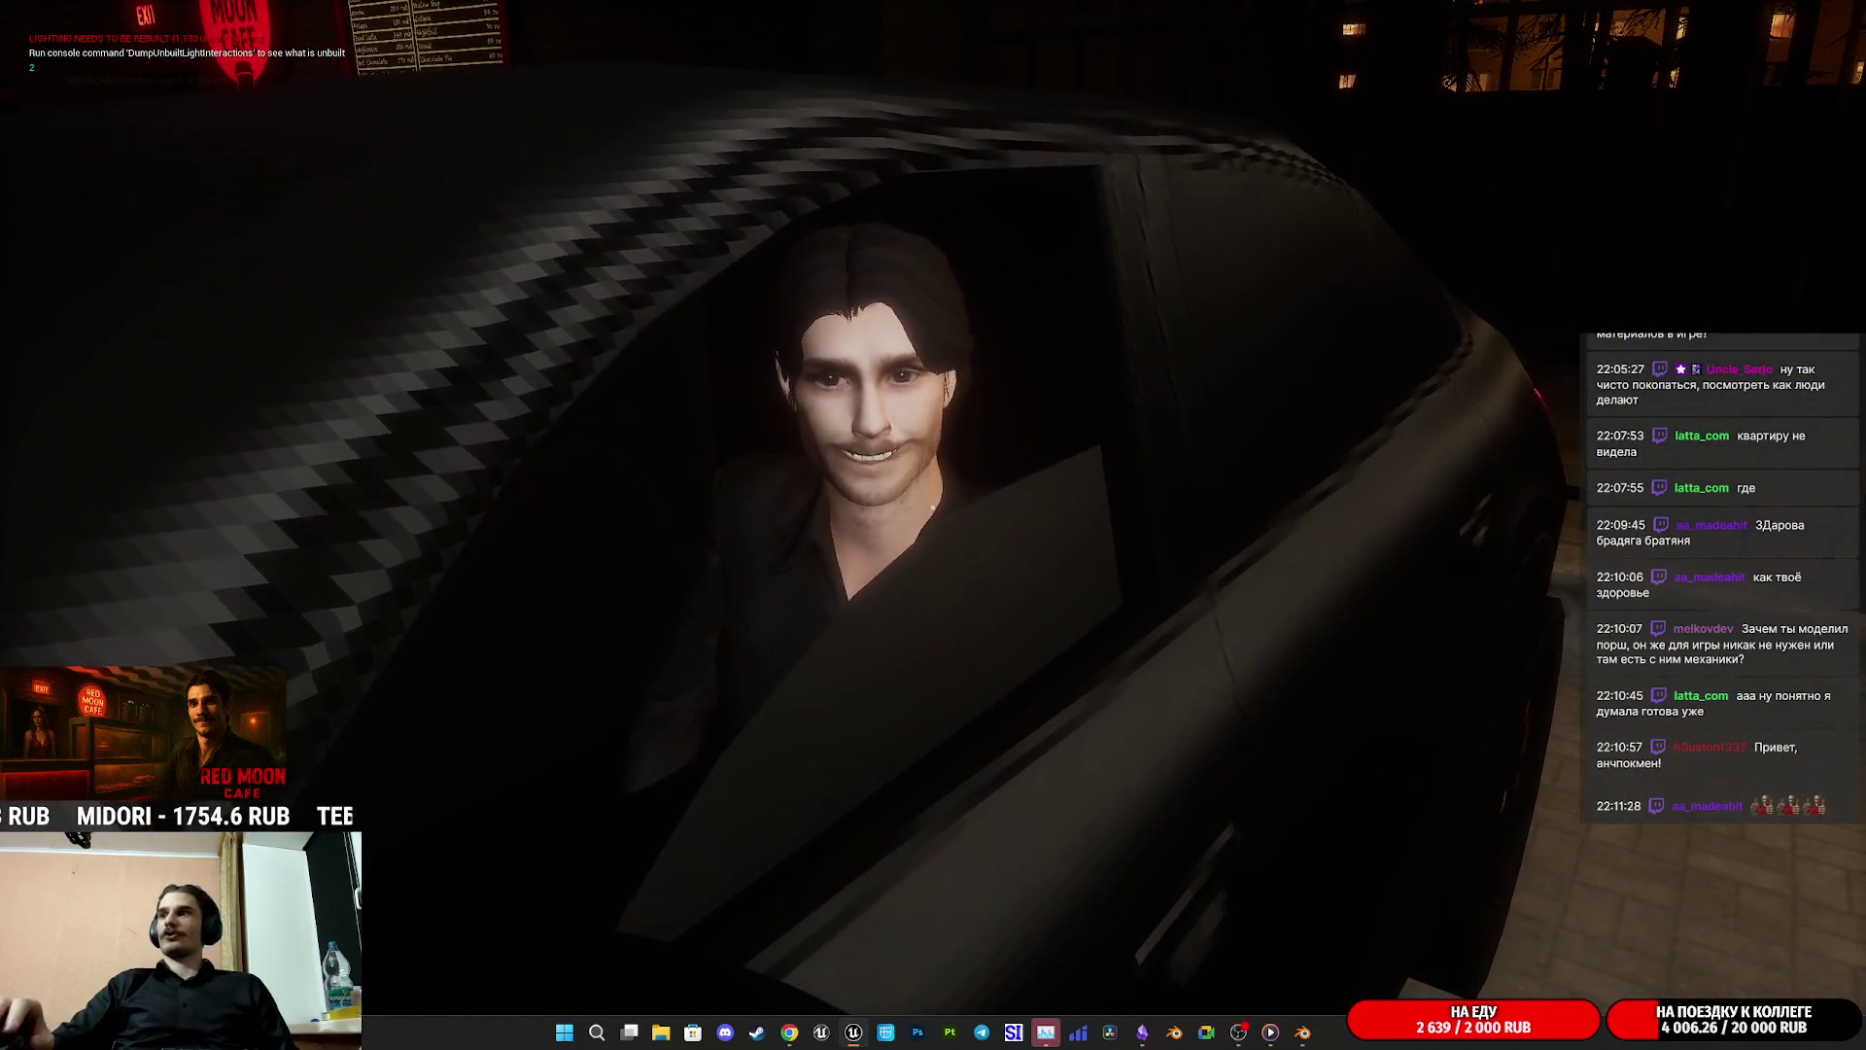
{"action": "key", "text": "s"}
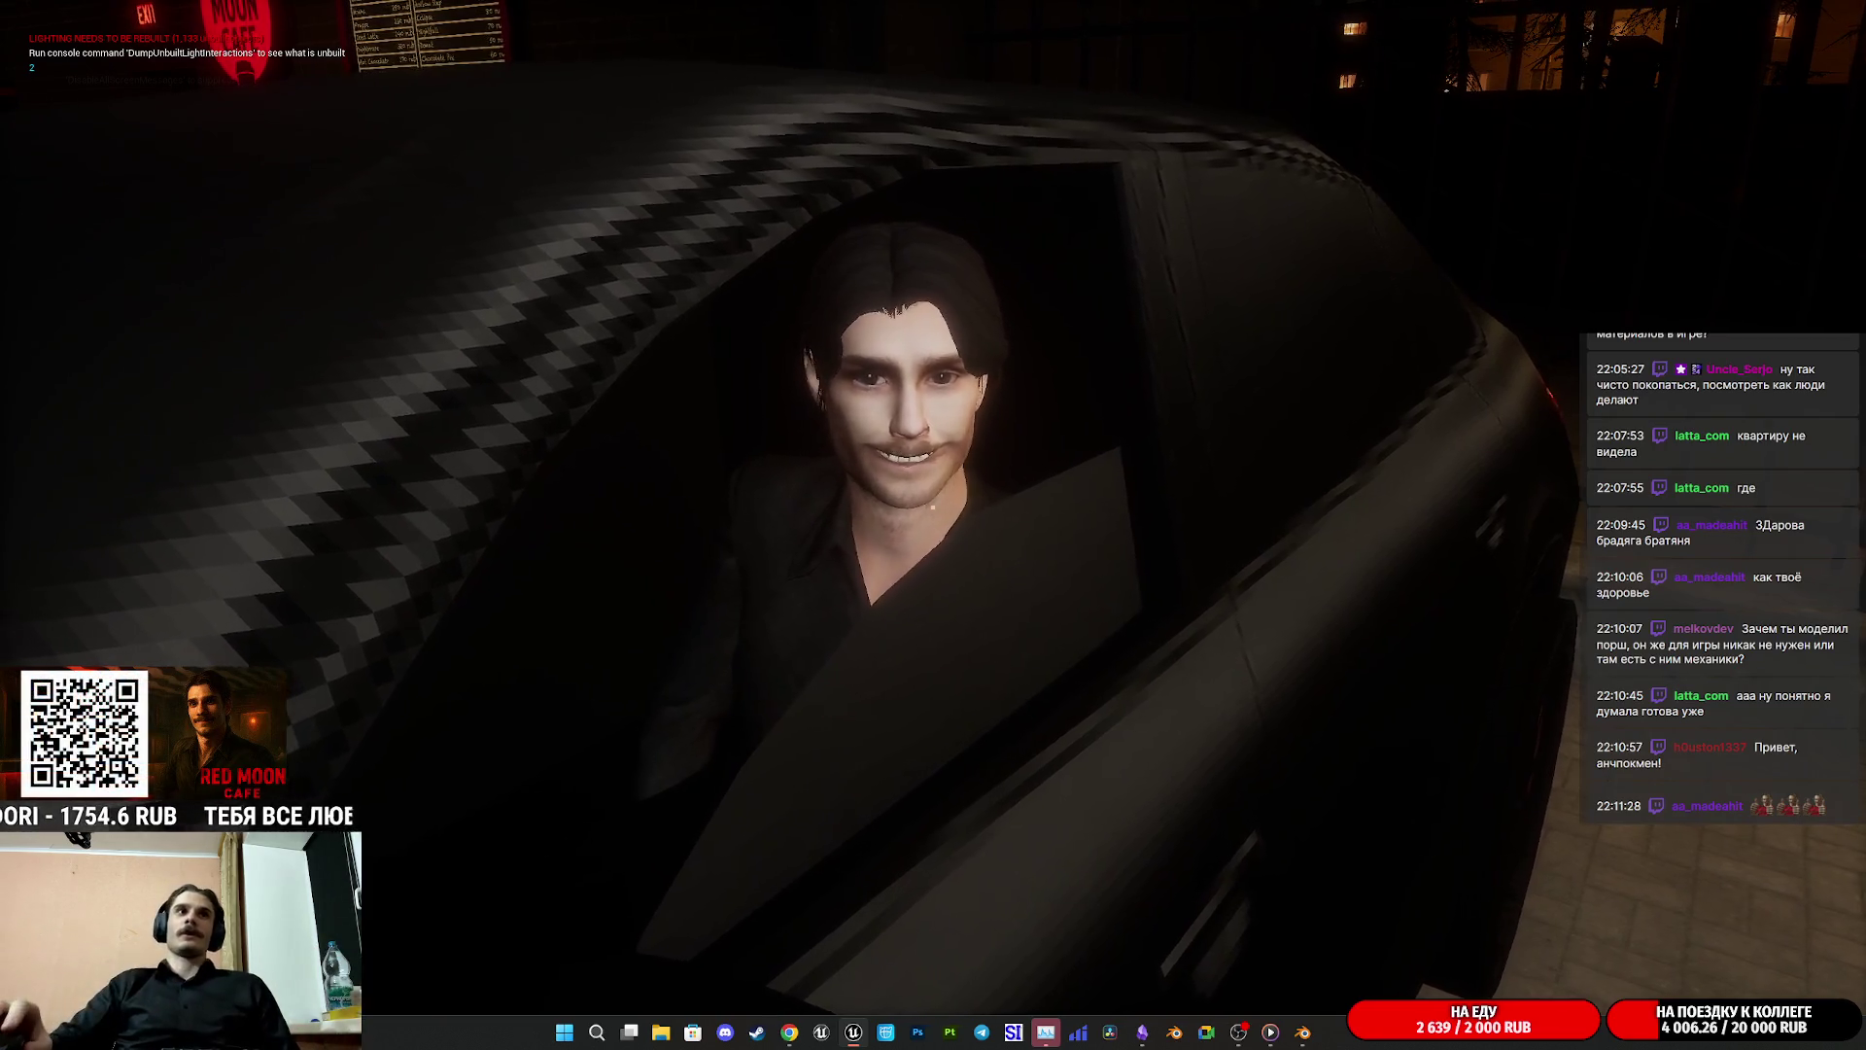
{"action": "key", "text": "s"}
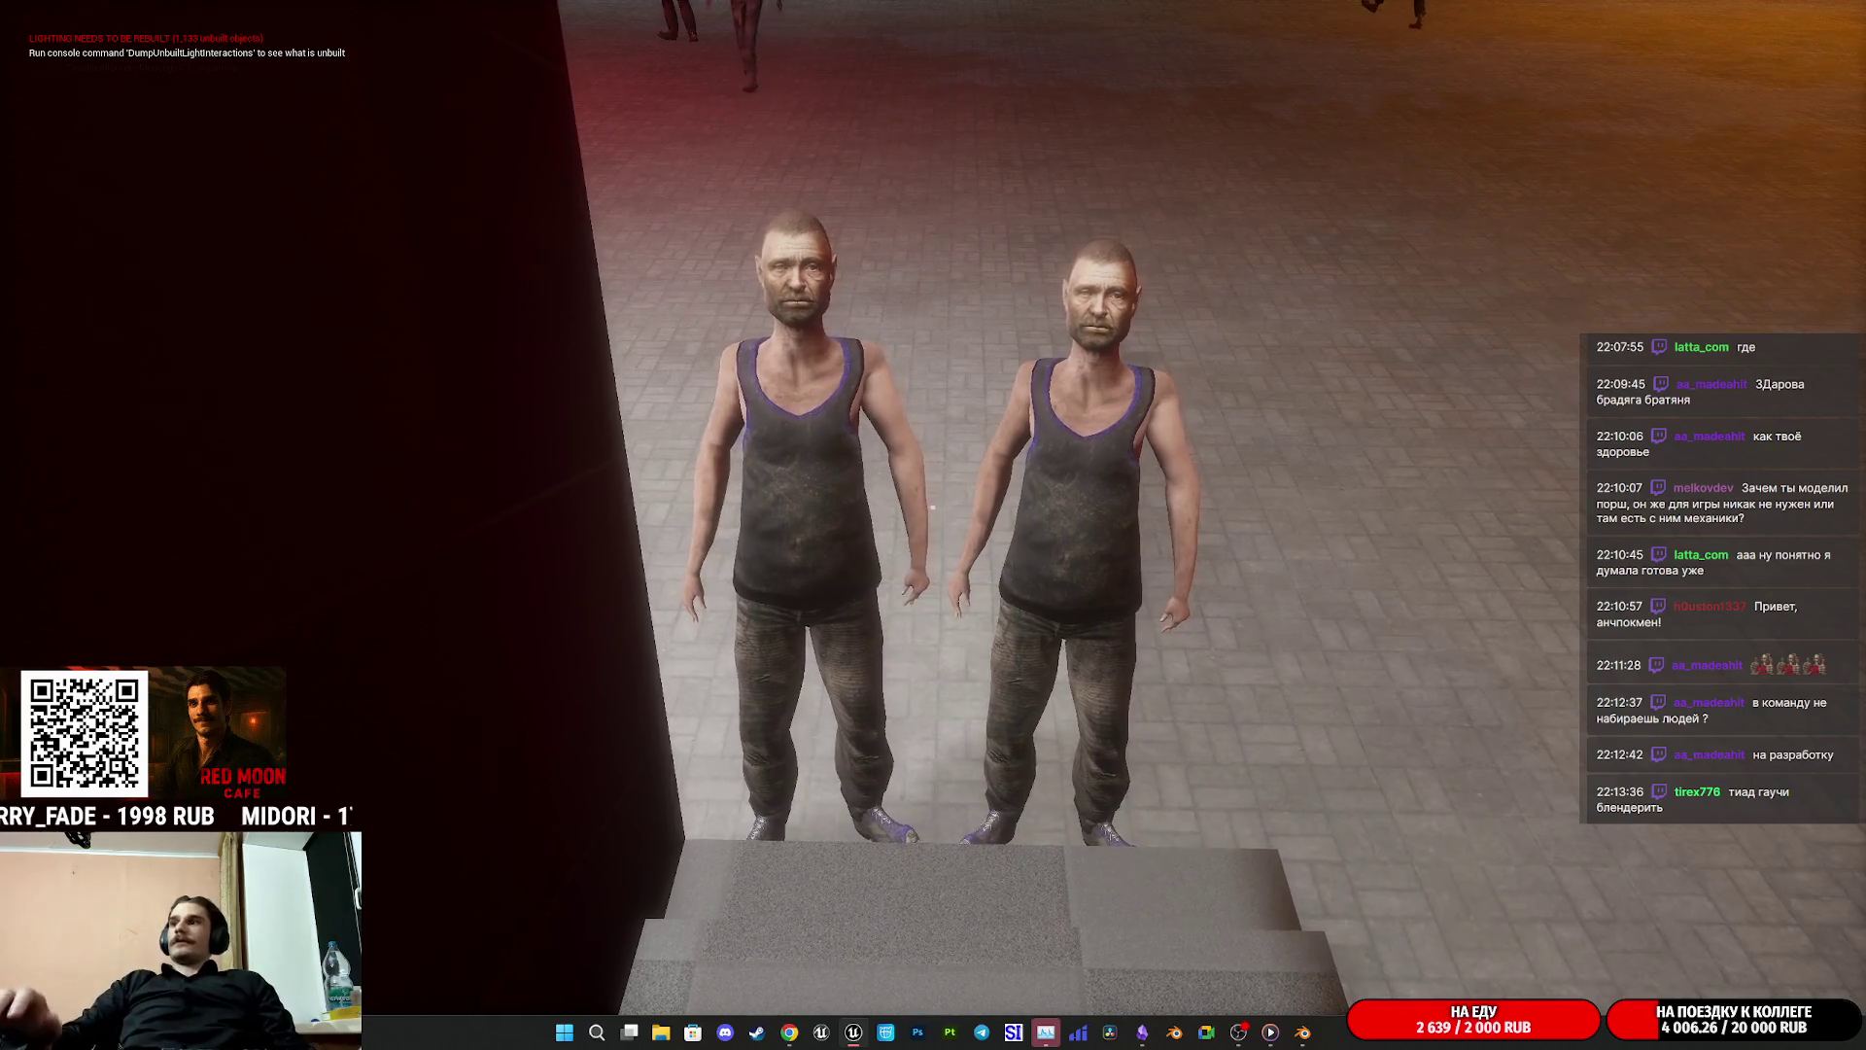
{"action": "key", "text": "Escape"}
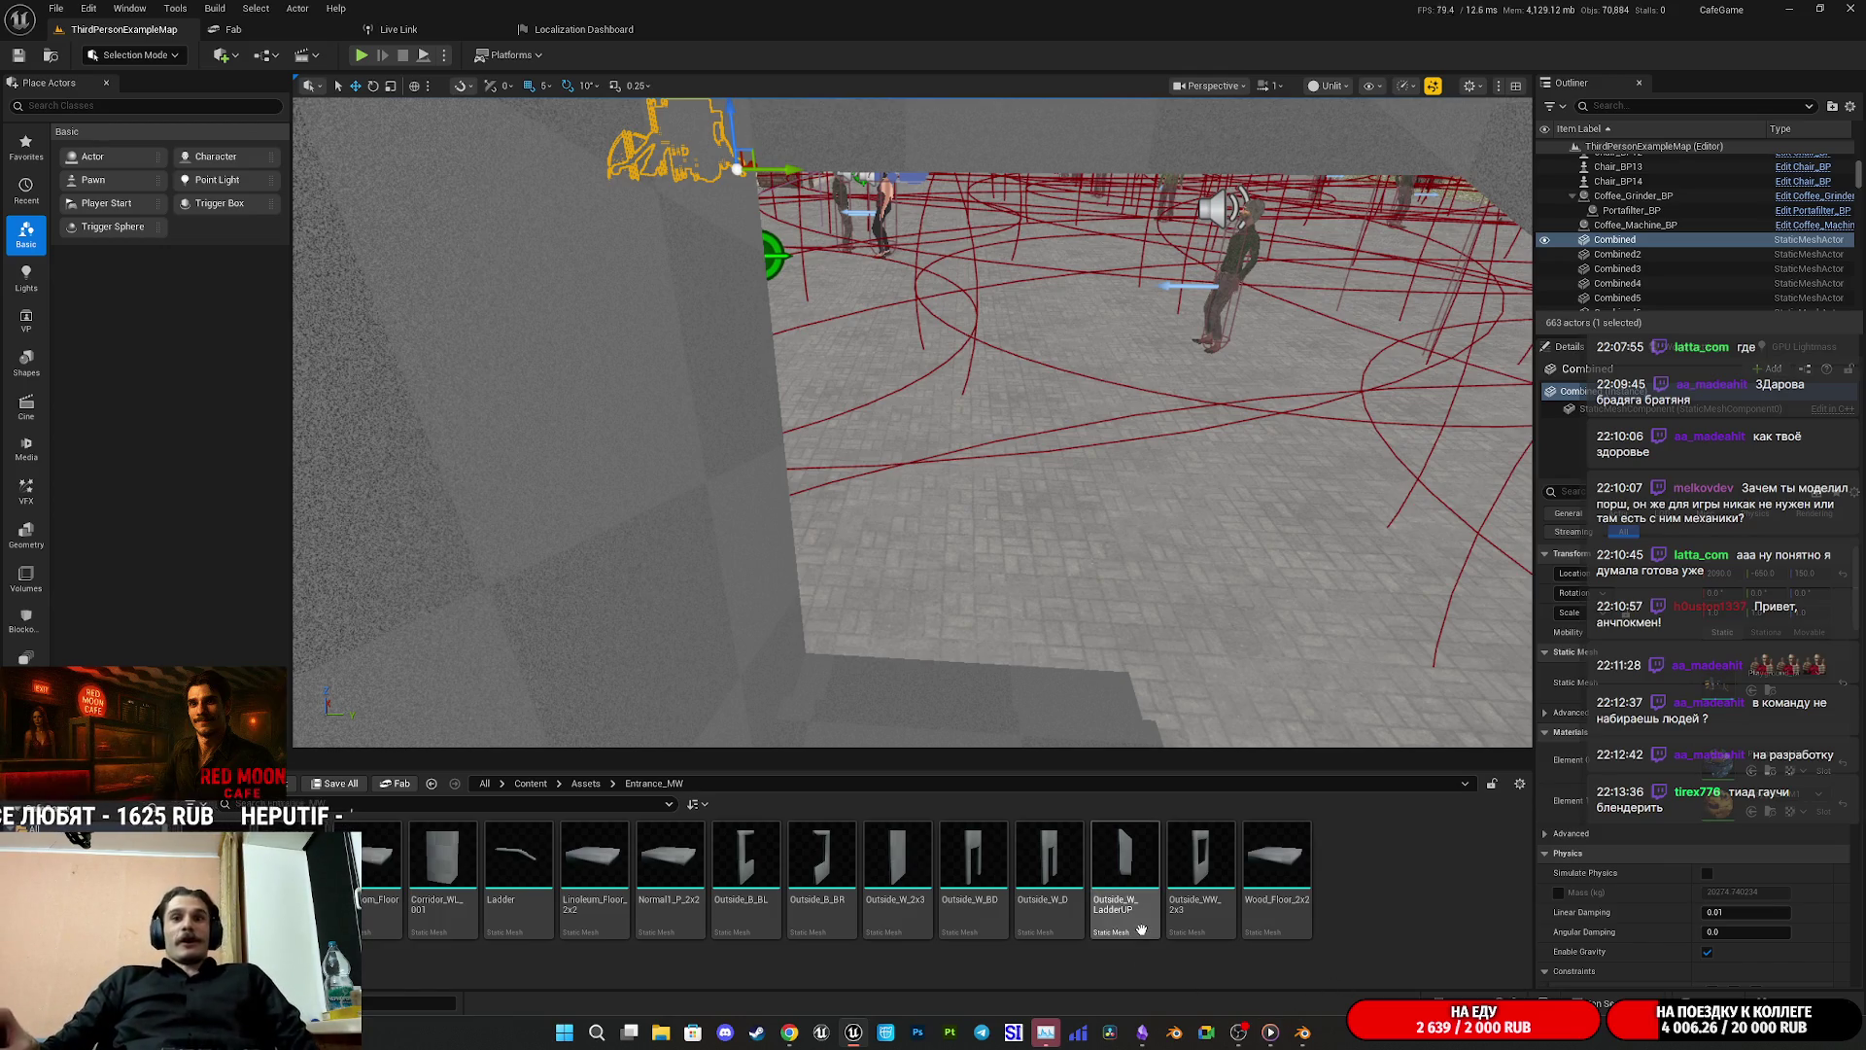
Step: Bring up Obsidian with the Modeling and UV Entrance Walls Asset checklist
{"action": "mouse_move", "coordinate": [1141, 929]}
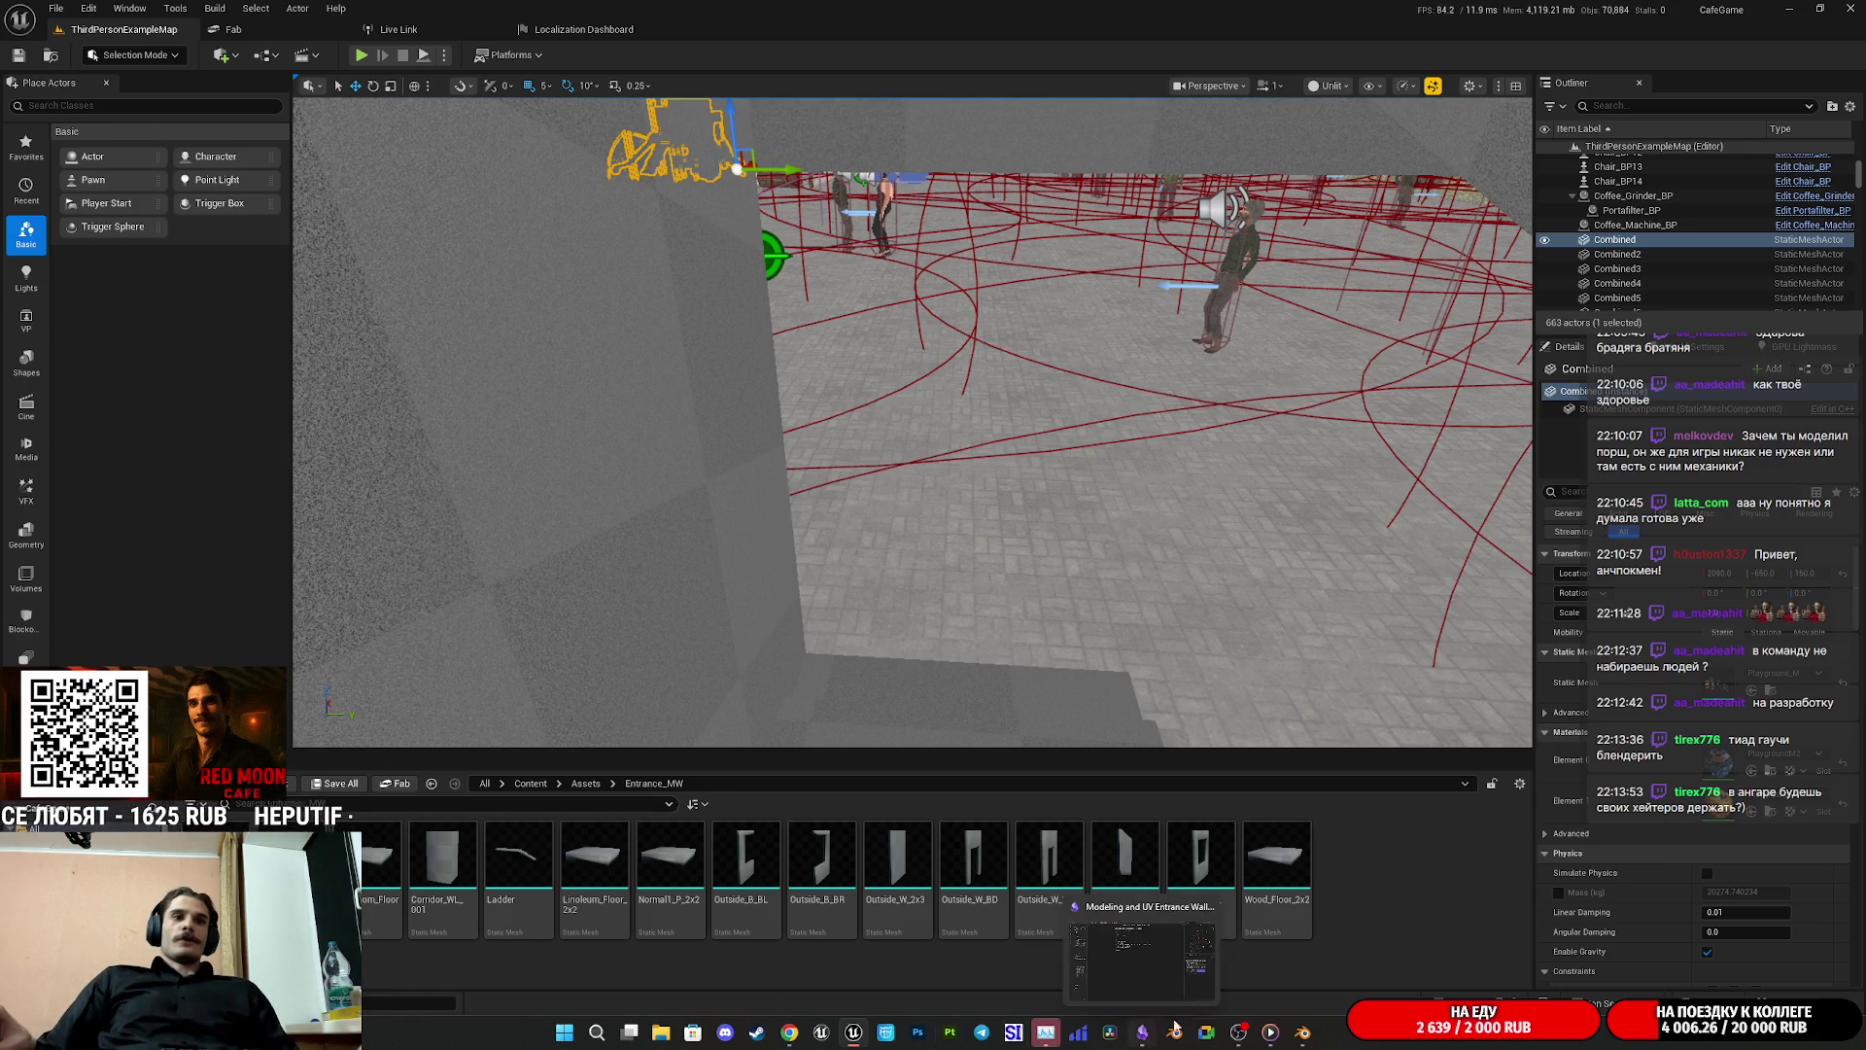
{"action": "left_click", "coordinate": [1143, 1034]}
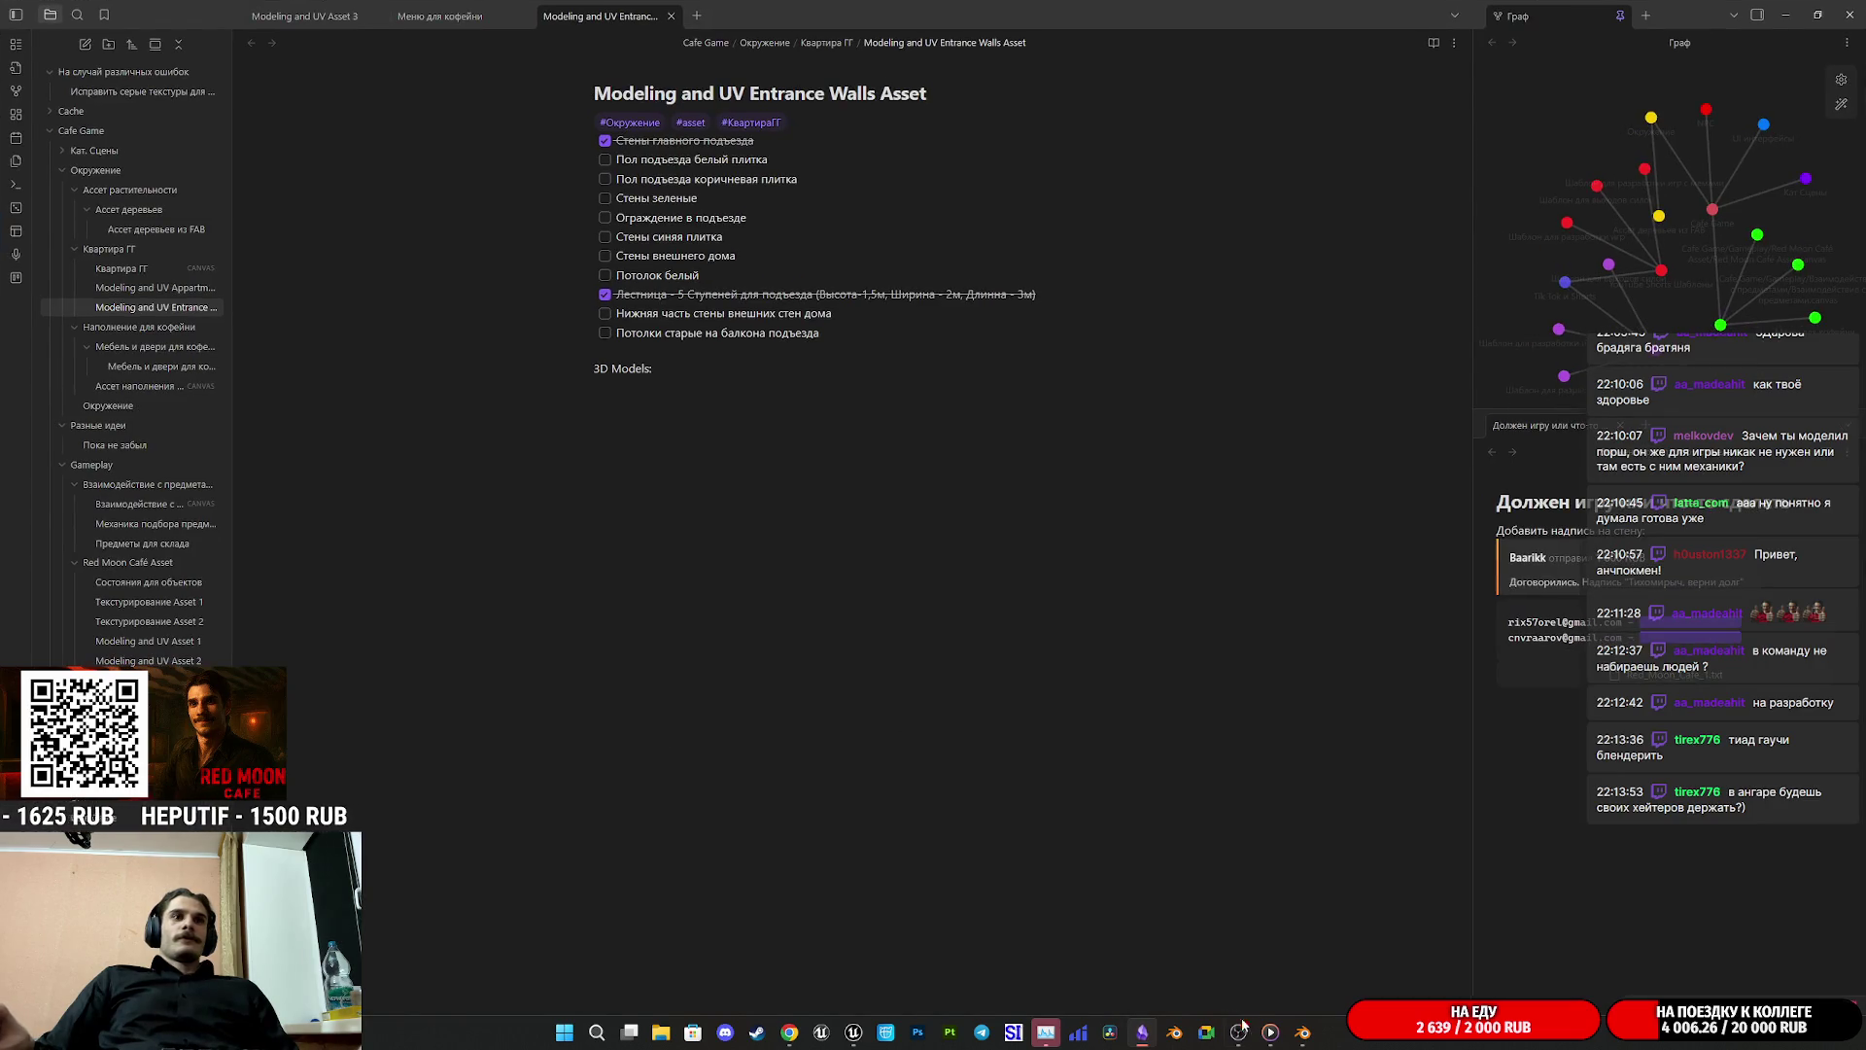
Step: Switch to Blender and orbit to see the entrance wall row's far end and stairs
{"action": "mouse_move", "coordinate": [1281, 1040]}
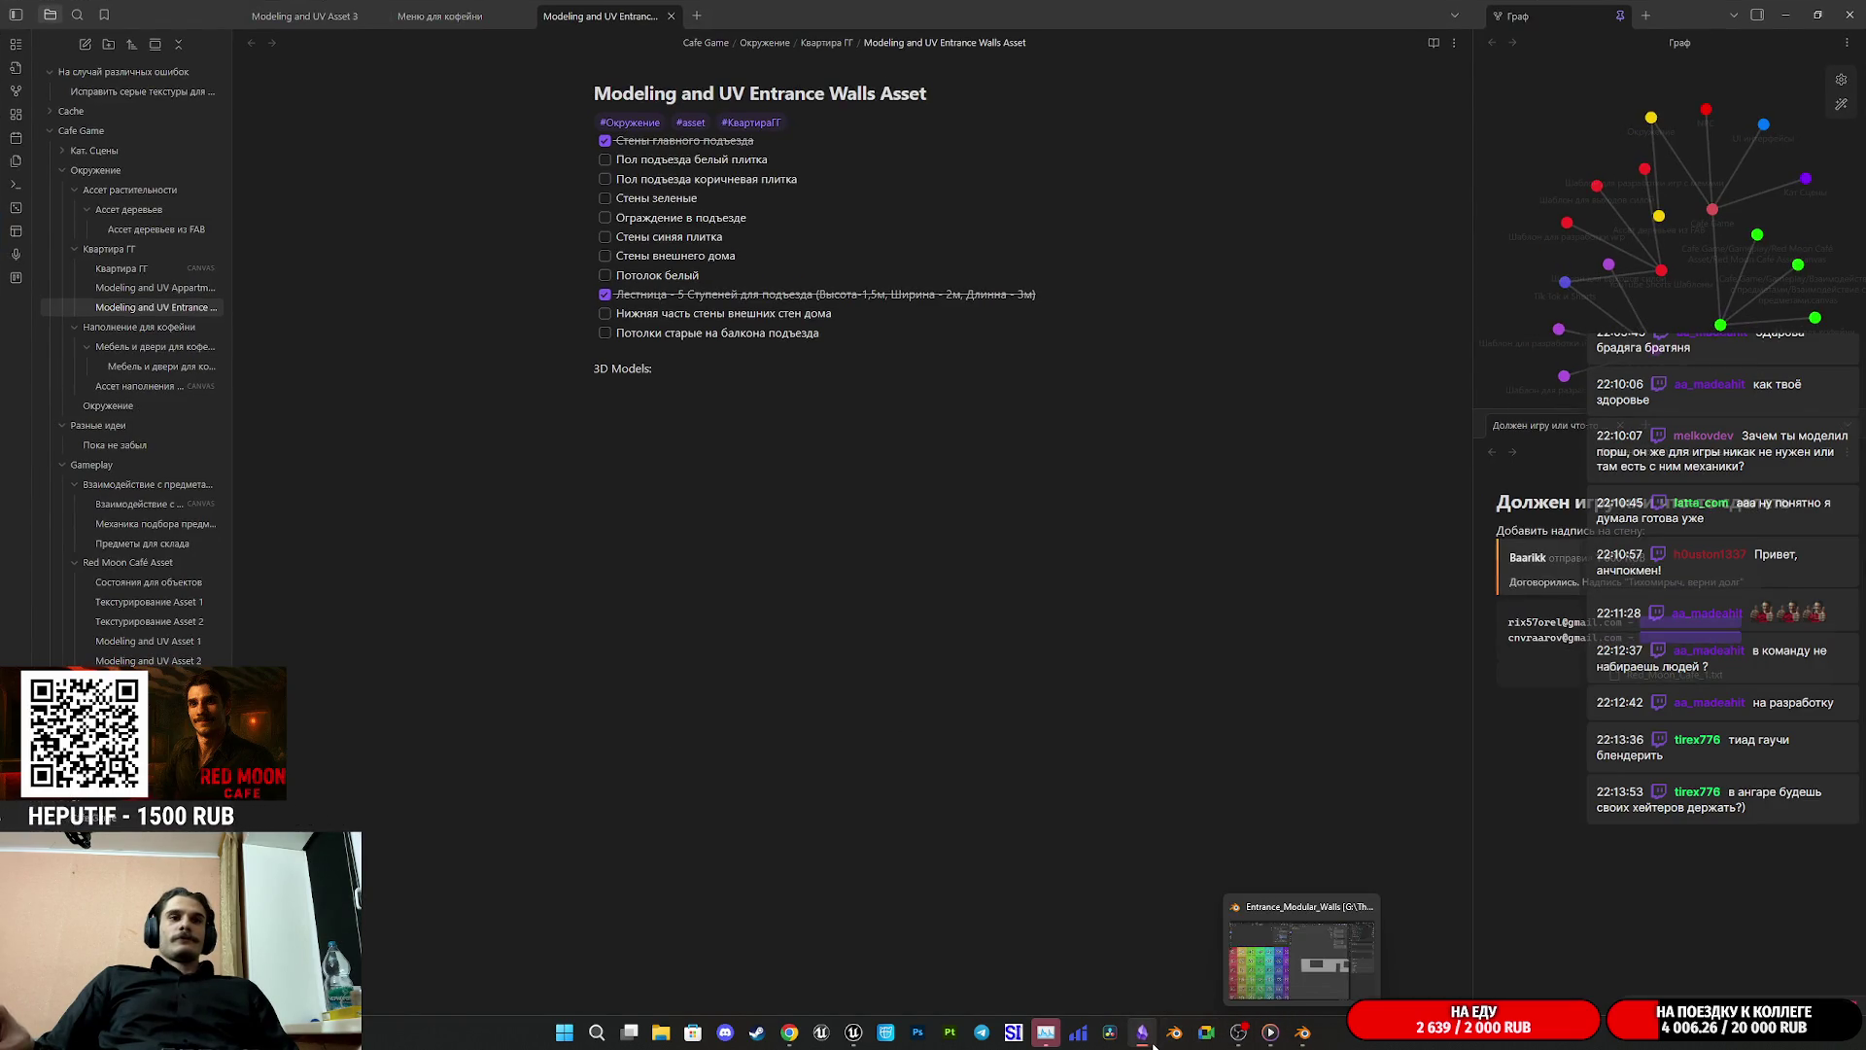
{"action": "left_click", "coordinate": [1147, 1038]}
{"action": "left_click", "coordinate": [1151, 1040]}
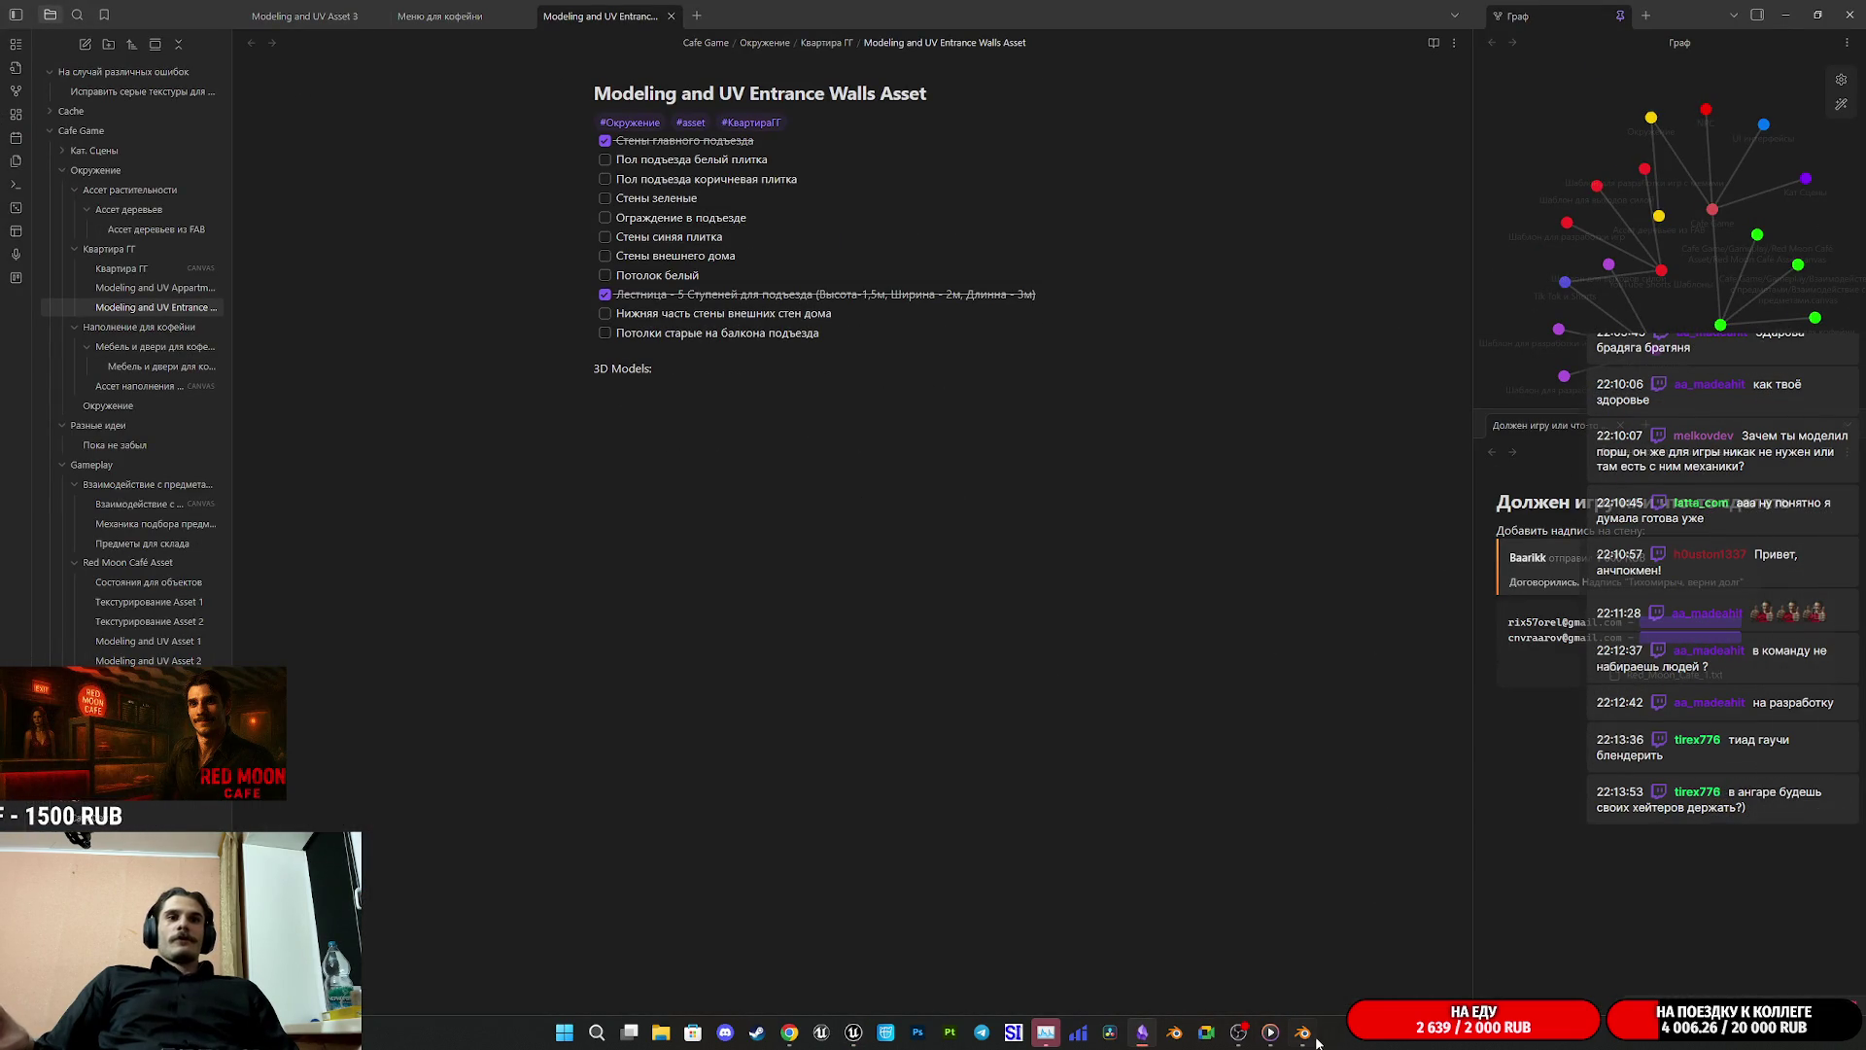
{"action": "left_click", "coordinate": [1303, 1034]}
{"action": "mouse_move", "coordinate": [1281, 729]}
{"action": "left_mouse_down"}
{"action": "mouse_move", "coordinate": [1332, 746]}
{"action": "mouse_move", "coordinate": [1083, 779]}
{"action": "mouse_move", "coordinate": [1099, 789]}
{"action": "left_mouse_up"}
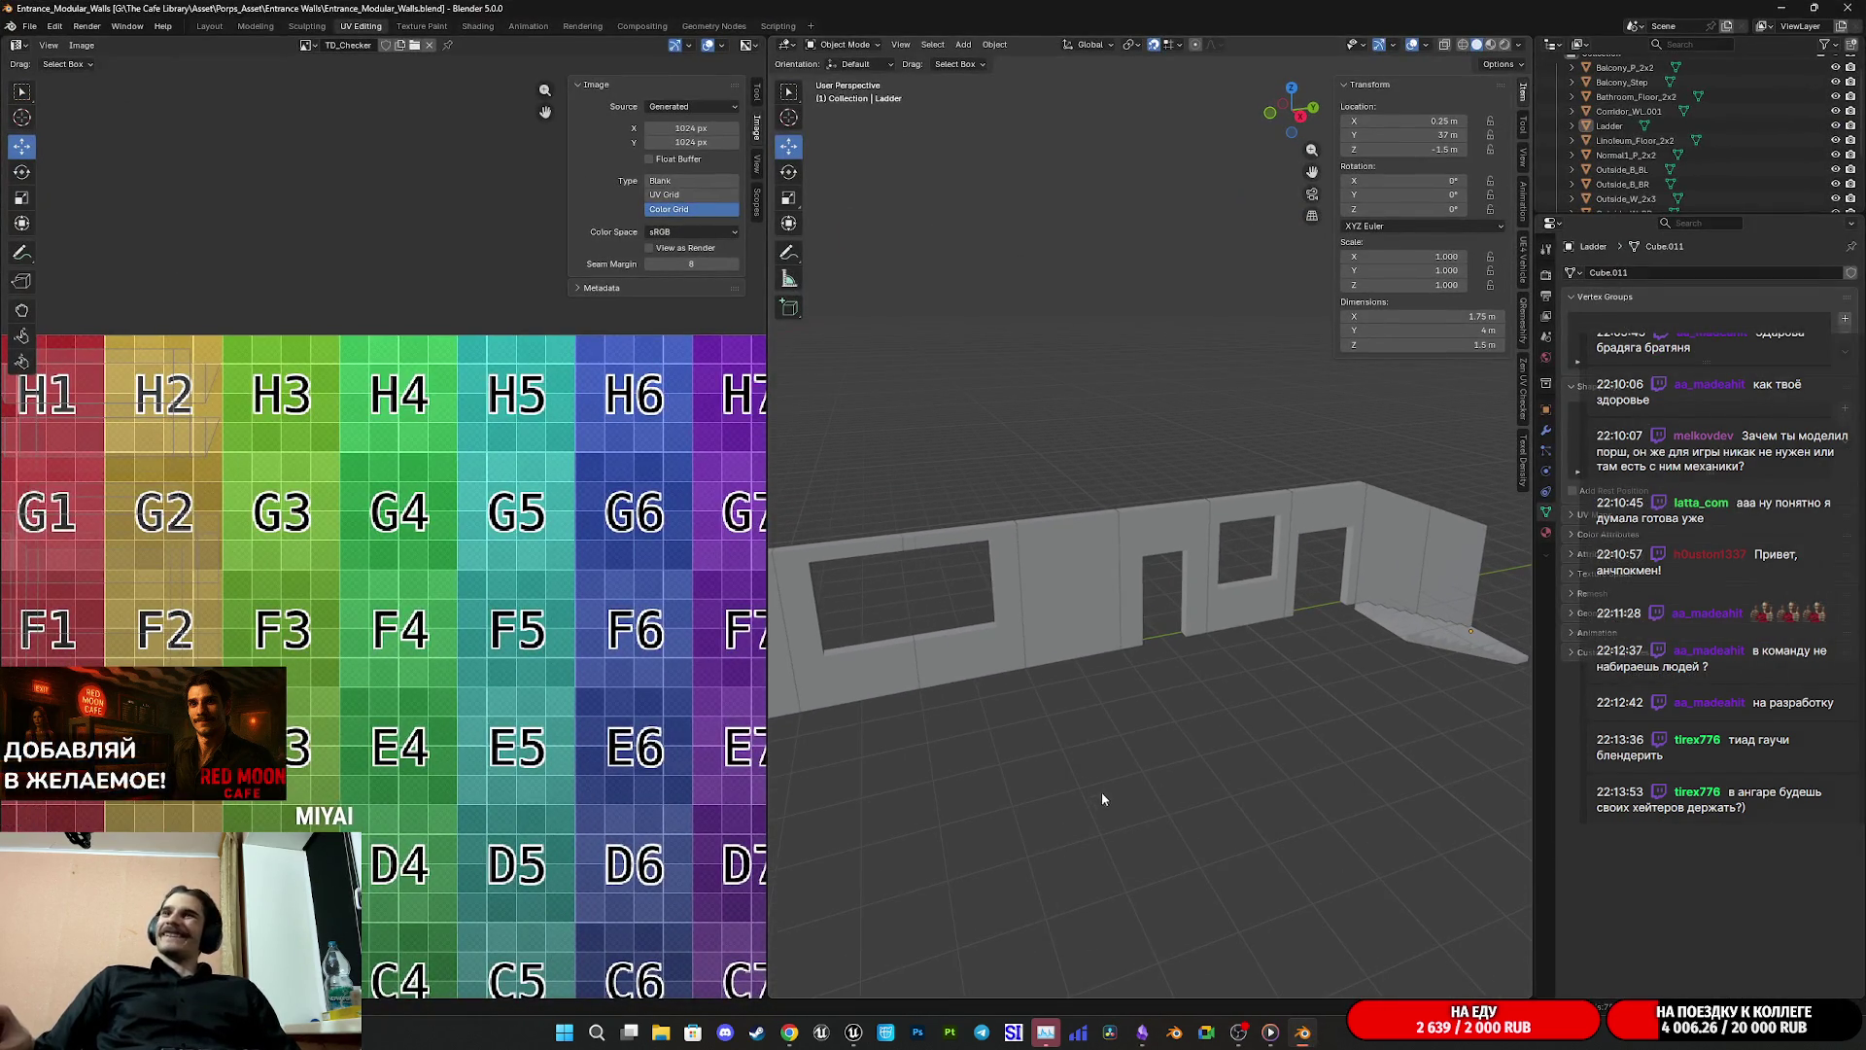
Step: Orbit around the wall row, save Entrance_Modular_Walls.blend, and return to Obsidian
{"action": "mouse_move", "coordinate": [1264, 789]}
{"action": "left_mouse_down"}
{"action": "mouse_move", "coordinate": [1283, 738]}
{"action": "mouse_move", "coordinate": [1254, 717]}
{"action": "mouse_move", "coordinate": [1043, 709]}
{"action": "left_mouse_up"}
{"action": "key", "text": "ctrl+s"}
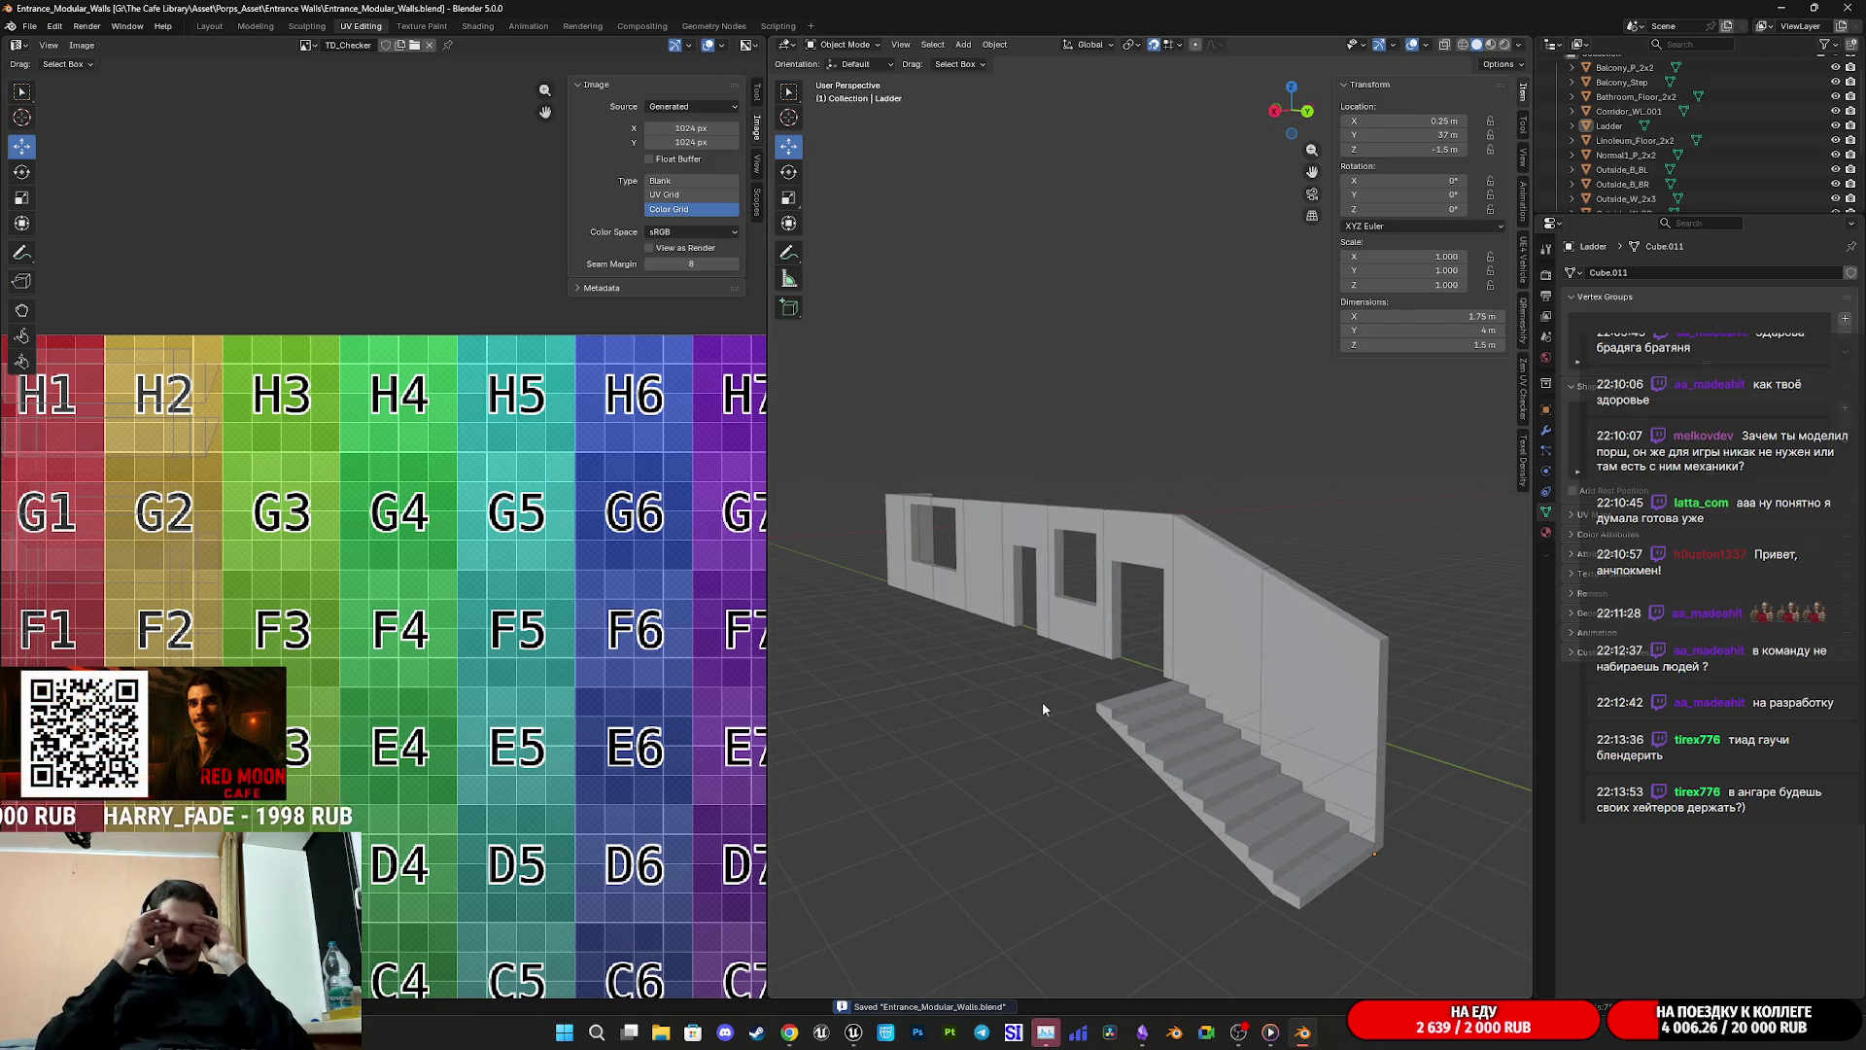
{"action": "mouse_move", "coordinate": [1064, 667]}
{"action": "left_mouse_down"}
{"action": "mouse_move", "coordinate": [977, 691]}
{"action": "mouse_move", "coordinate": [1250, 661]}
{"action": "left_mouse_up"}
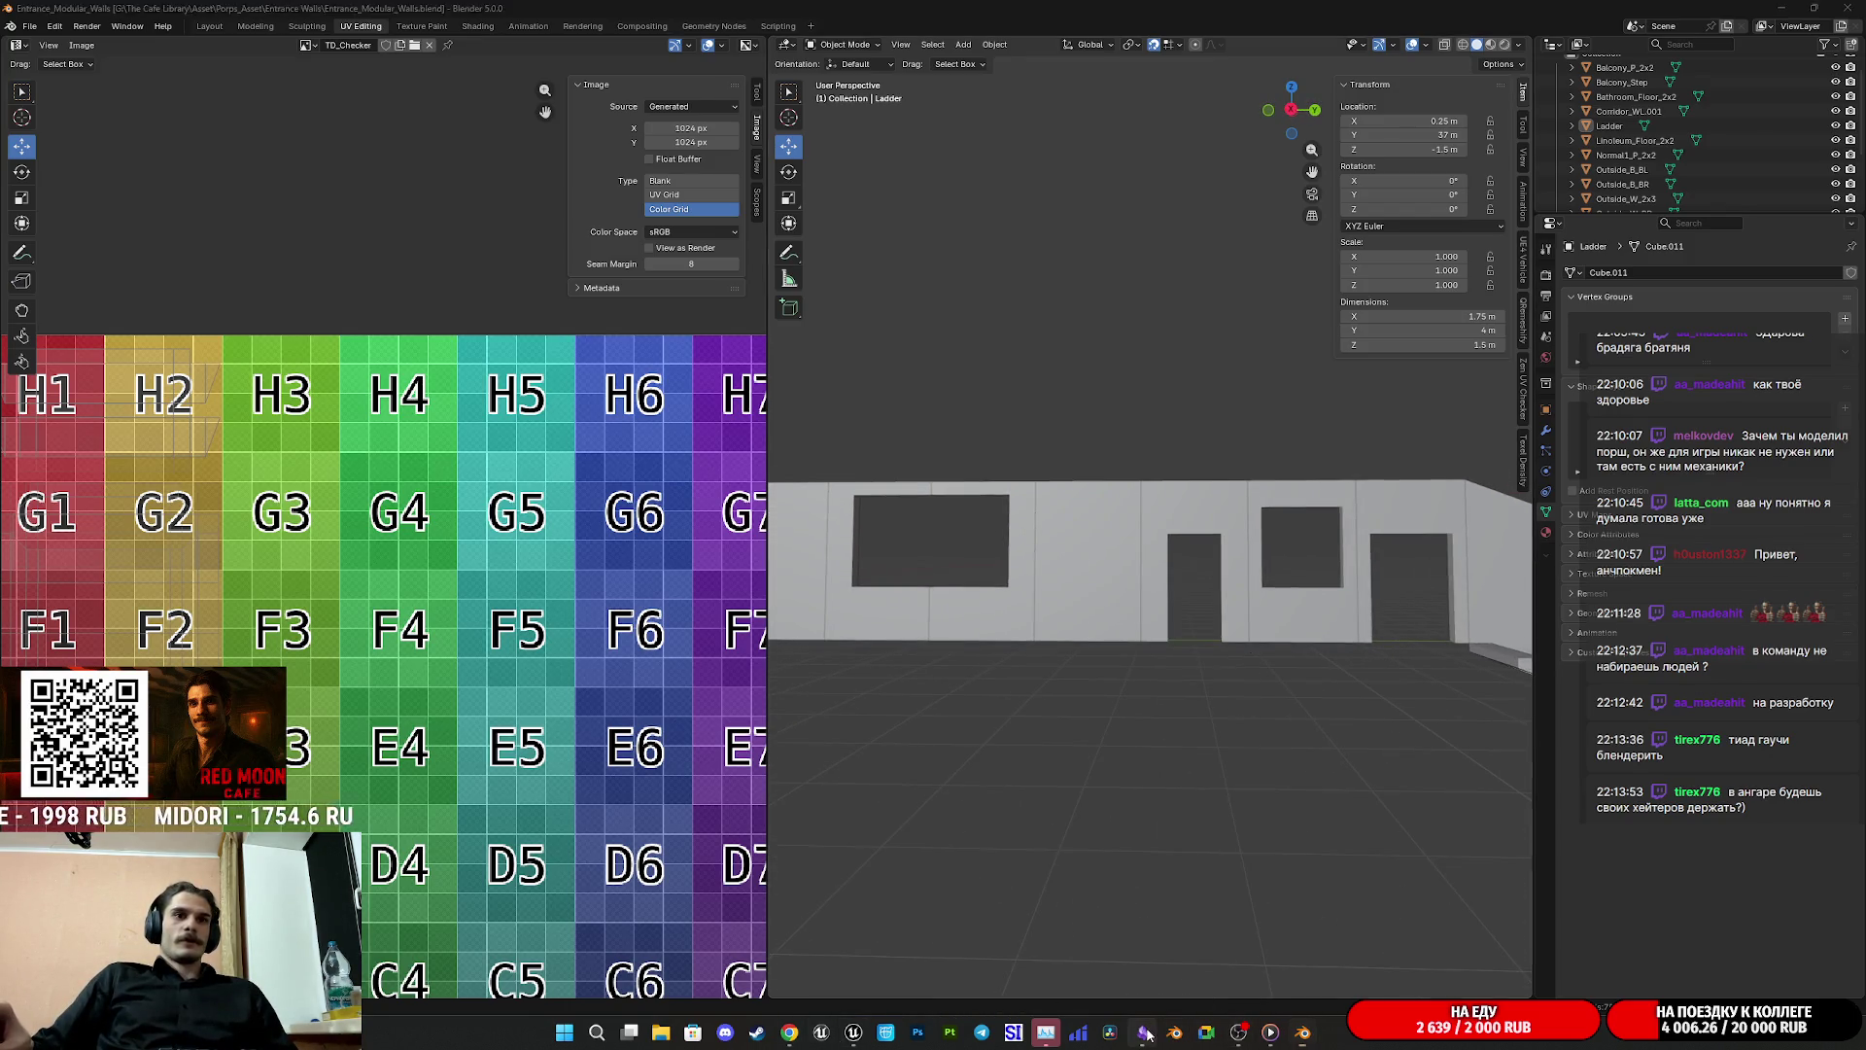
{"action": "left_click", "coordinate": [1141, 1032]}
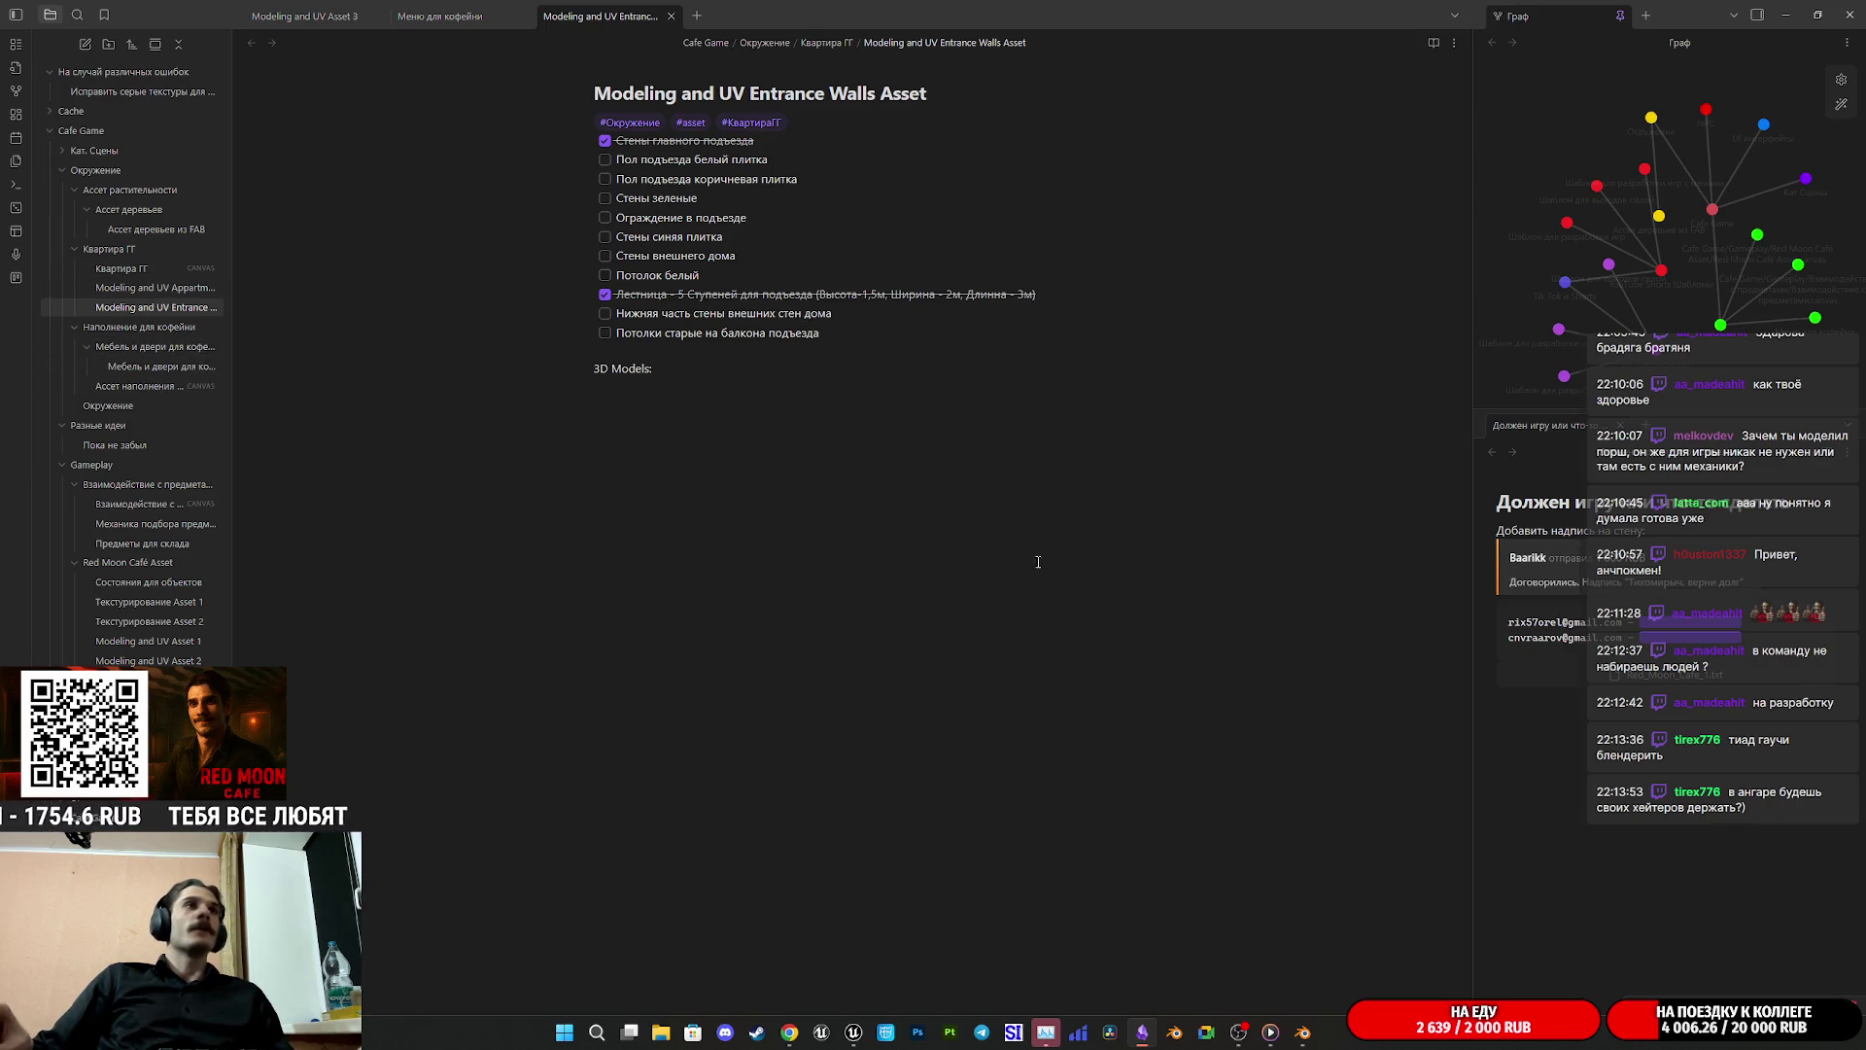
Step: Check the Меню для кофейни note, then open the Квартира ГГ reference canvas
{"action": "left_click", "coordinate": [457, 19]}
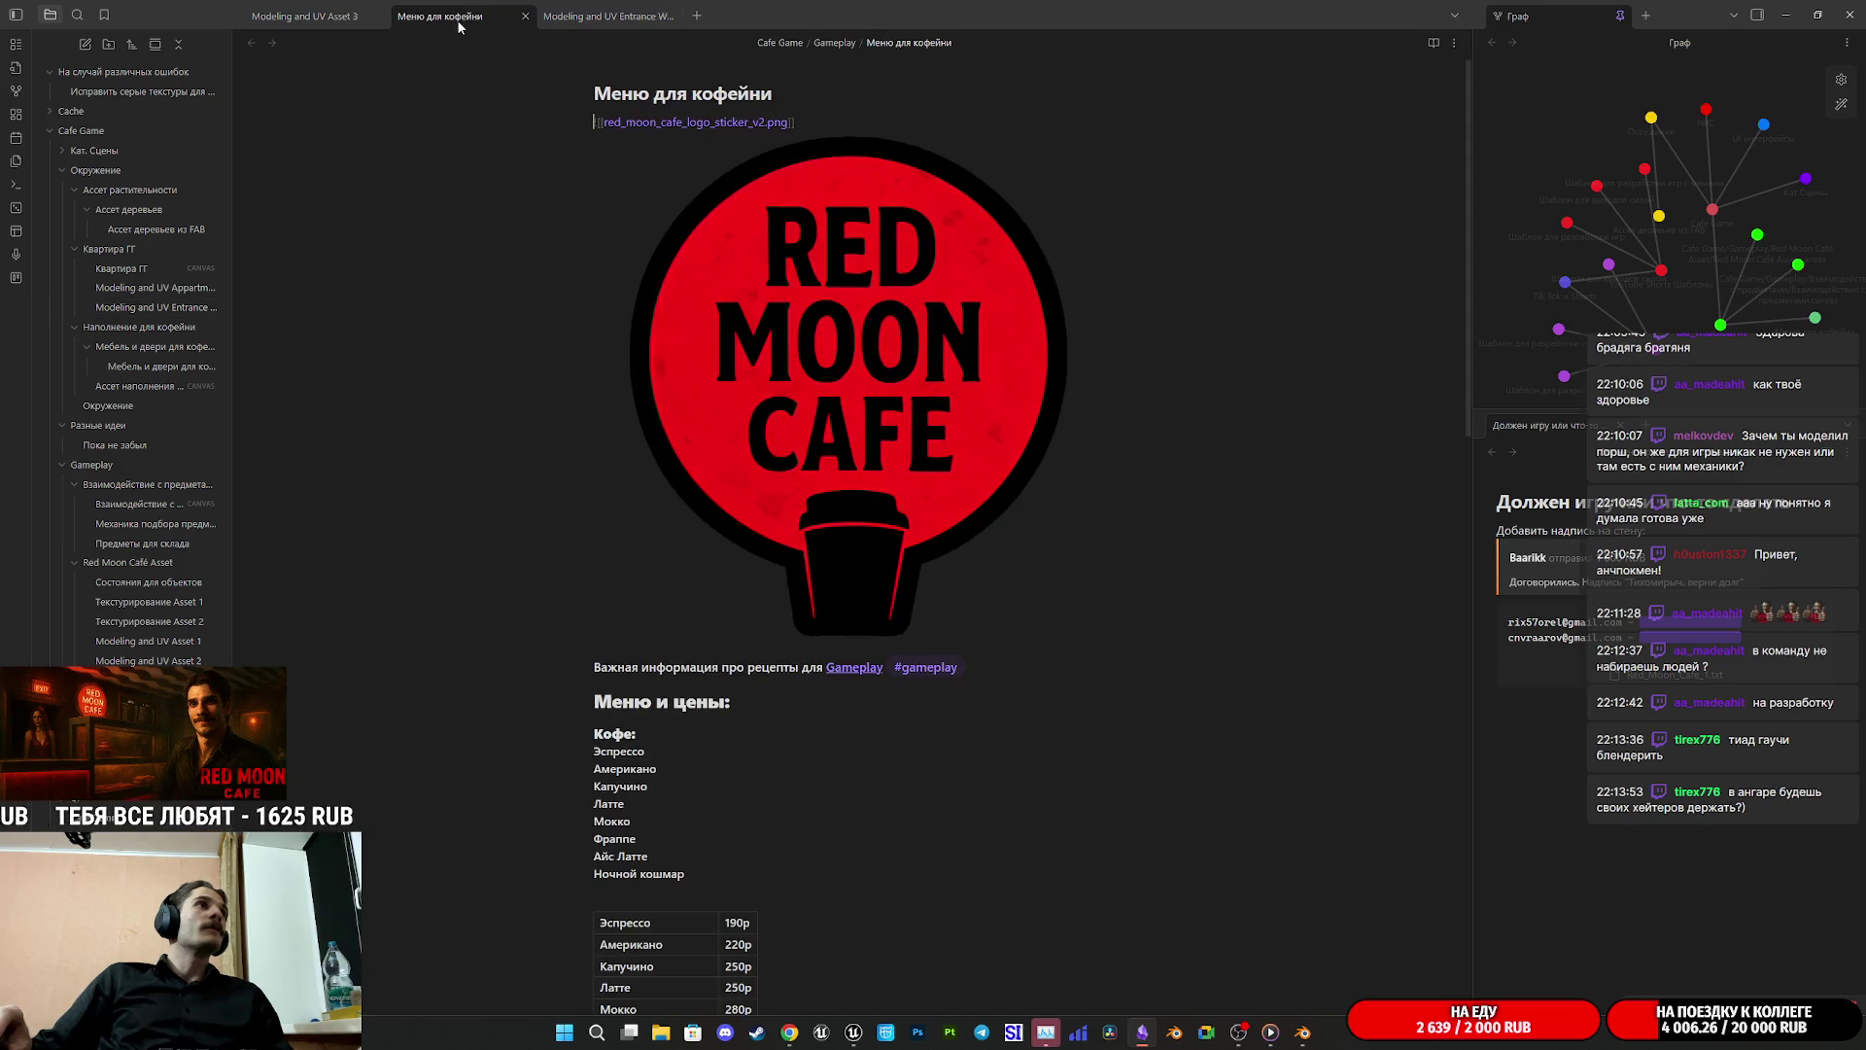
{"action": "left_click", "coordinate": [602, 16]}
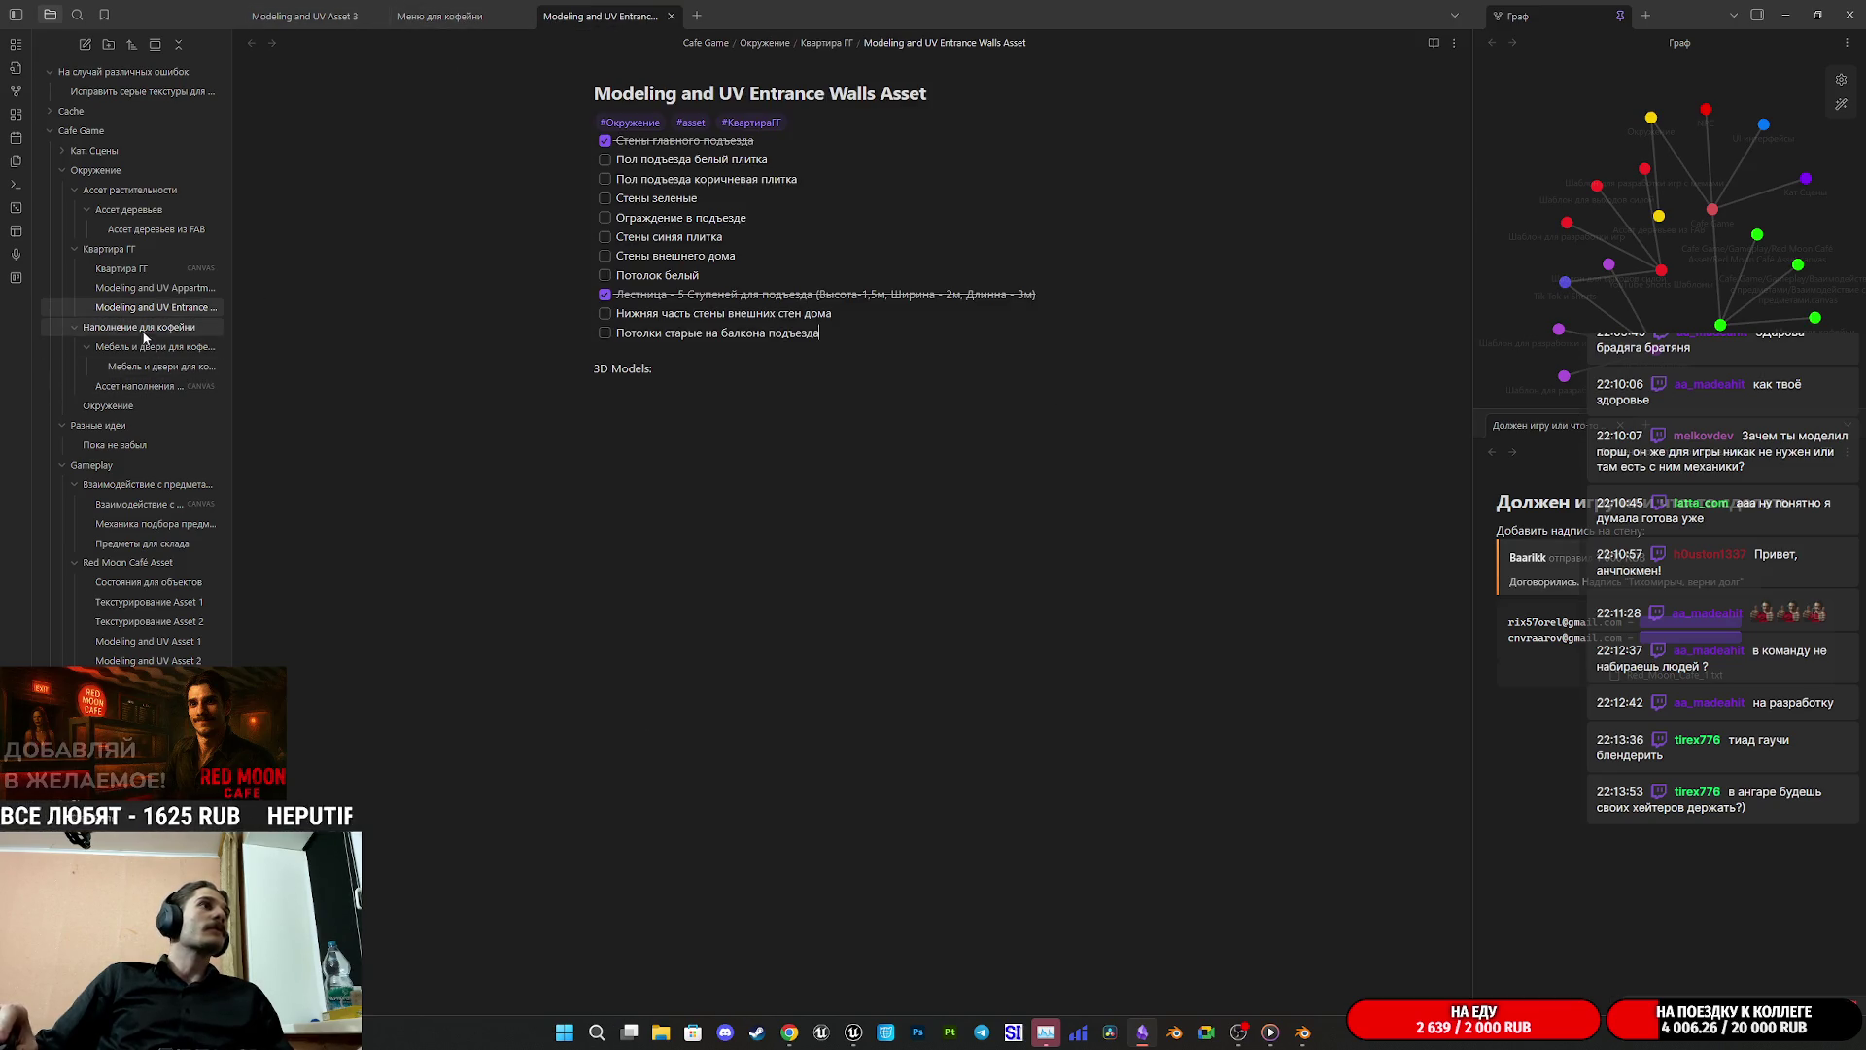
{"action": "left_click", "coordinate": [121, 268]}
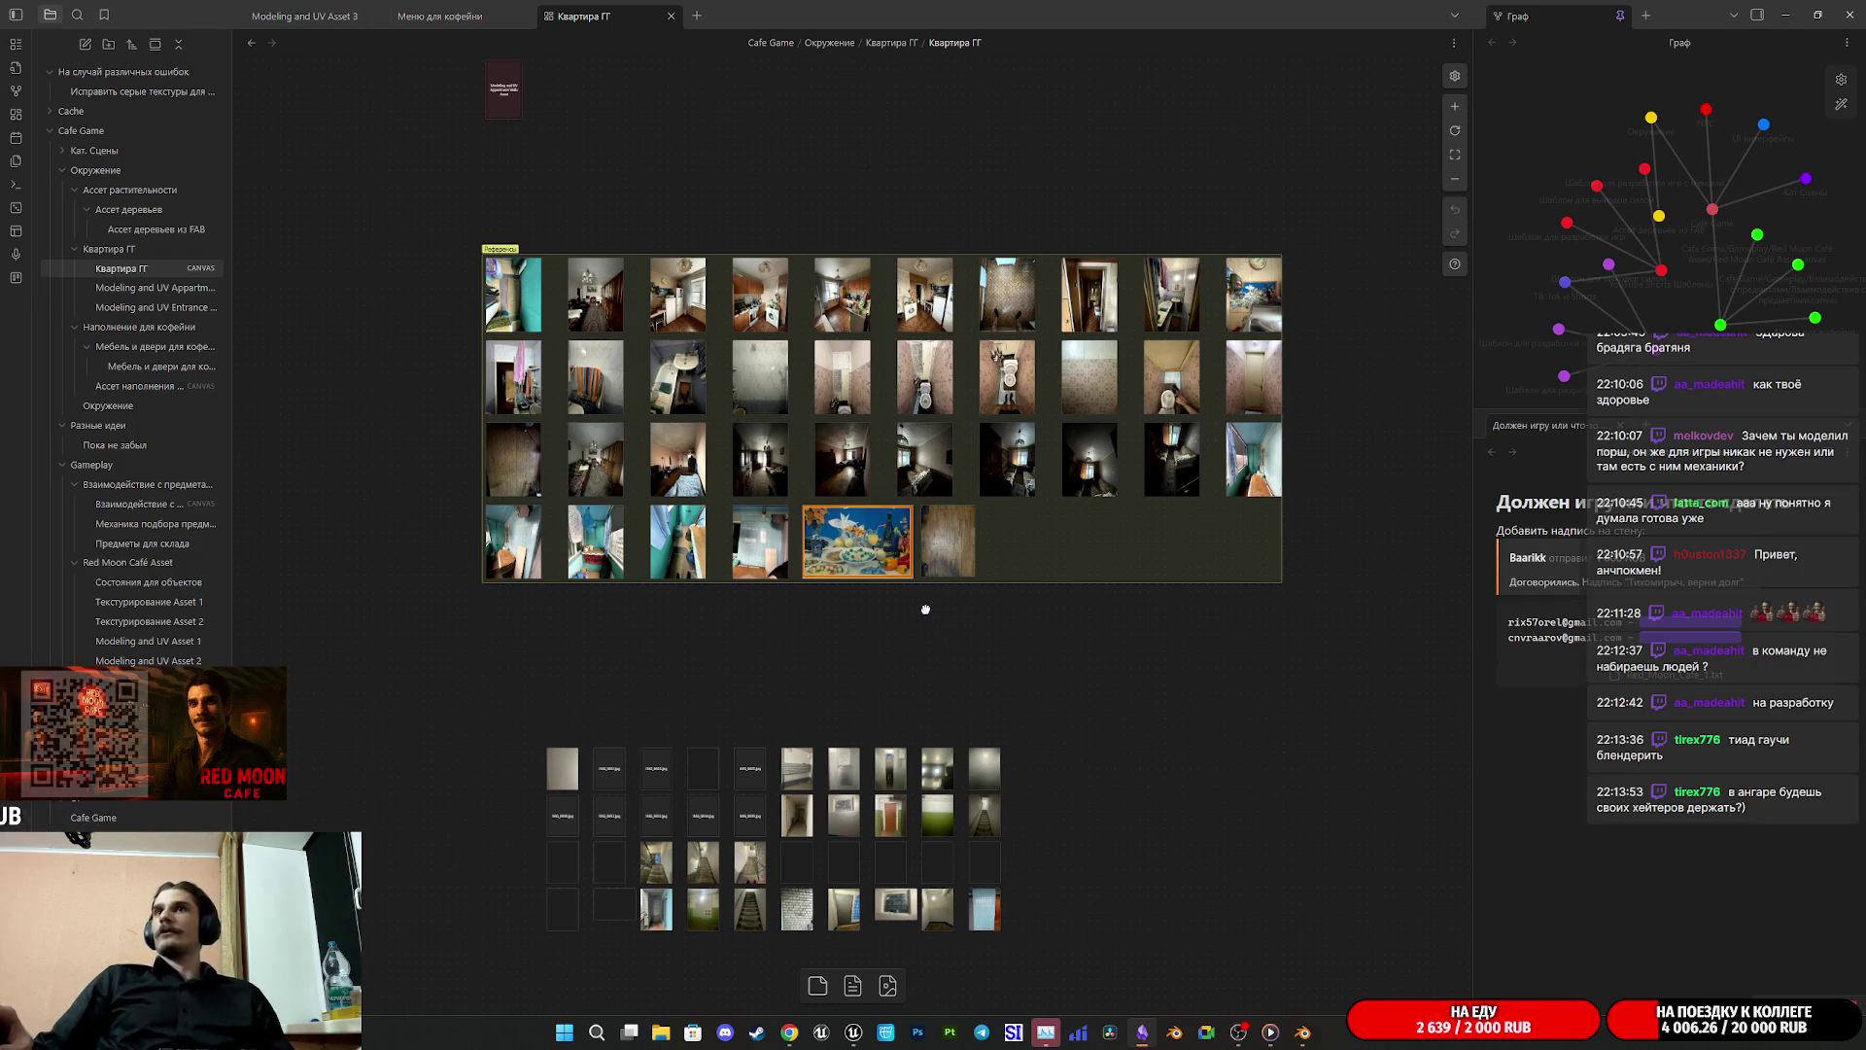
Step: Pan and zoom the canvas onto the grid of entrance and stairwell reference photos
{"action": "mouse_move", "coordinate": [788, 649]}
{"action": "left_mouse_down"}
{"action": "mouse_move", "coordinate": [900, 545]}
{"action": "mouse_move", "coordinate": [919, 455]}
{"action": "left_mouse_up"}
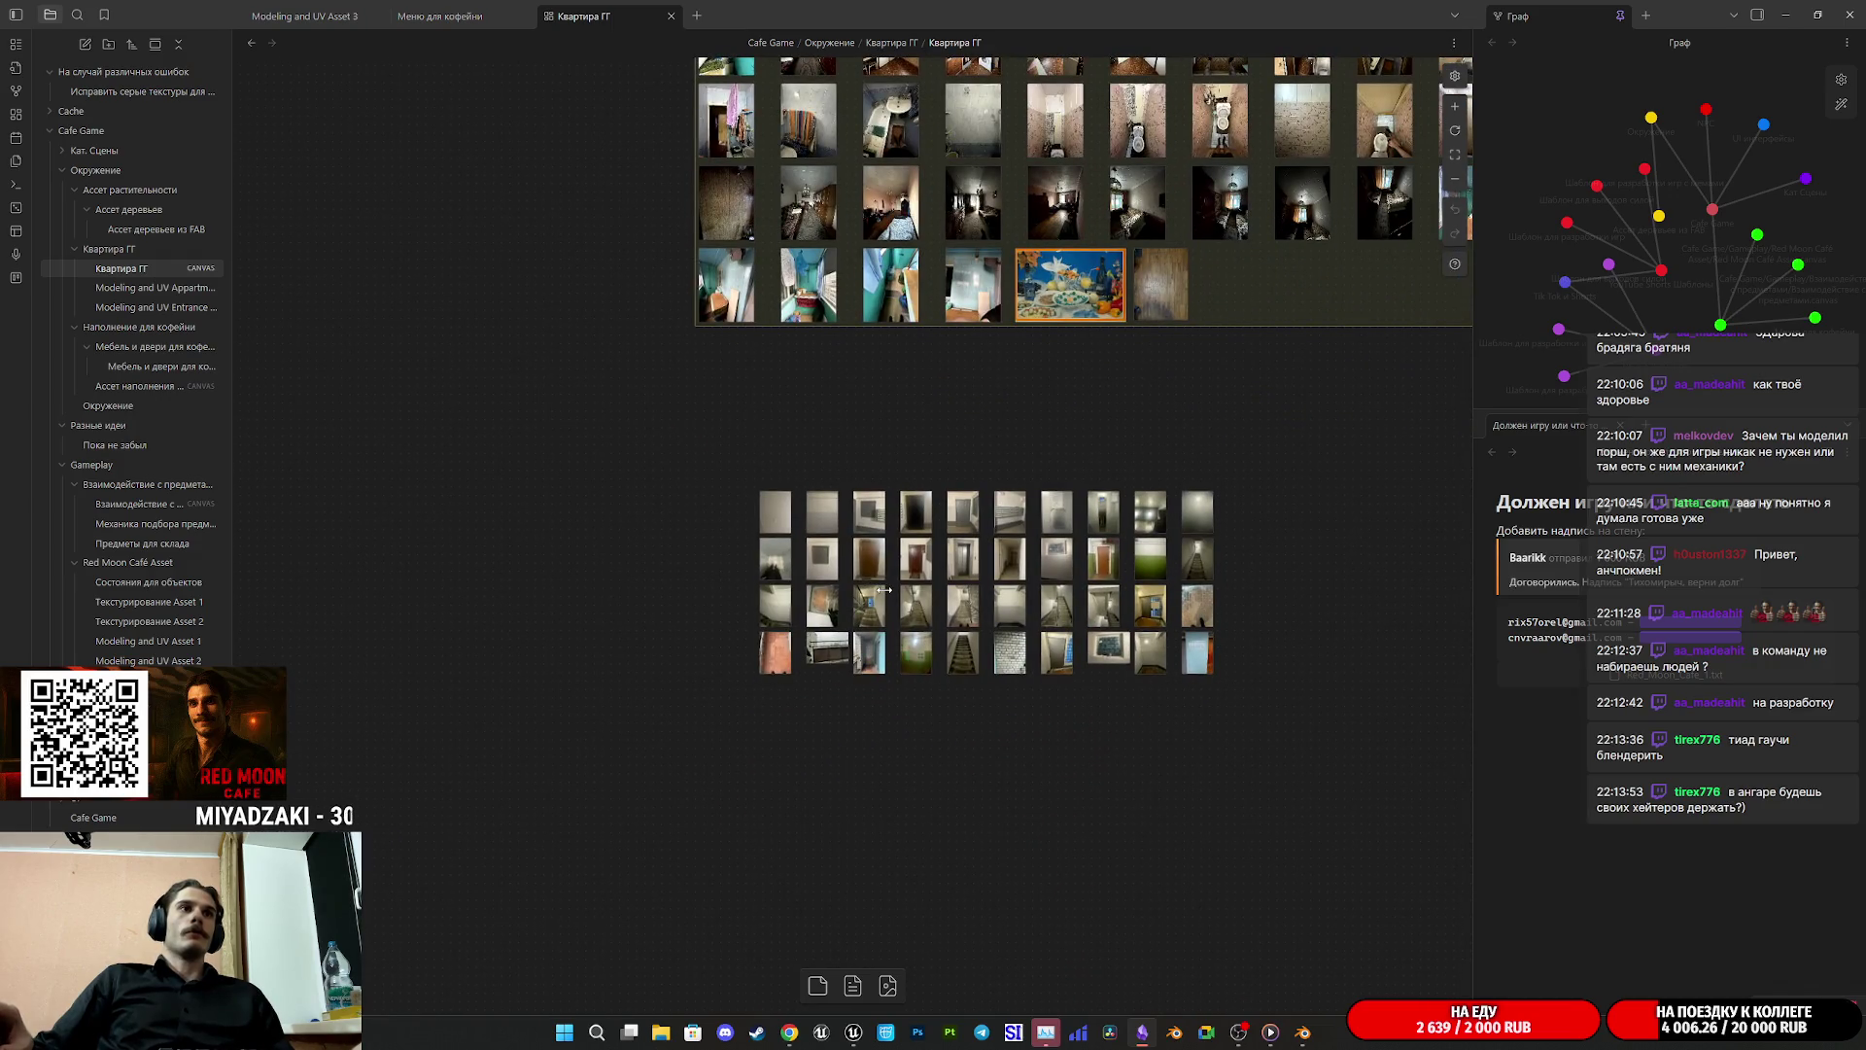
{"action": "scroll", "coordinate": [885, 590], "scroll_direction": "up", "scroll_amount": 1}
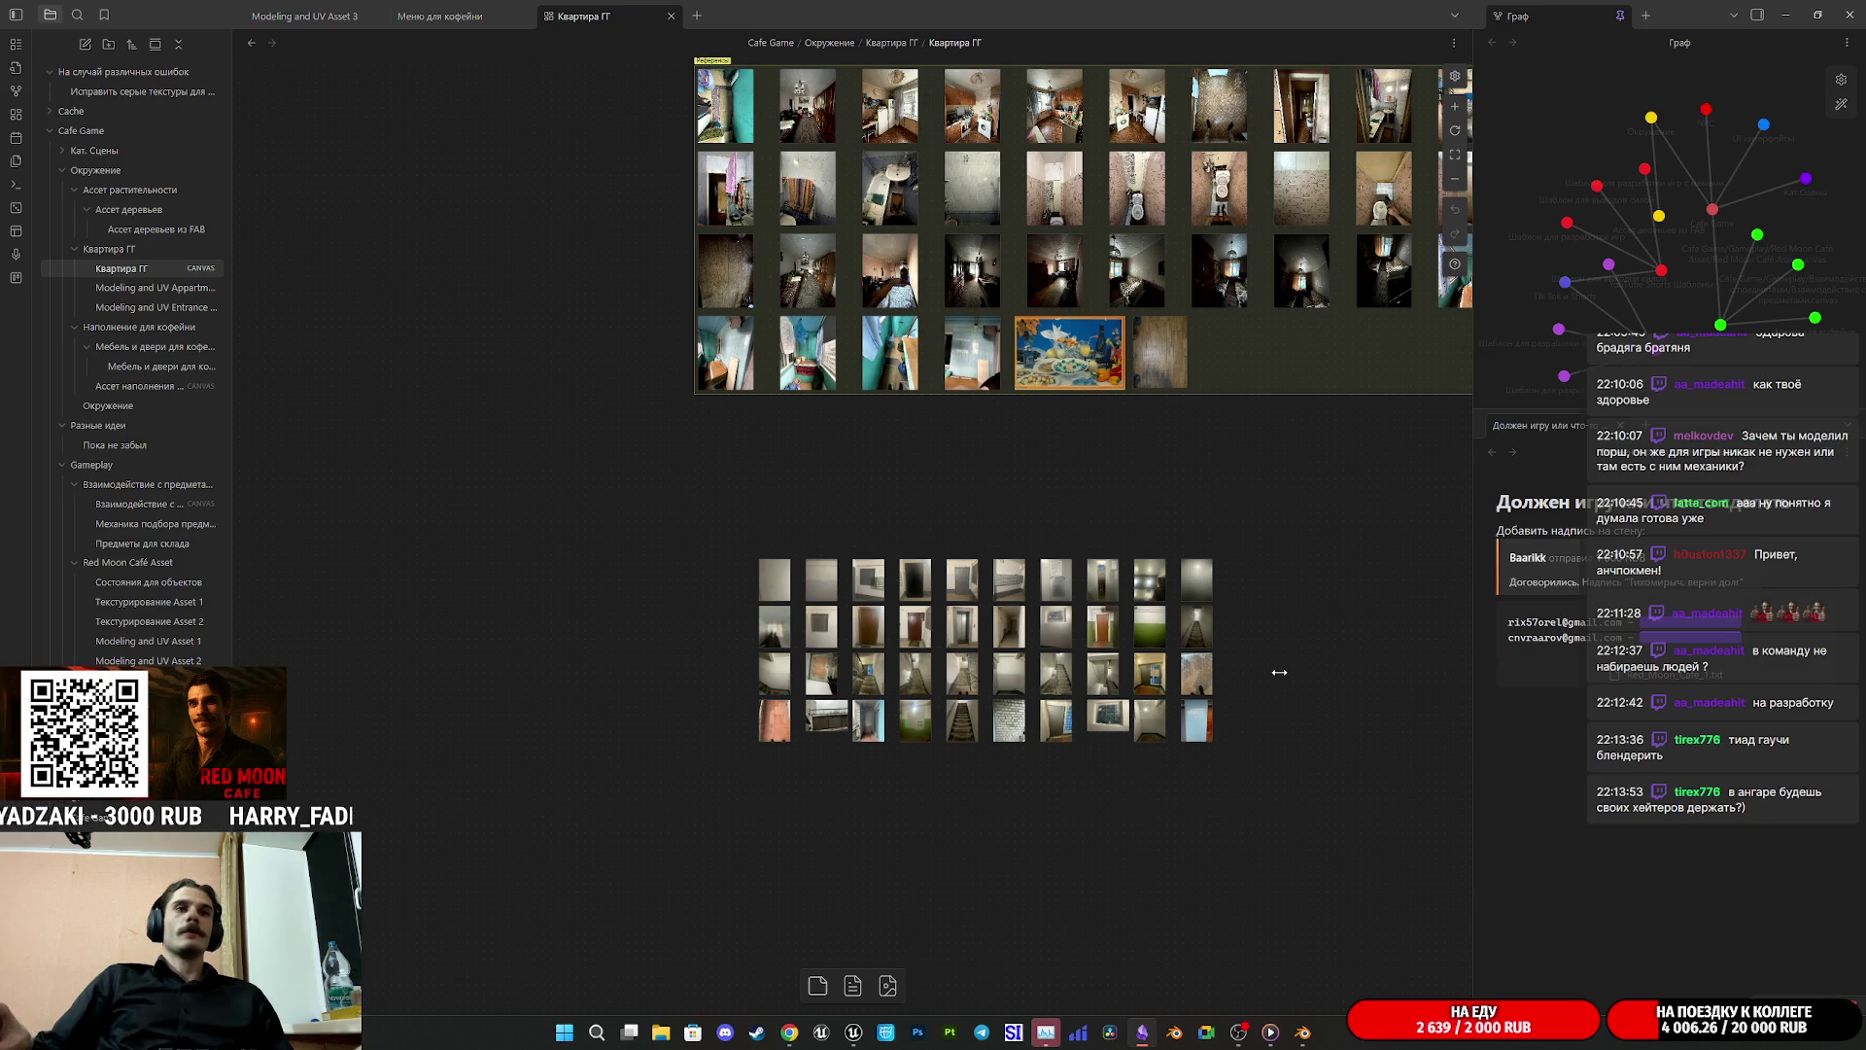
{"action": "scroll", "coordinate": [1279, 672], "scroll_direction": "up", "scroll_amount": 5}
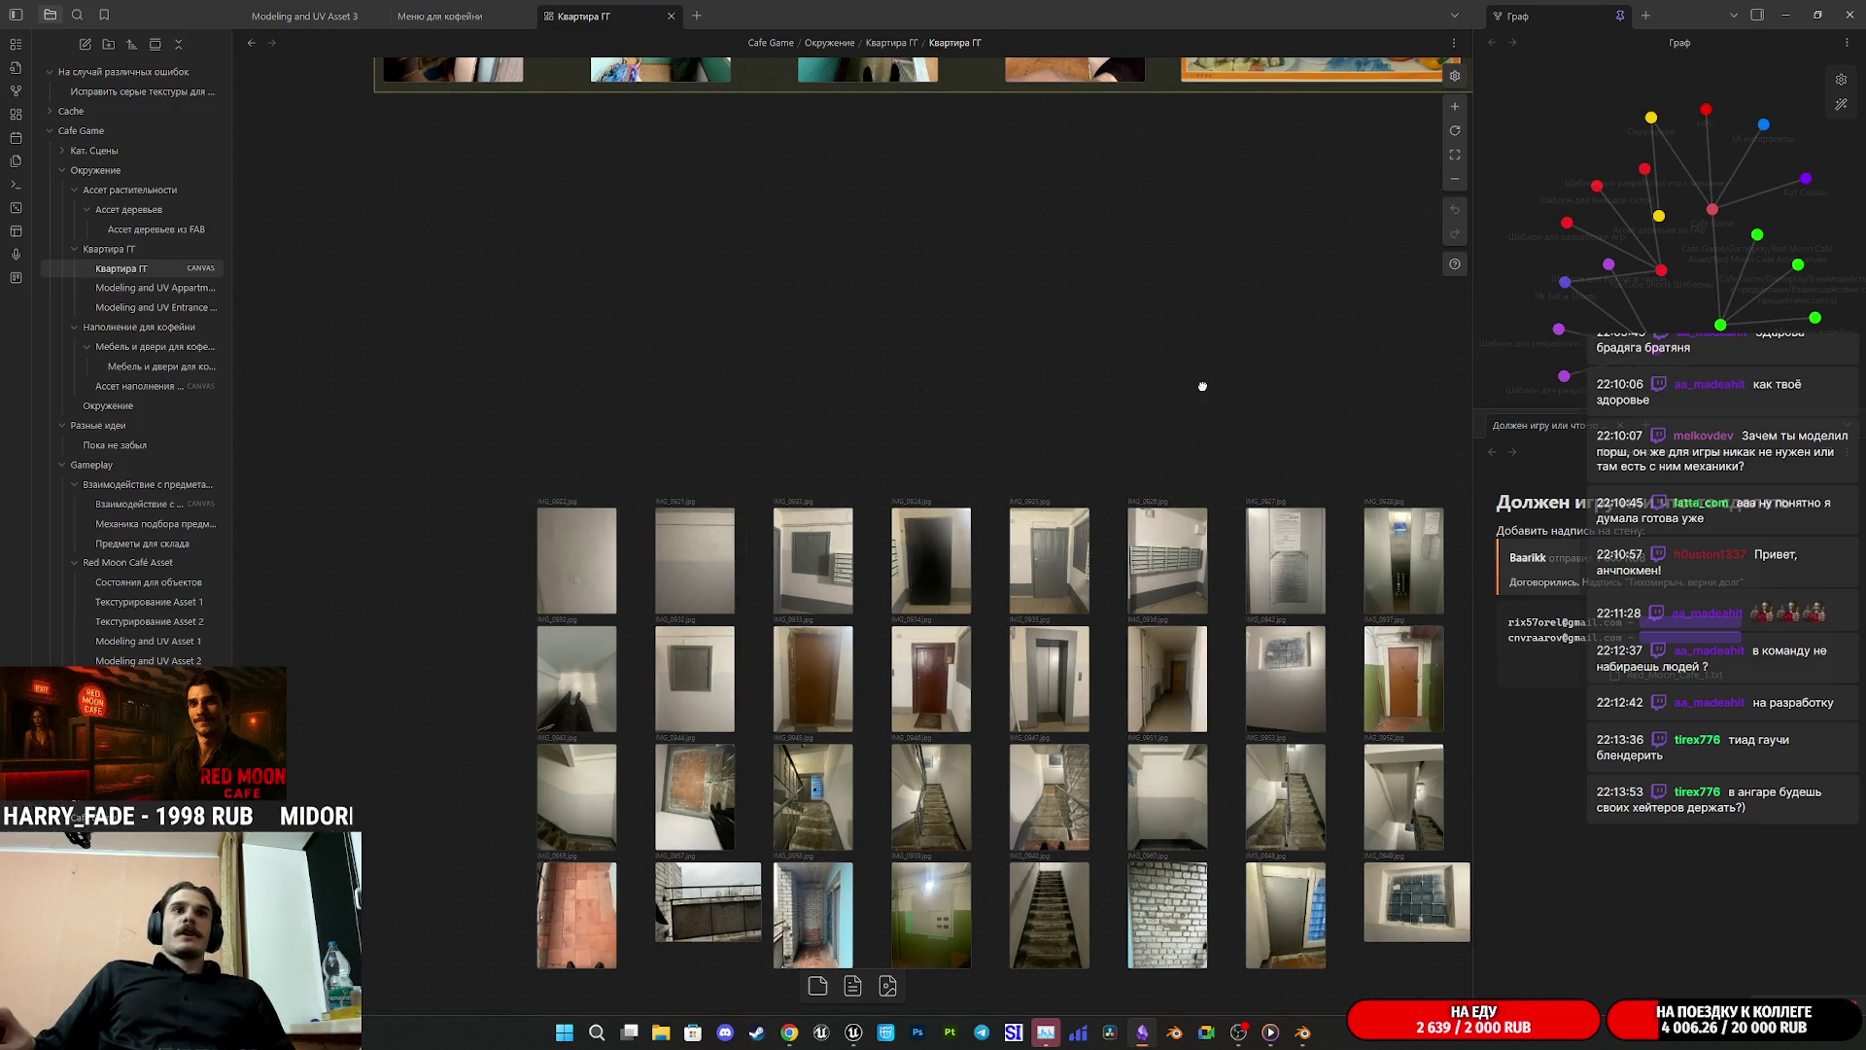
{"action": "scroll", "coordinate": [1202, 385], "scroll_direction": "right", "scroll_amount": 2}
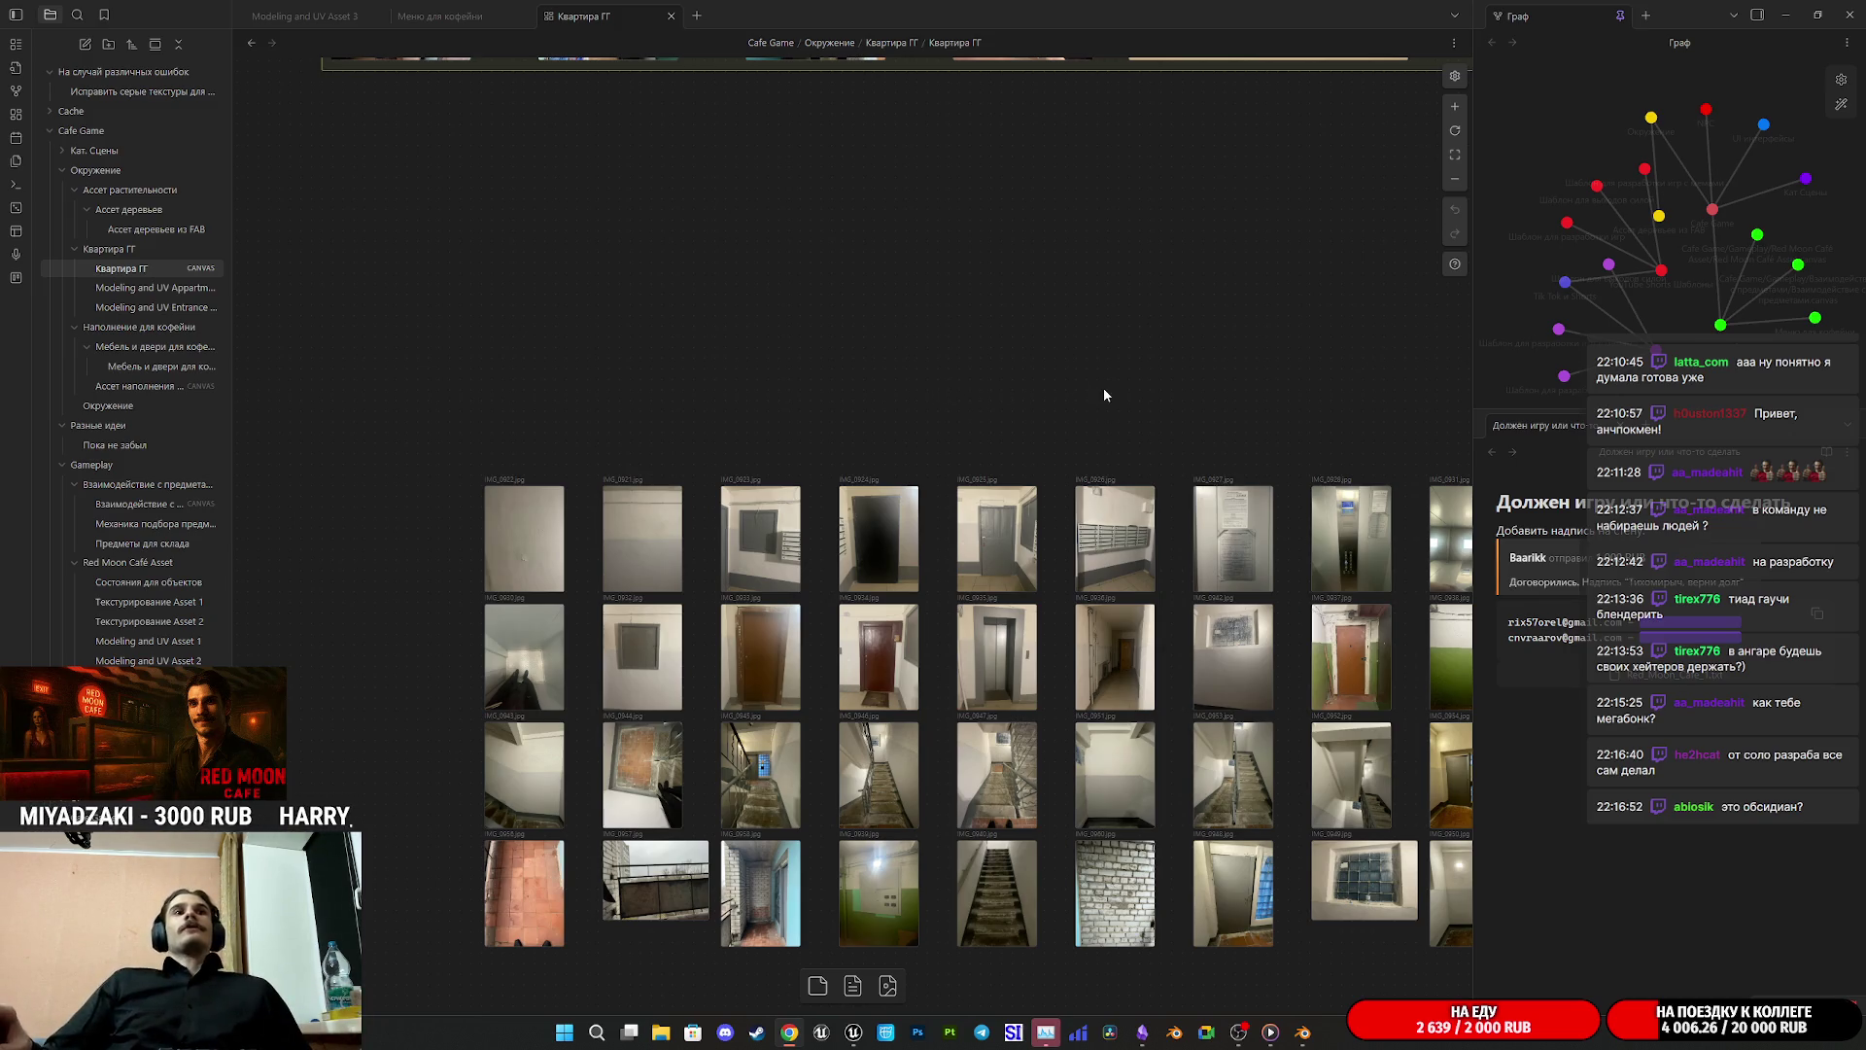
Step: Recentre the stairwell reference photos and bring up File Explorer showing the drives
{"action": "left_click", "coordinate": [1043, 350]}
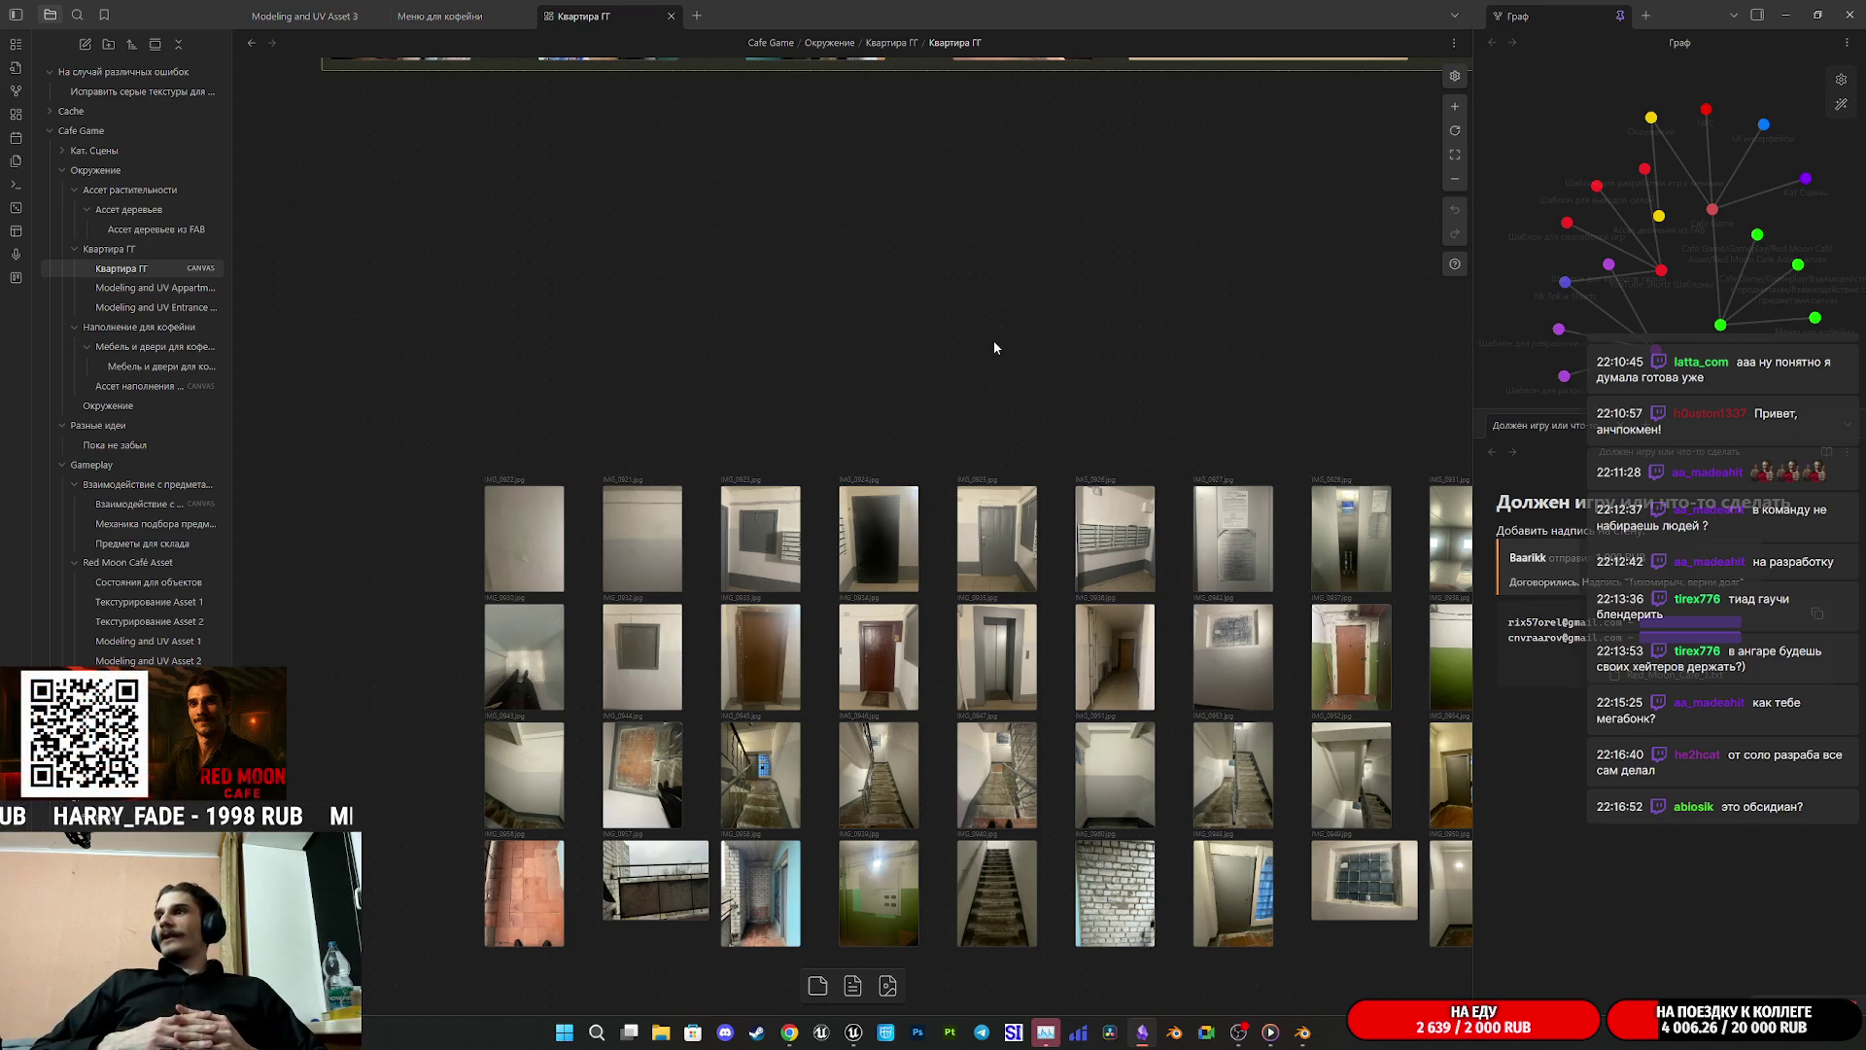
{"action": "scroll", "coordinate": [993, 347], "scroll_direction": "right", "scroll_amount": 2}
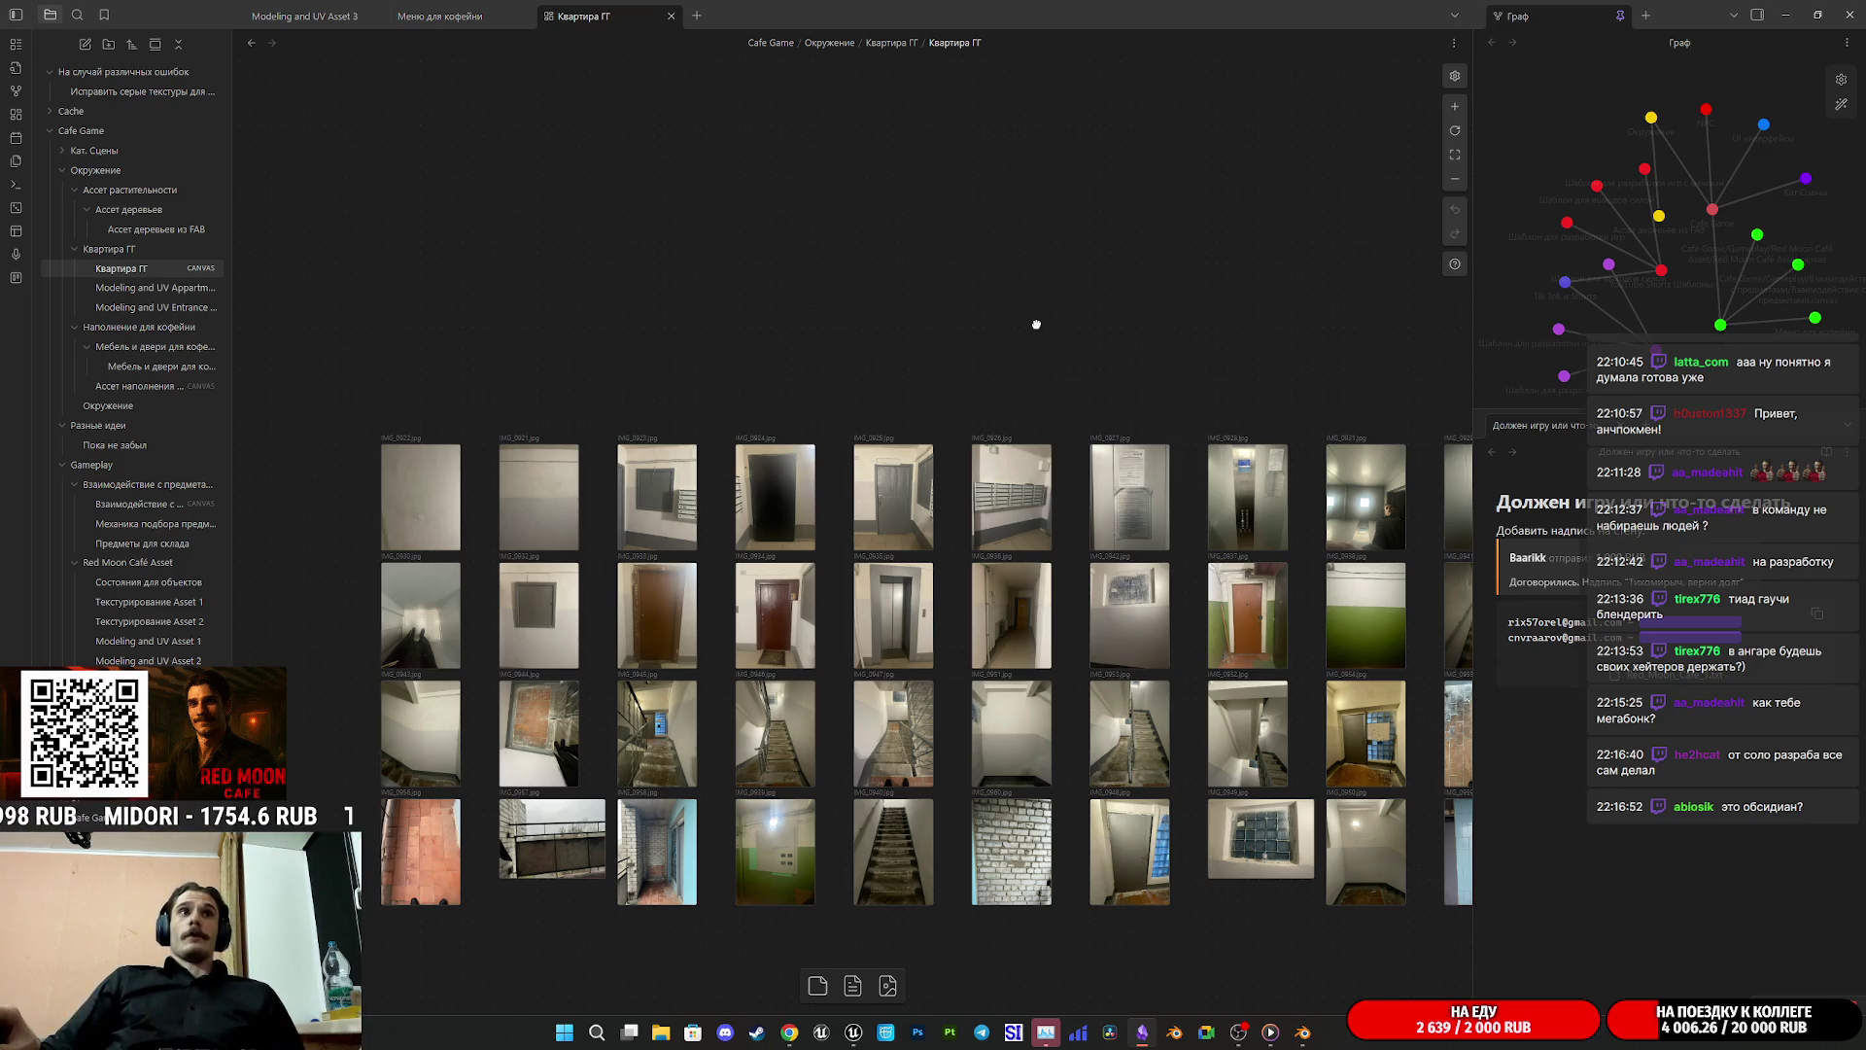
{"action": "scroll", "coordinate": [1036, 323], "scroll_direction": "right", "scroll_amount": 1}
{"action": "scroll", "coordinate": [1025, 320], "scroll_direction": "right", "scroll_amount": 1}
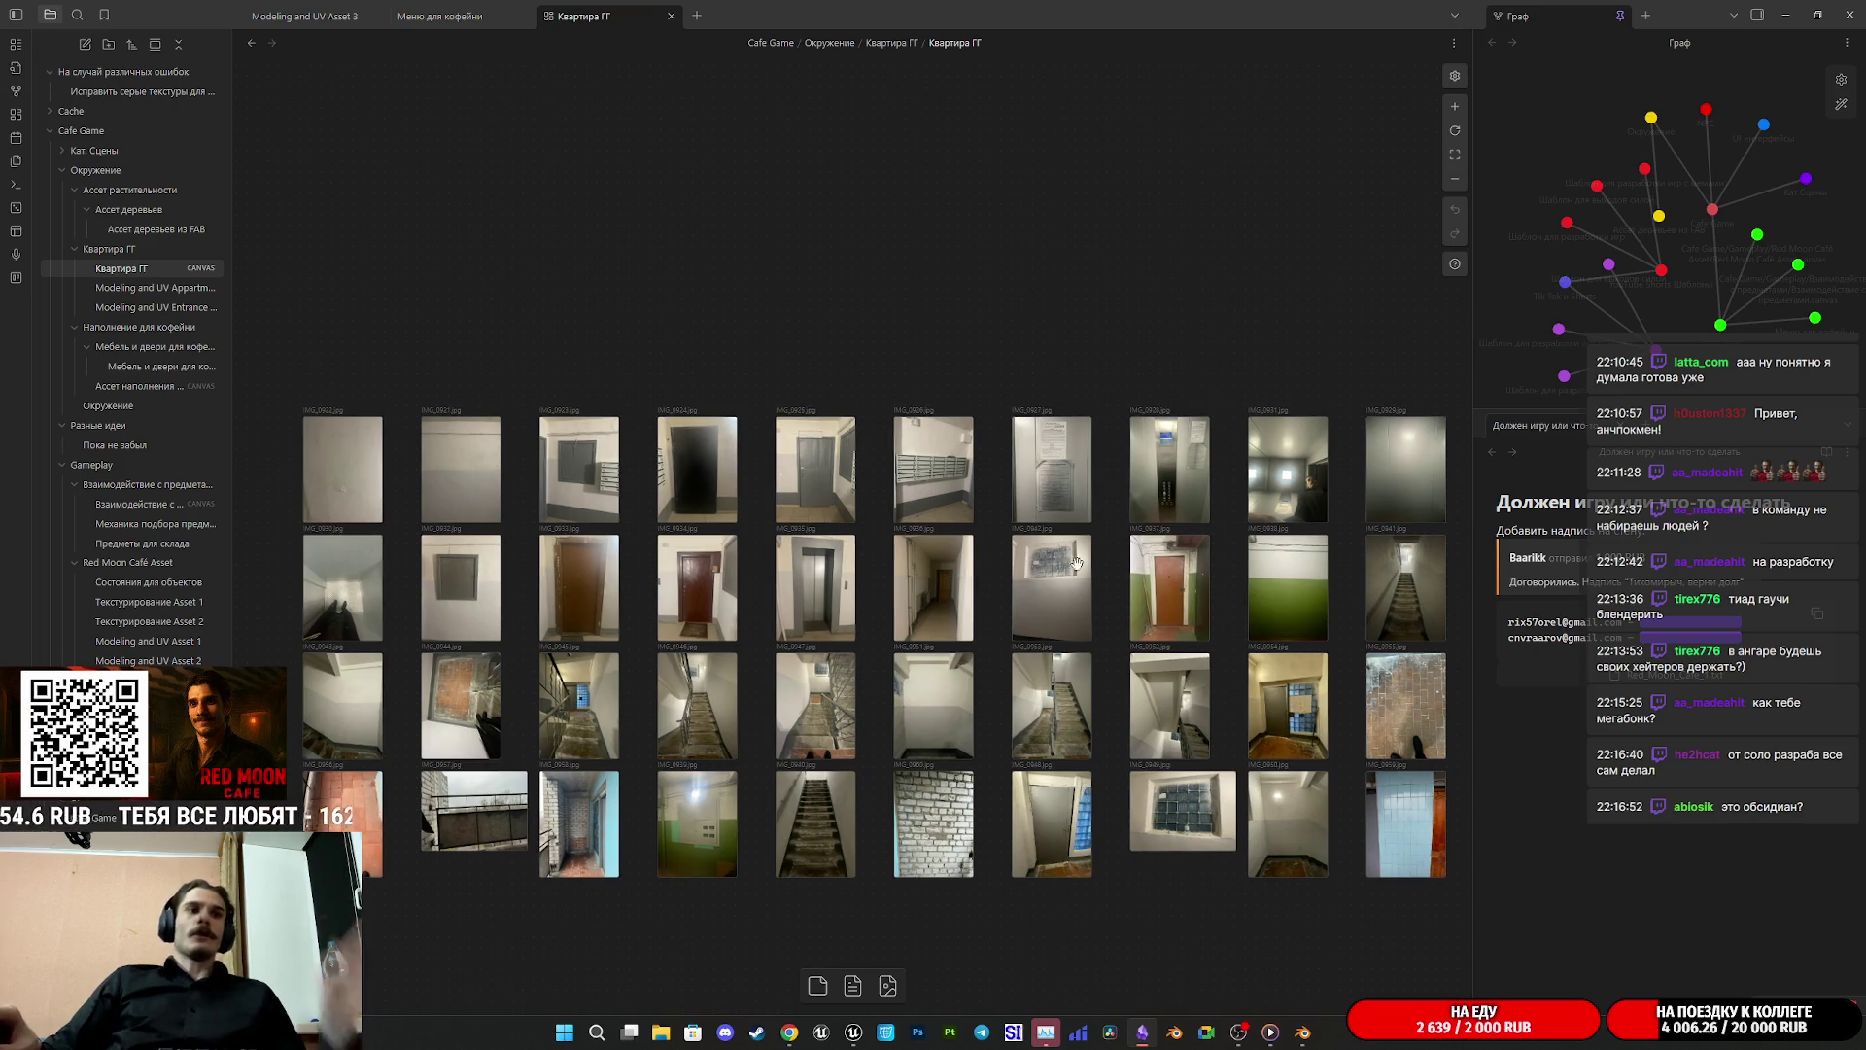
{"action": "mouse_move", "coordinate": [860, 1041]}
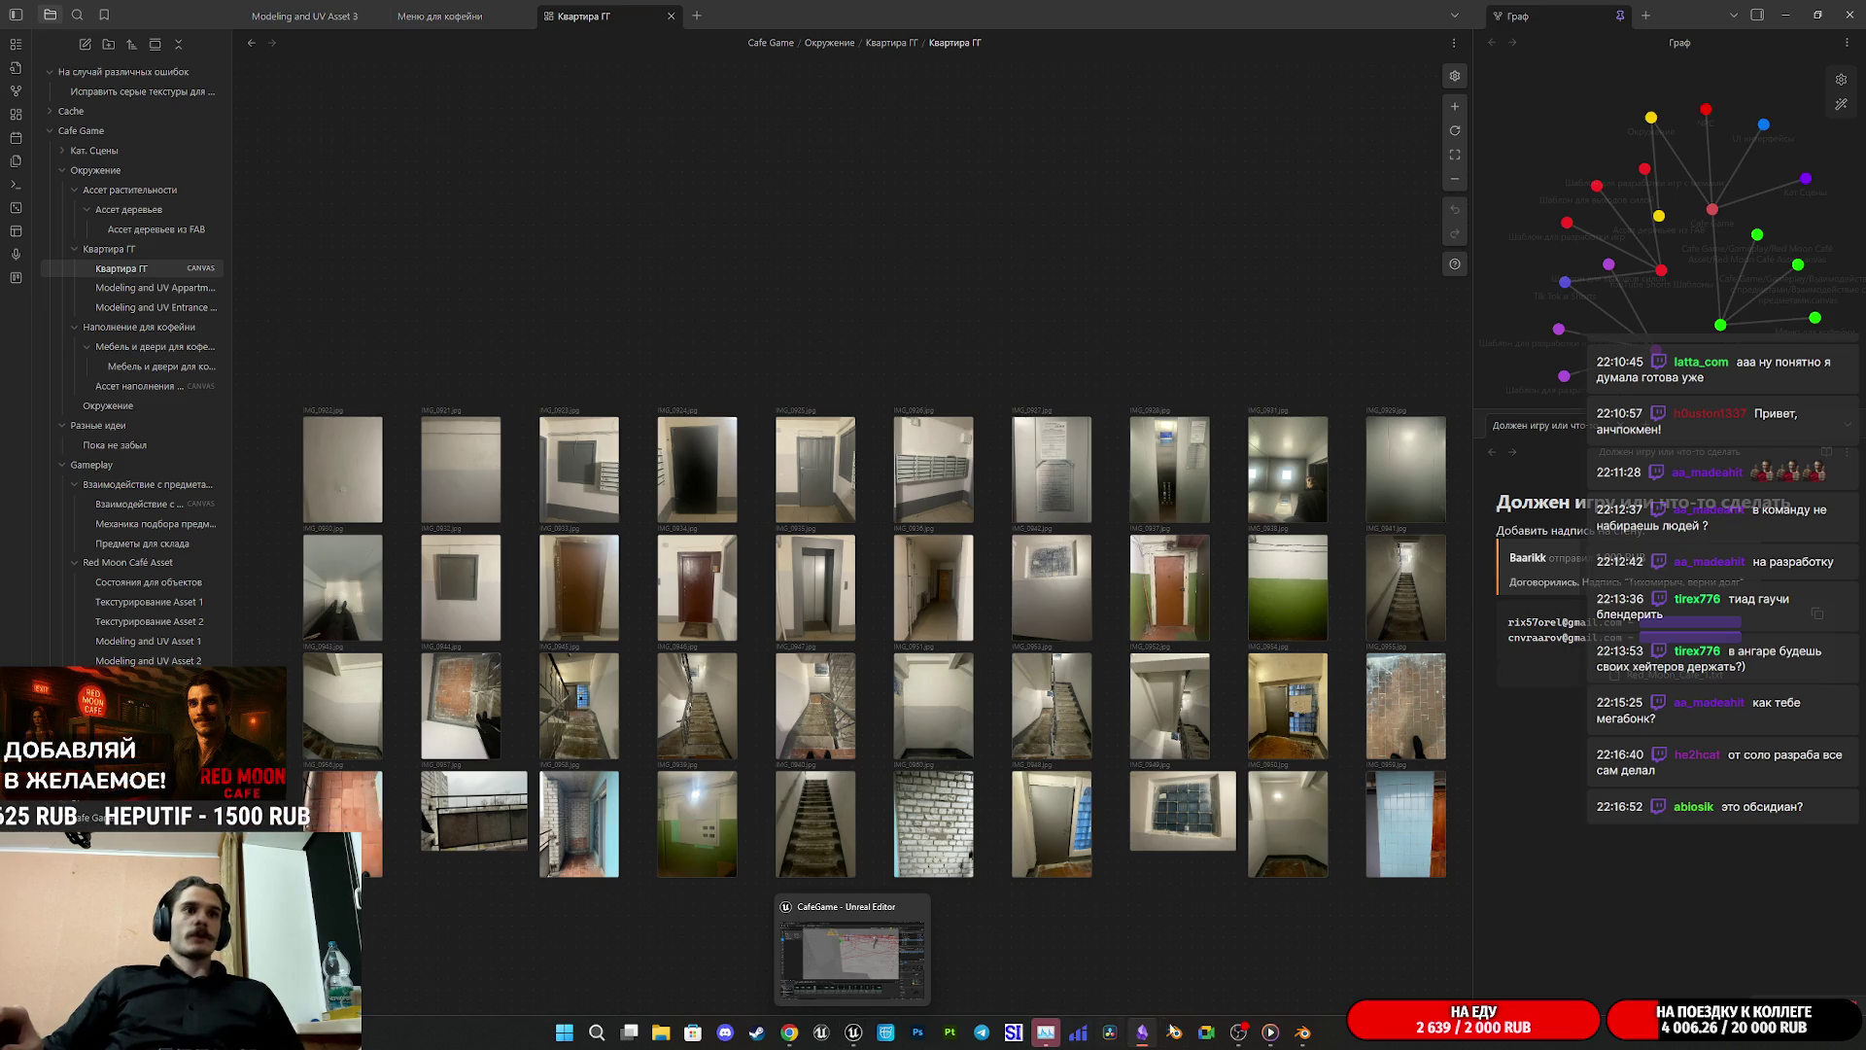
{"action": "left_click", "coordinate": [661, 1032]}
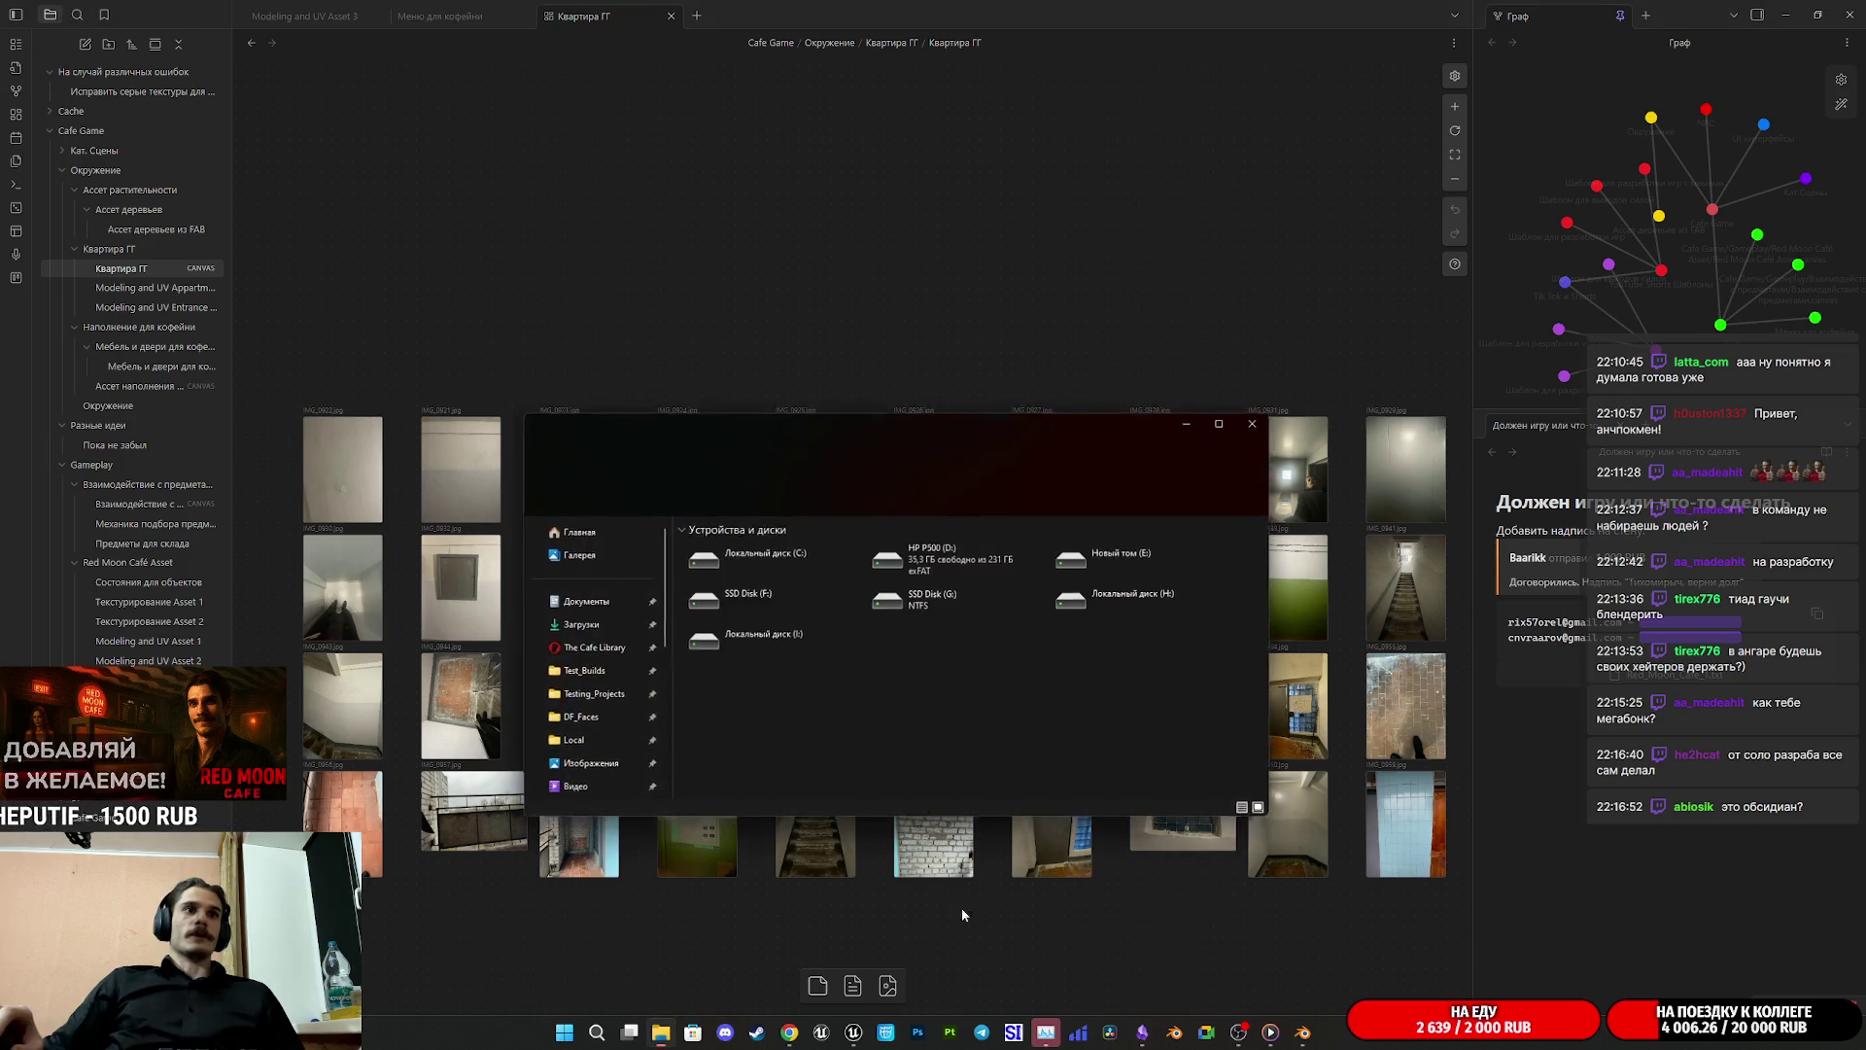
Step: Play RMC_S5.mp4 from the Загрузки folder in full screen
{"action": "left_click", "coordinate": [579, 625]}
{"action": "scroll", "coordinate": [884, 680], "scroll_direction": "down", "scroll_amount": 5}
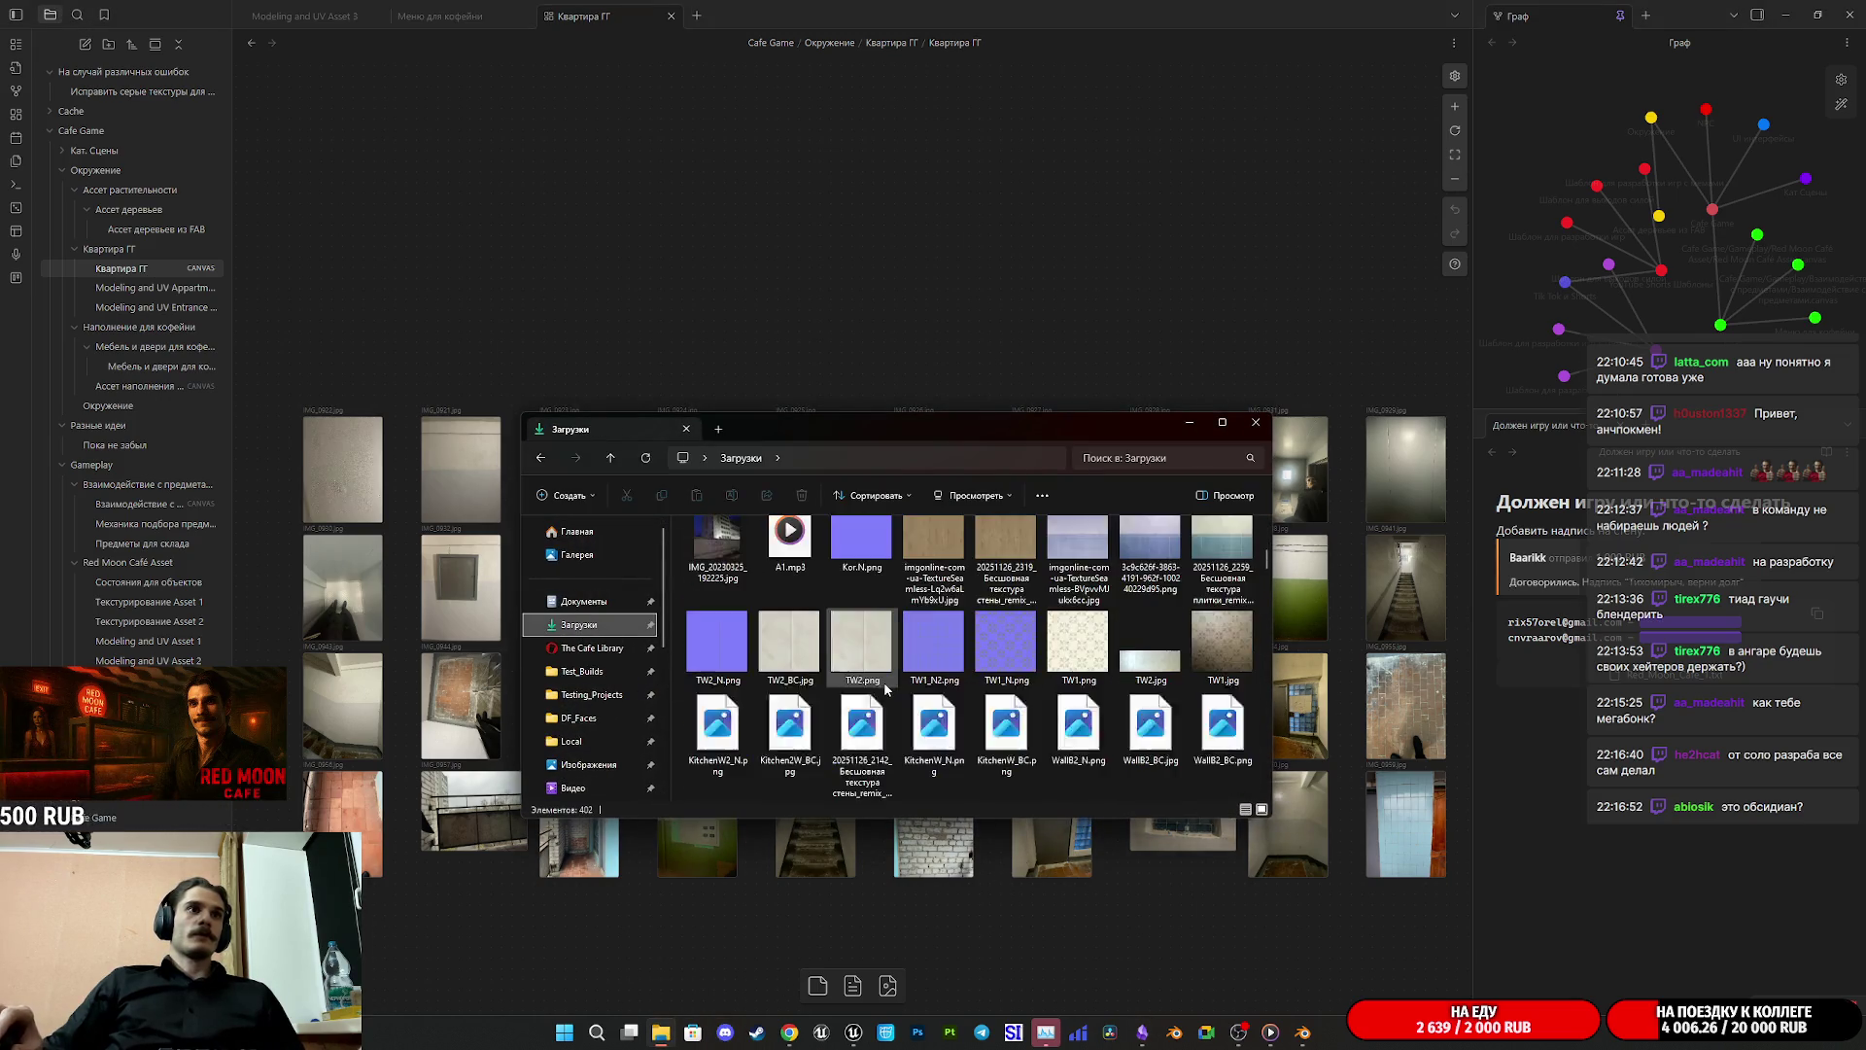
{"action": "scroll", "coordinate": [898, 698], "scroll_direction": "down", "scroll_amount": 10}
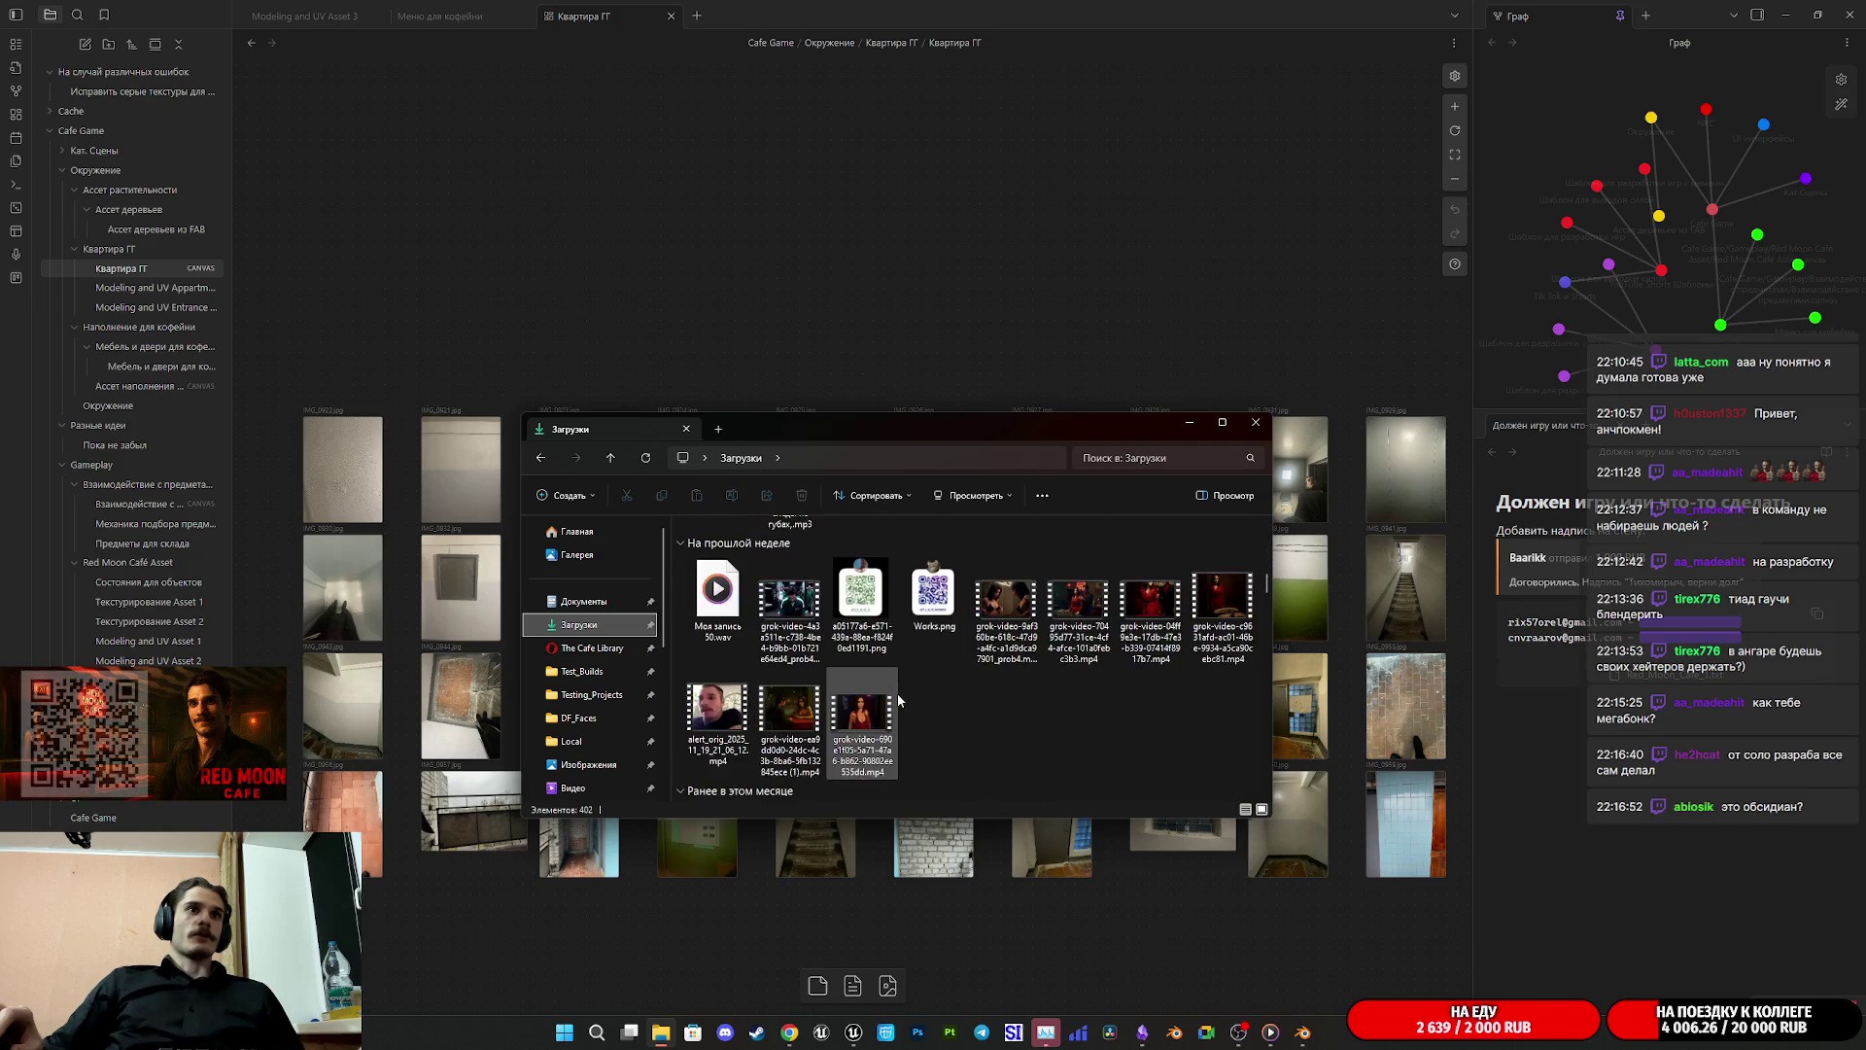
{"action": "scroll", "coordinate": [898, 696], "scroll_direction": "up", "scroll_amount": 3}
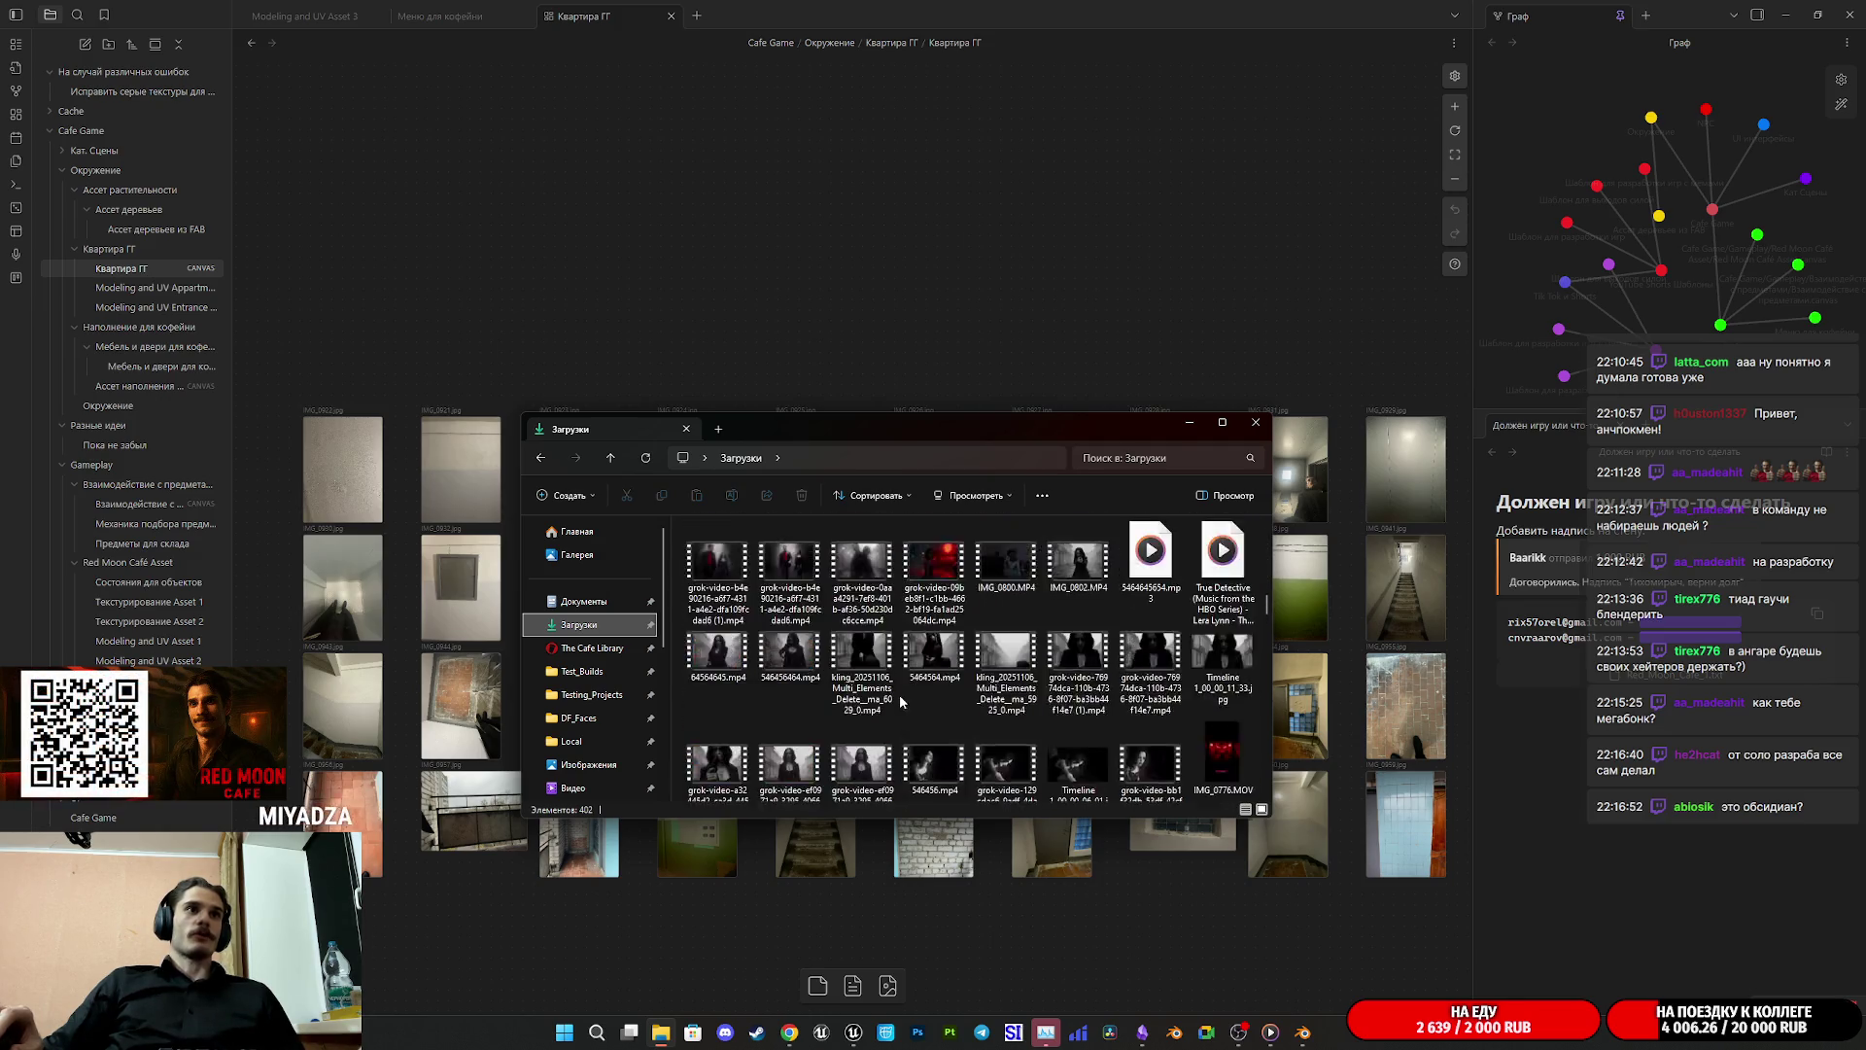
{"action": "scroll", "coordinate": [900, 698], "scroll_direction": "down", "scroll_amount": 10}
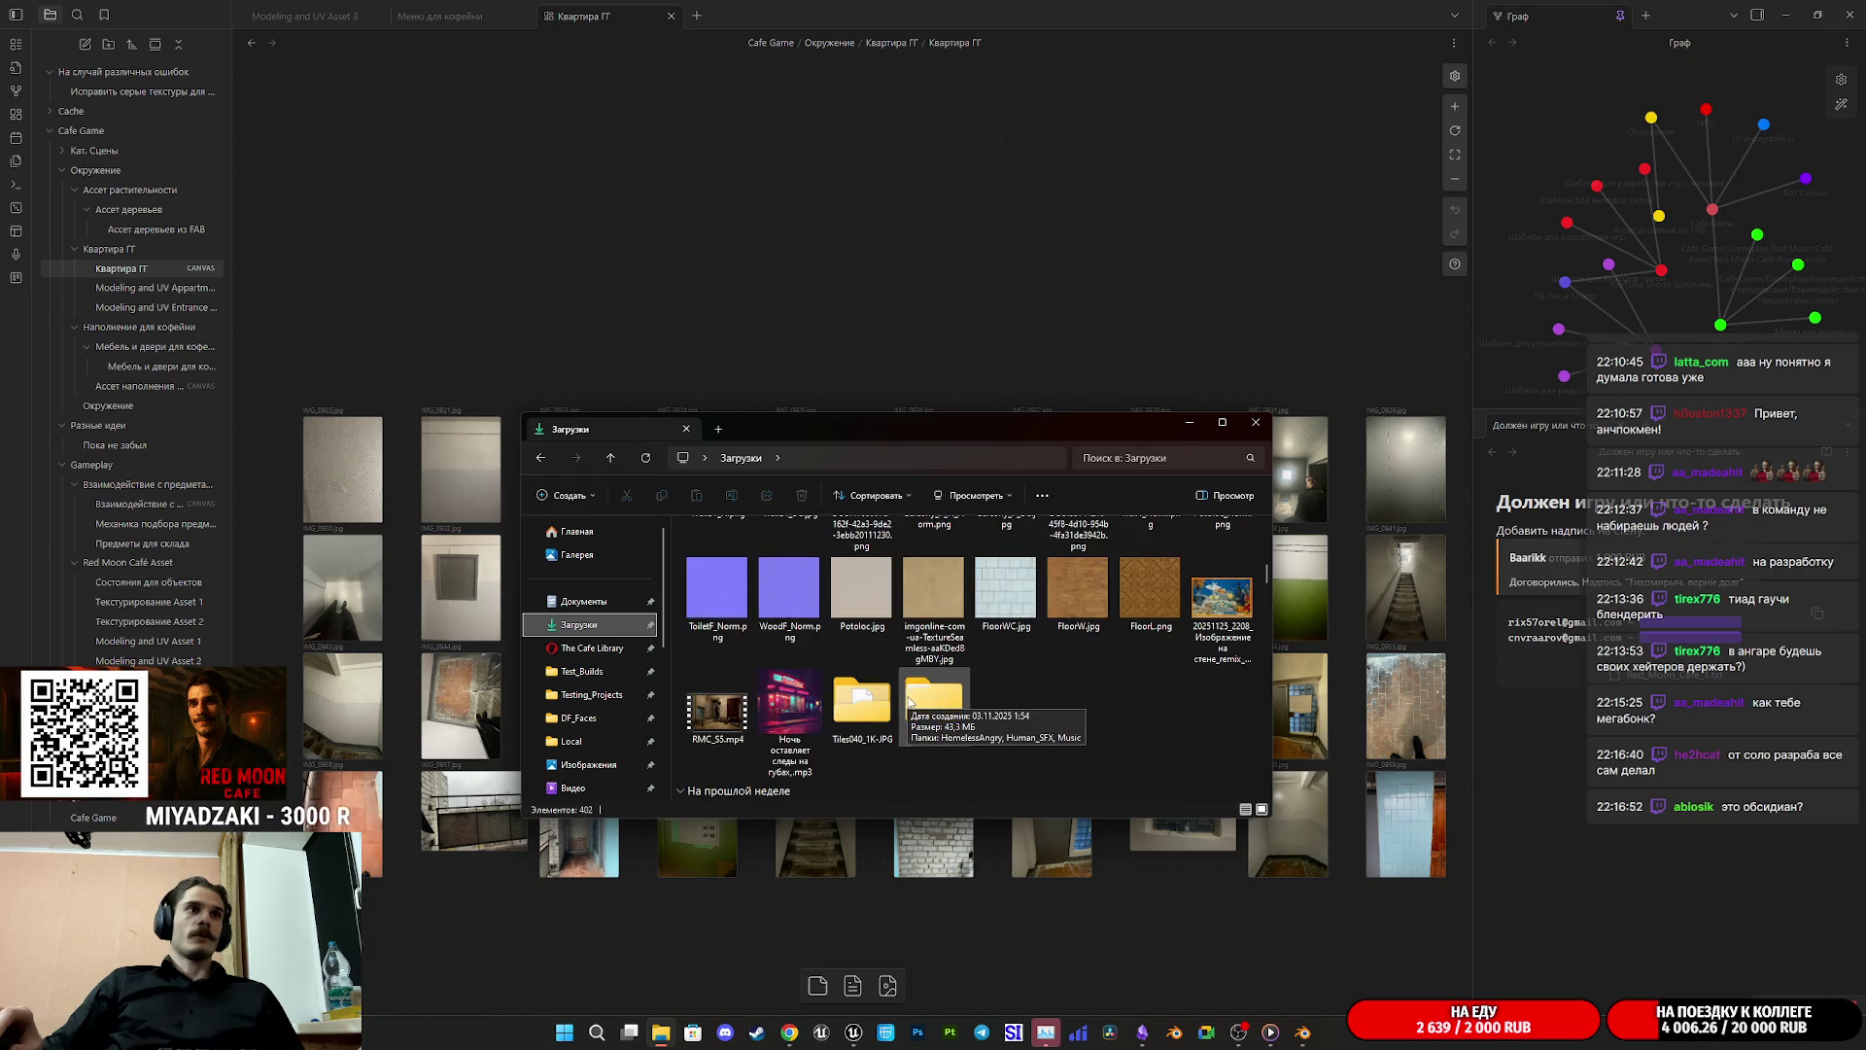
{"action": "scroll", "coordinate": [909, 701], "scroll_direction": "up", "scroll_amount": 3}
{"action": "double_click", "coordinate": [730, 735]}
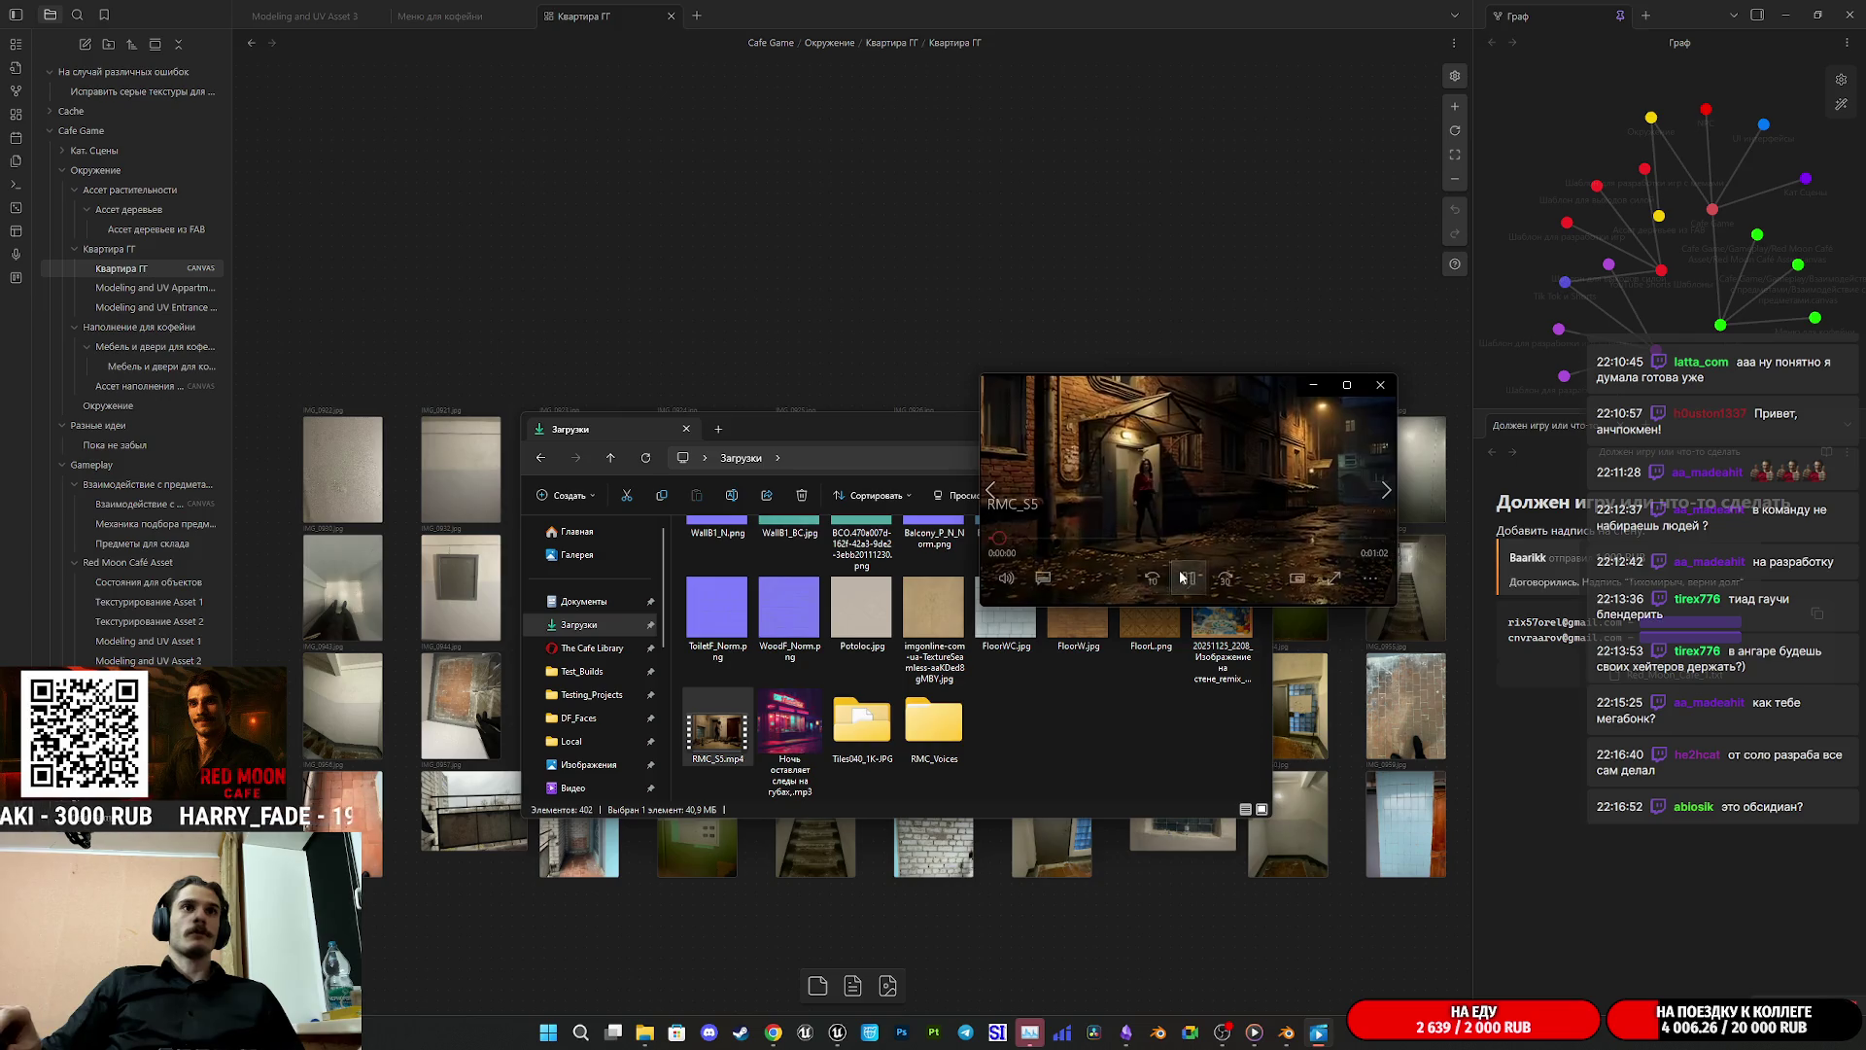
{"action": "double_click", "coordinate": [1188, 530]}
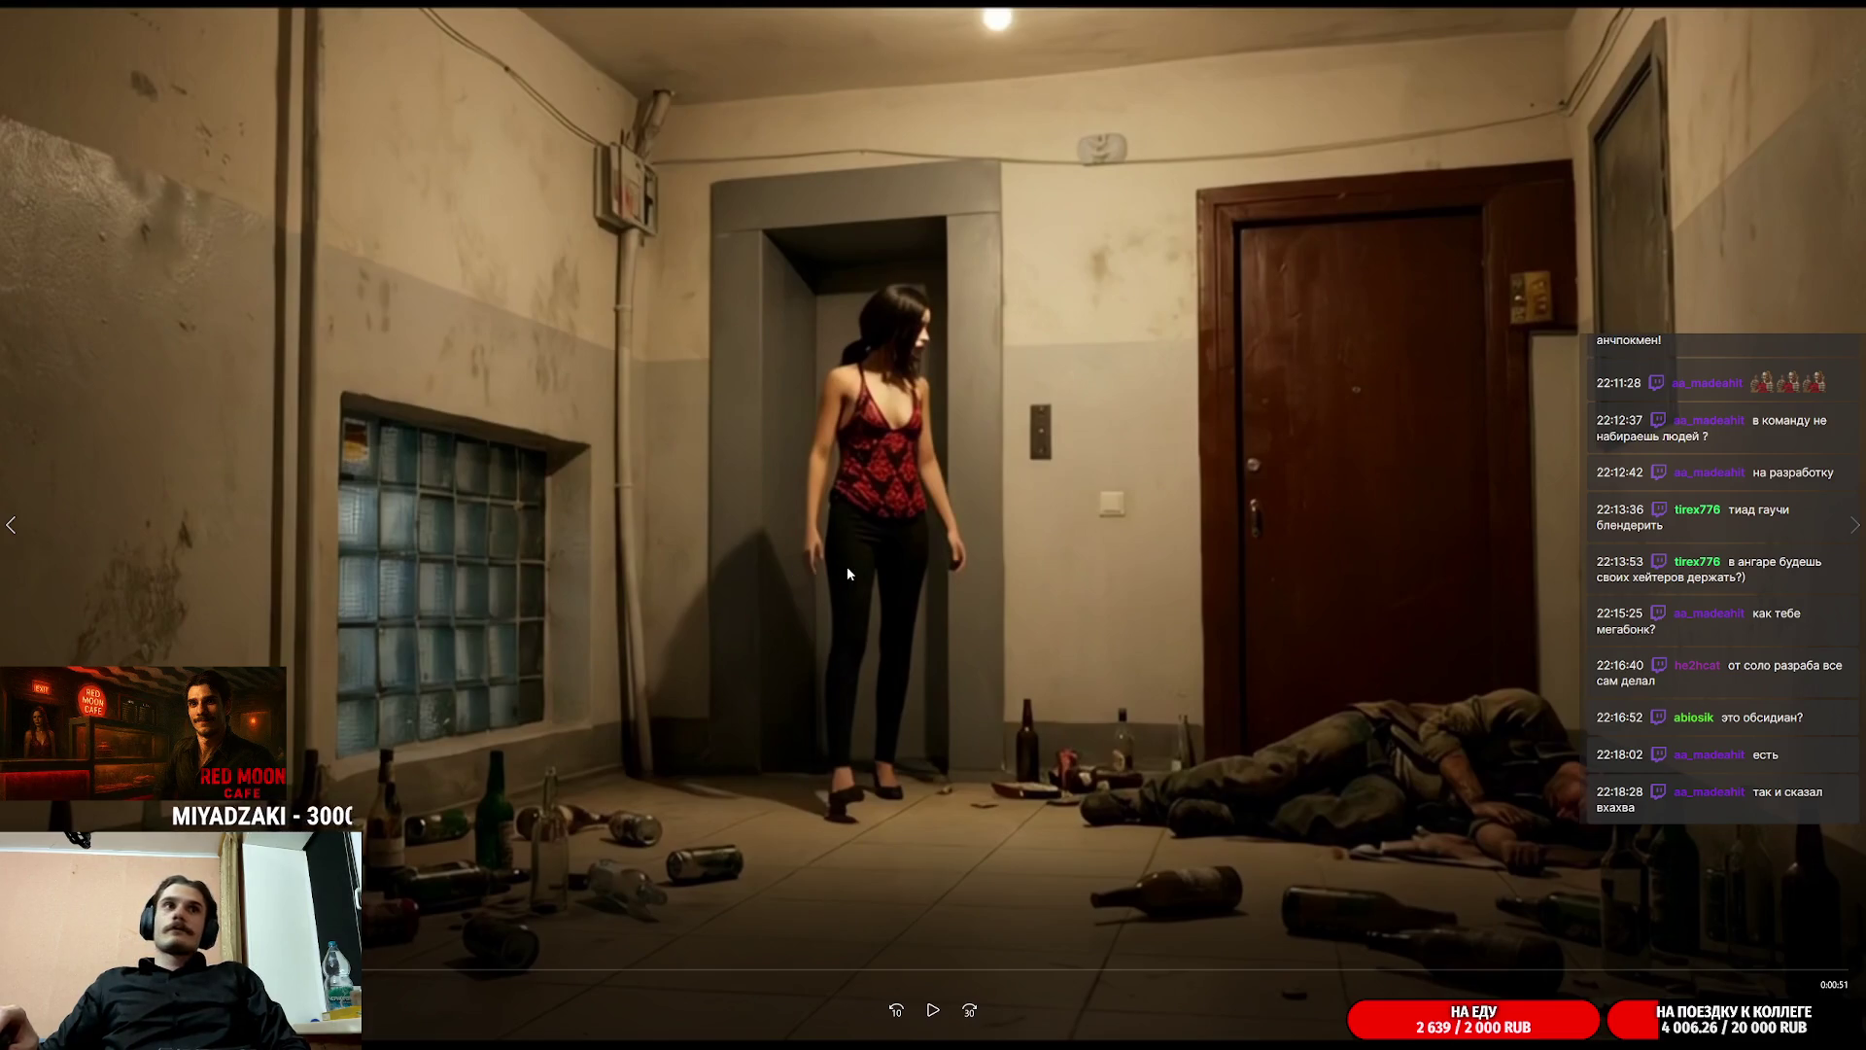
Step: Exit full screen at 0:51 of the RMC_S5 clip
{"action": "key", "text": "Escape"}
Step: Close the video player and return to Blender's Entrance_Modular_Walls.blend scene
{"action": "left_click", "coordinate": [1379, 386]}
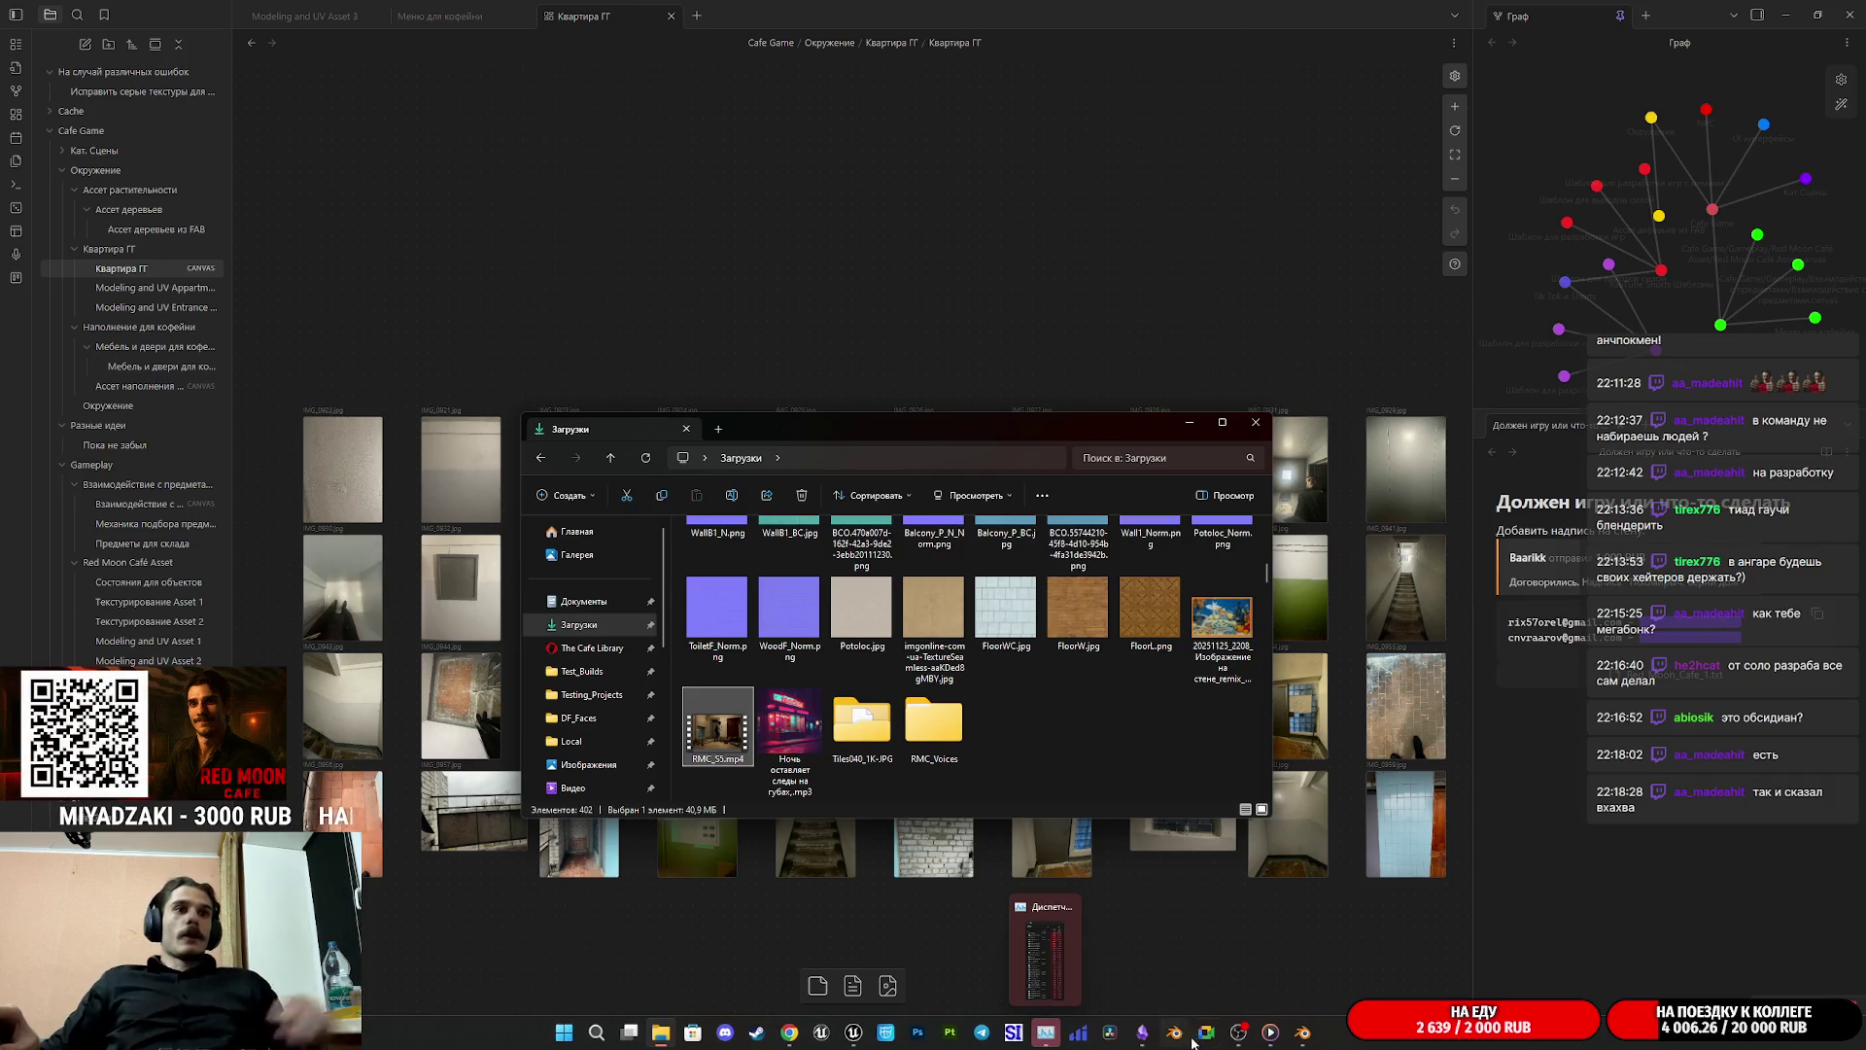
{"action": "mouse_move", "coordinate": [1304, 1038]}
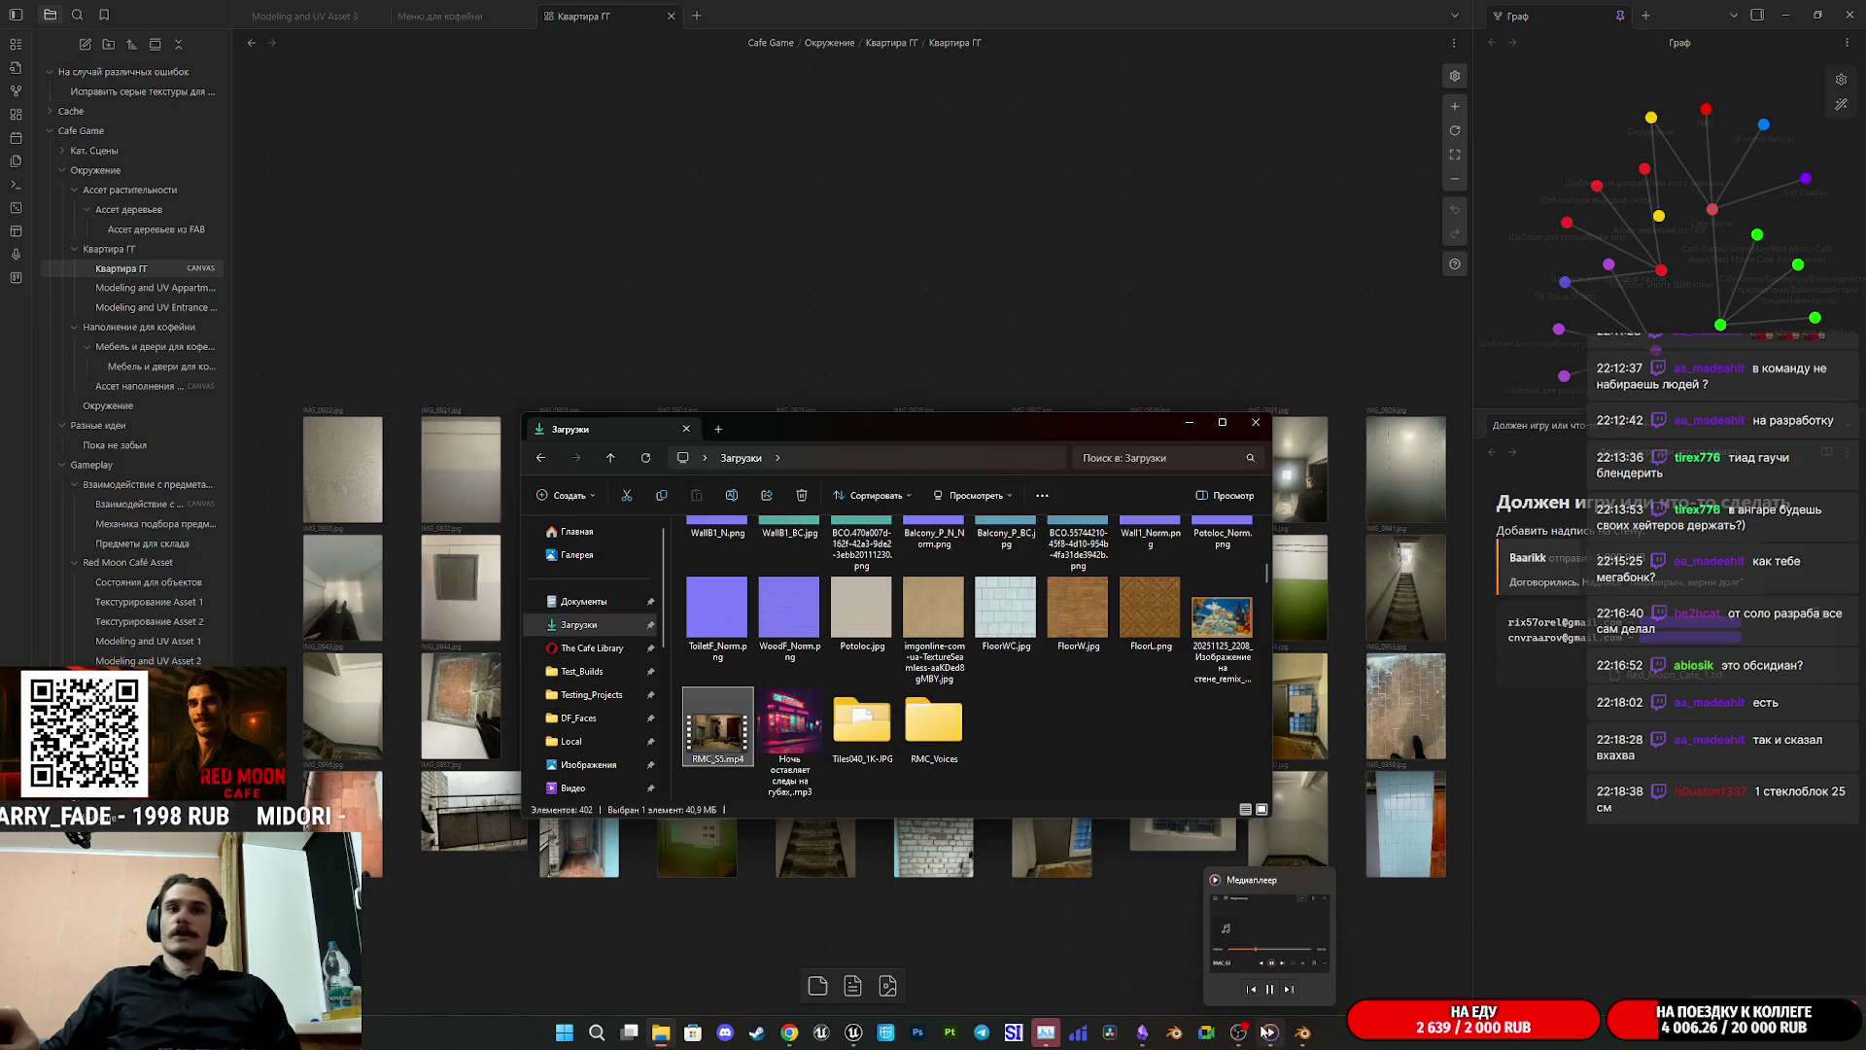
{"action": "mouse_move", "coordinate": [1155, 1043]}
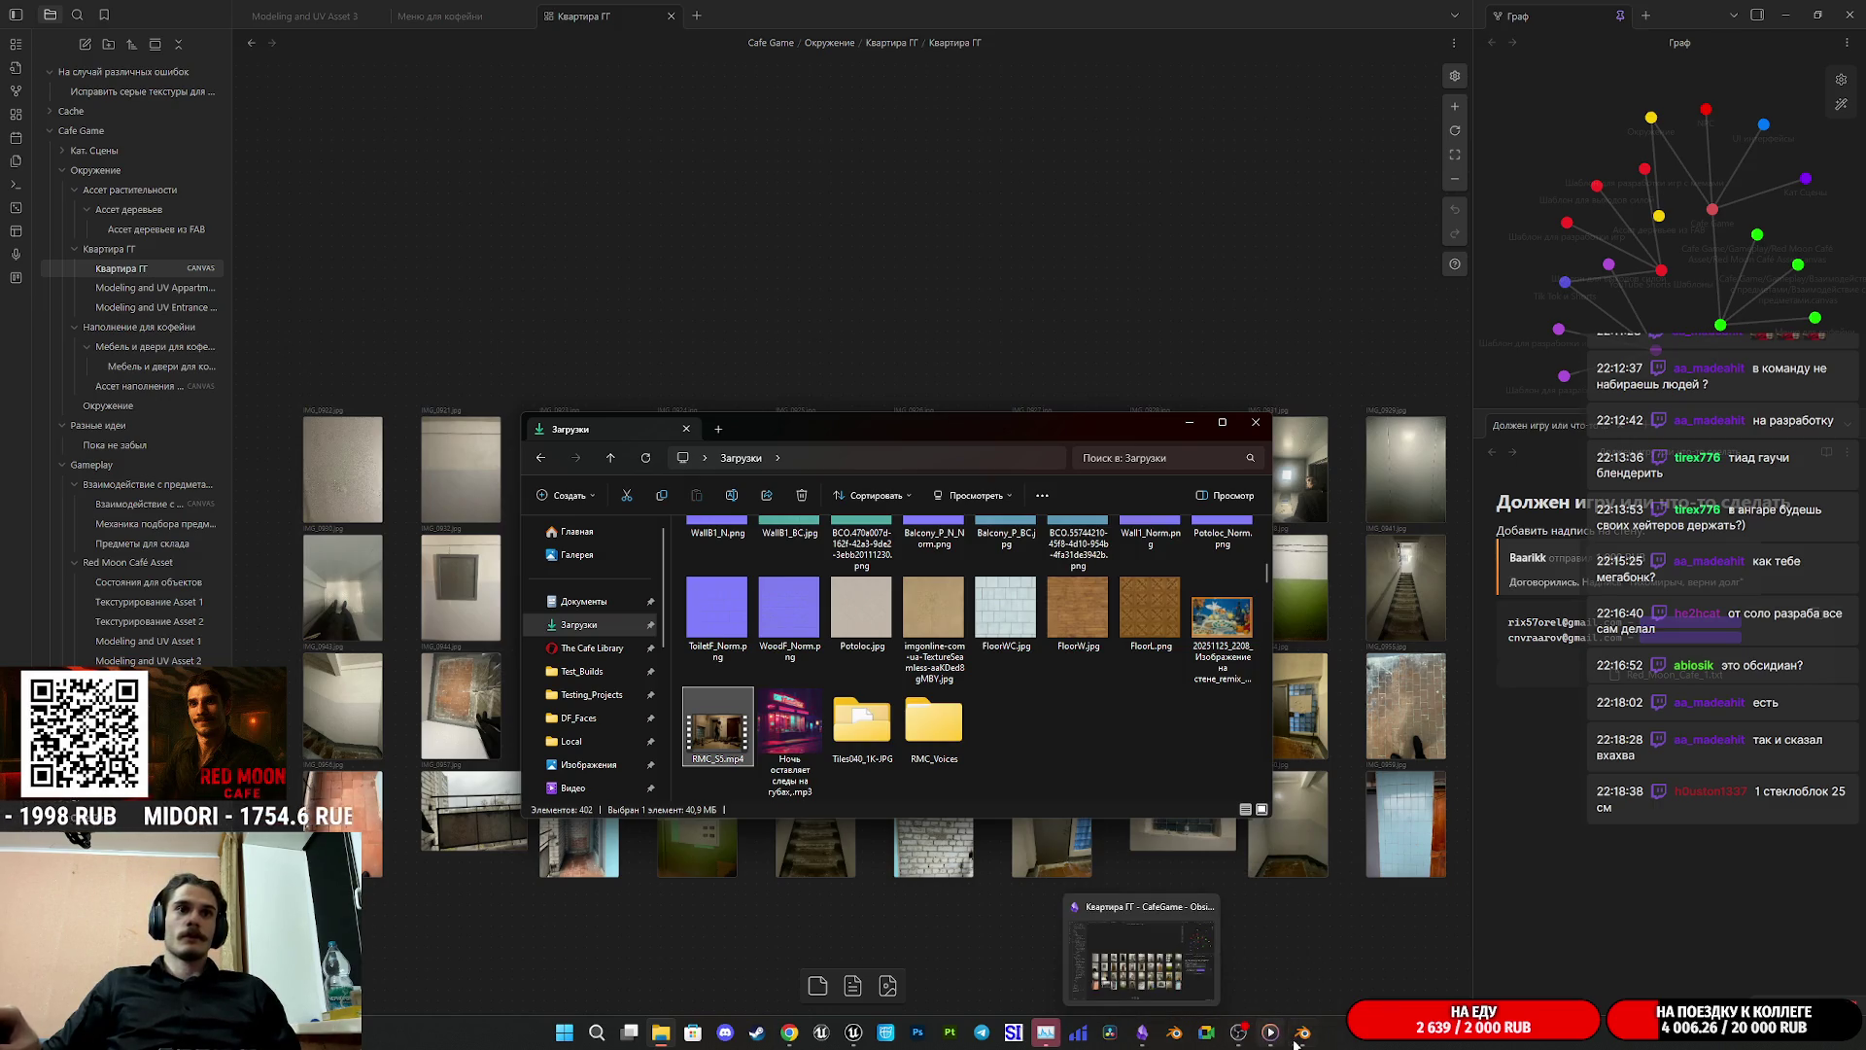
{"action": "left_click", "coordinate": [1304, 1036]}
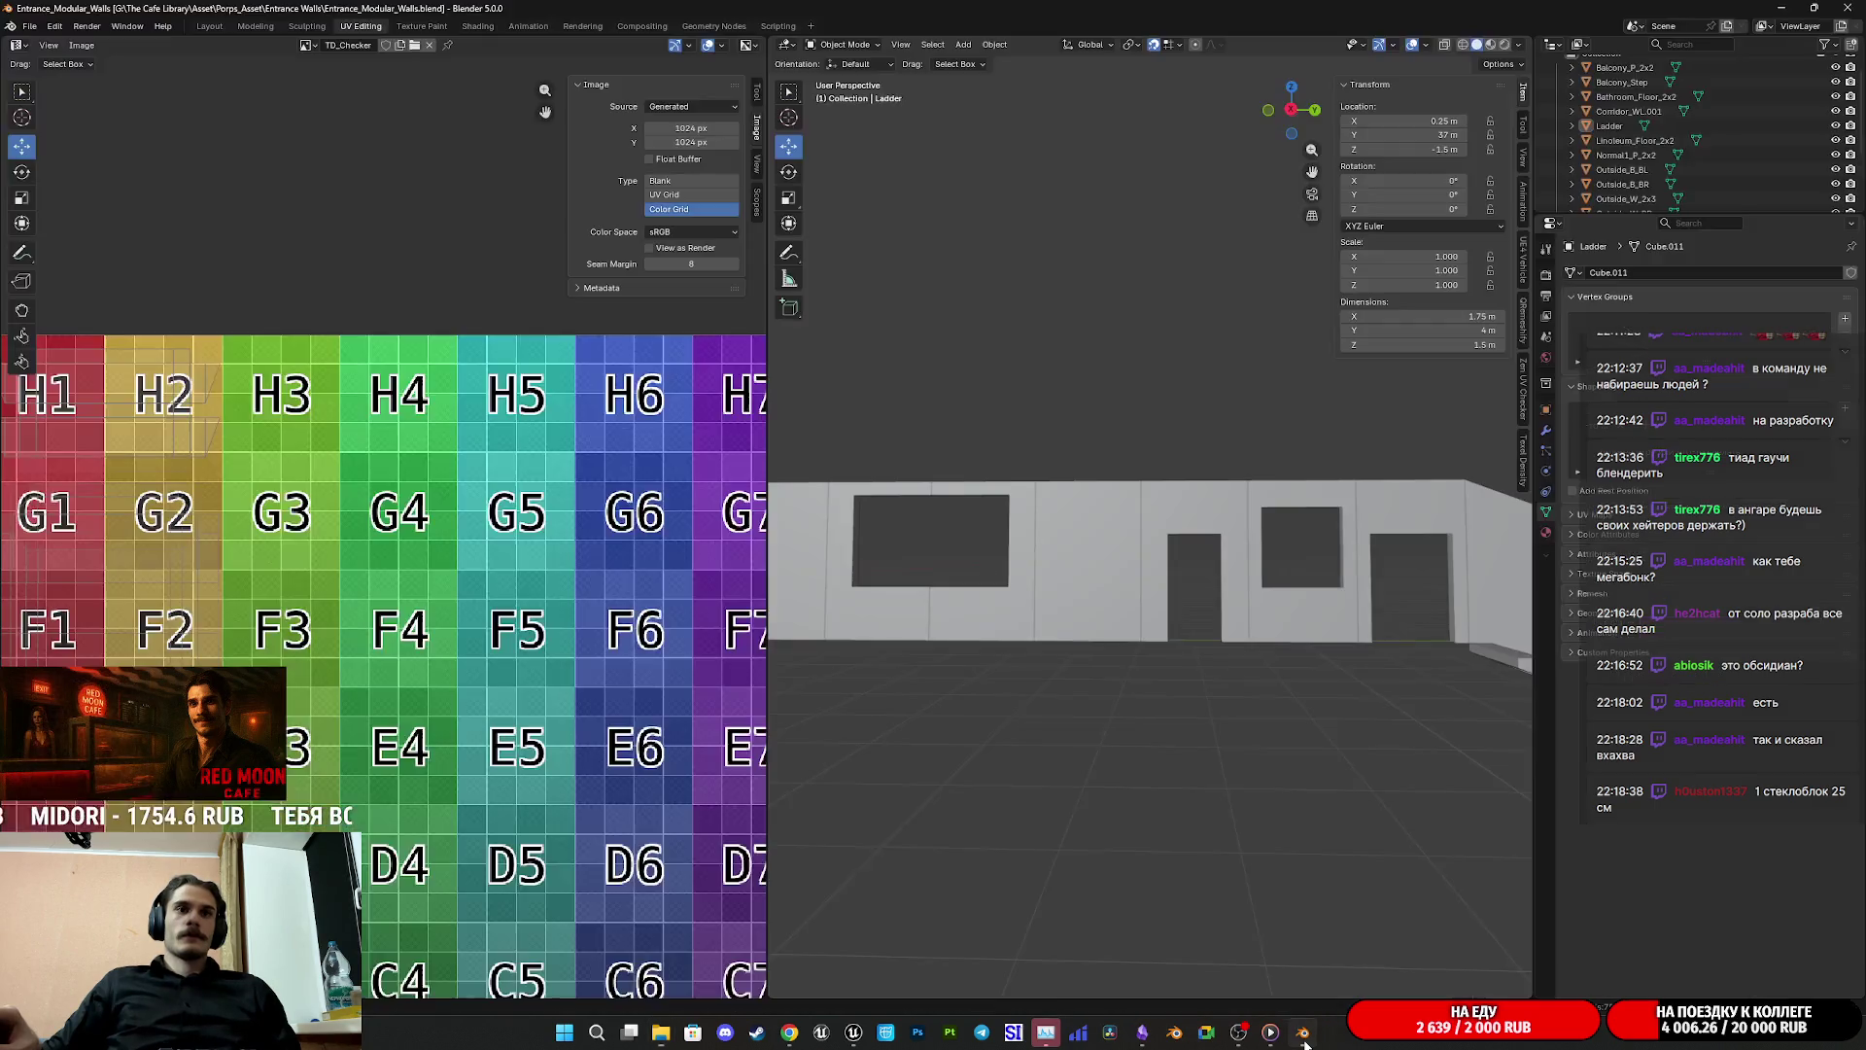
{"action": "scroll", "coordinate": [1012, 646], "scroll_direction": "down", "scroll_amount": 5}
Step: Duplicate the Outside_W_2x3 wall panel and place the copy along Y at 19 m
{"action": "mouse_move", "coordinate": [1013, 646]}
{"action": "left_mouse_down"}
{"action": "mouse_move", "coordinate": [1242, 713]}
{"action": "mouse_move", "coordinate": [1354, 634]}
{"action": "left_mouse_up"}
{"action": "left_click", "coordinate": [1355, 634]}
{"action": "key", "text": "shift+d"}
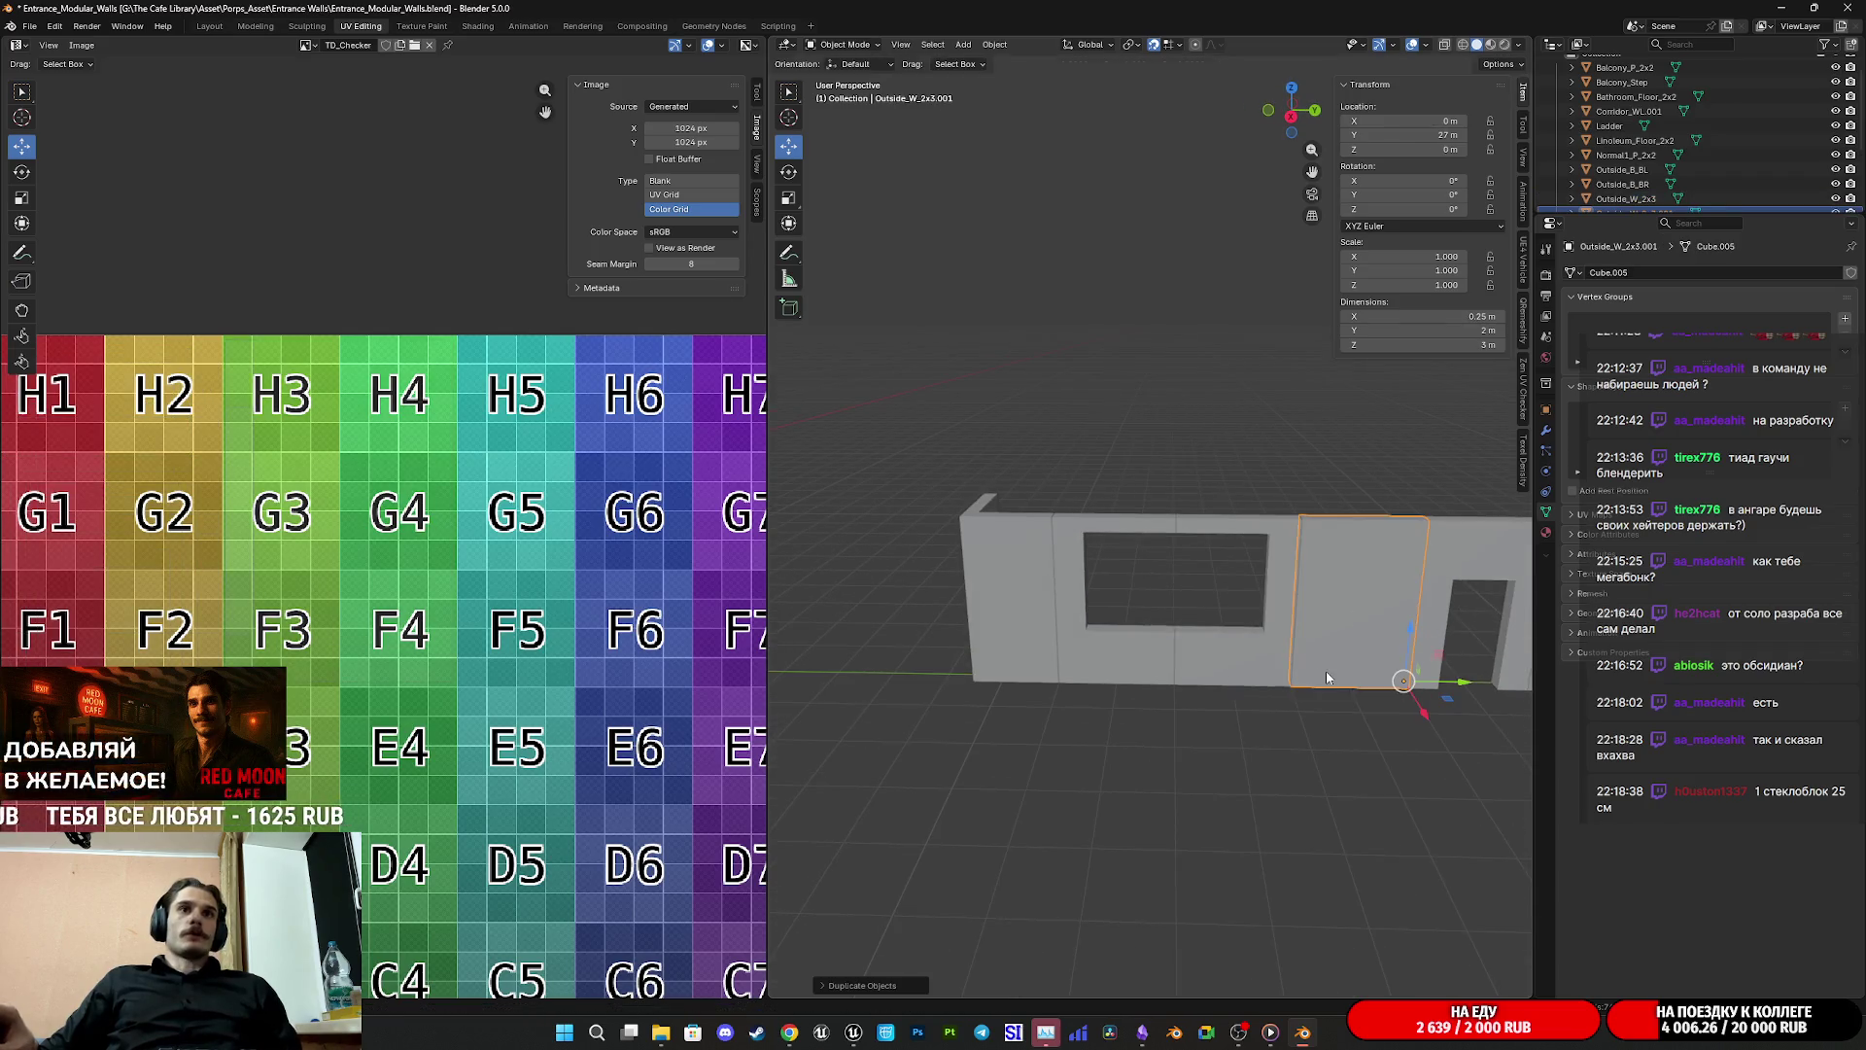
{"action": "key", "text": "y"}
{"action": "left_click", "coordinate": [913, 677]}
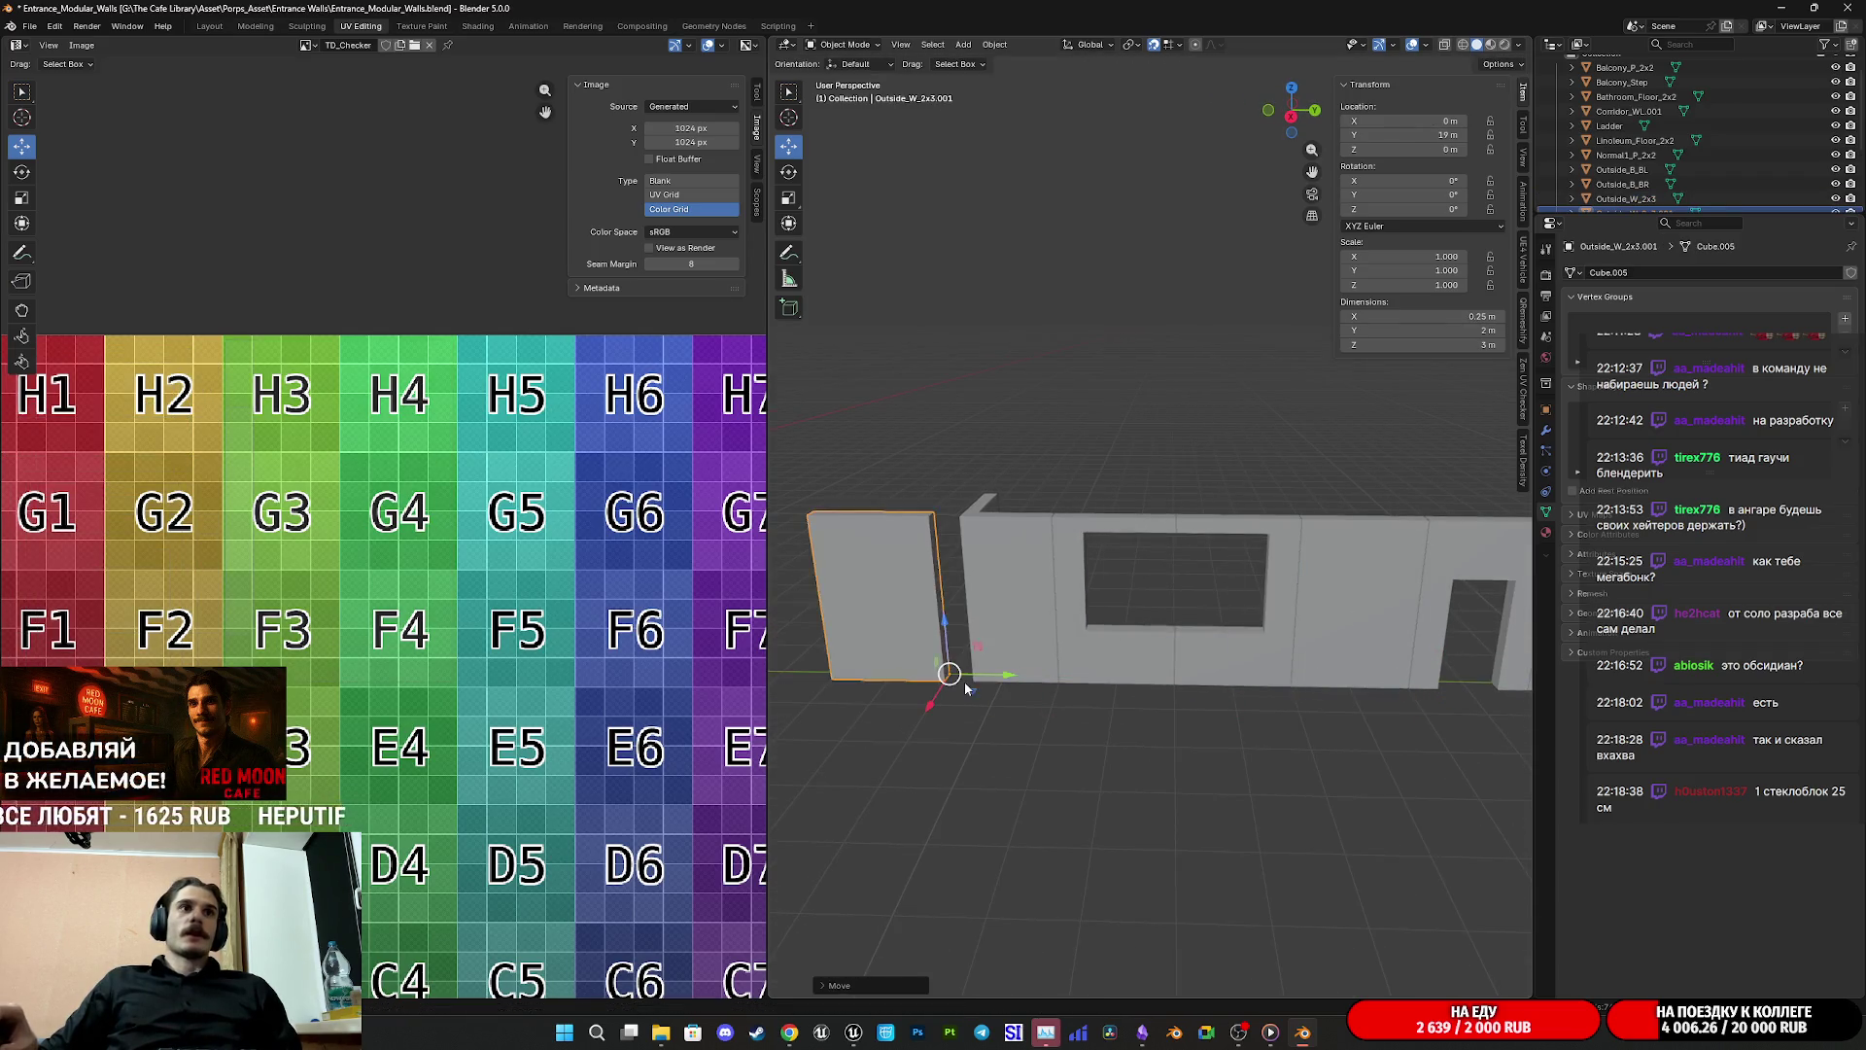
Step: Check the copy's UVs in Edit Mode, switch to Right Orthographic view, then bring the downloads folder forward
{"action": "scroll", "coordinate": [1224, 692], "scroll_direction": "up", "scroll_amount": 5}
{"action": "left_click_drag", "start_coordinate": [1096, 740], "coordinate": [1188, 695]}
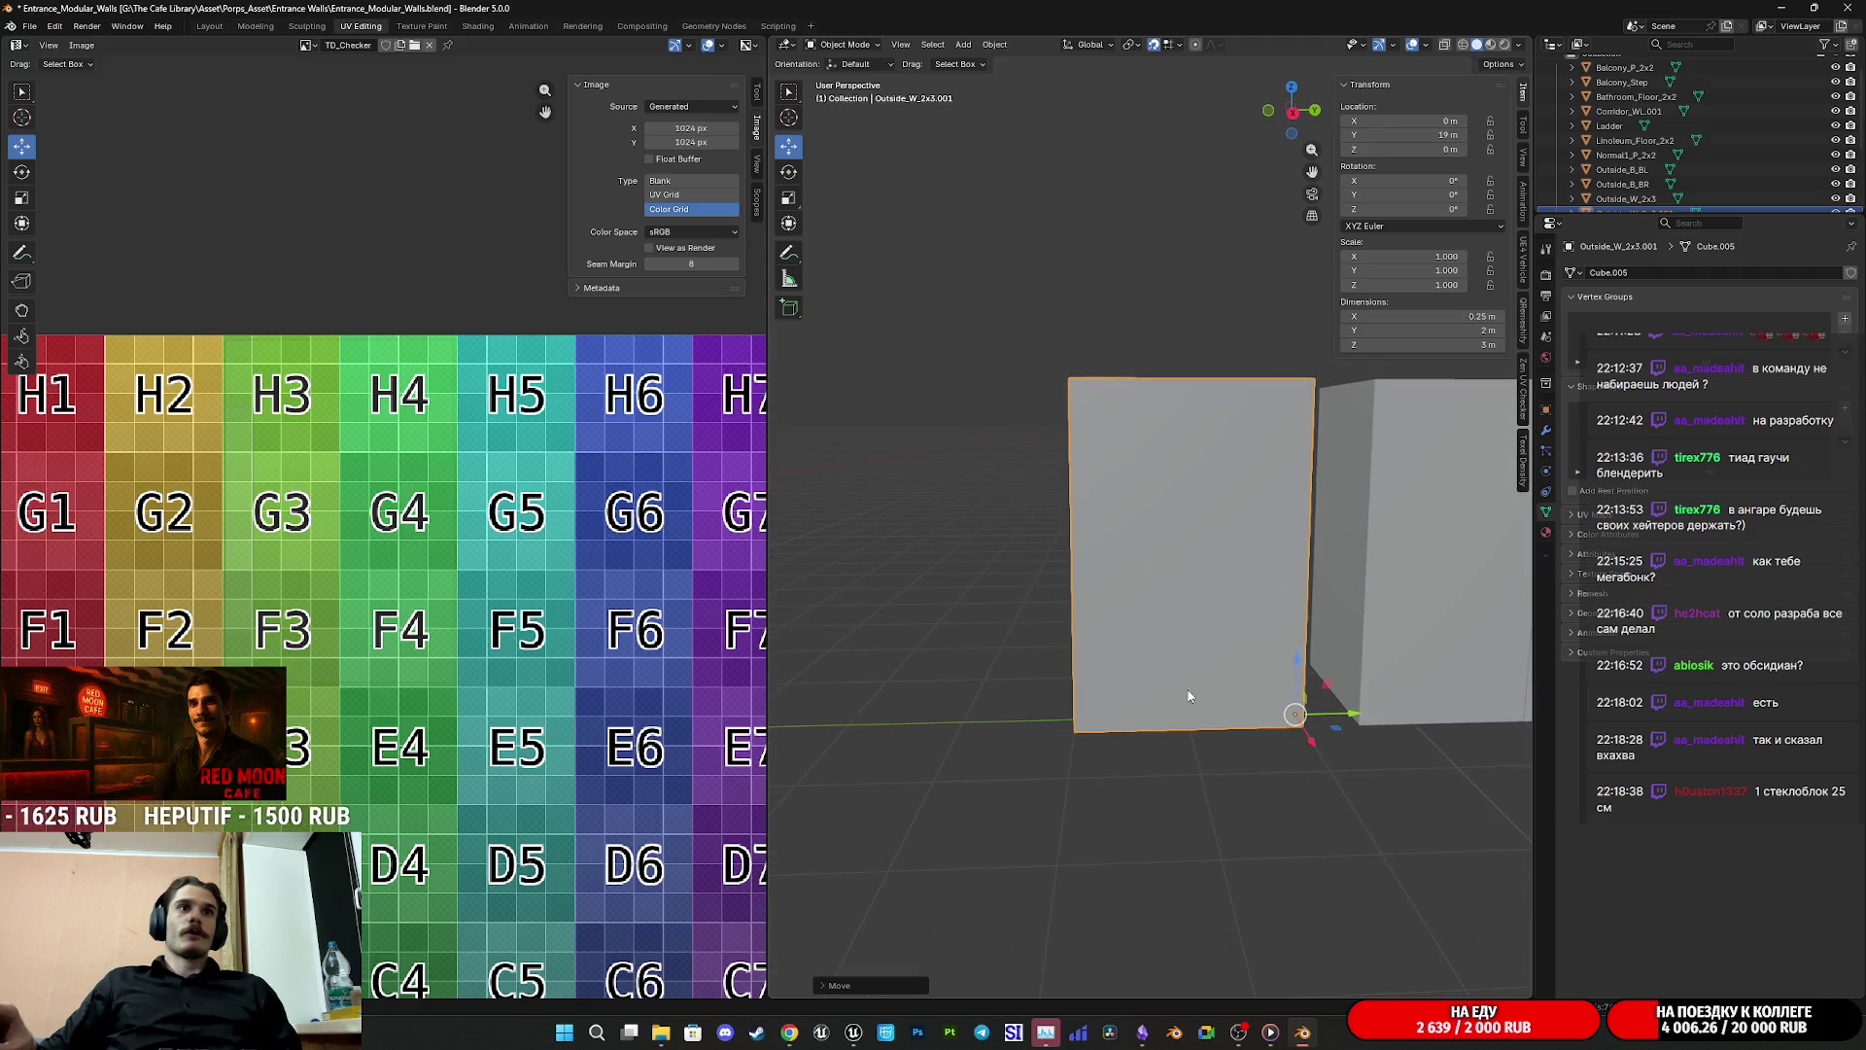
{"action": "key", "text": "Tab"}
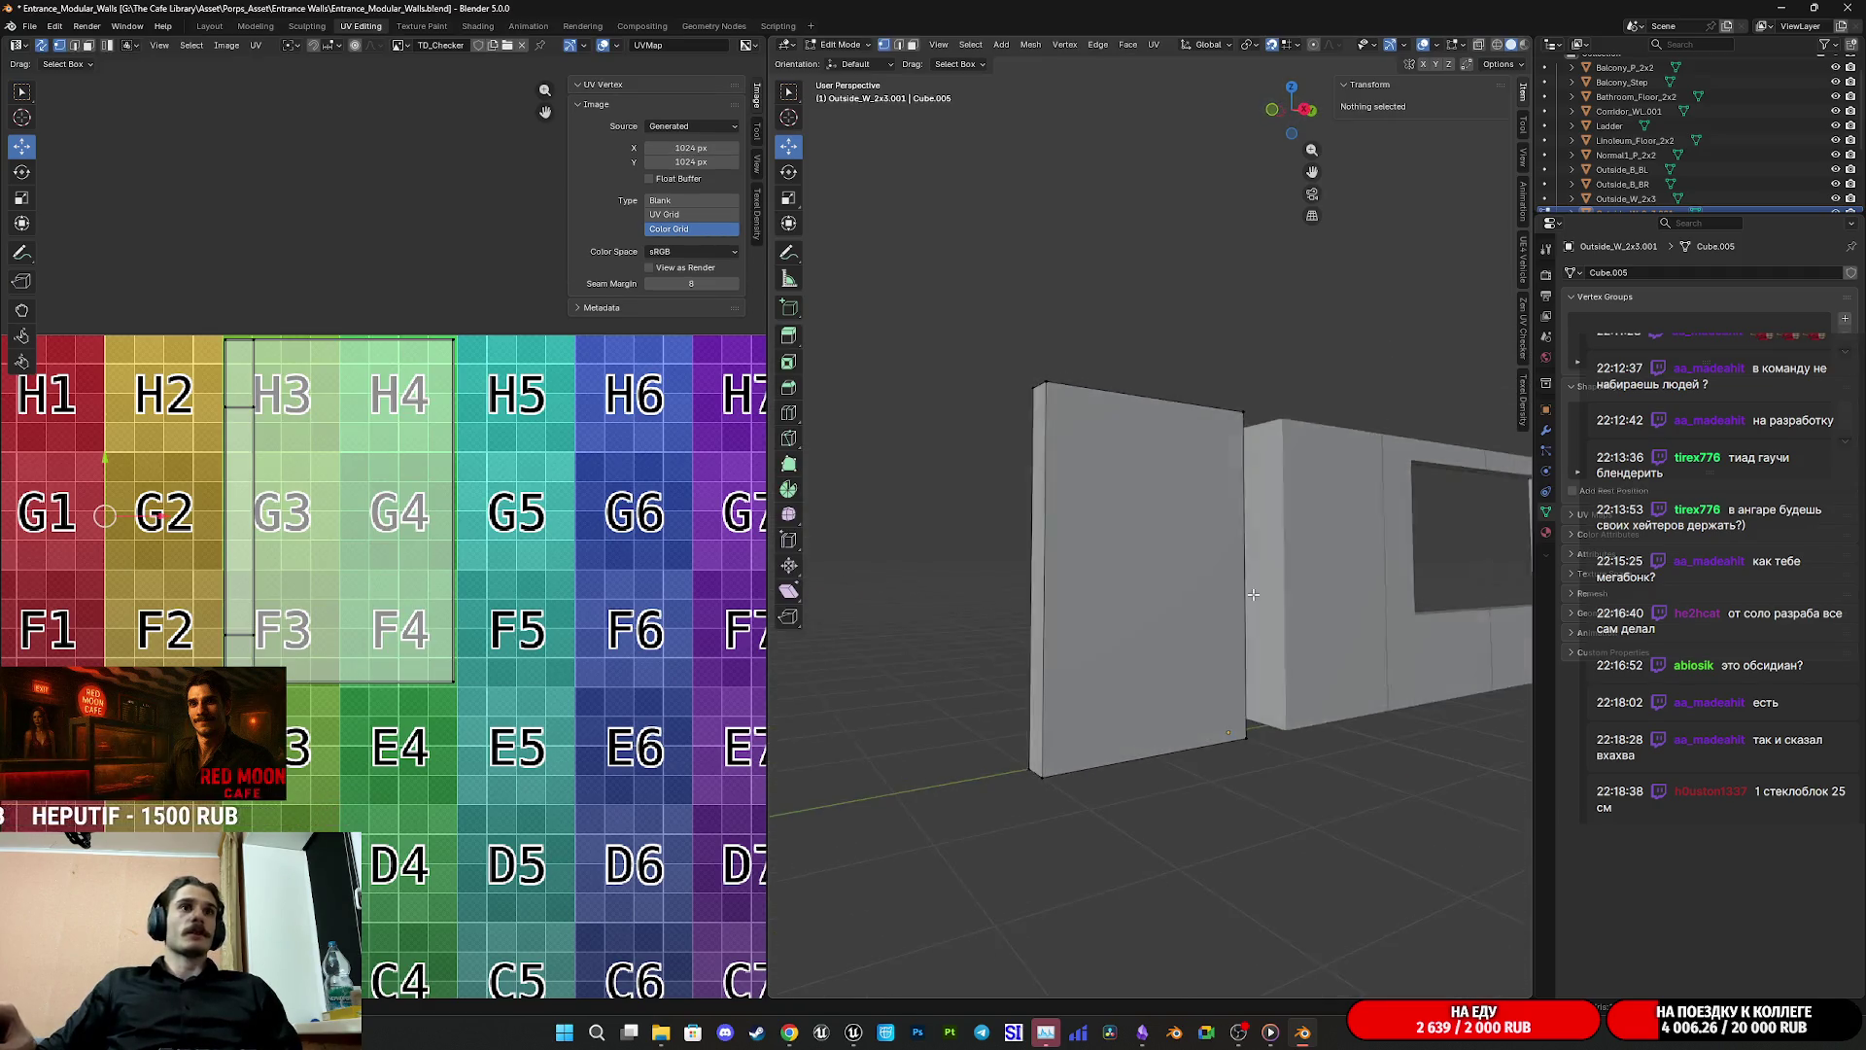
{"action": "key", "text": "Tab"}
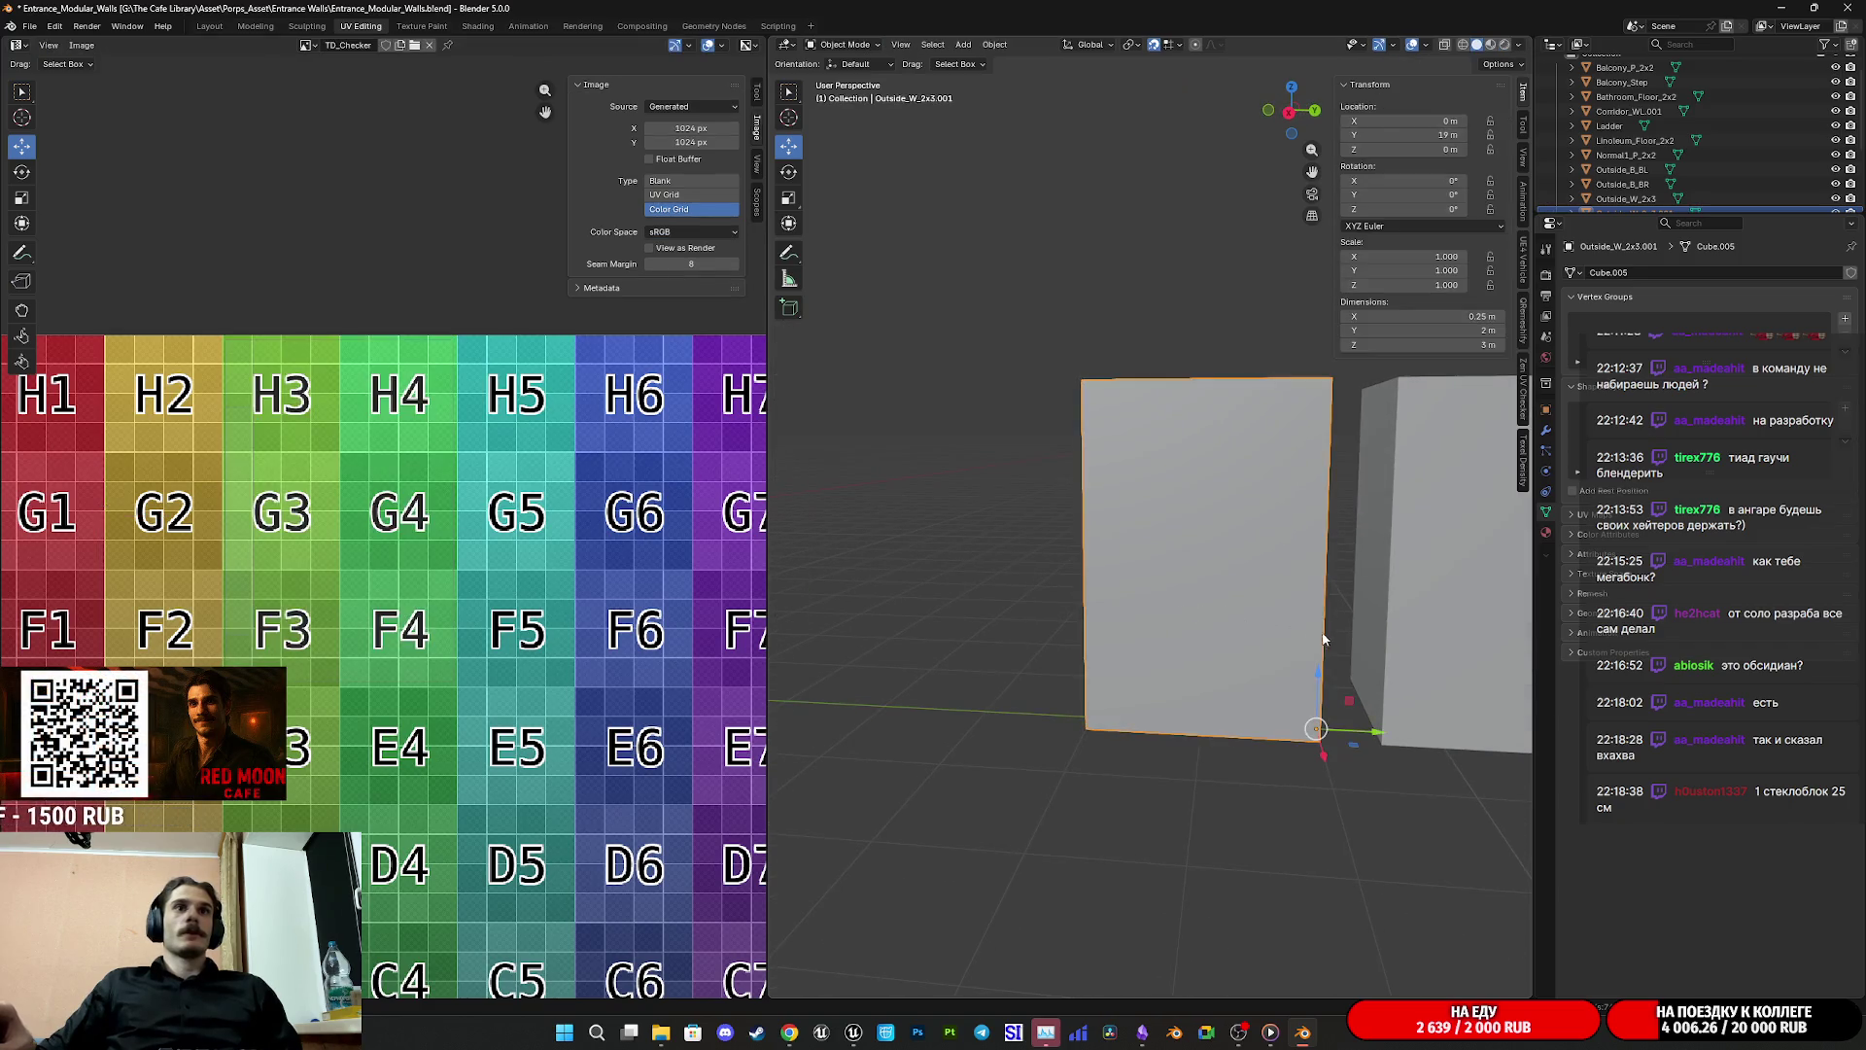
{"action": "scroll", "coordinate": [1203, 630], "scroll_direction": "up", "scroll_amount": 2}
{"action": "scroll", "coordinate": [1202, 627], "scroll_direction": "up", "scroll_amount": 2}
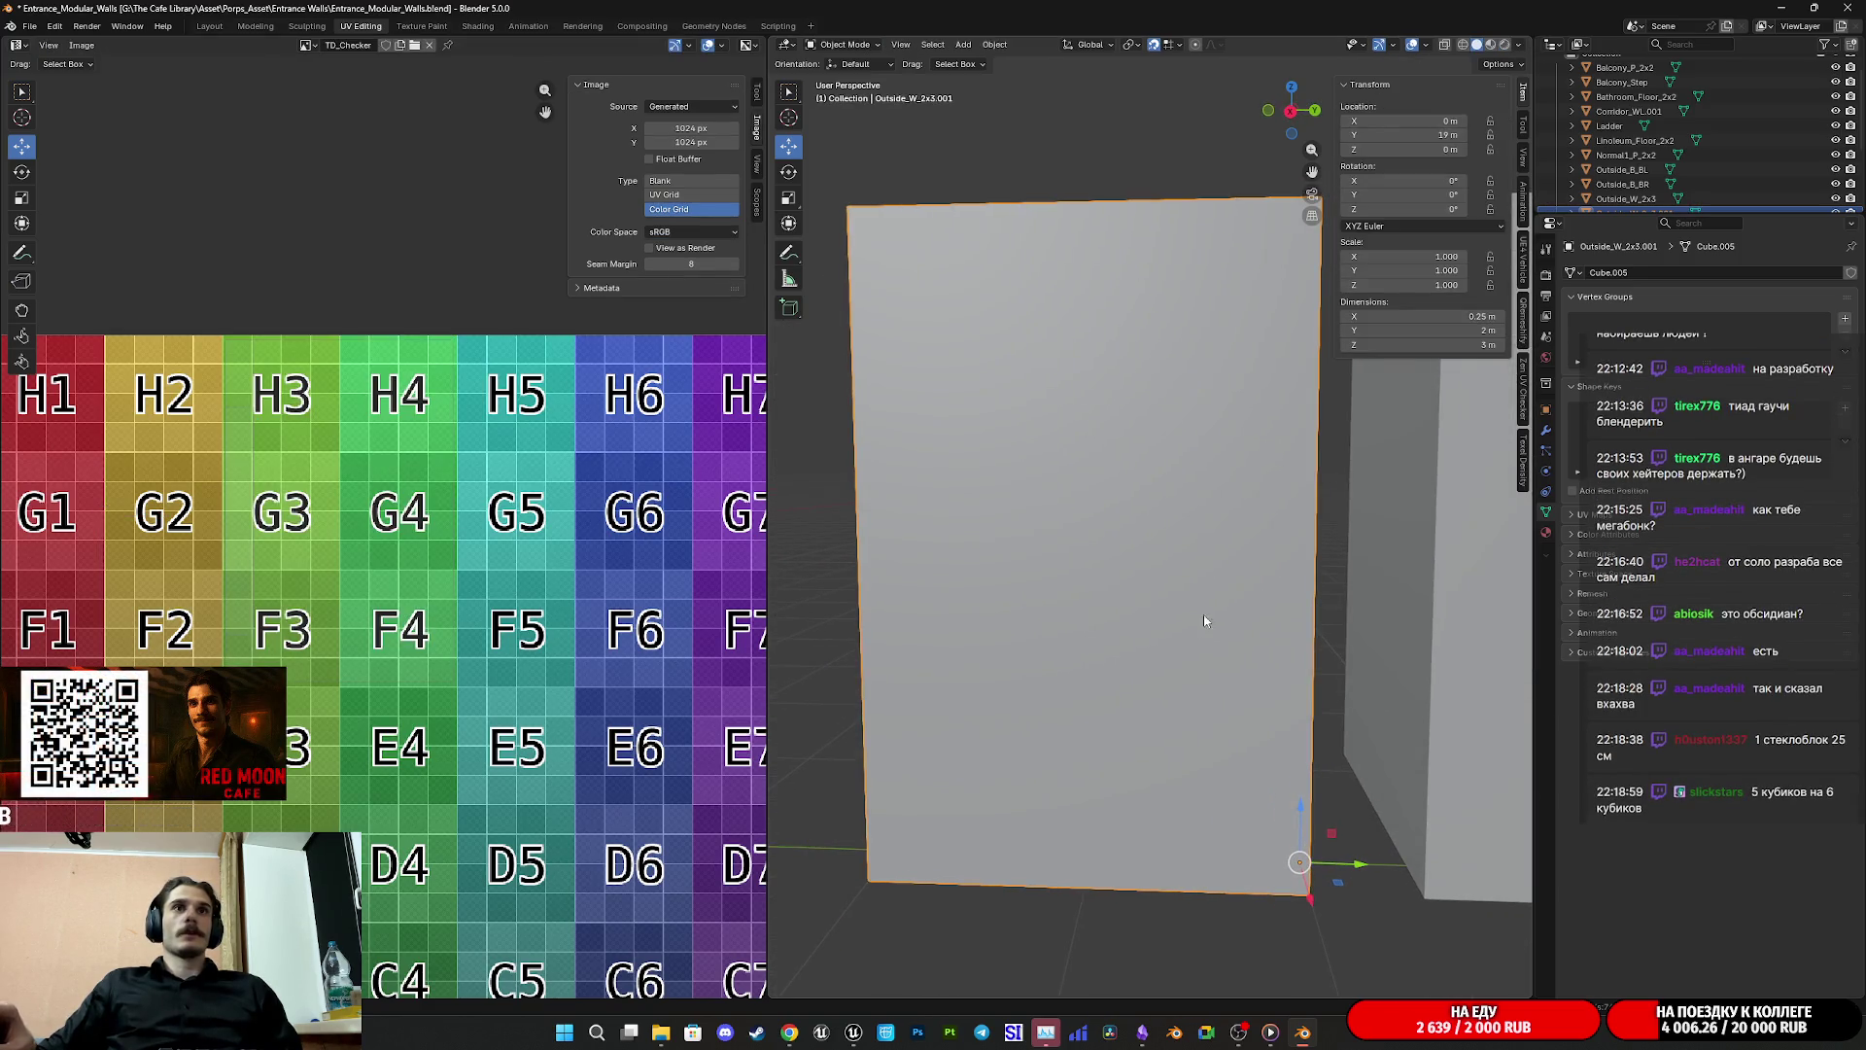
{"action": "left_click", "coordinate": [1289, 112]}
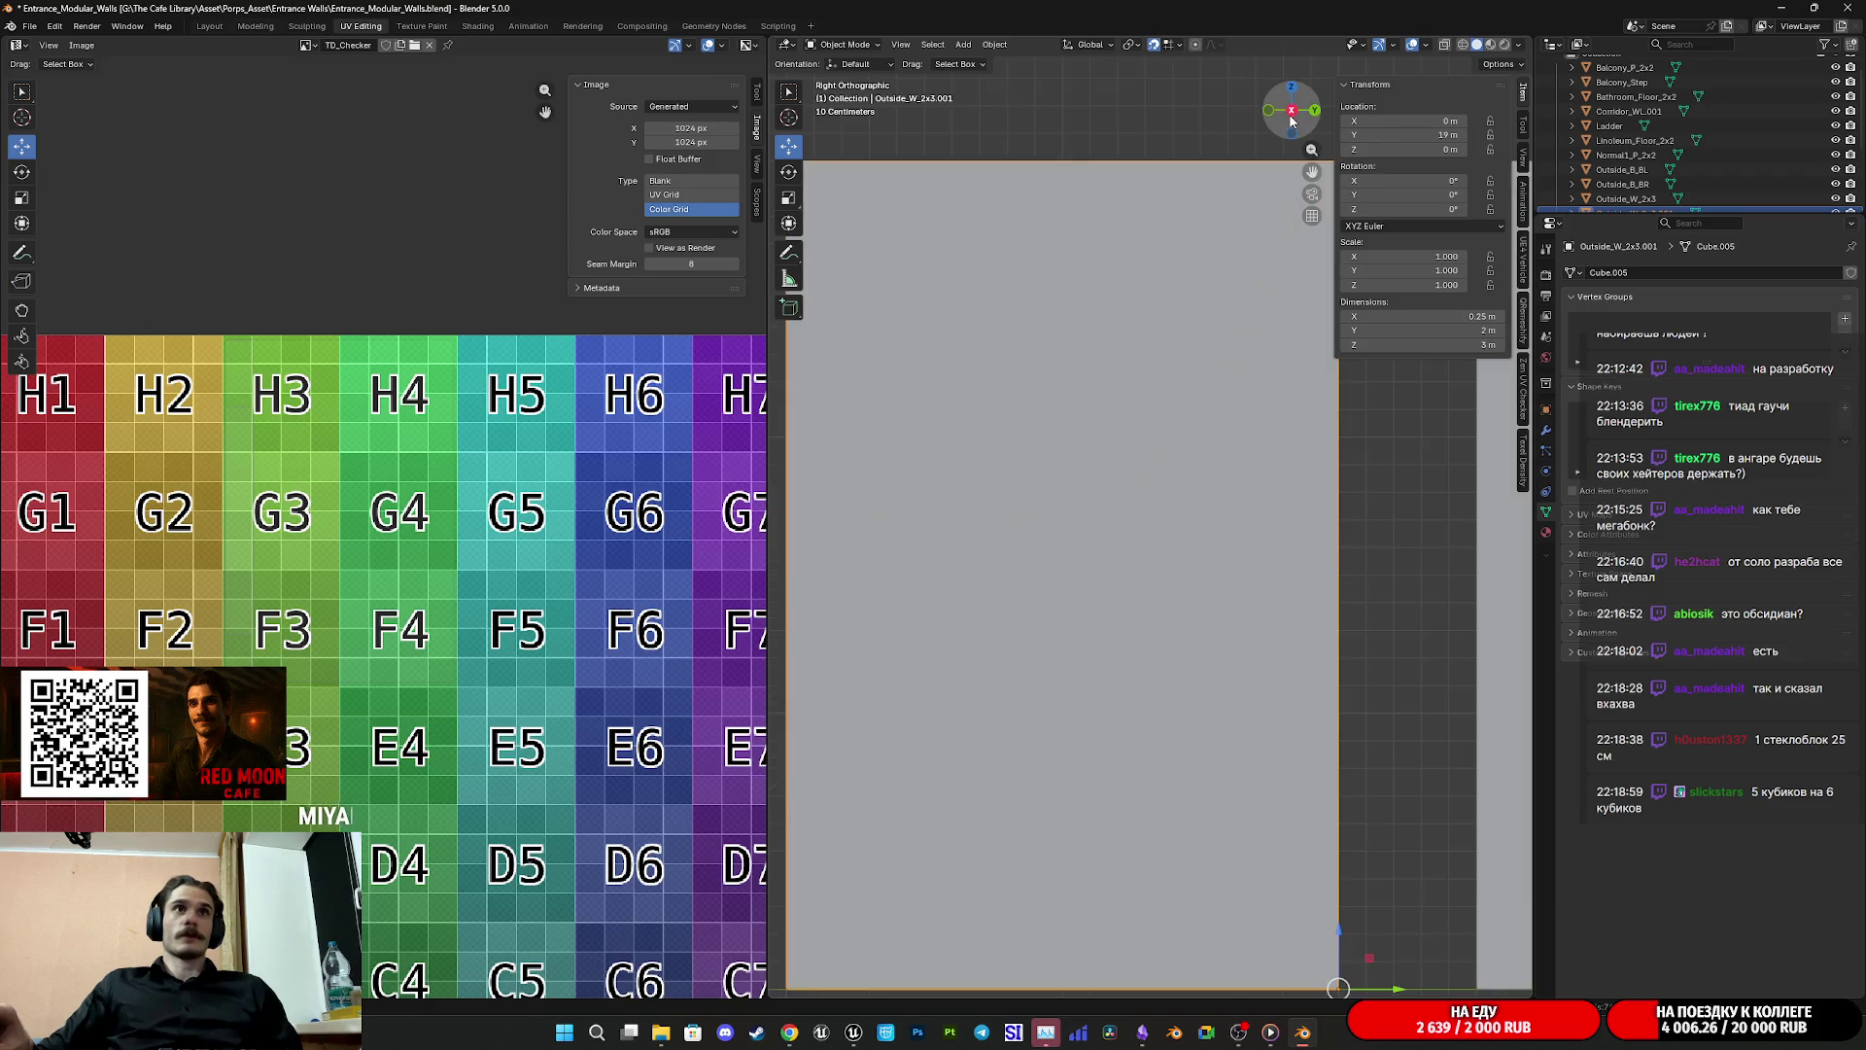
{"action": "mouse_move", "coordinate": [789, 1032]}
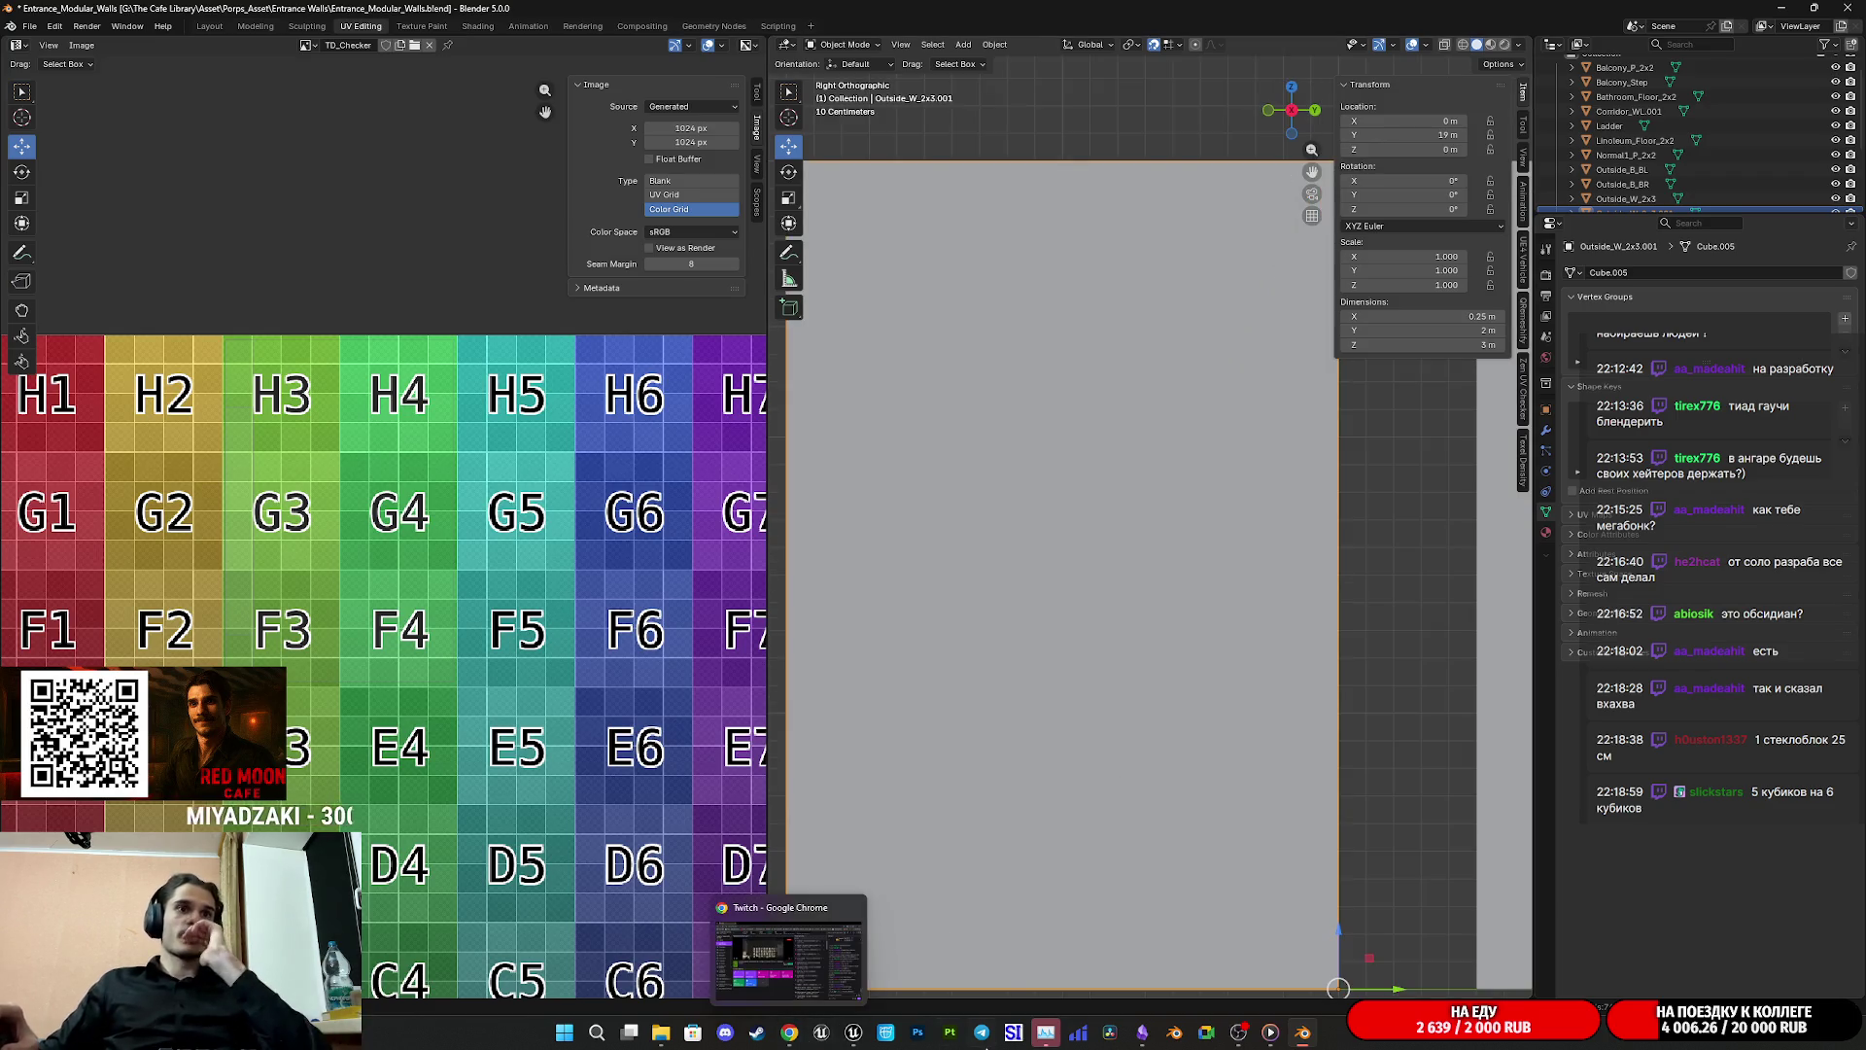
{"action": "left_click", "coordinate": [668, 1030]}
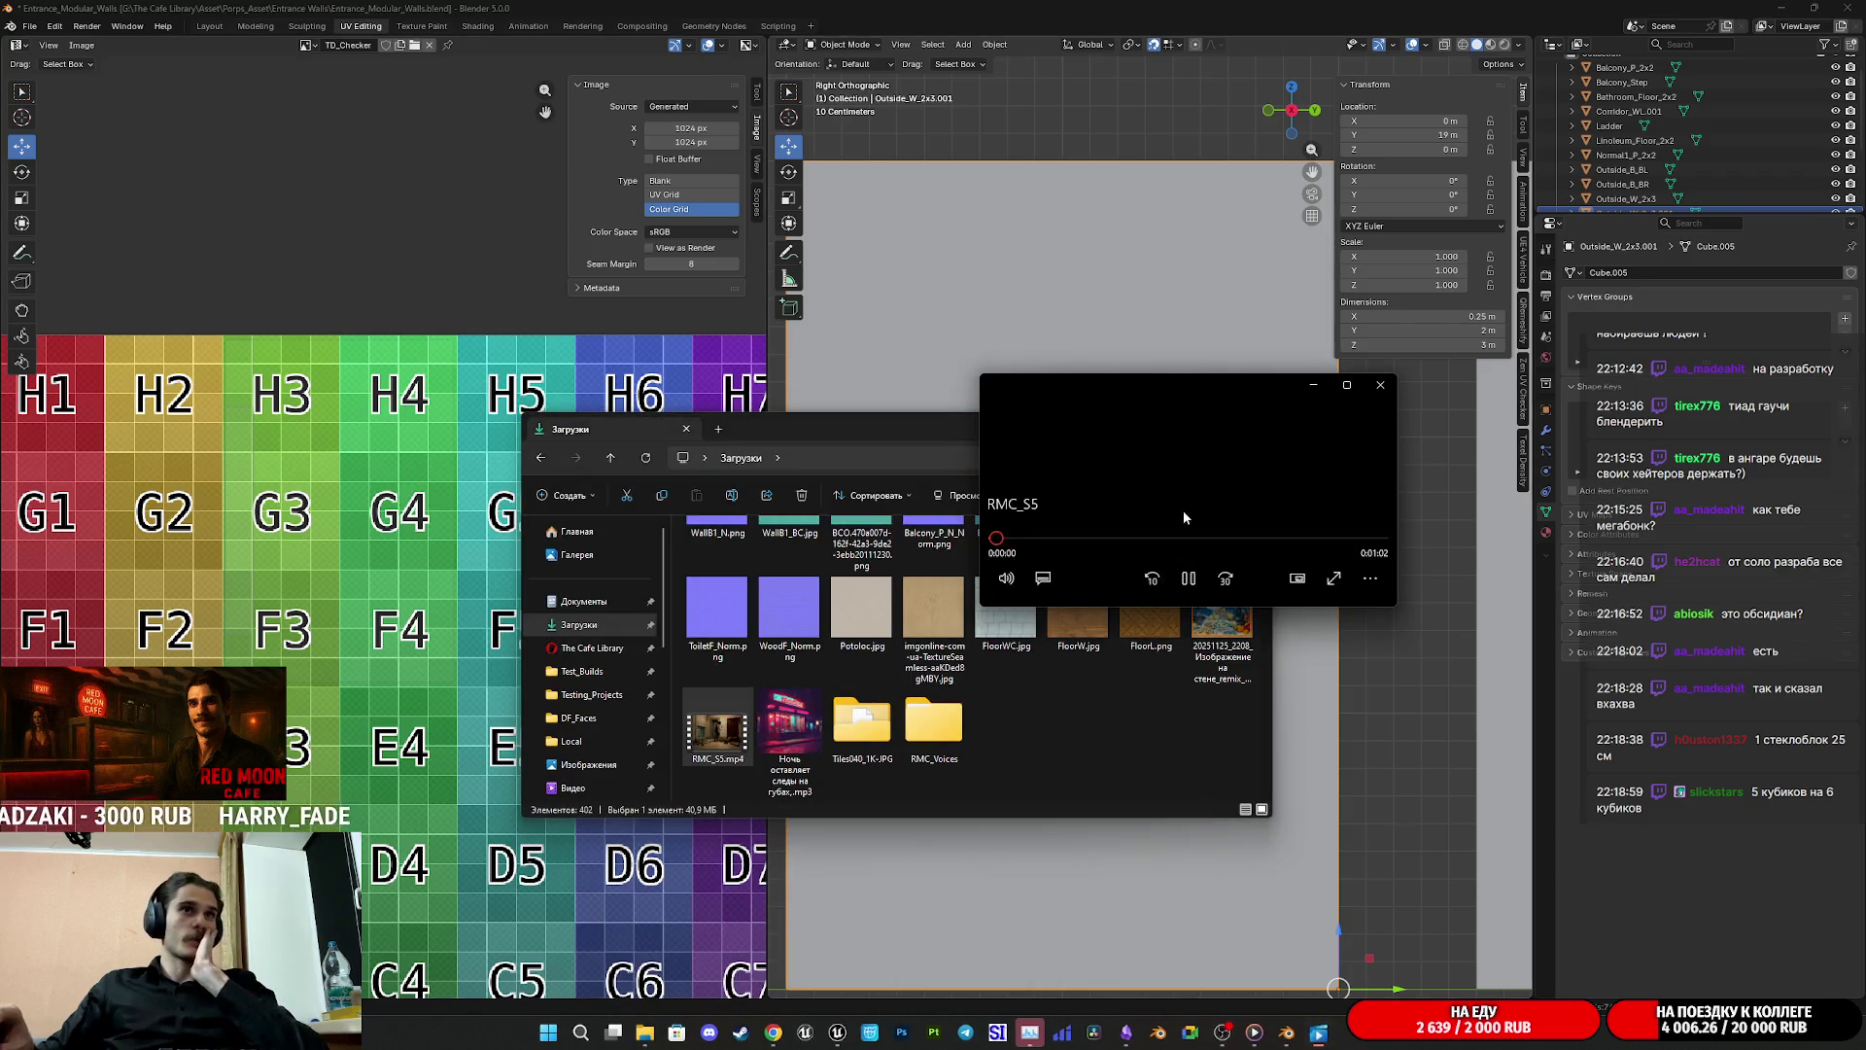
Step: Play RMC_S5.mp4 fullscreen, pause it, exit fullscreen and close Media Player
{"action": "double_click", "coordinate": [1182, 510]}
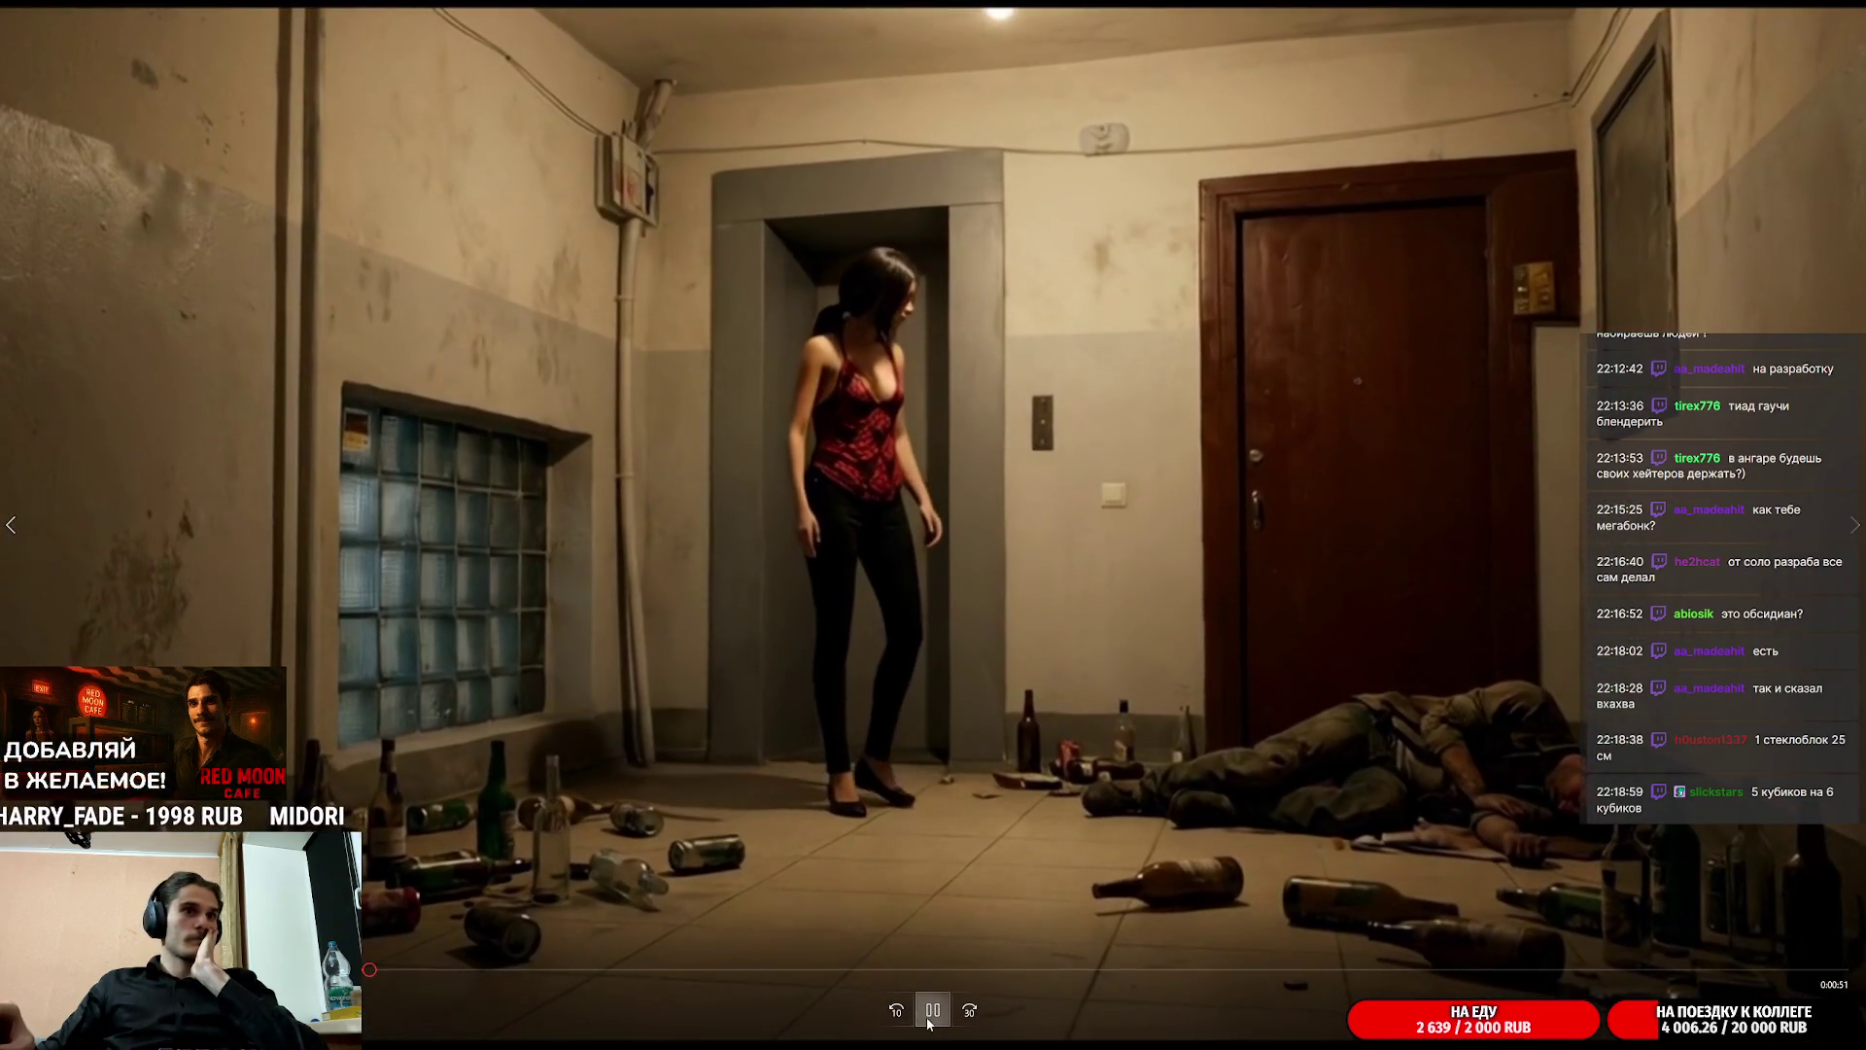
{"action": "left_click", "coordinate": [870, 933]}
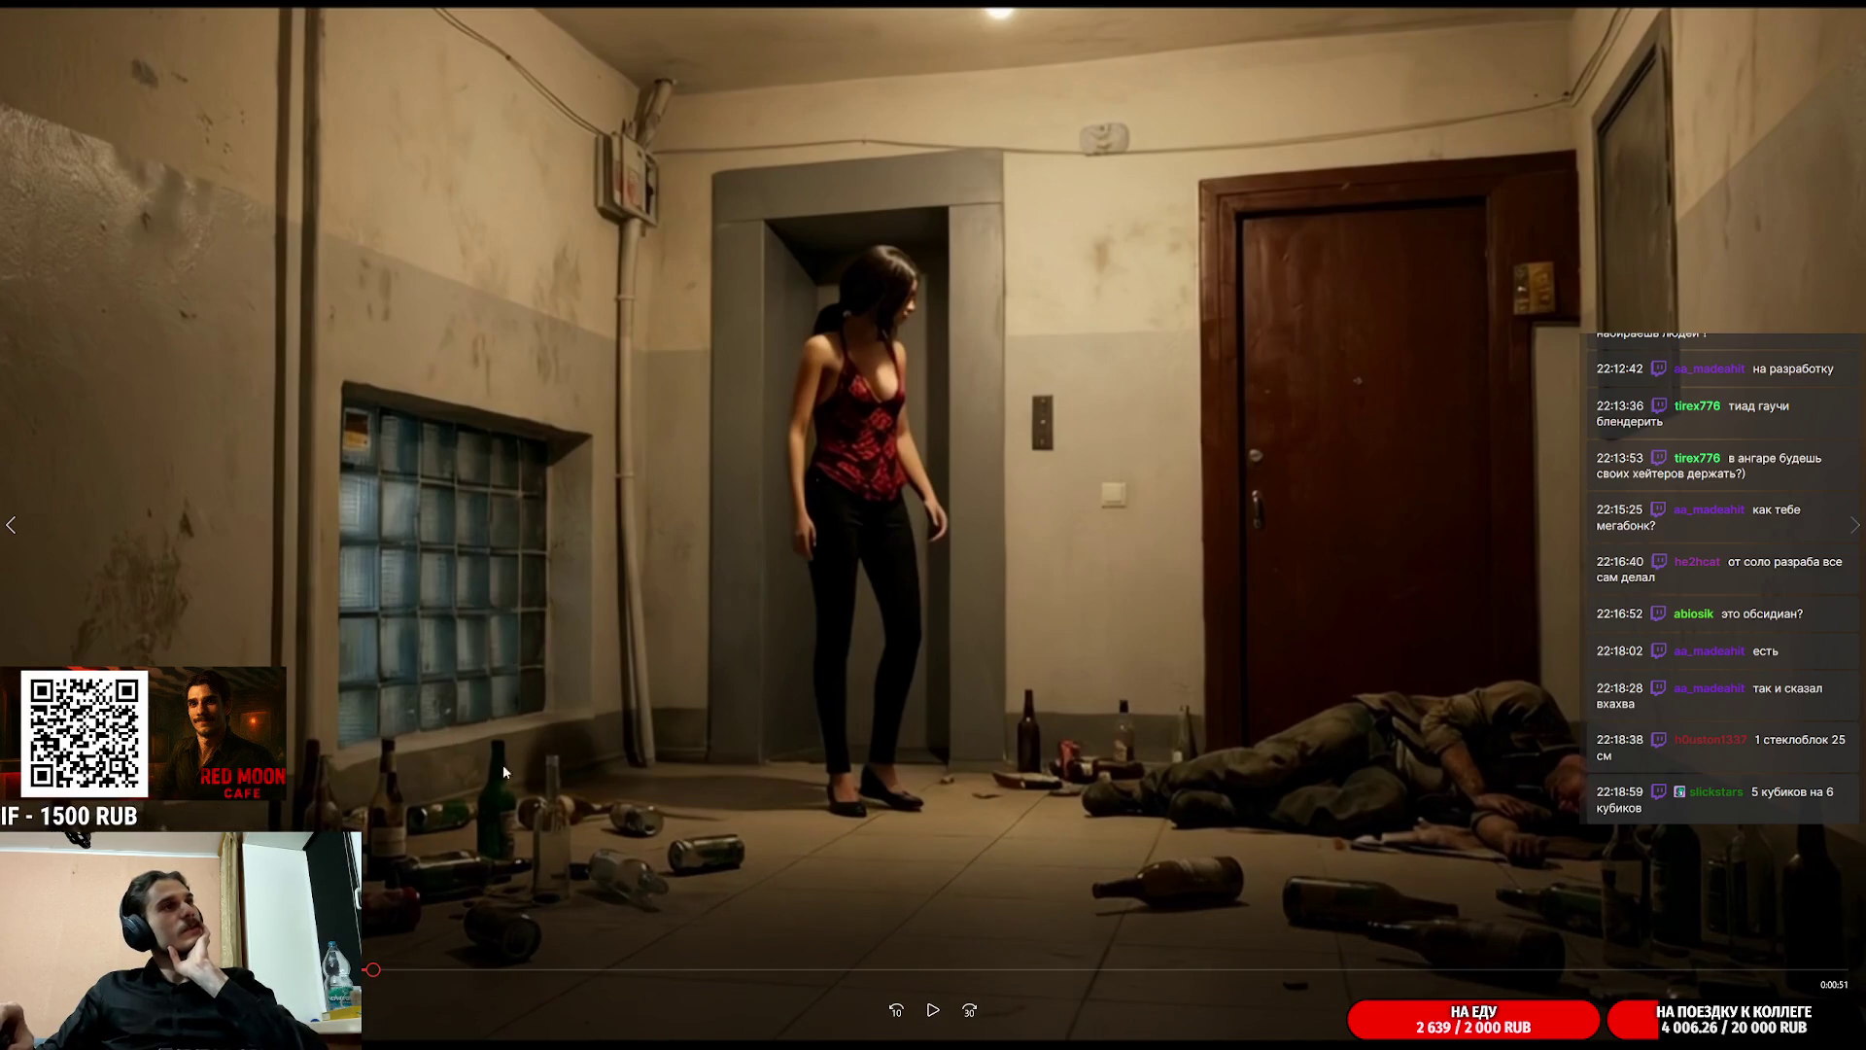
{"action": "key", "text": "Escape"}
{"action": "left_click", "coordinate": [1390, 389]}
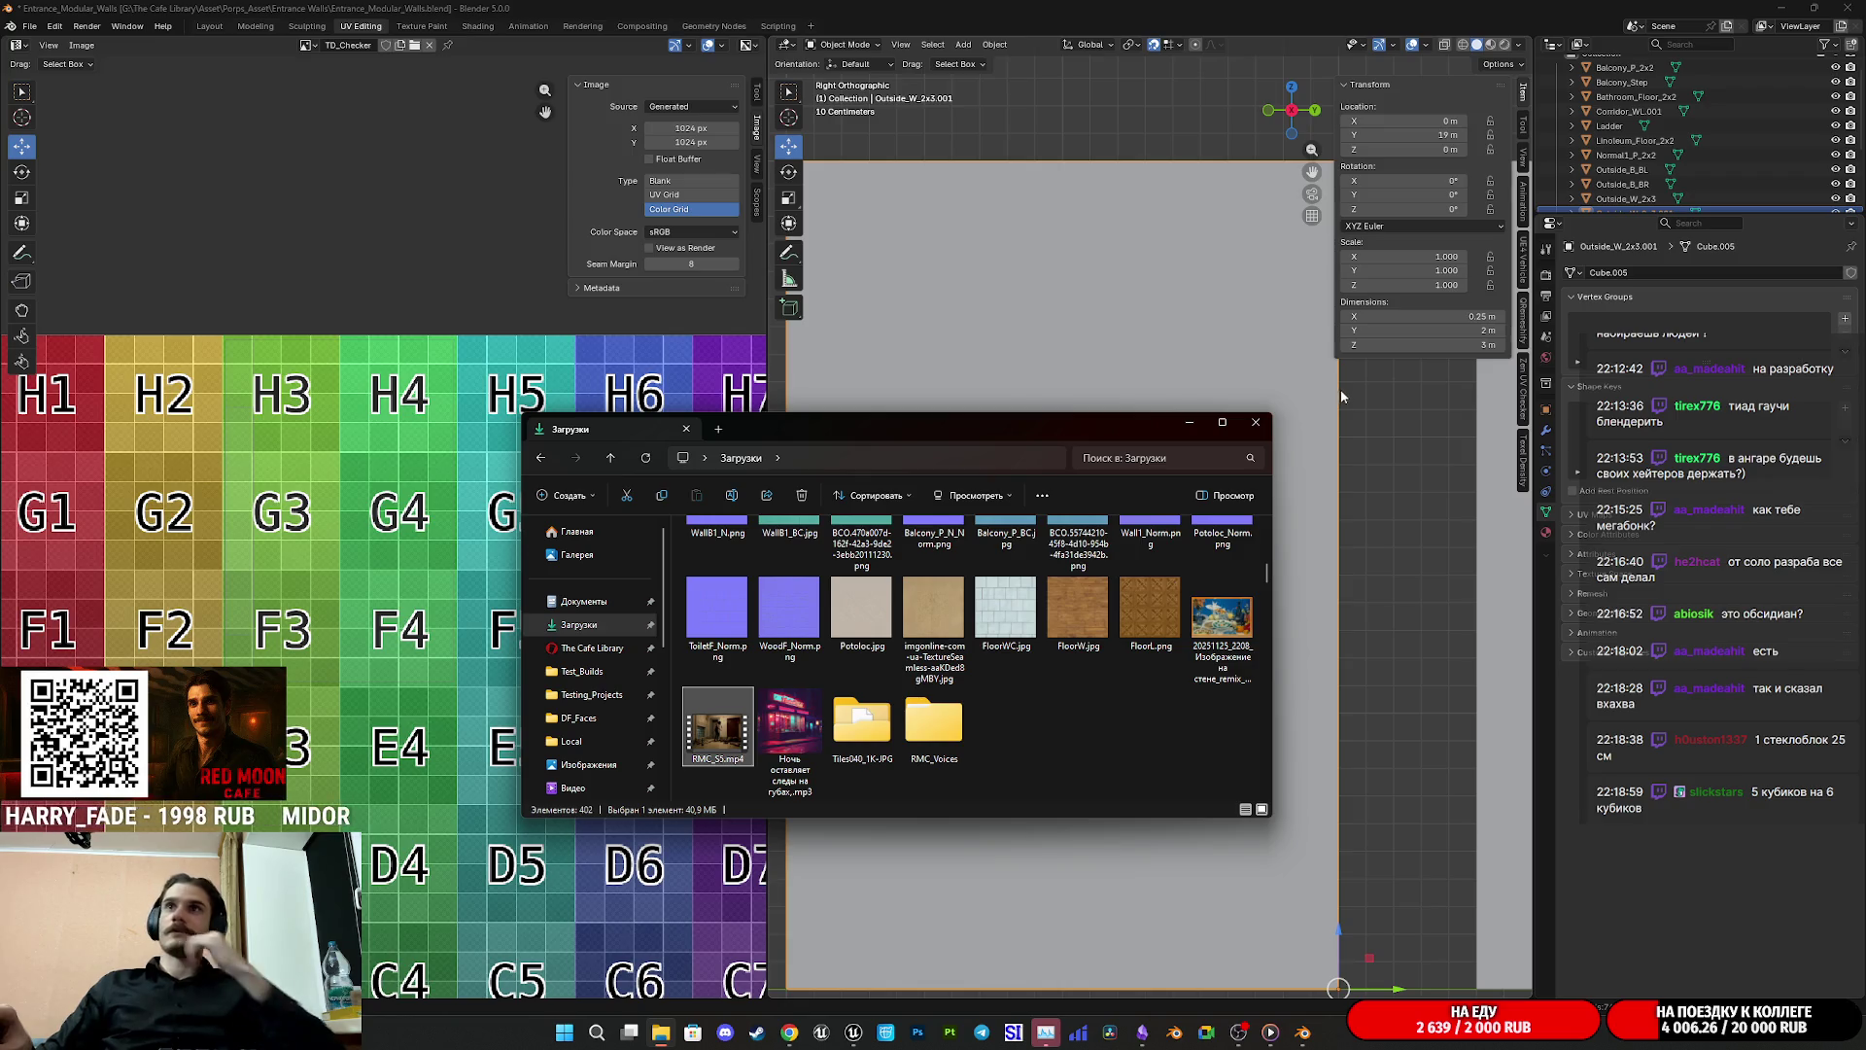
Step: Minimize the file browser and enter Edit Mode on the wall copy, viewed from the right
{"action": "left_click", "coordinate": [1193, 425]}
{"action": "scroll", "coordinate": [1104, 630], "scroll_direction": "down", "scroll_amount": 3}
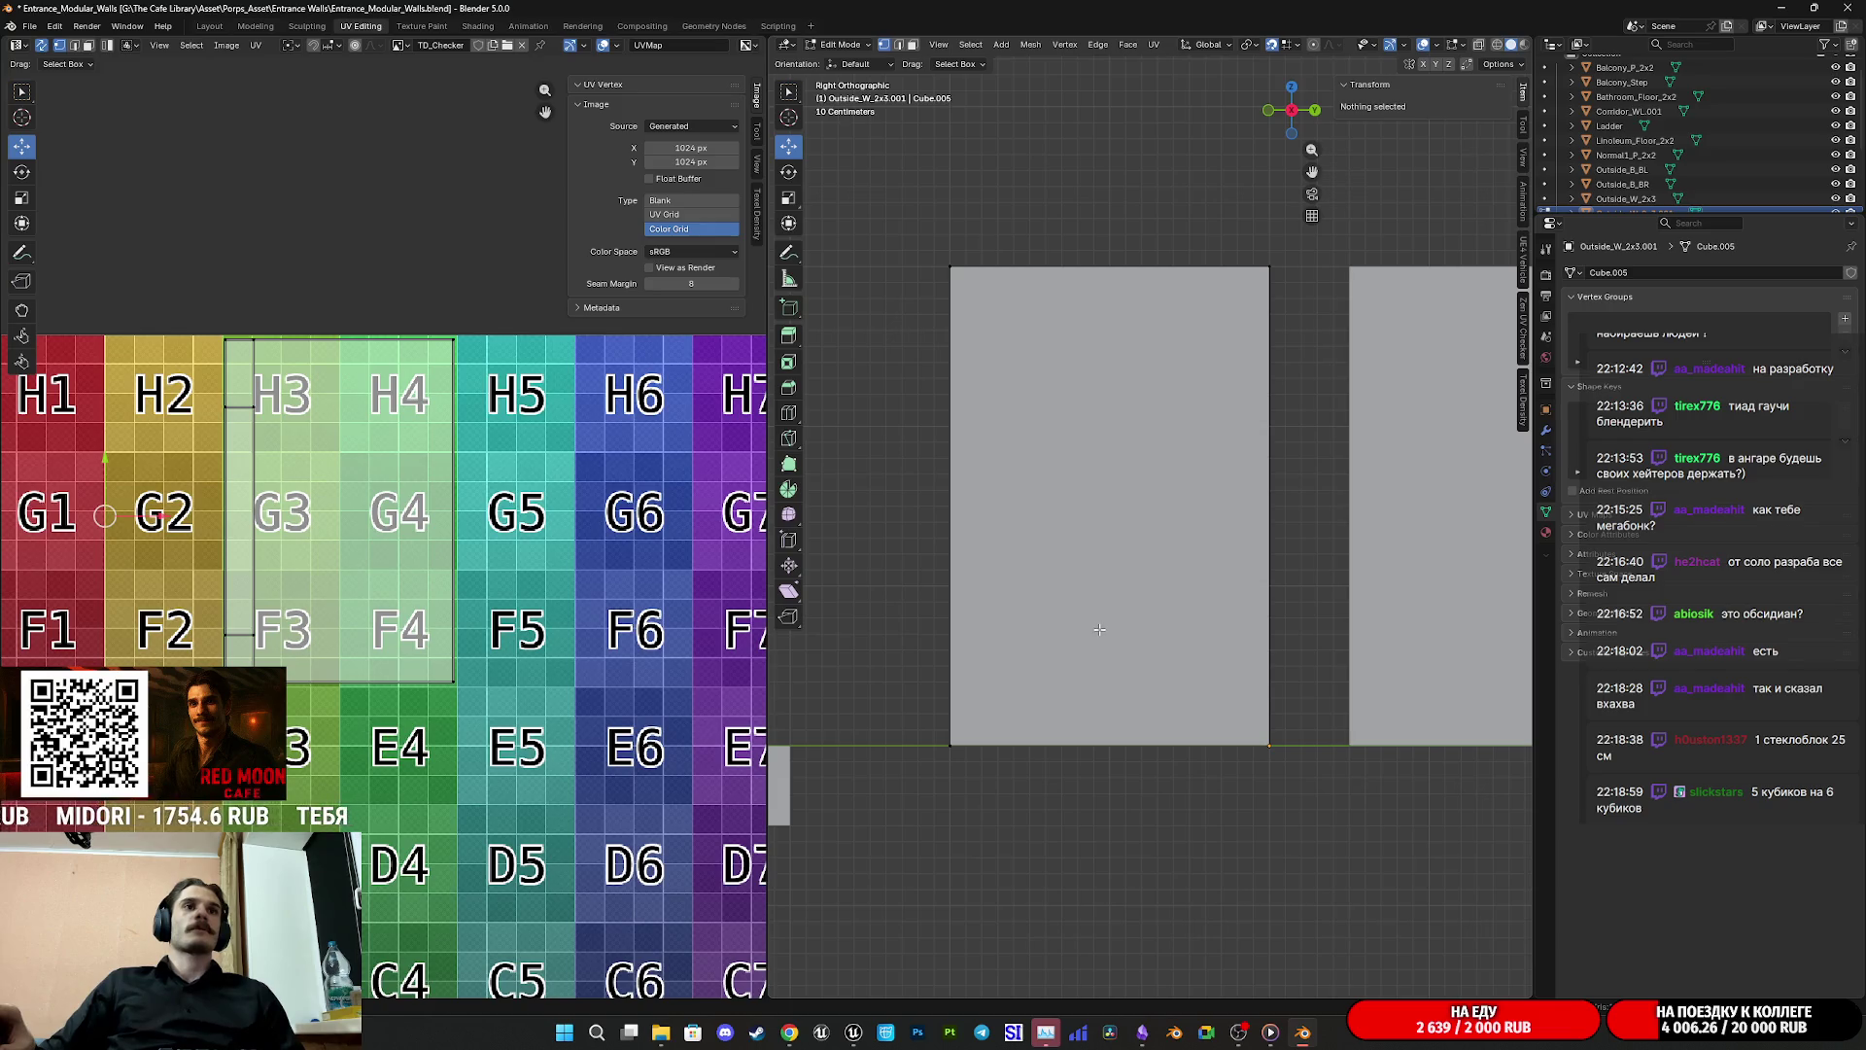
{"action": "scroll", "coordinate": [1301, 605], "scroll_direction": "down", "scroll_amount": 5}
{"action": "key", "text": "Tab"}
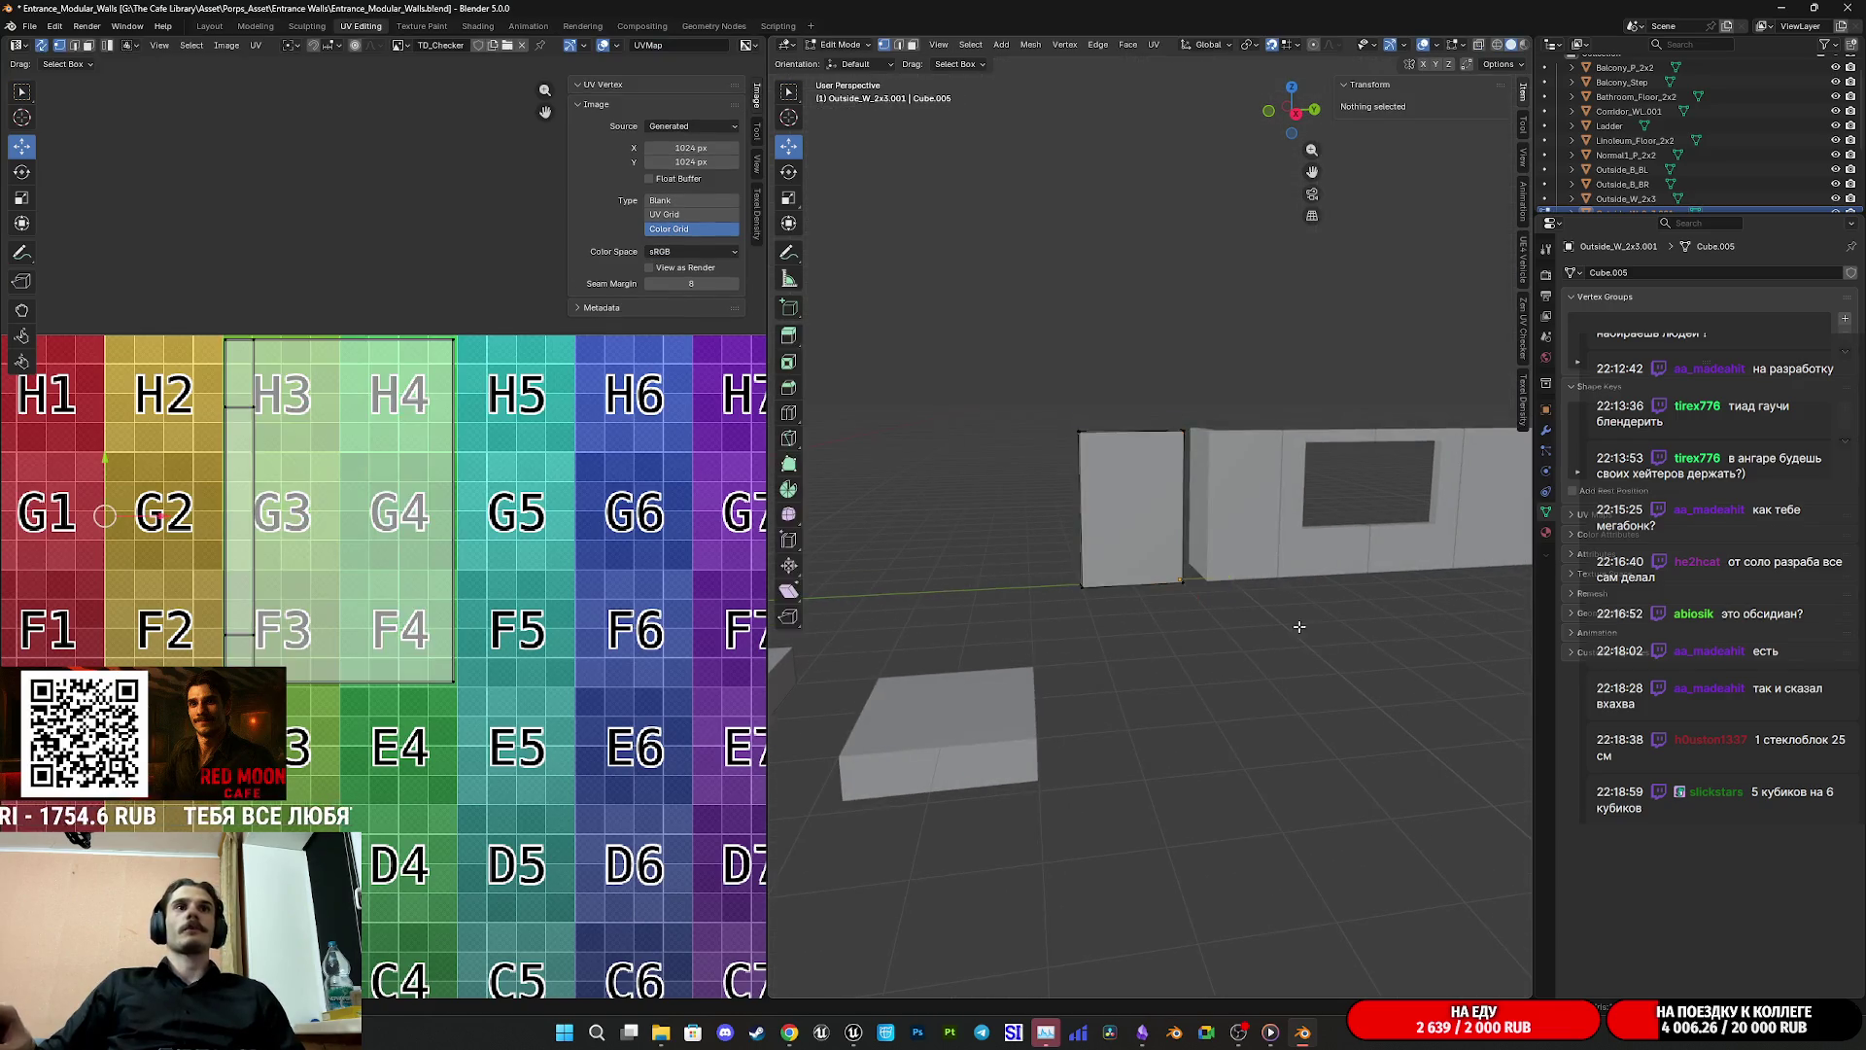
{"action": "scroll", "coordinate": [1263, 474], "scroll_direction": "up", "scroll_amount": 5}
{"action": "left_click", "coordinate": [1289, 112]}
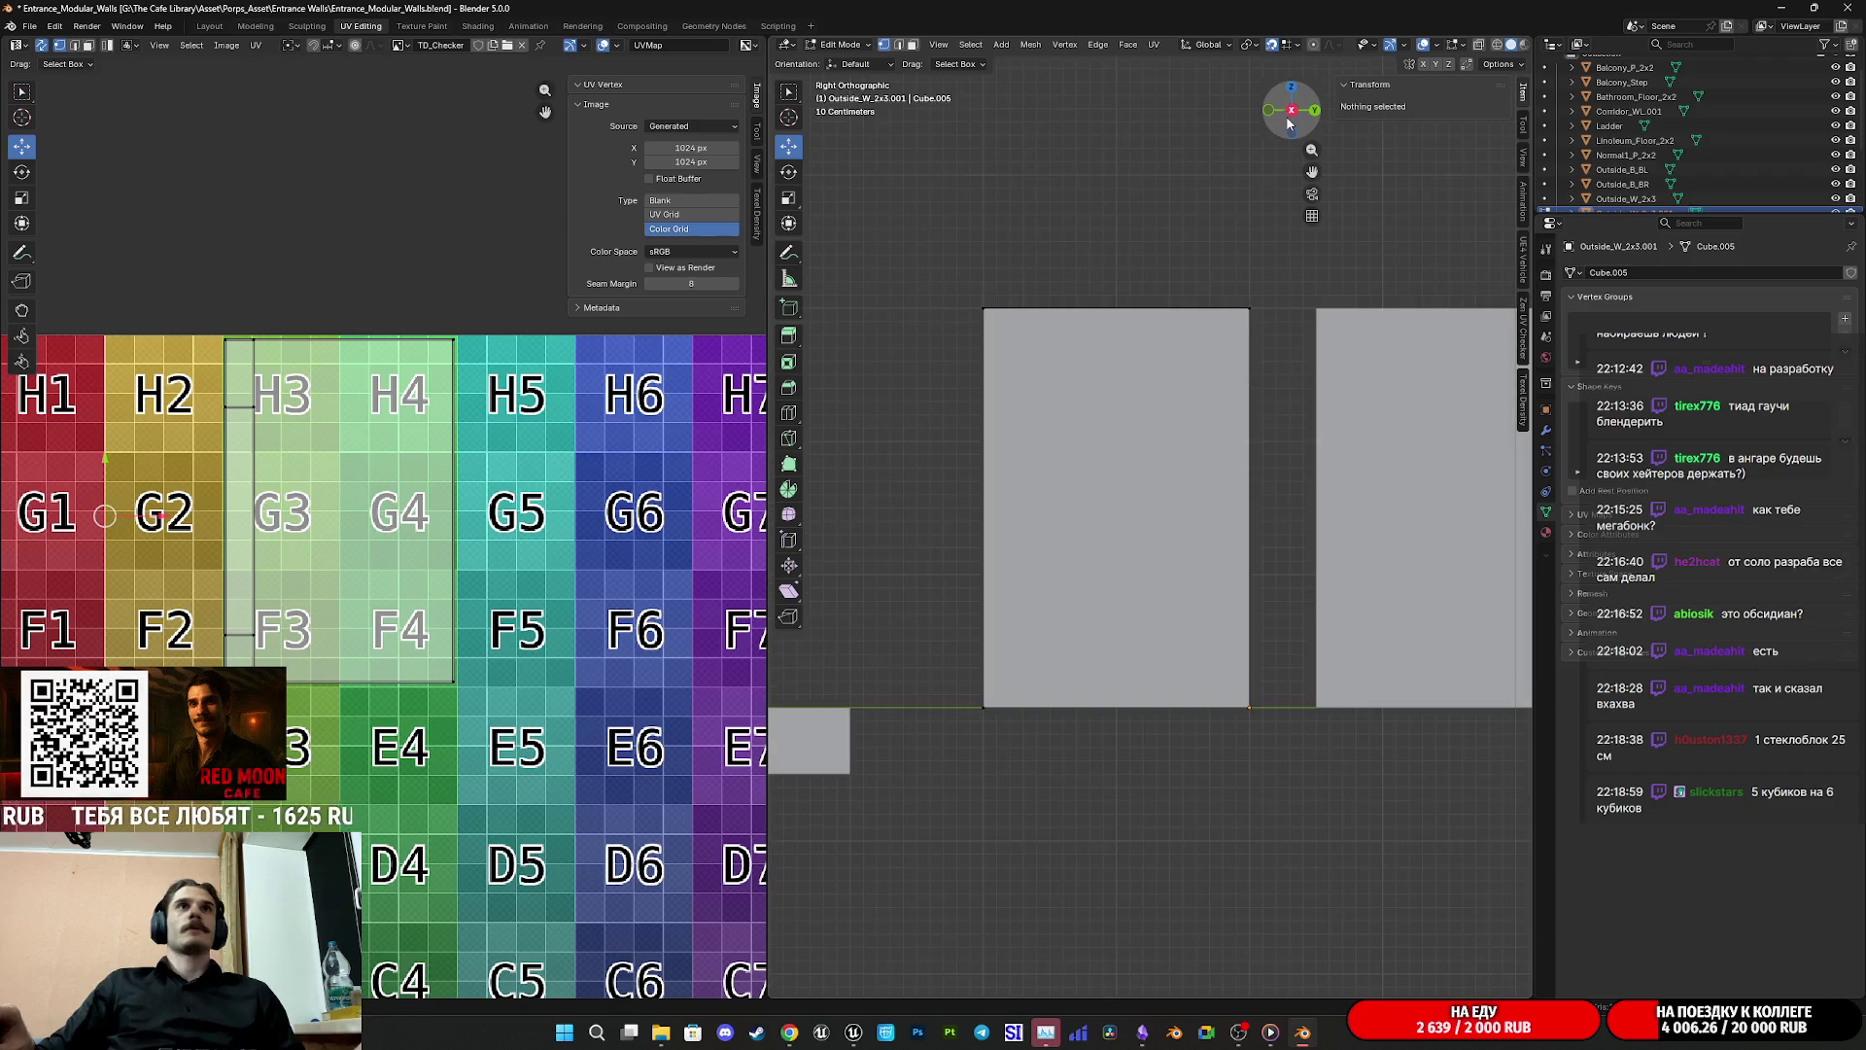
Step: Enable Correct Face Attributes in the mesh options and switch the viewport to Material Preview
{"action": "key", "text": "ctrl+r"}
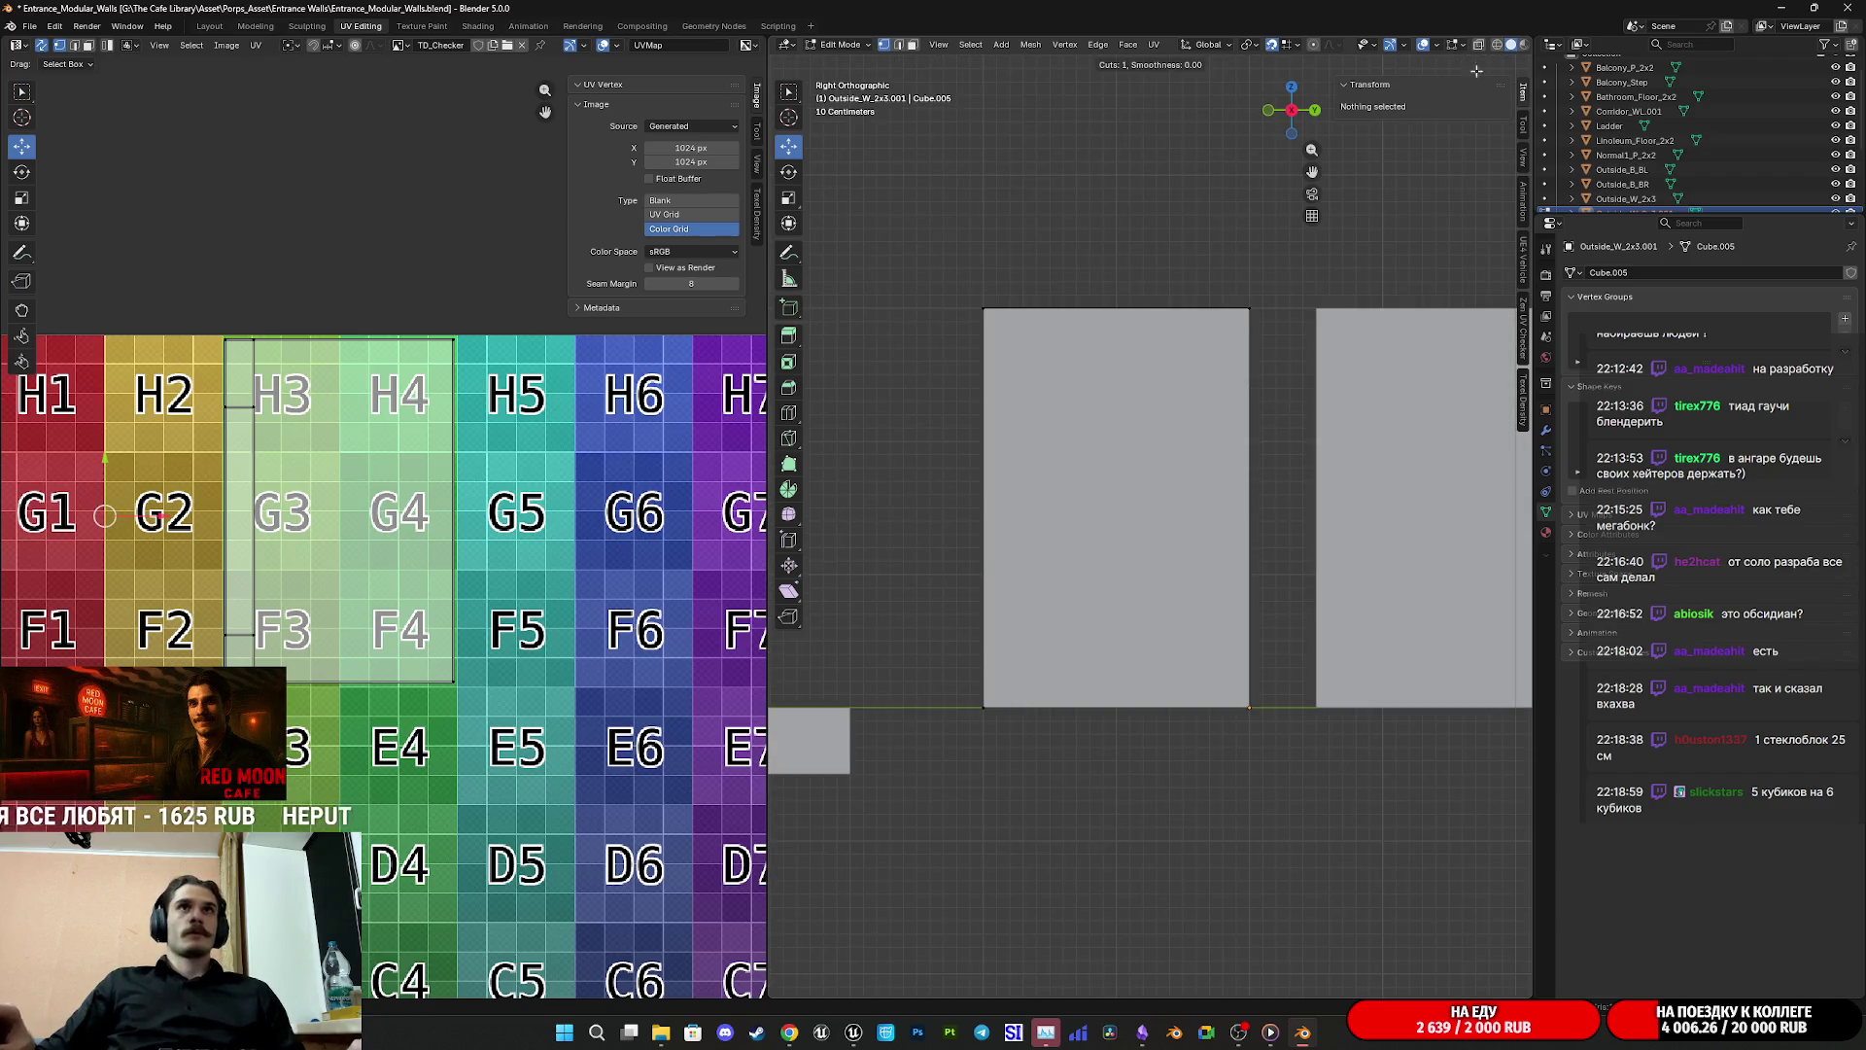
{"action": "key", "text": "Escape"}
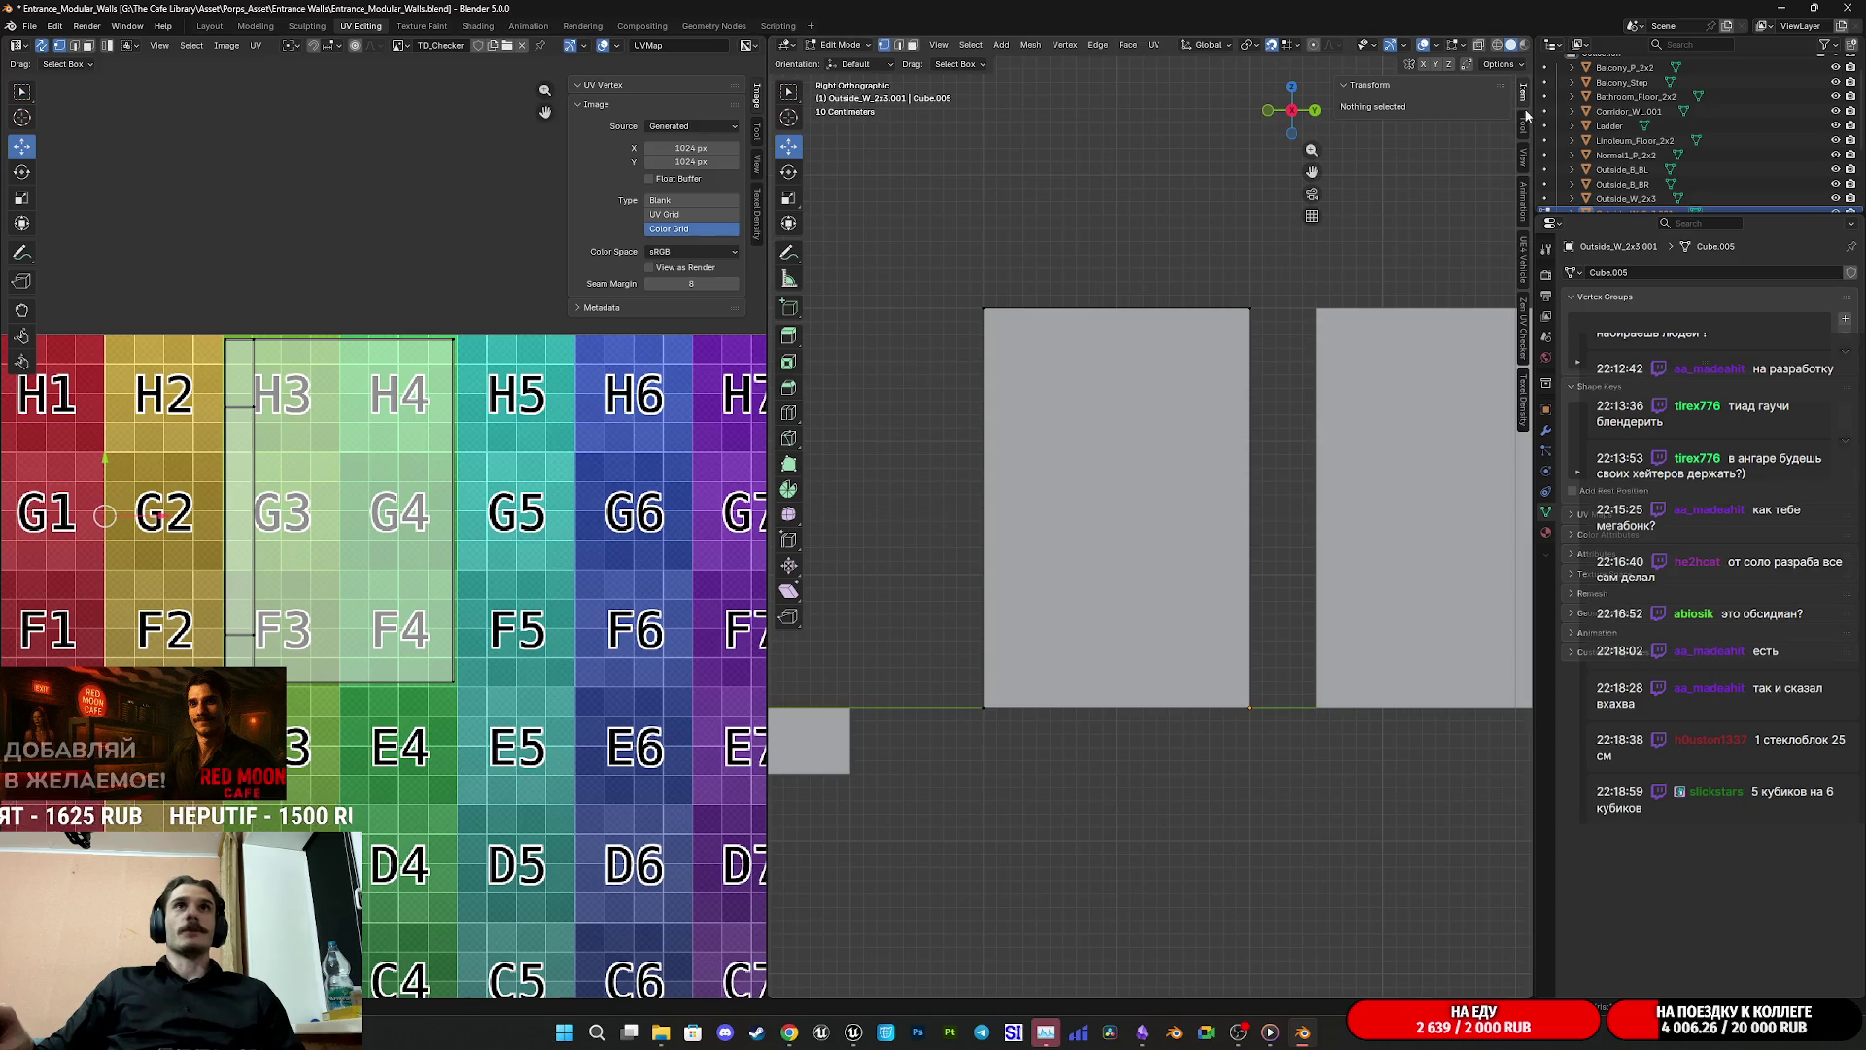
{"action": "left_click", "coordinate": [1509, 66]}
{"action": "left_click", "coordinate": [1493, 109]}
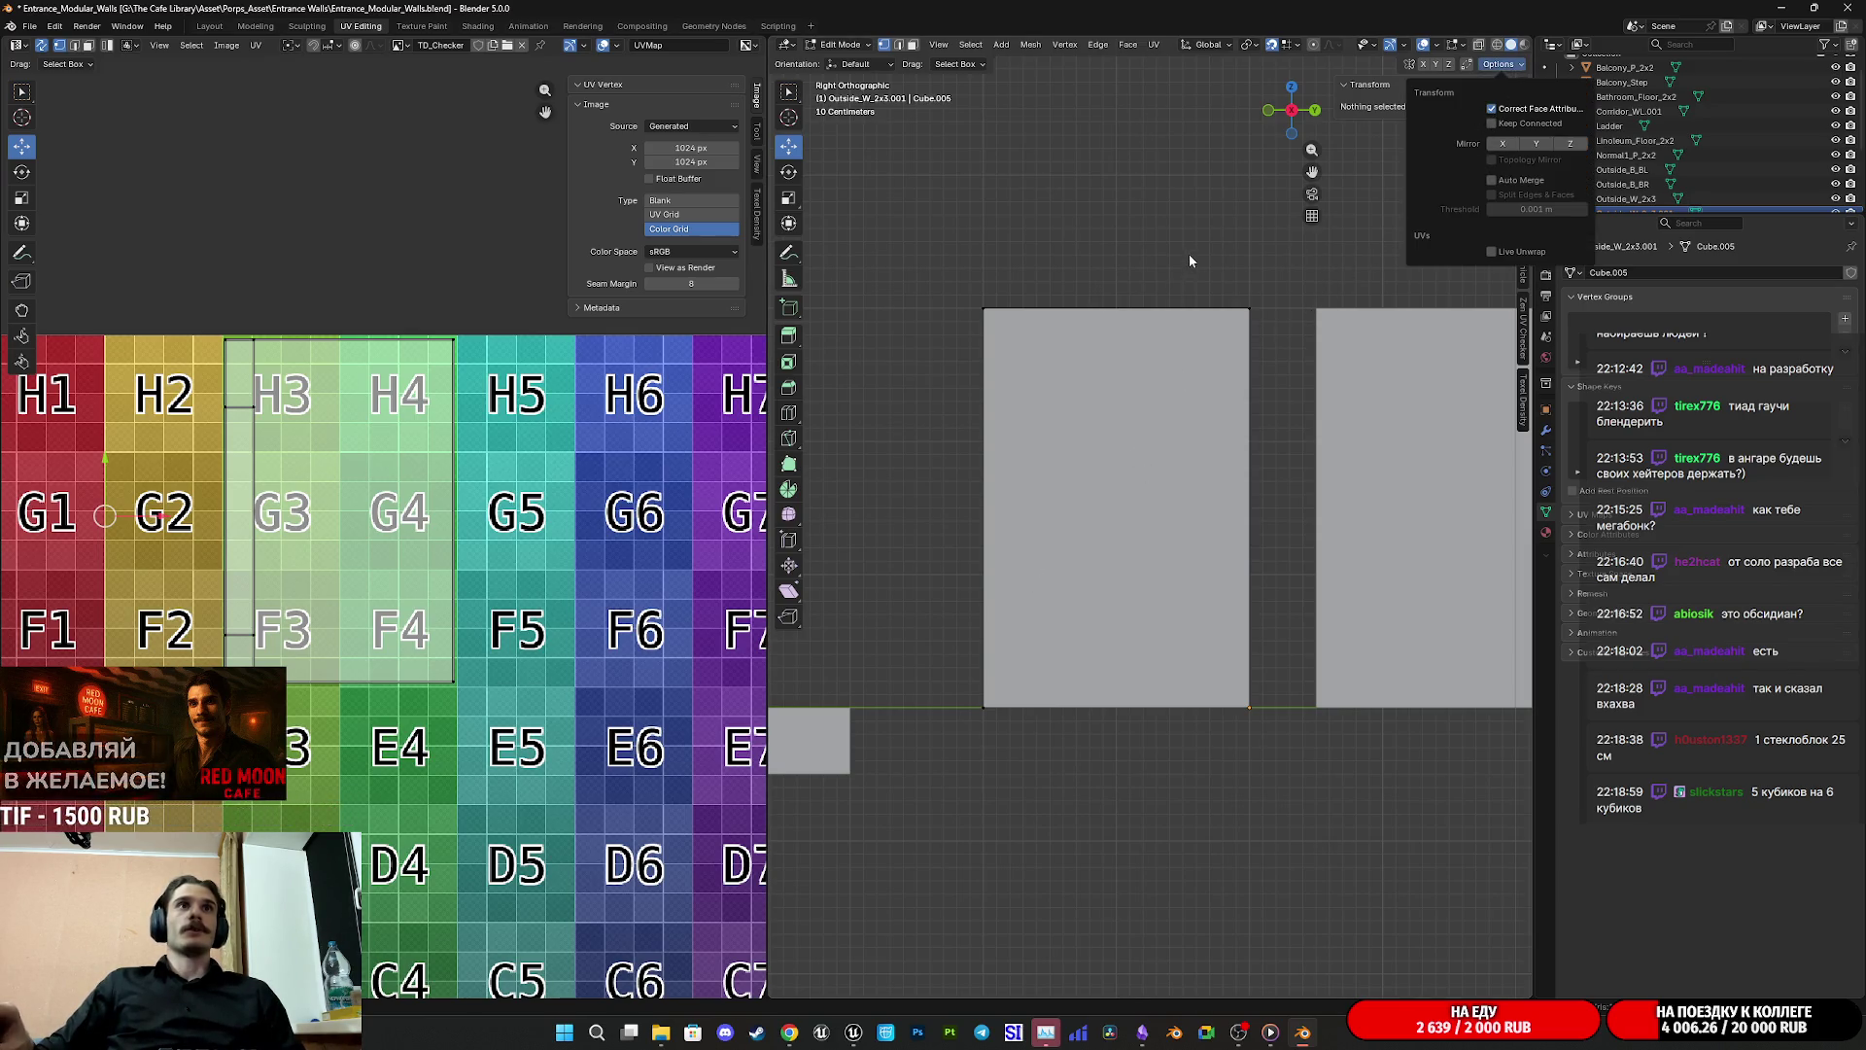
{"action": "key", "text": "z"}
{"action": "left_click", "coordinate": [1123, 443]}
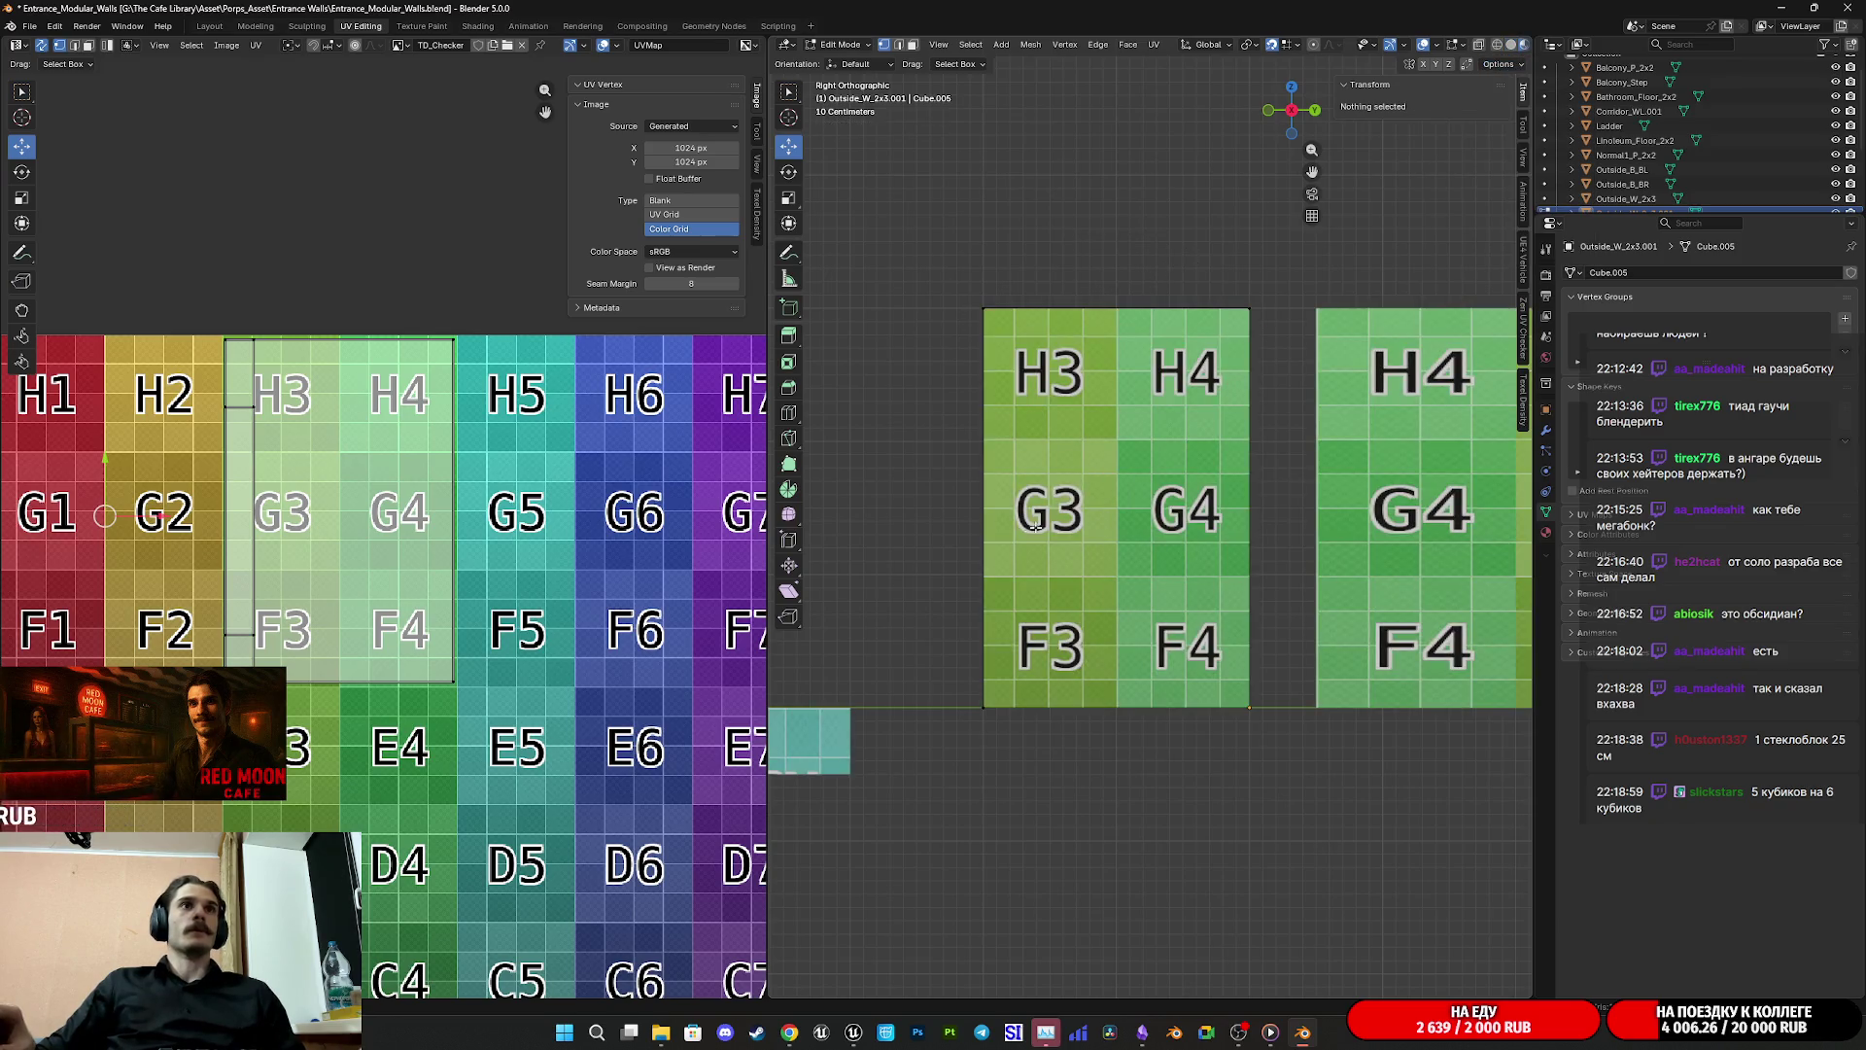
Step: Loop cut a horizontal edge loop across the wall near its bottom
{"action": "key", "text": "ctrl+r"}
{"action": "left_click", "coordinate": [970, 543]}
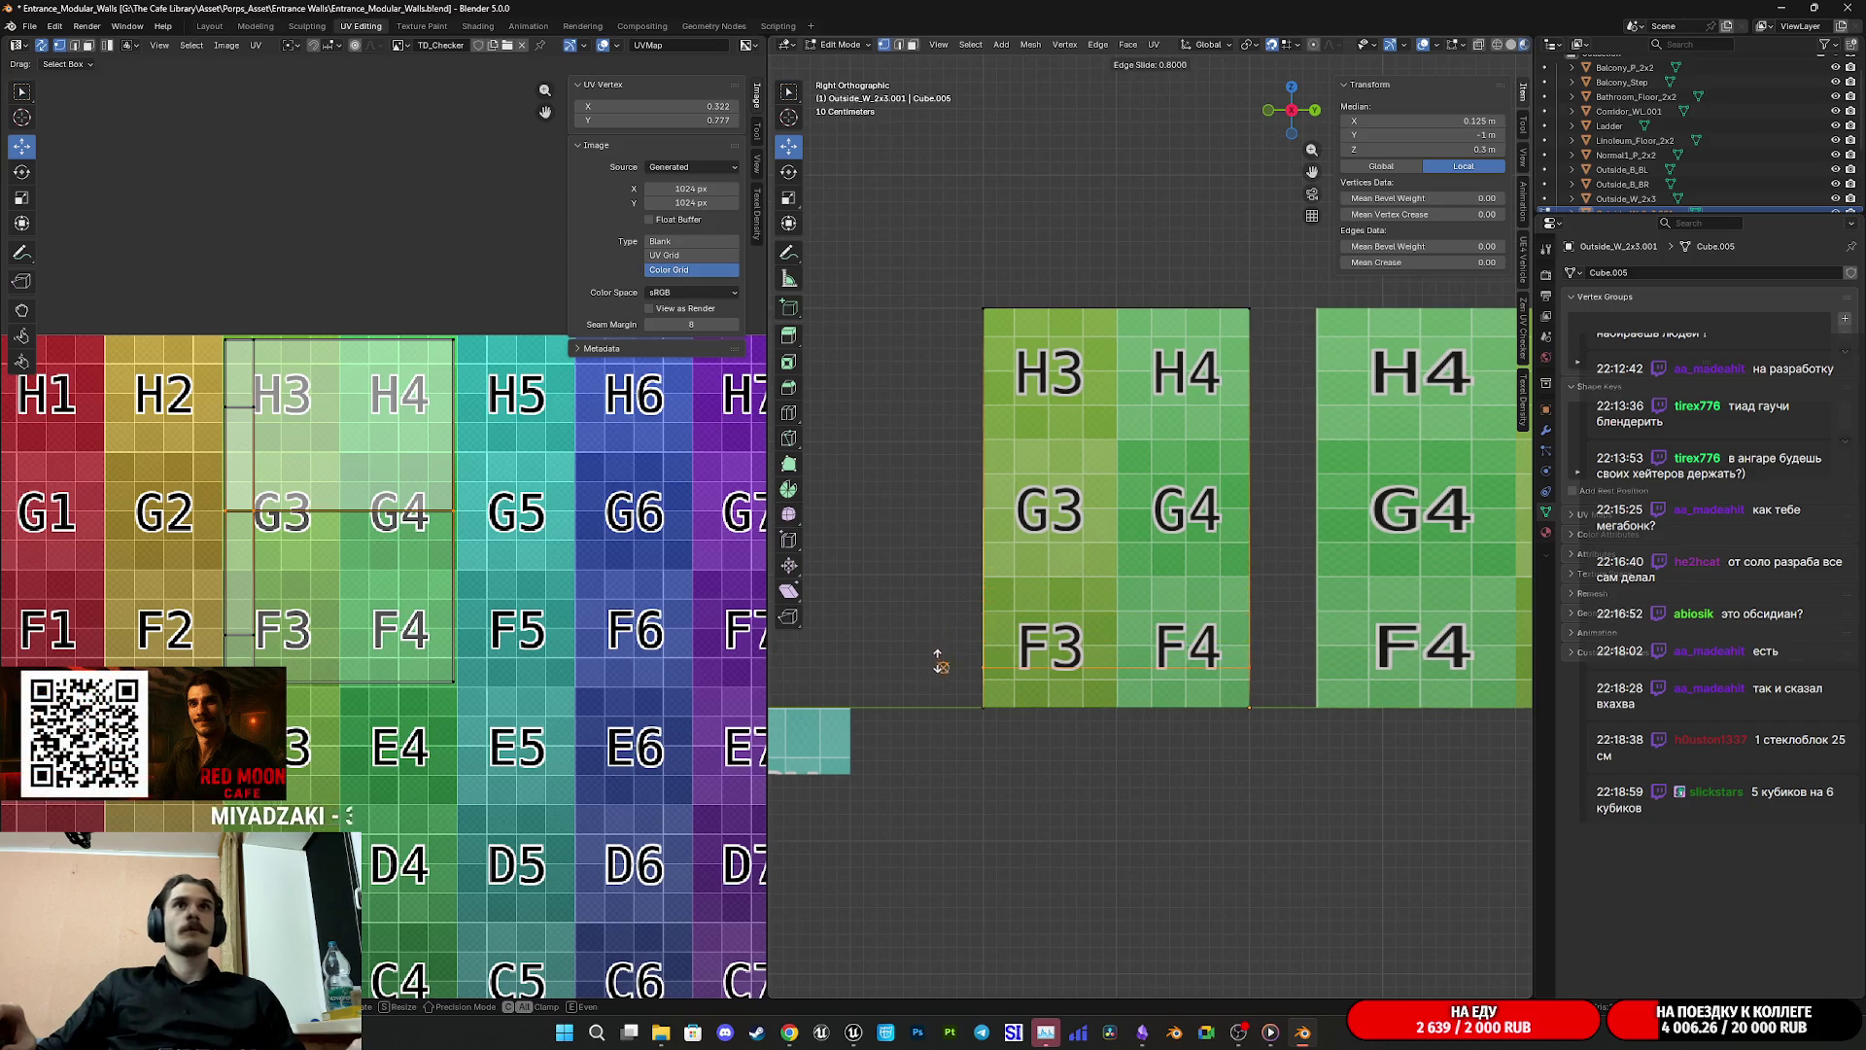
{"action": "left_click", "coordinate": [928, 663]}
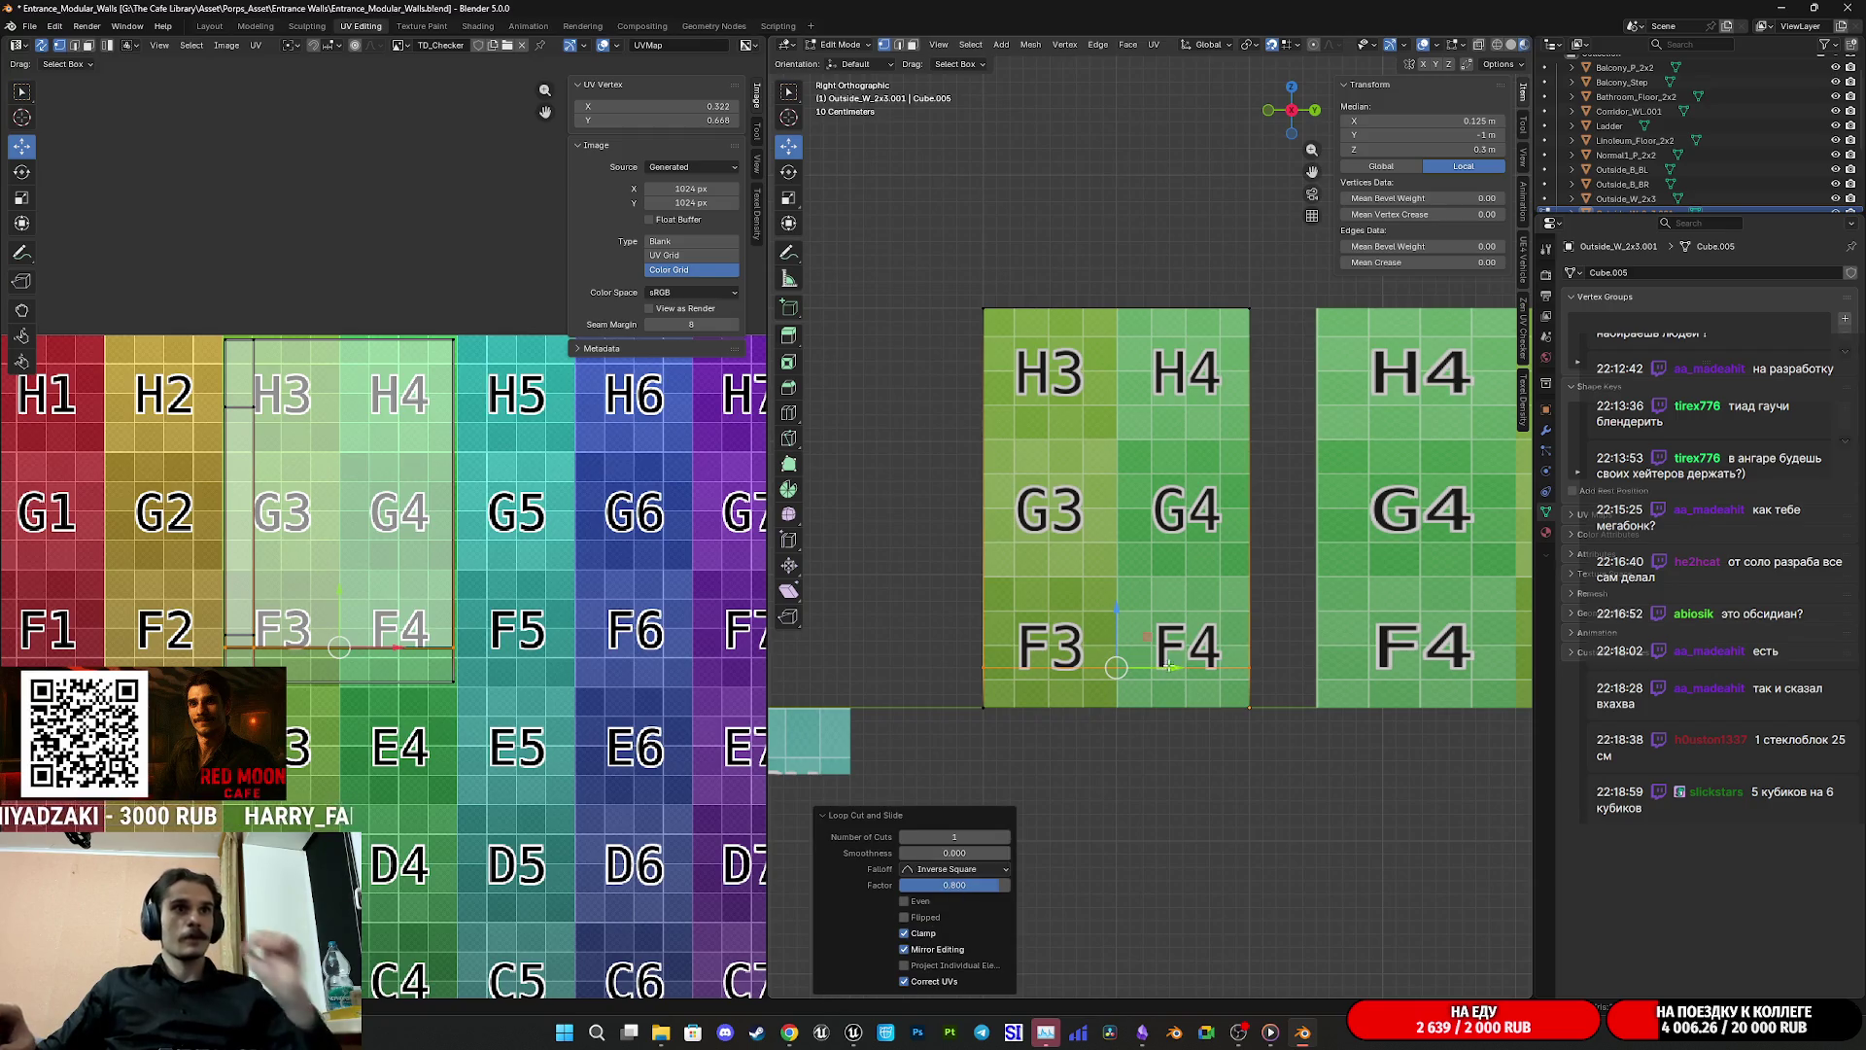
Step: Raise the new loop in Z, then reduce the Move Z value to 0.05 m, reaching 0.35 m height
{"action": "scroll", "coordinate": [1111, 650], "scroll_direction": "up", "scroll_amount": 5}
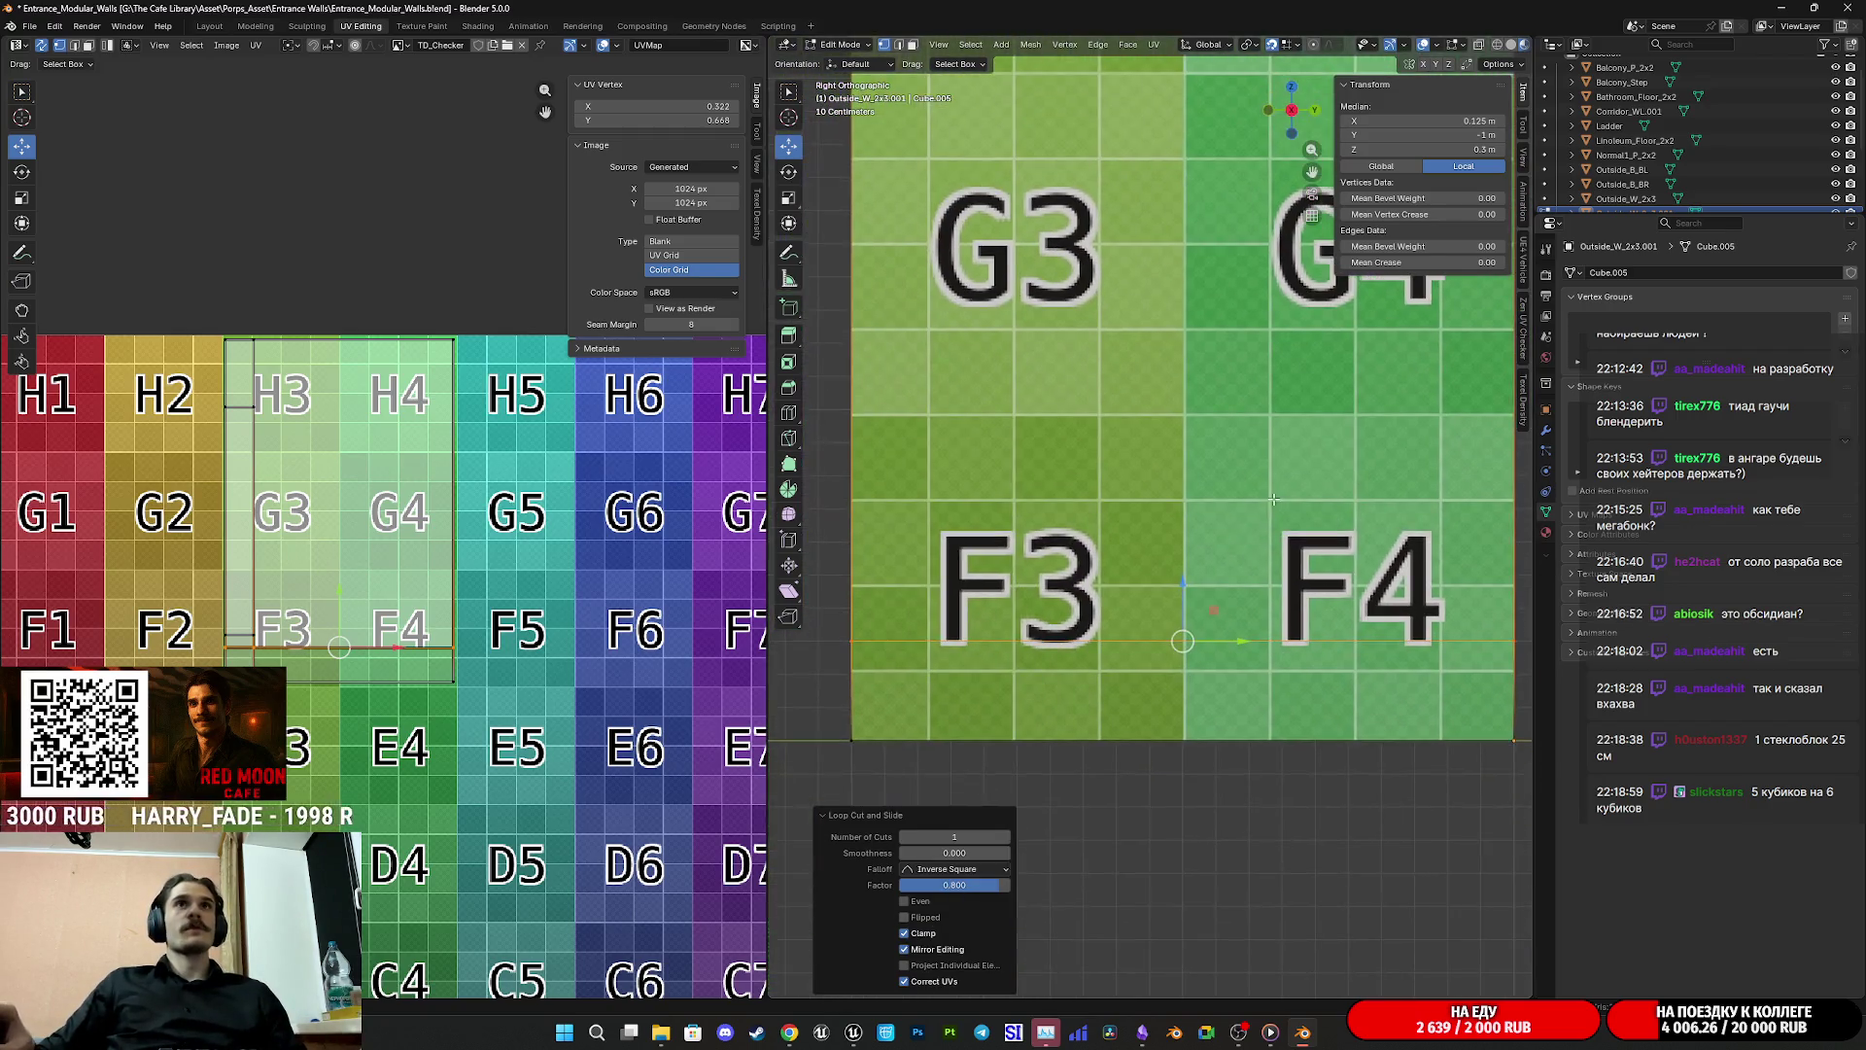
{"action": "left_click_drag", "start_coordinate": [1178, 590], "coordinate": [1179, 523]}
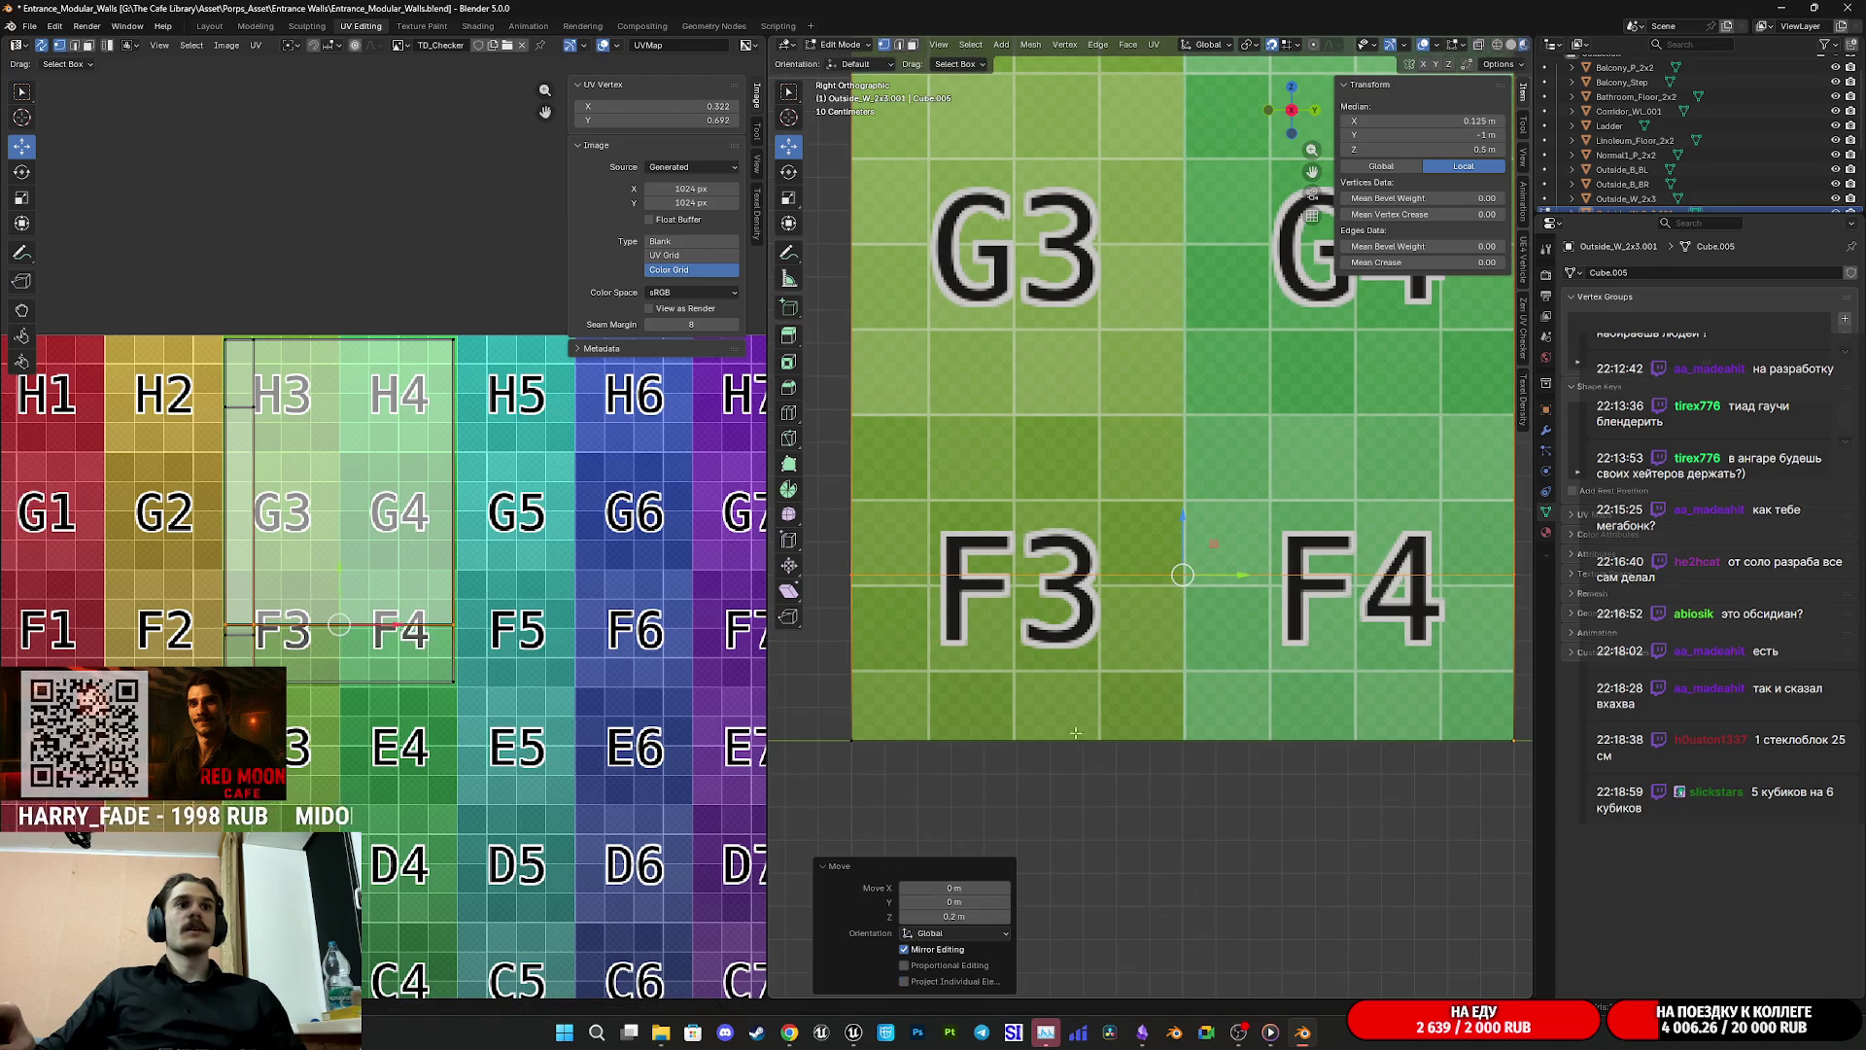
{"action": "left_click", "coordinate": [904, 917]}
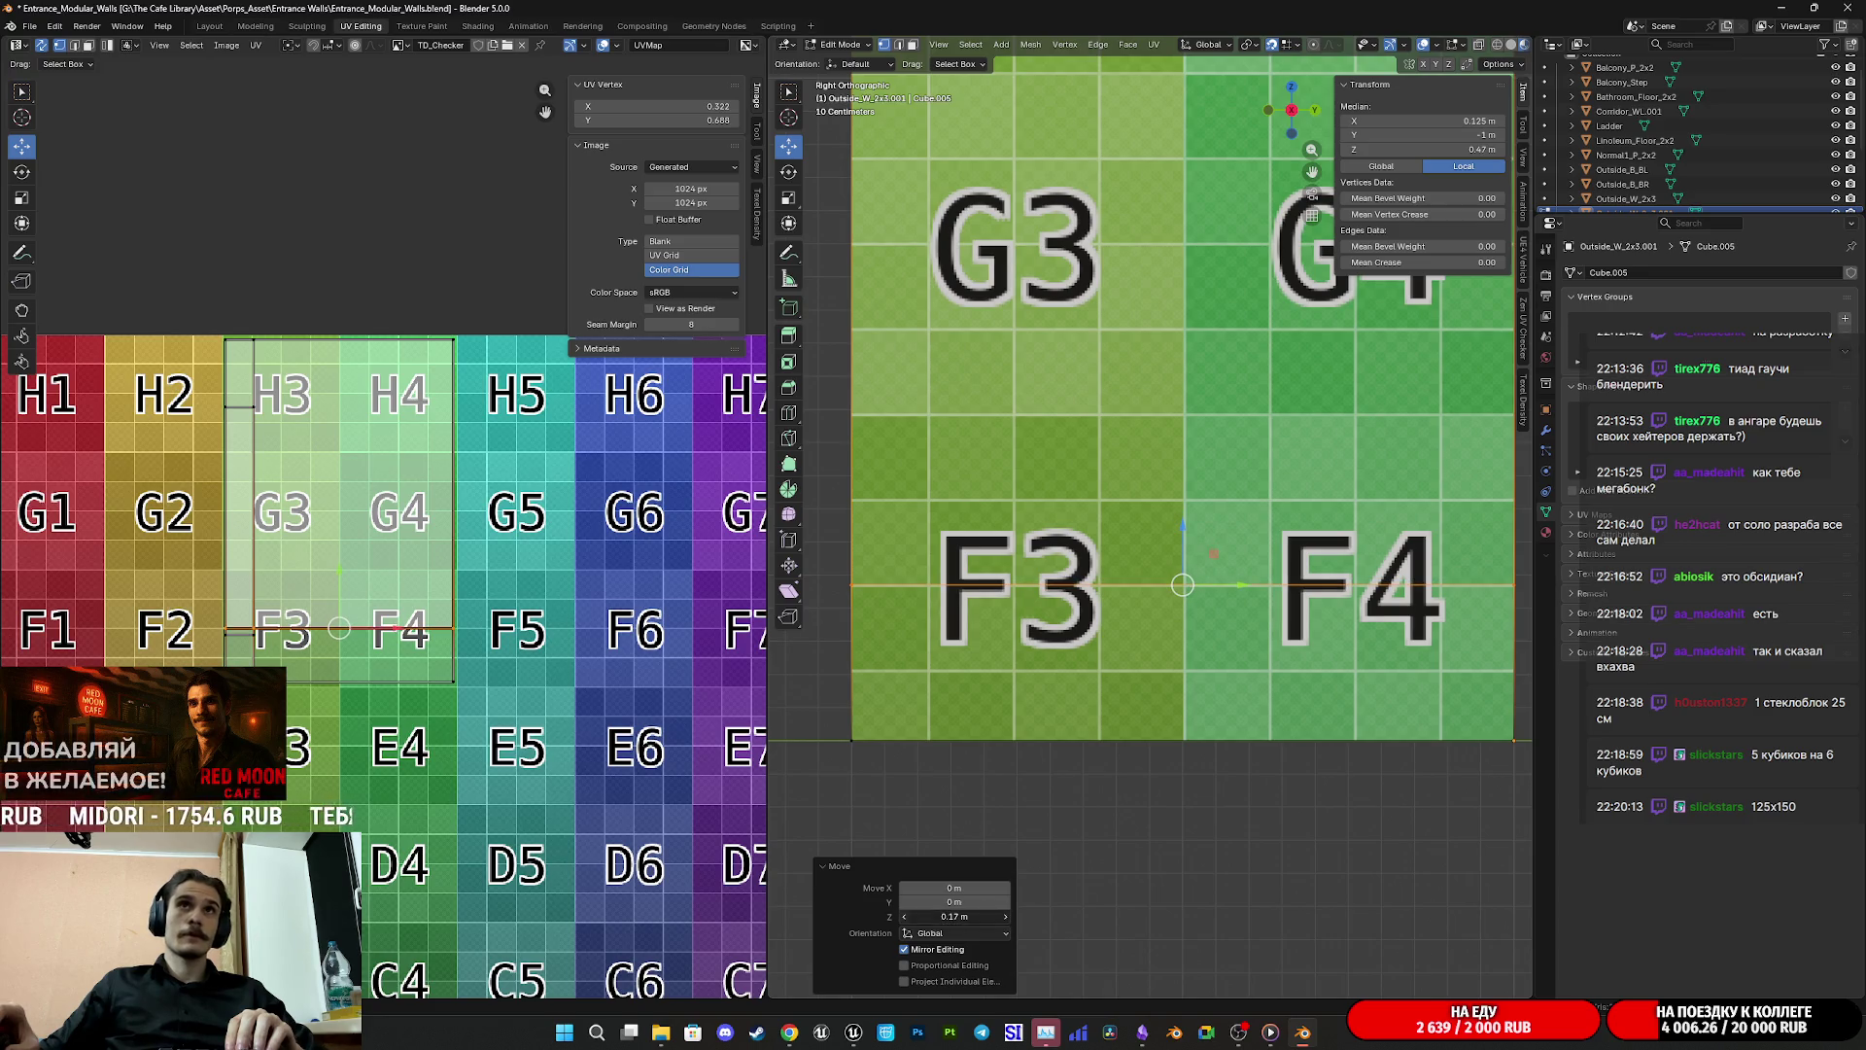
{"action": "left_click", "coordinate": [904, 916]}
{"action": "left_click", "coordinate": [904, 916]}
{"action": "left_click", "coordinate": [904, 916]}
{"action": "left_click", "coordinate": [904, 917]}
{"action": "left_click", "coordinate": [904, 917]}
{"action": "scroll", "coordinate": [1205, 581], "scroll_direction": "down", "scroll_amount": 4}
{"action": "left_click_drag", "start_coordinate": [1205, 573], "coordinate": [1140, 622]}
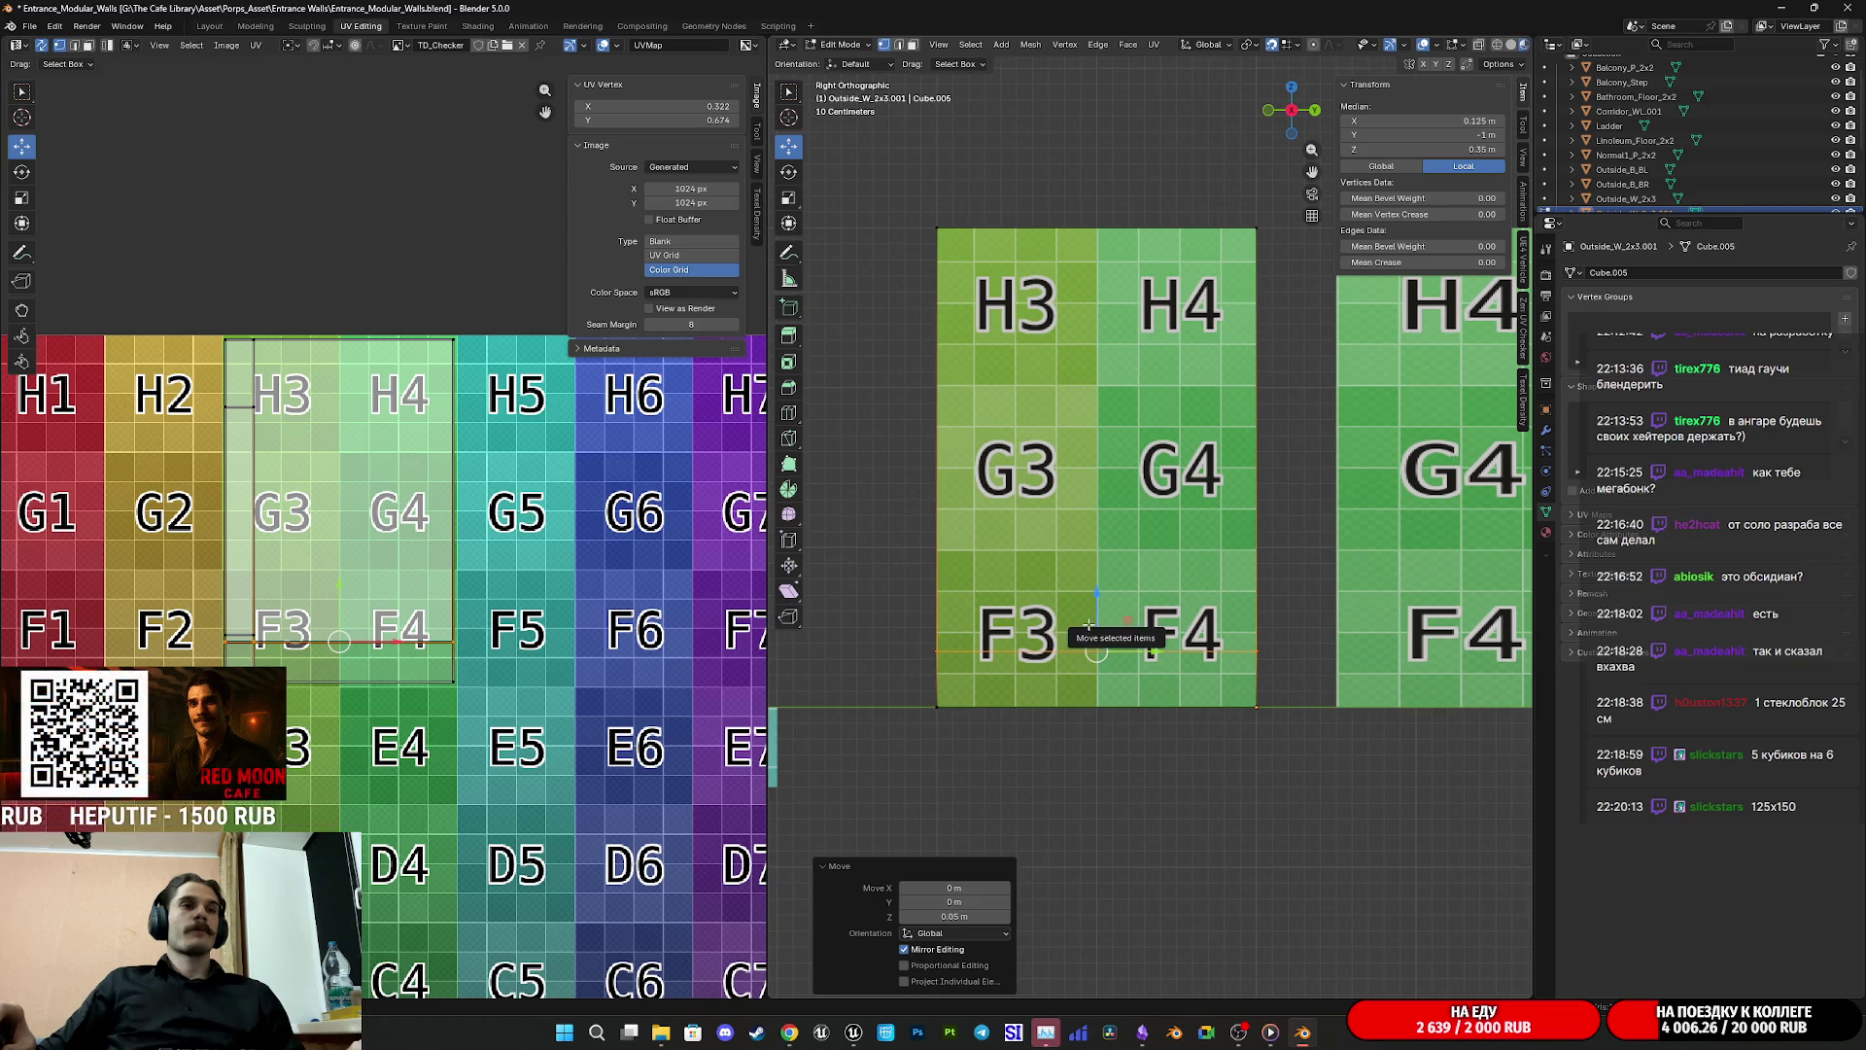
Step: Loop cut a second horizontal edge loop higher up the wall panel
{"action": "key", "text": "ctrl+r"}
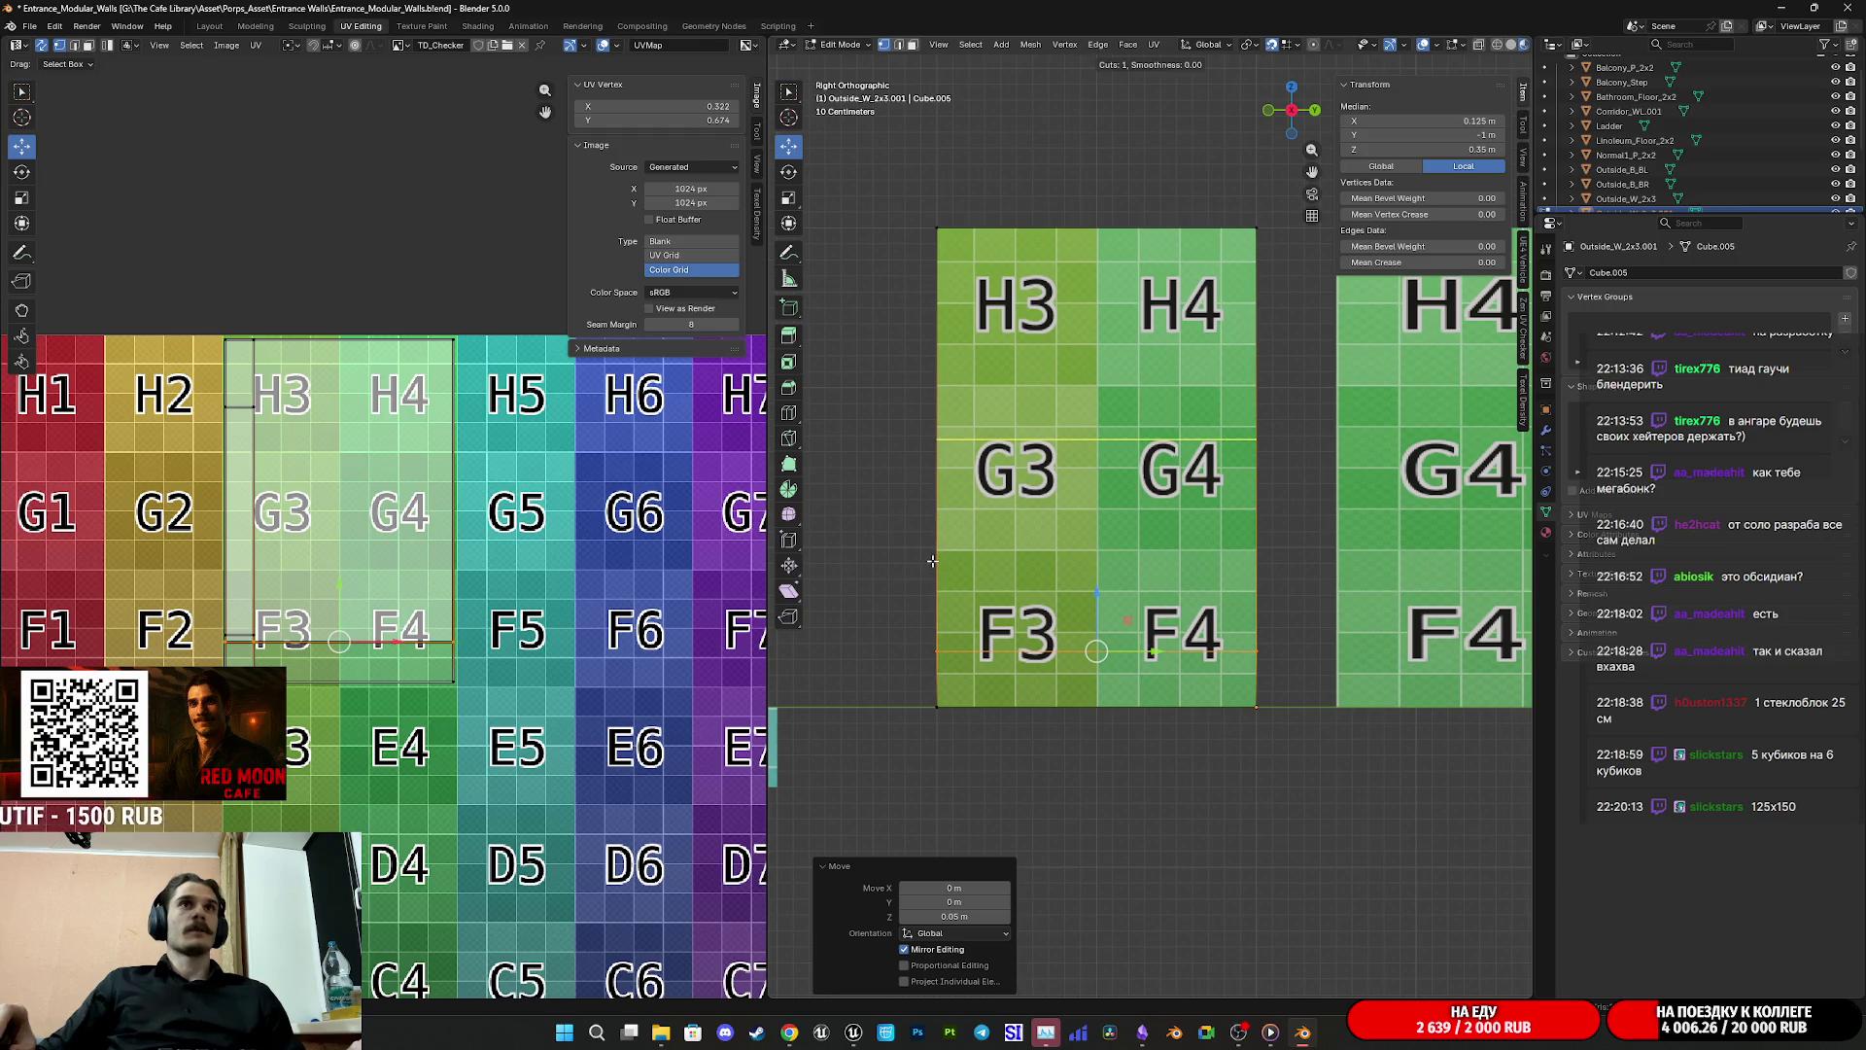
{"action": "left_click", "coordinate": [932, 561]}
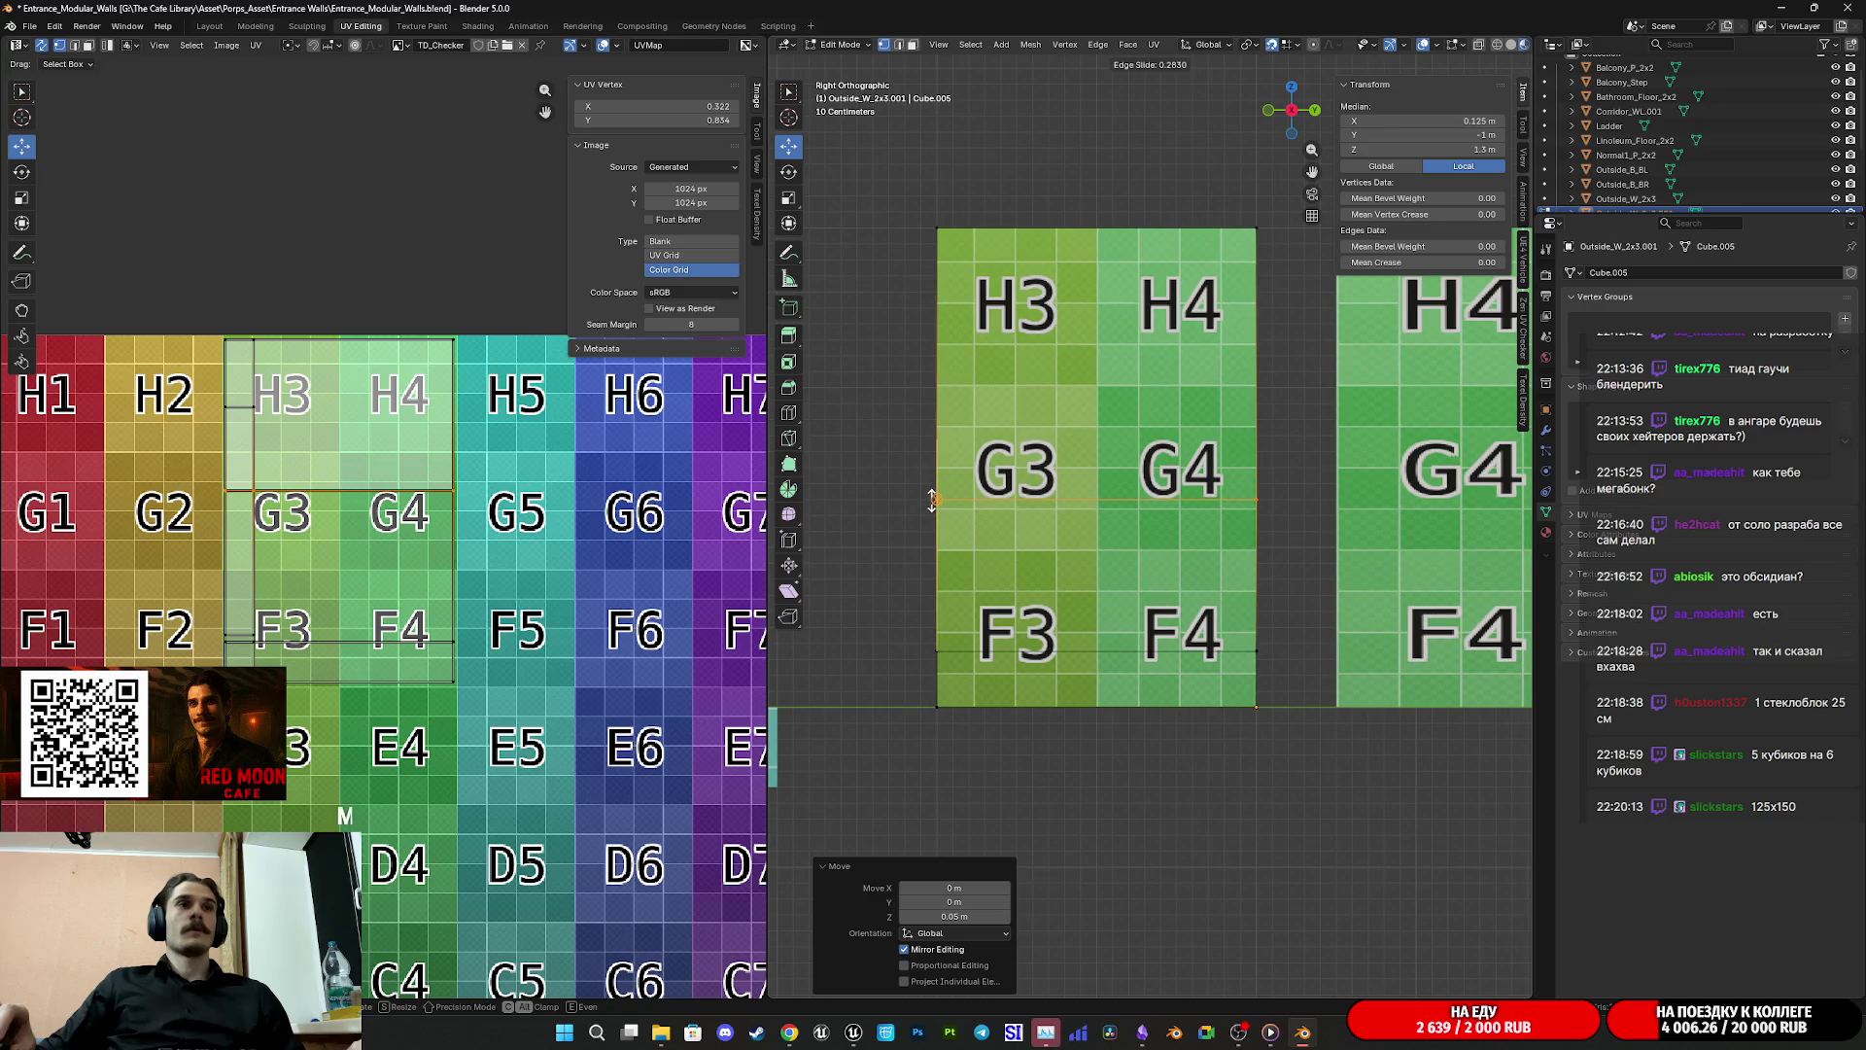
{"action": "left_click", "coordinate": [932, 499]}
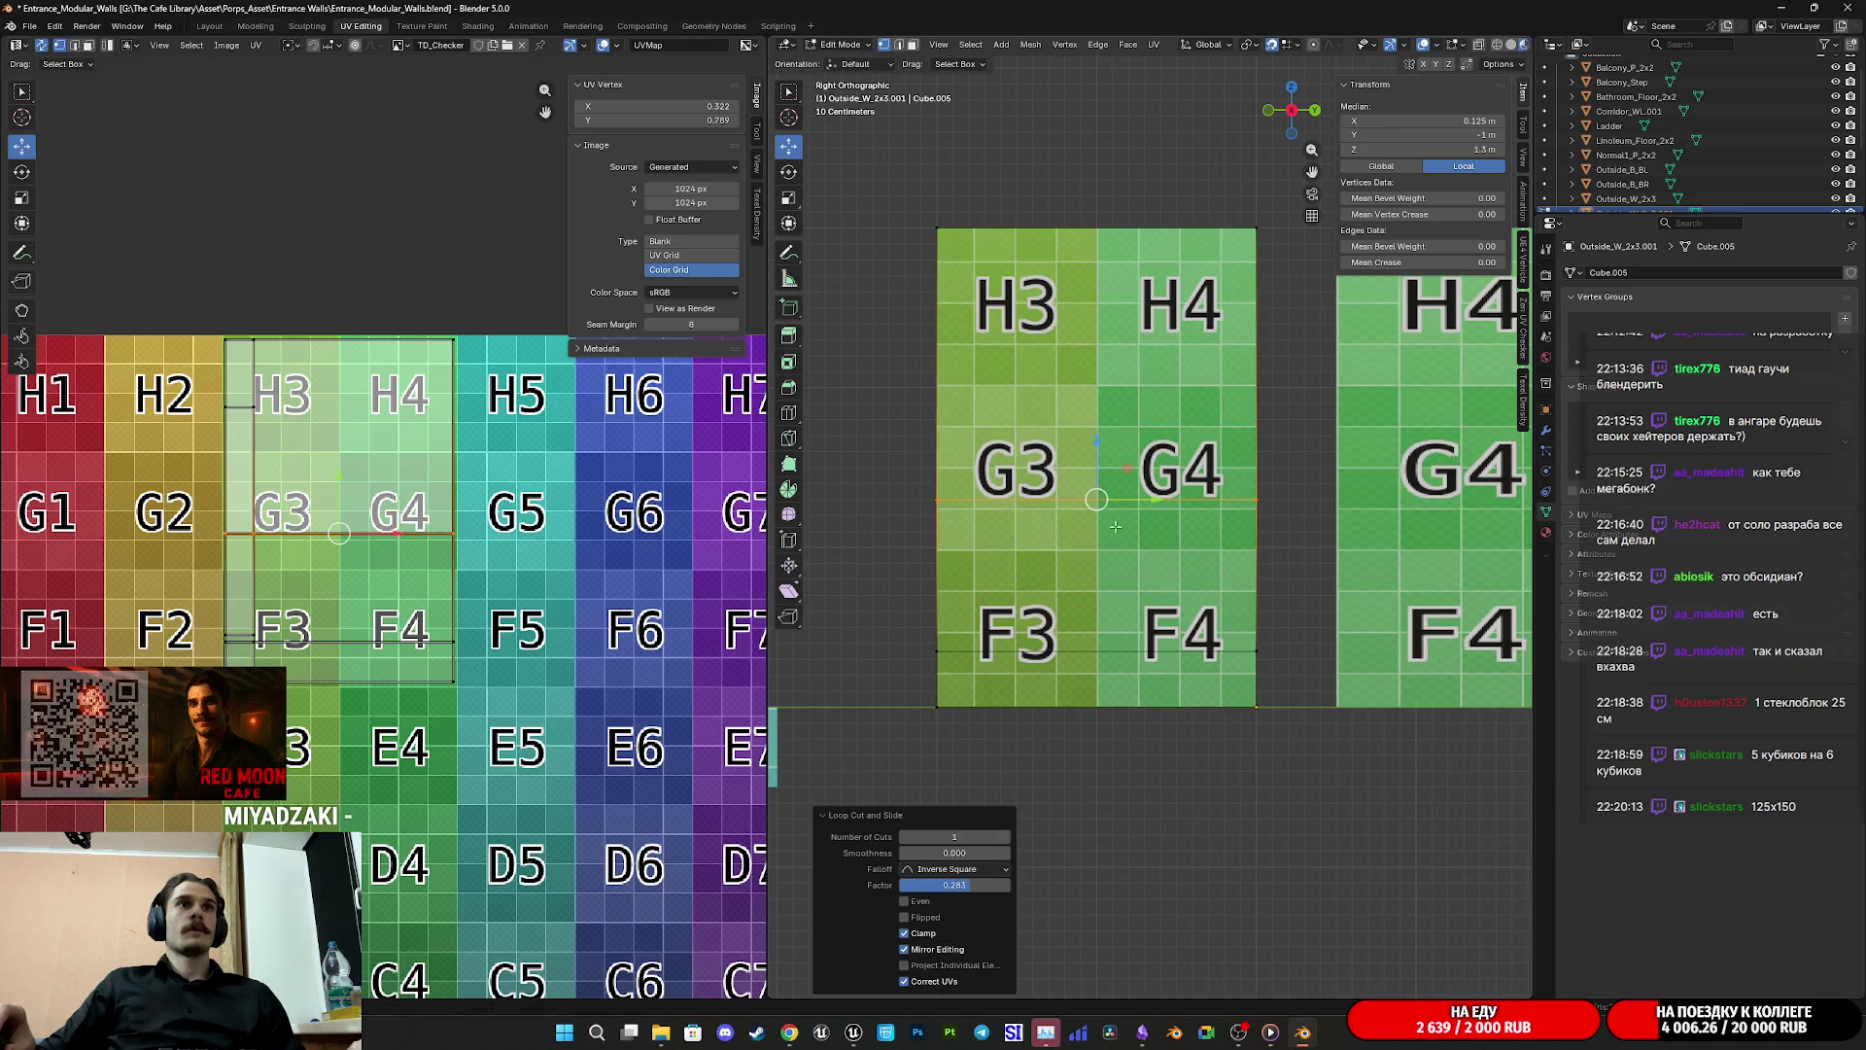
Step: Move the loop up 0.2 m with gz0.2, then lower Move Z to 0.05 m, reaching 1.35 m height
{"action": "scroll", "coordinate": [1091, 477], "scroll_direction": "up", "scroll_amount": 3}
{"action": "type", "text": "gz0.2"}
{"action": "key", "text": "Return"}
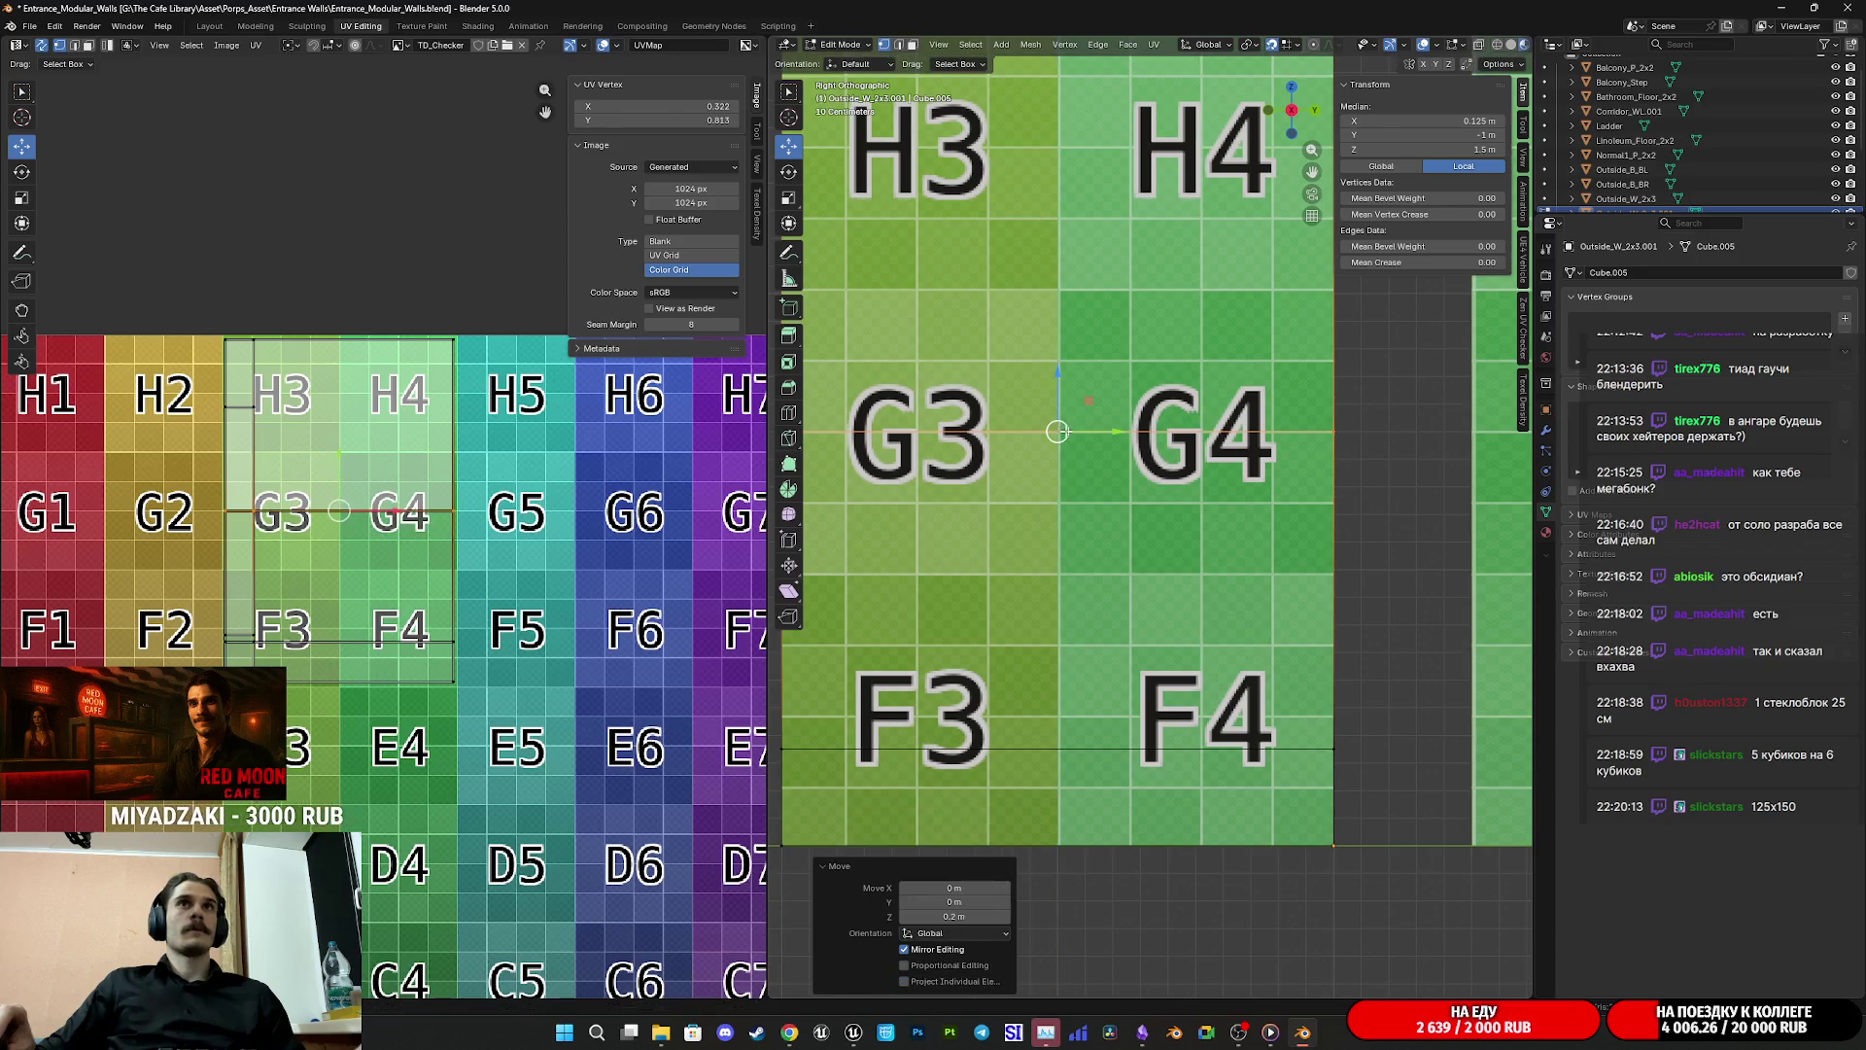
{"action": "left_click", "coordinate": [907, 921]}
{"action": "left_click", "coordinate": [906, 922]}
{"action": "left_click", "coordinate": [907, 921]}
{"action": "left_click", "coordinate": [907, 921]}
{"action": "left_click", "coordinate": [907, 916]}
{"action": "left_click", "coordinate": [907, 917]}
{"action": "left_click", "coordinate": [906, 916]}
{"action": "left_click", "coordinate": [907, 916]}
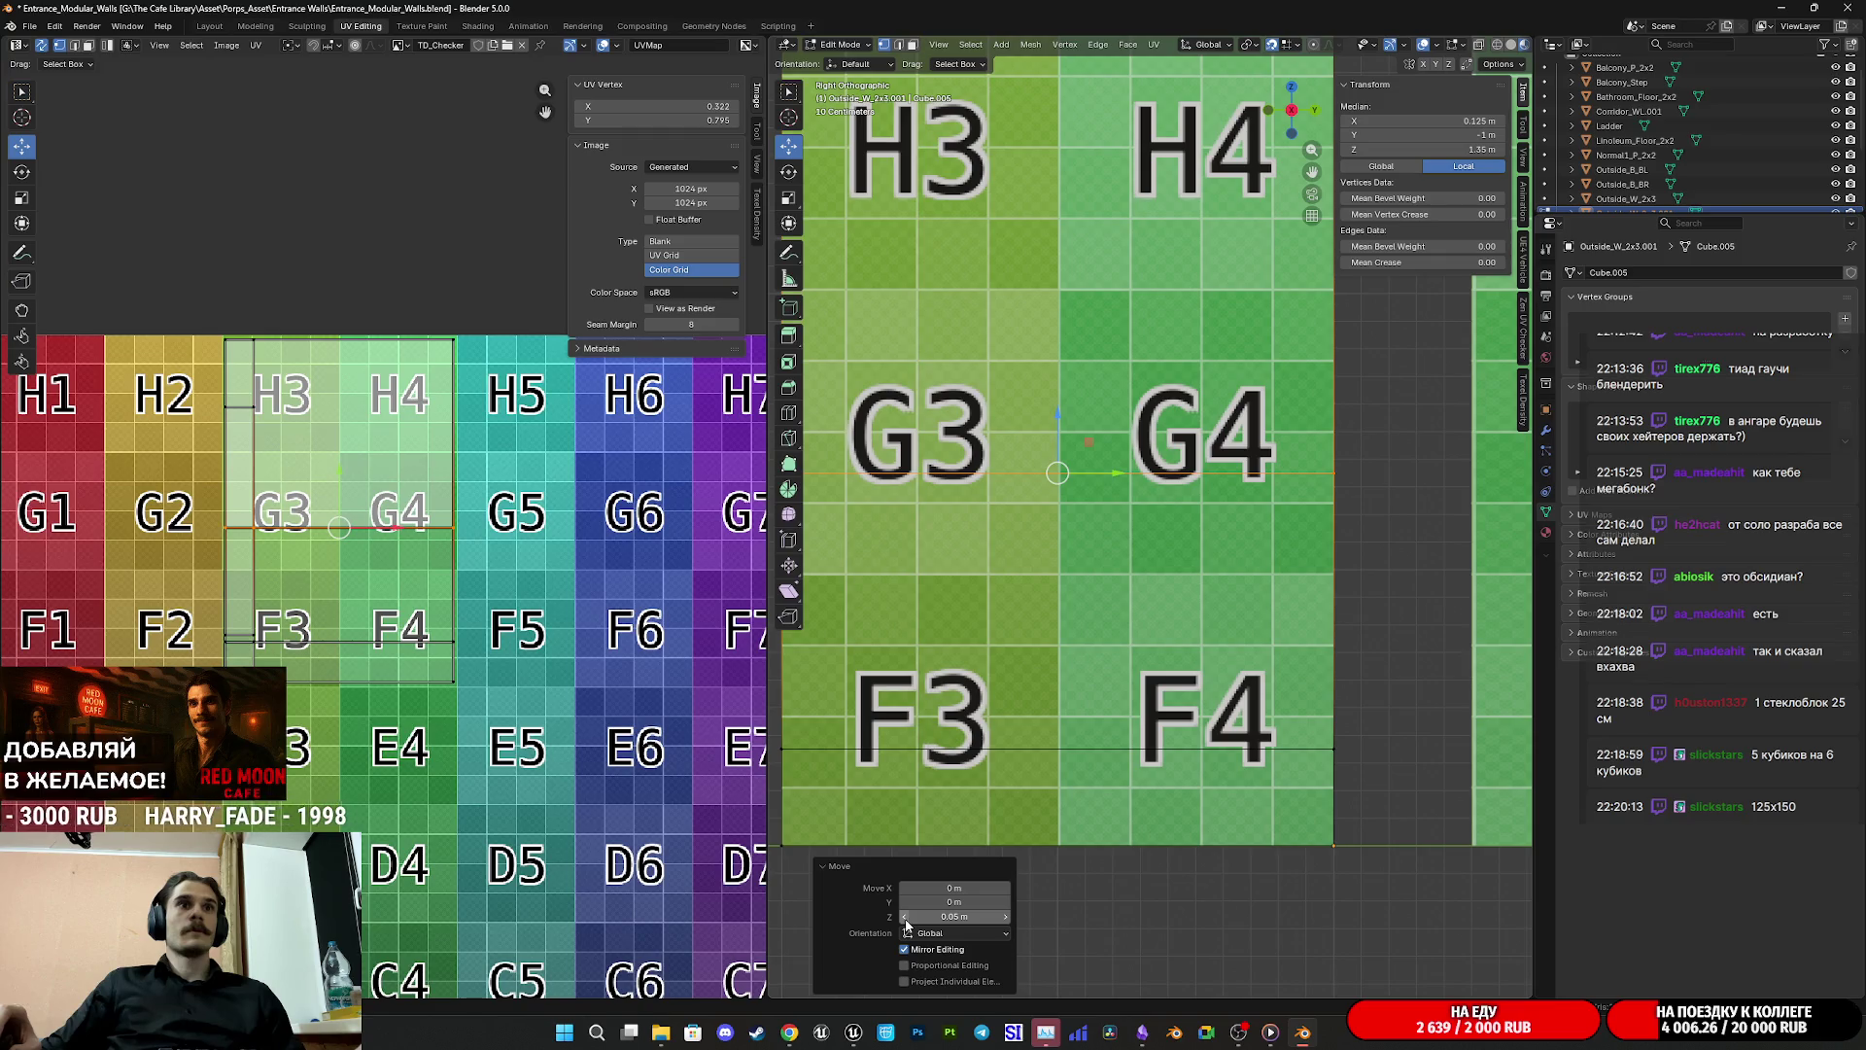
{"action": "scroll", "coordinate": [1205, 613], "scroll_direction": "down", "scroll_amount": 4}
{"action": "scroll", "coordinate": [1205, 613], "scroll_direction": "up", "scroll_amount": 1}
{"action": "scroll", "coordinate": [1205, 613], "scroll_direction": "up", "scroll_amount": 1}
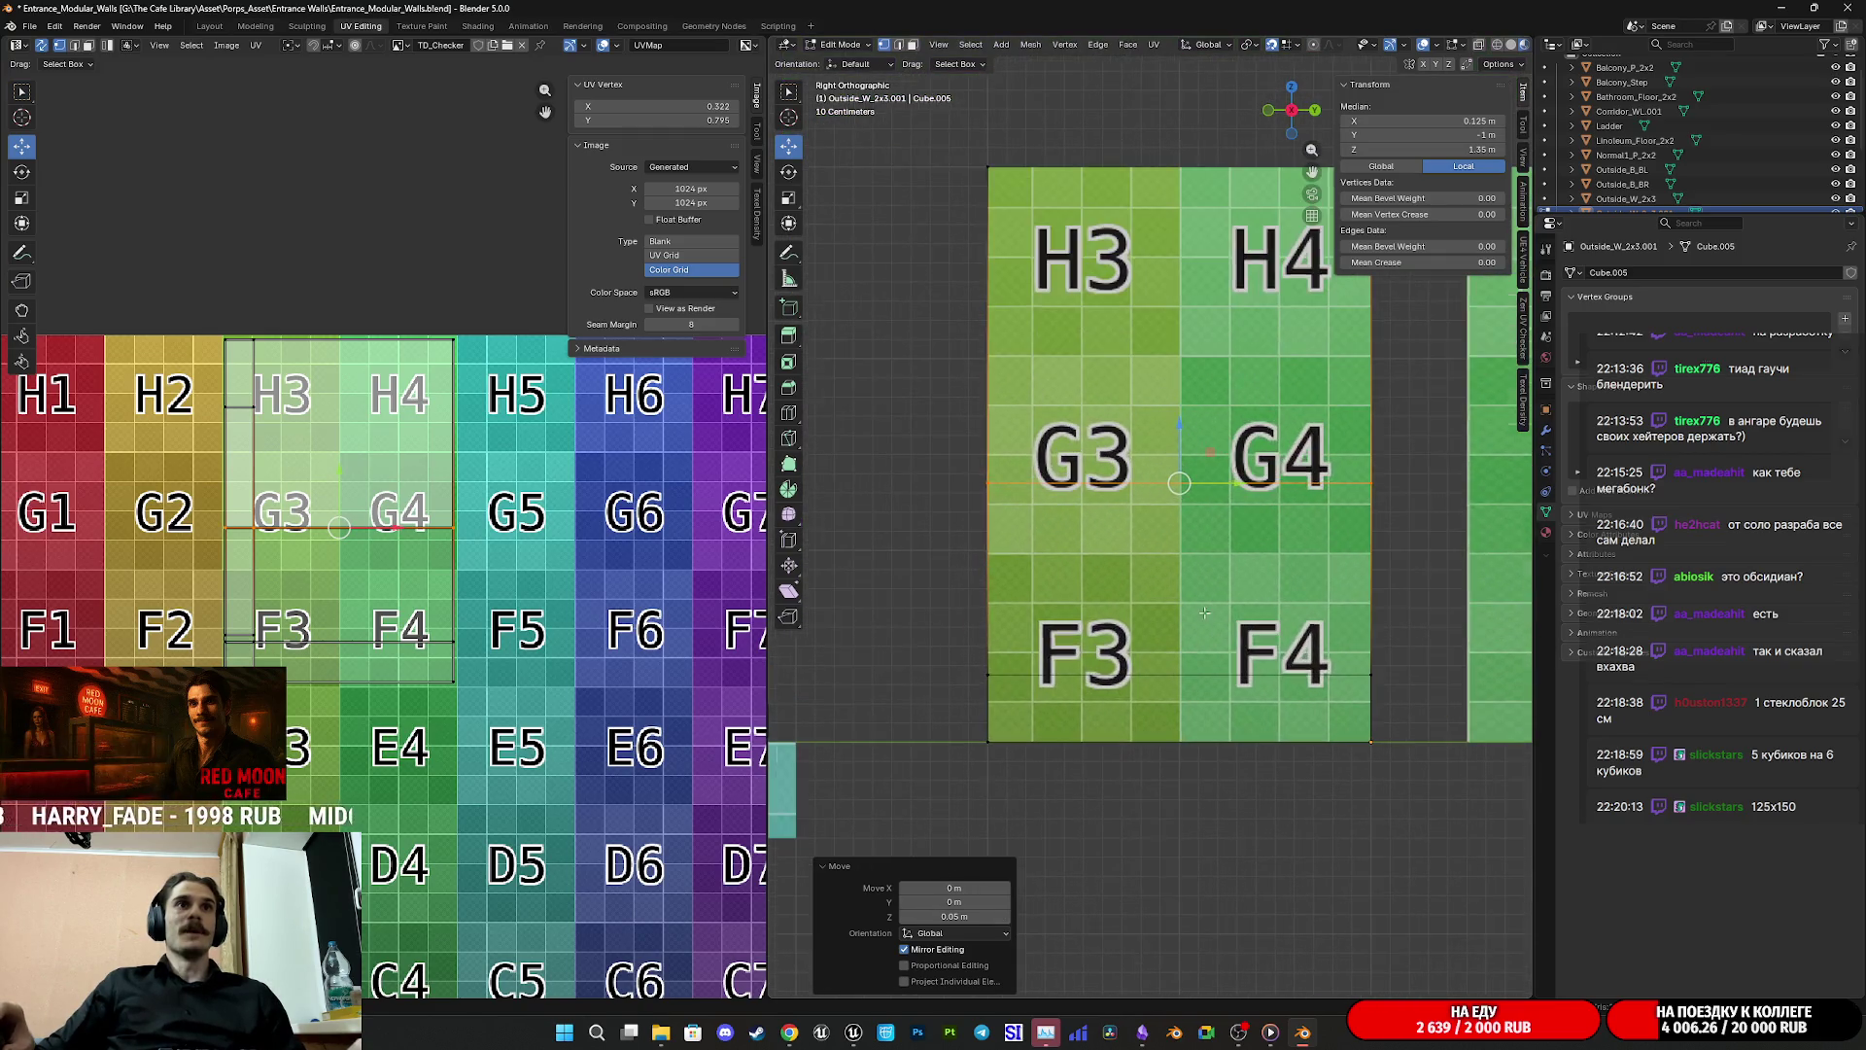
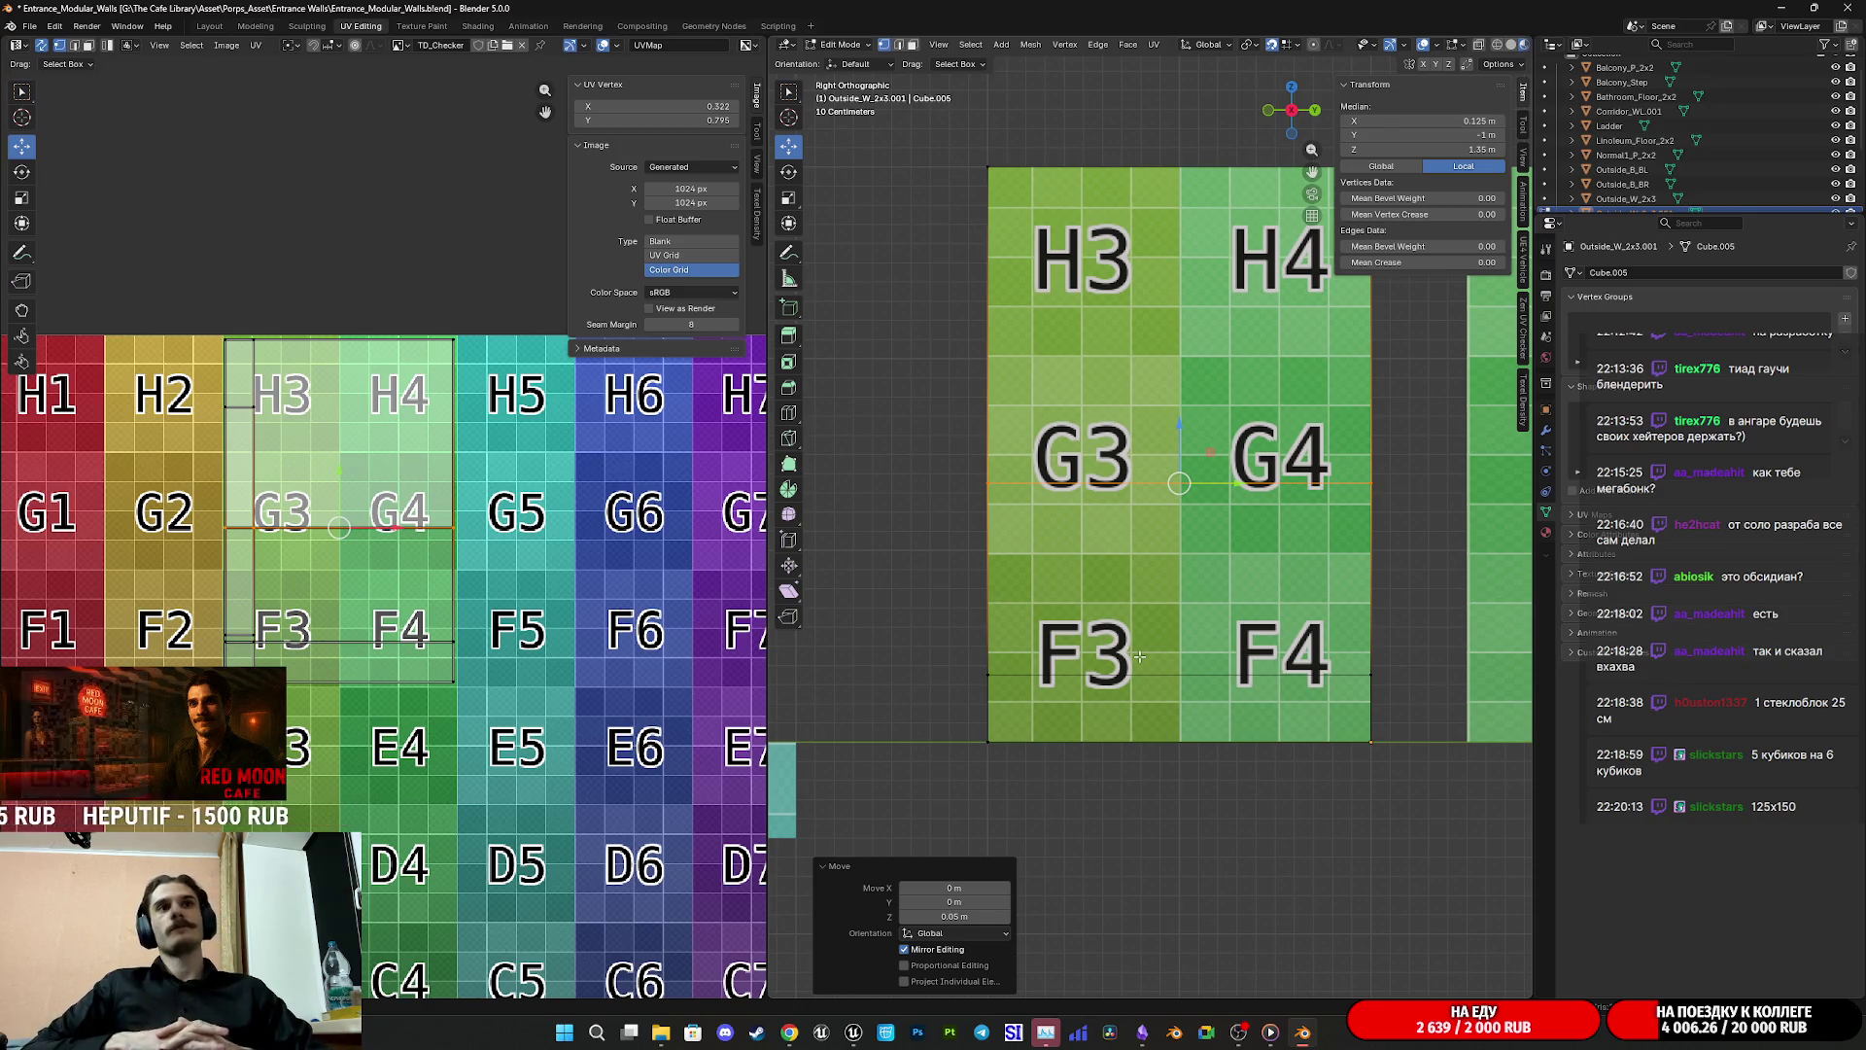
Step: Add a loop cut across the wall, set its Y to -0.2 m and nudge its offset toward -0.05 m
{"action": "scroll", "coordinate": [1138, 657], "scroll_direction": "up", "scroll_amount": 2}
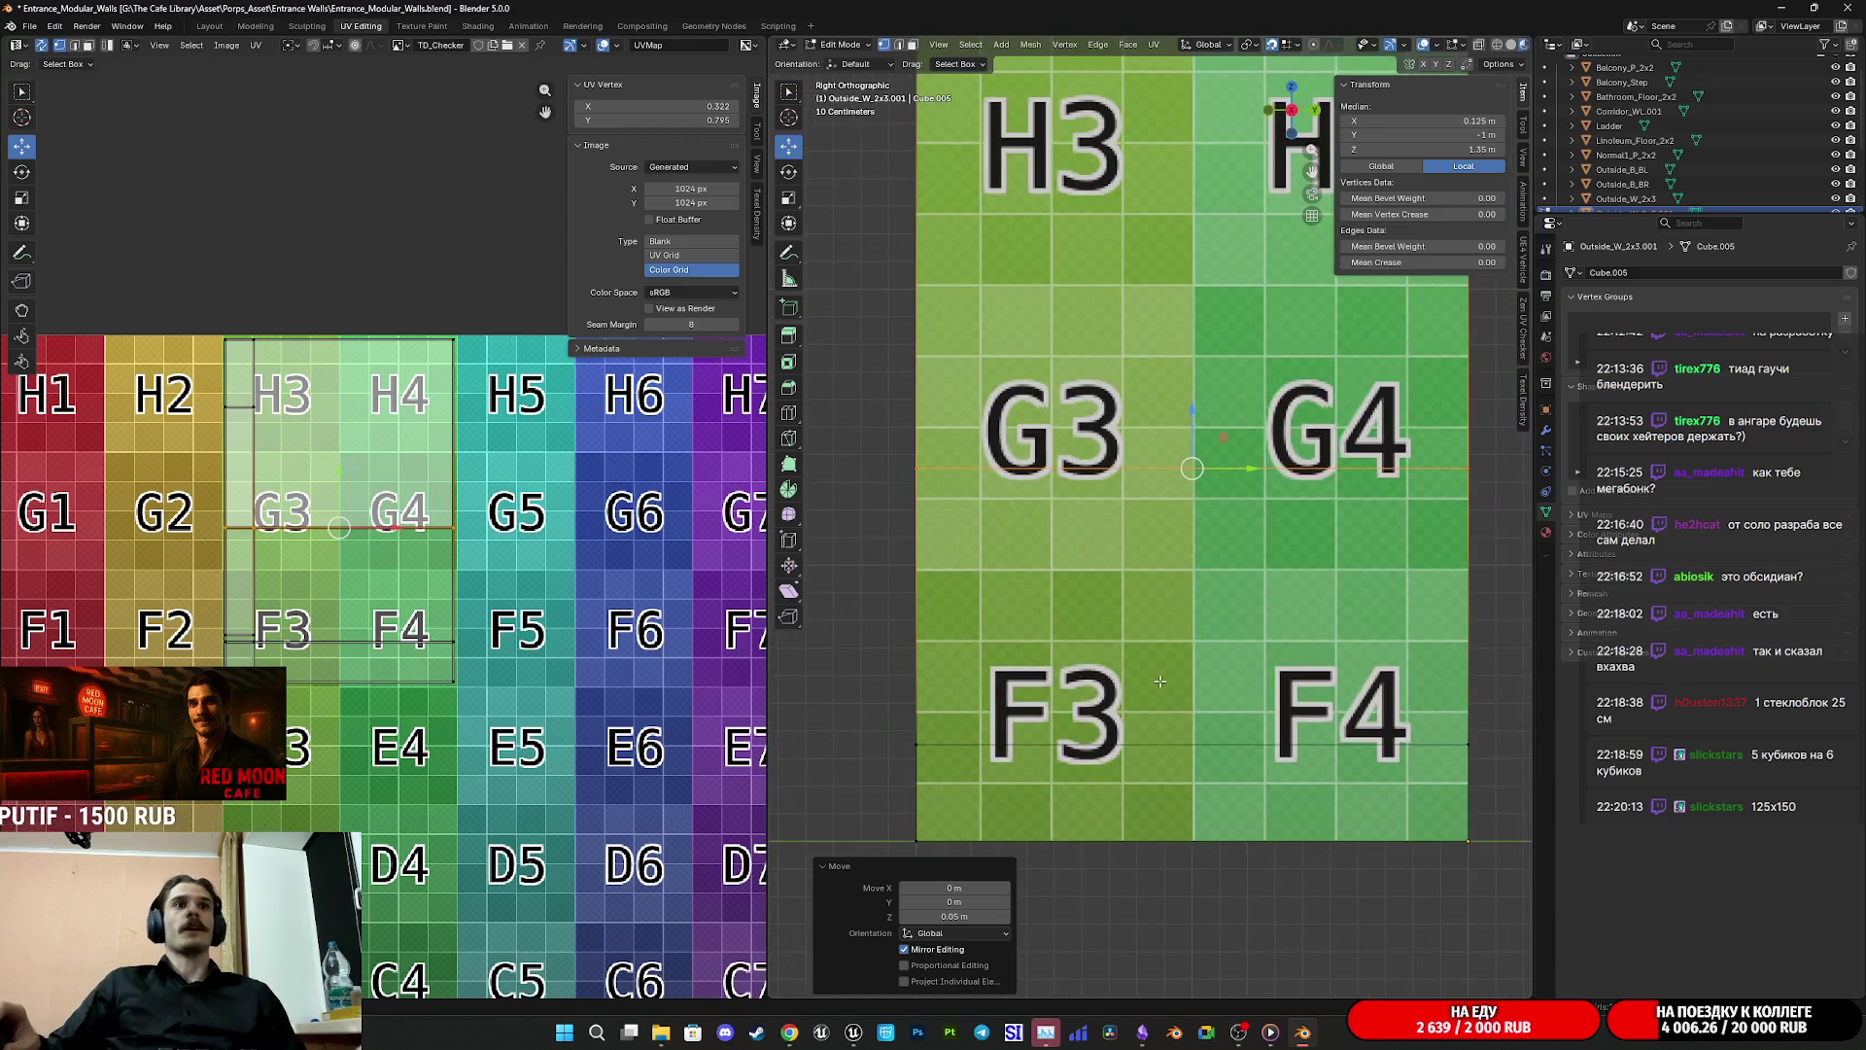
{"action": "scroll", "coordinate": [1198, 713], "scroll_direction": "down", "scroll_amount": 1}
{"action": "key", "text": "ctrl+r"}
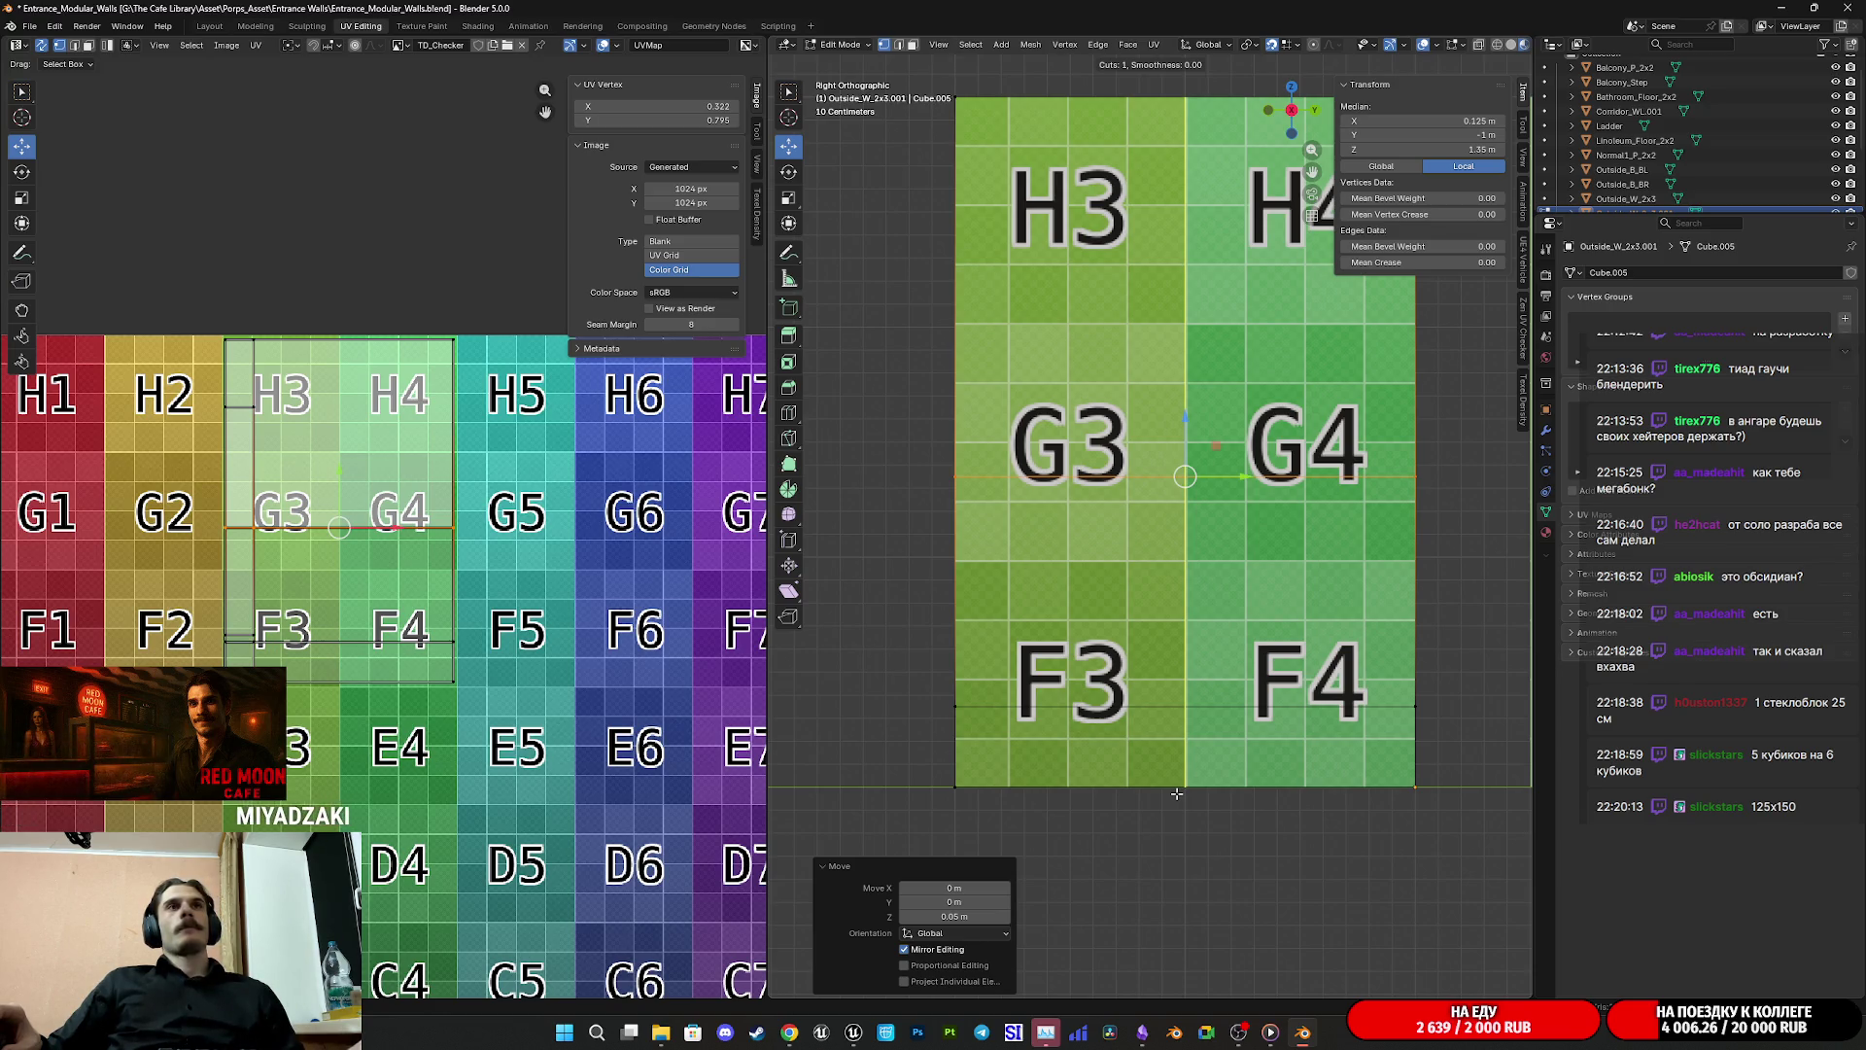
{"action": "left_click", "coordinate": [1176, 794]}
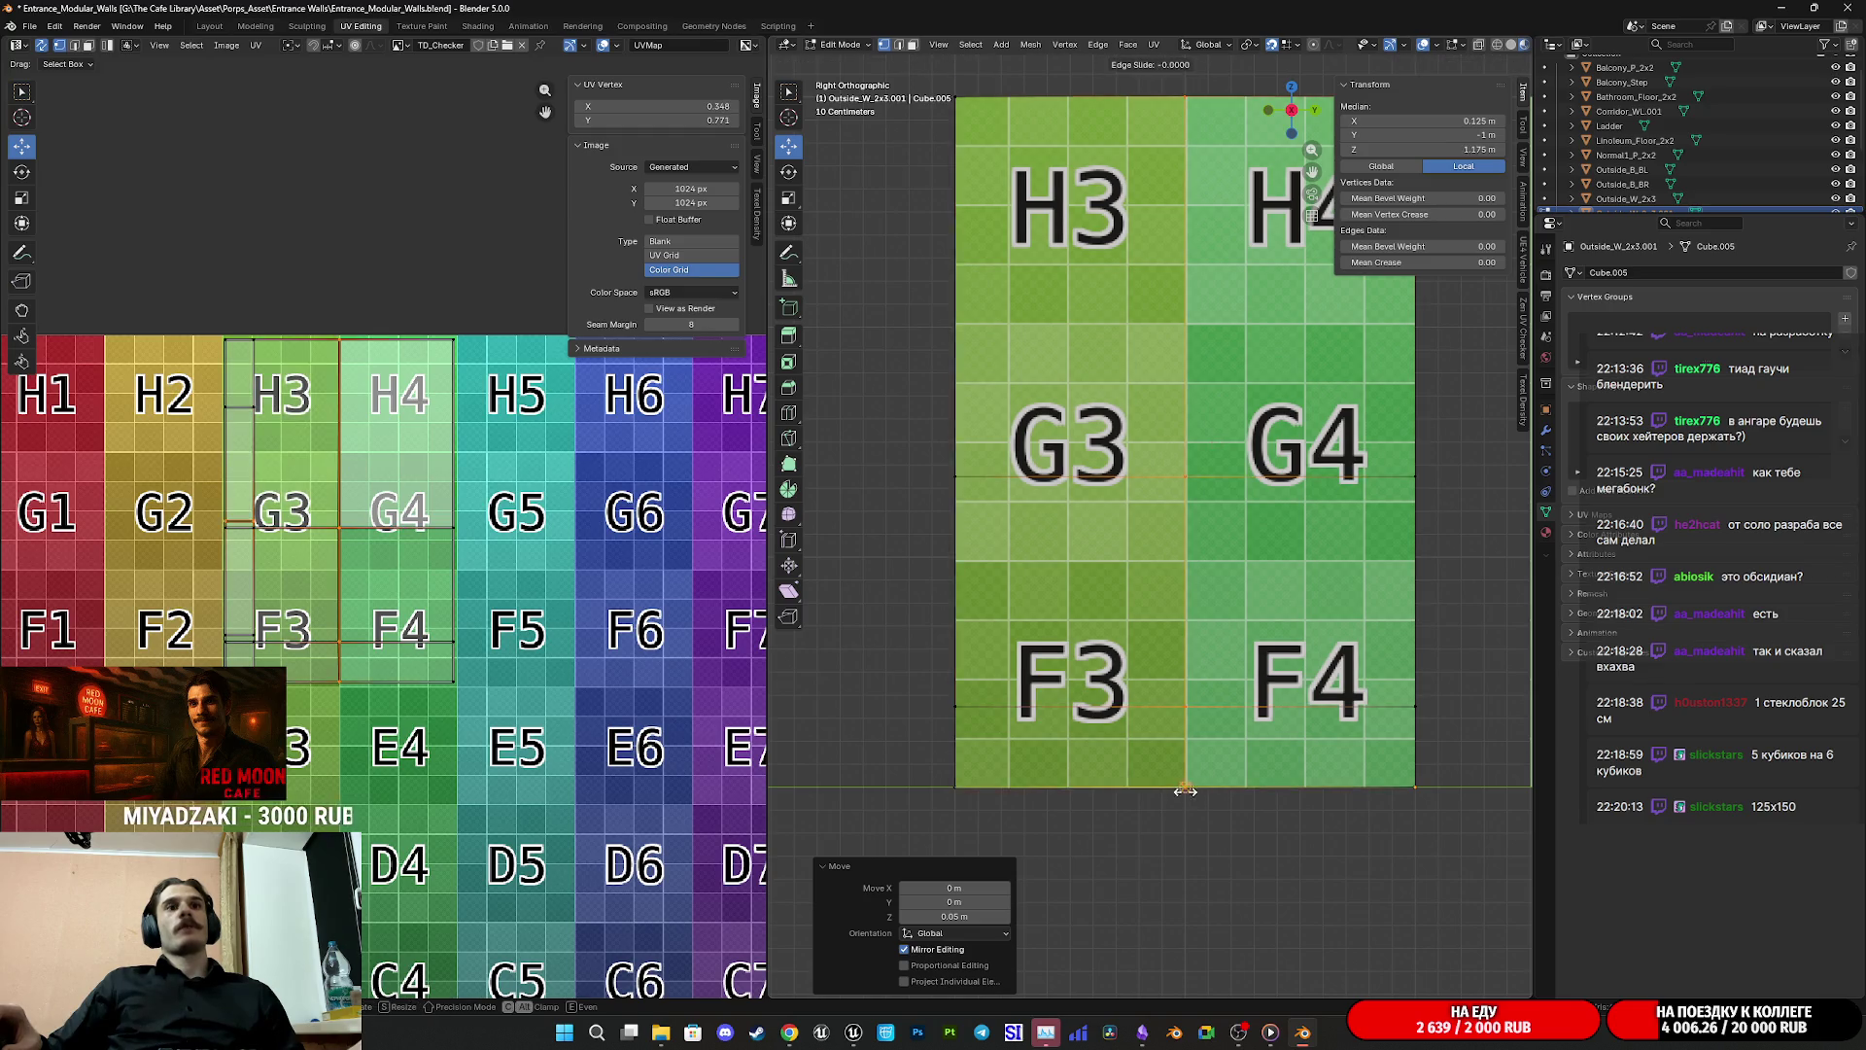
{"action": "left_click", "coordinate": [1368, 806]}
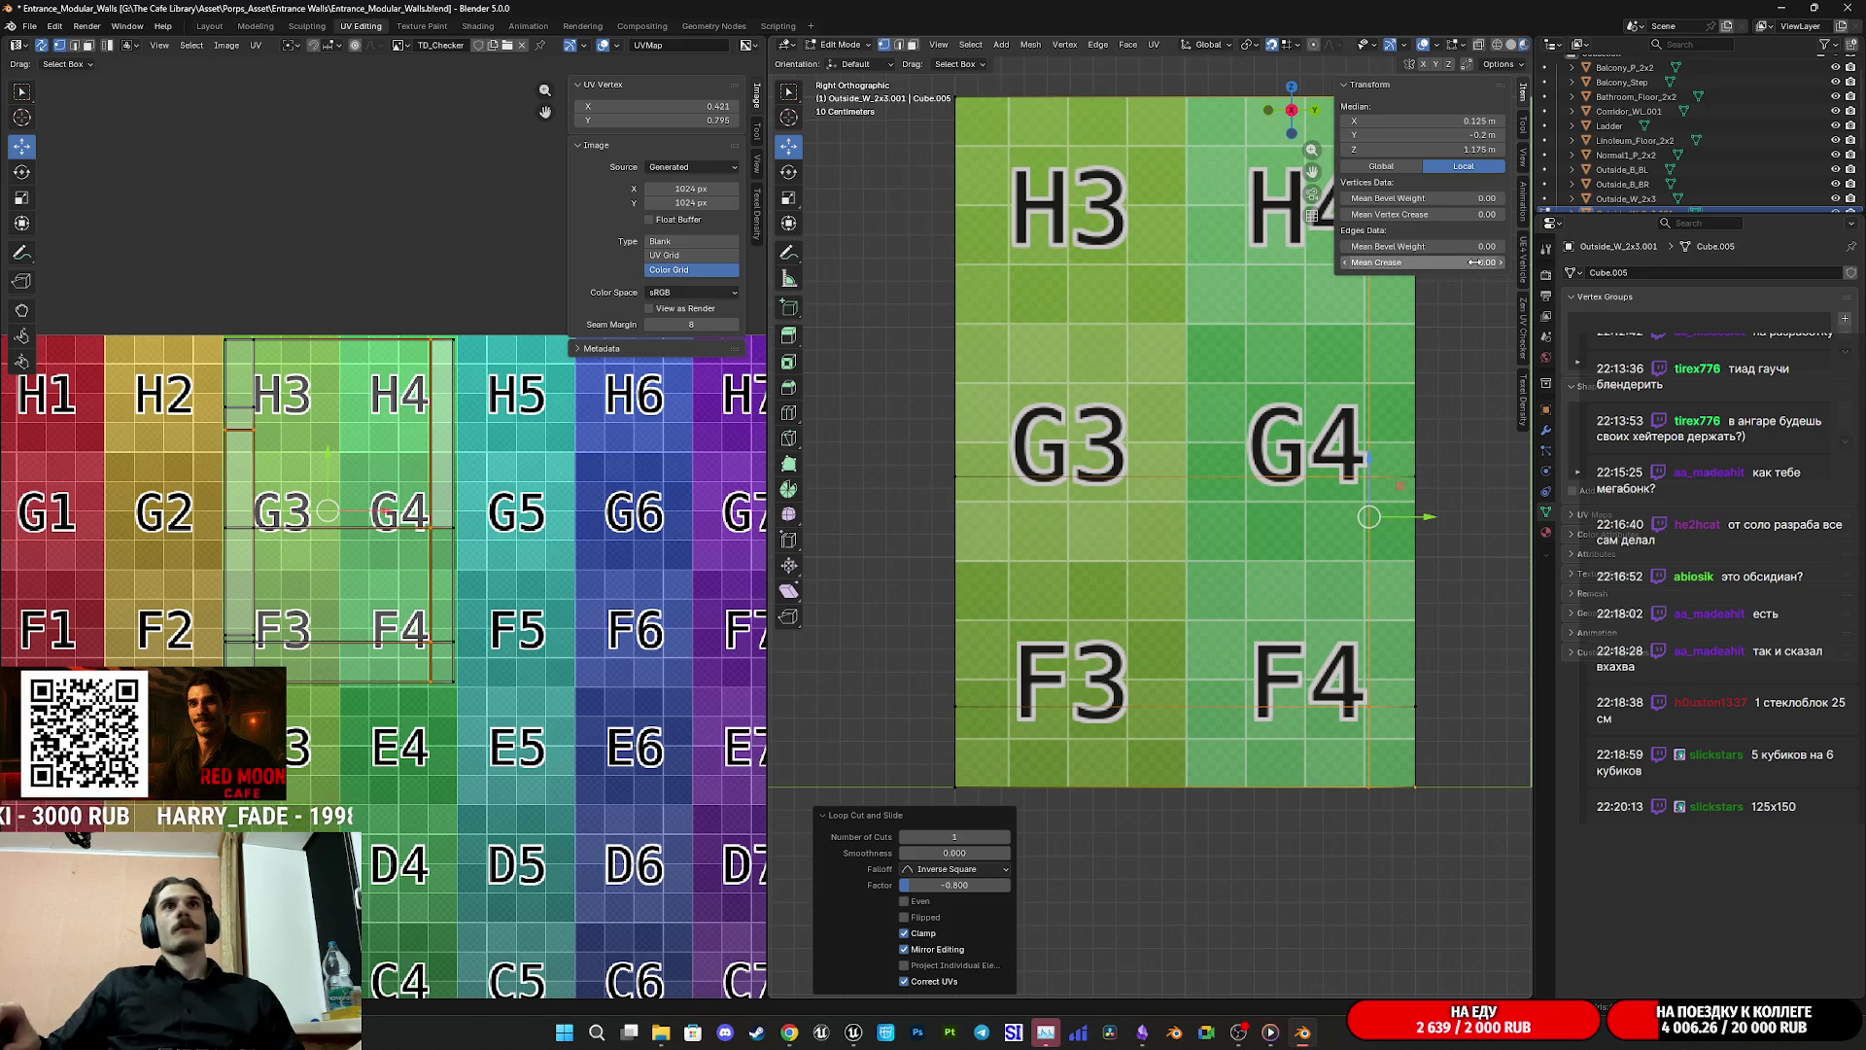
{"action": "left_click", "coordinate": [1462, 136]}
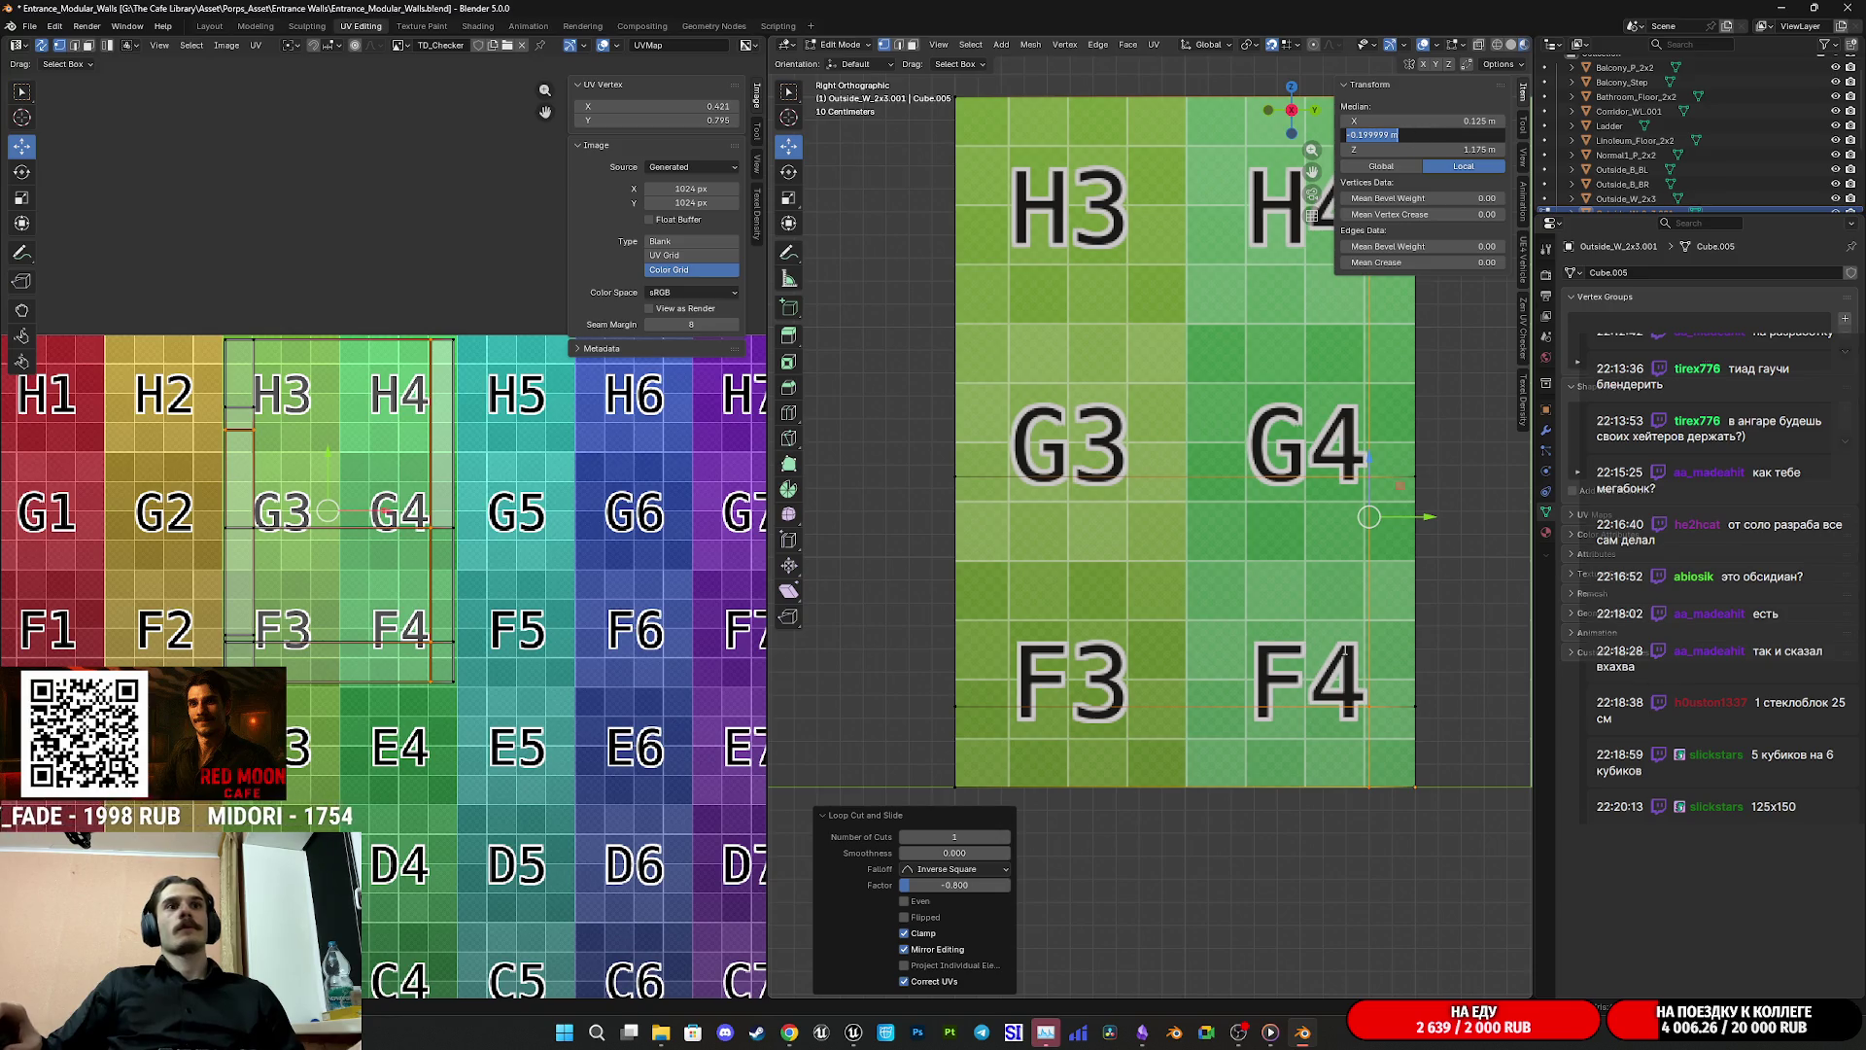
{"action": "type", "text": "-0.2"}
{"action": "key", "text": "Return"}
{"action": "mouse_move", "coordinate": [1428, 516]}
{"action": "left_mouse_down"}
{"action": "mouse_move", "coordinate": [1305, 524]}
{"action": "mouse_move", "coordinate": [1361, 530]}
{"action": "left_mouse_up"}
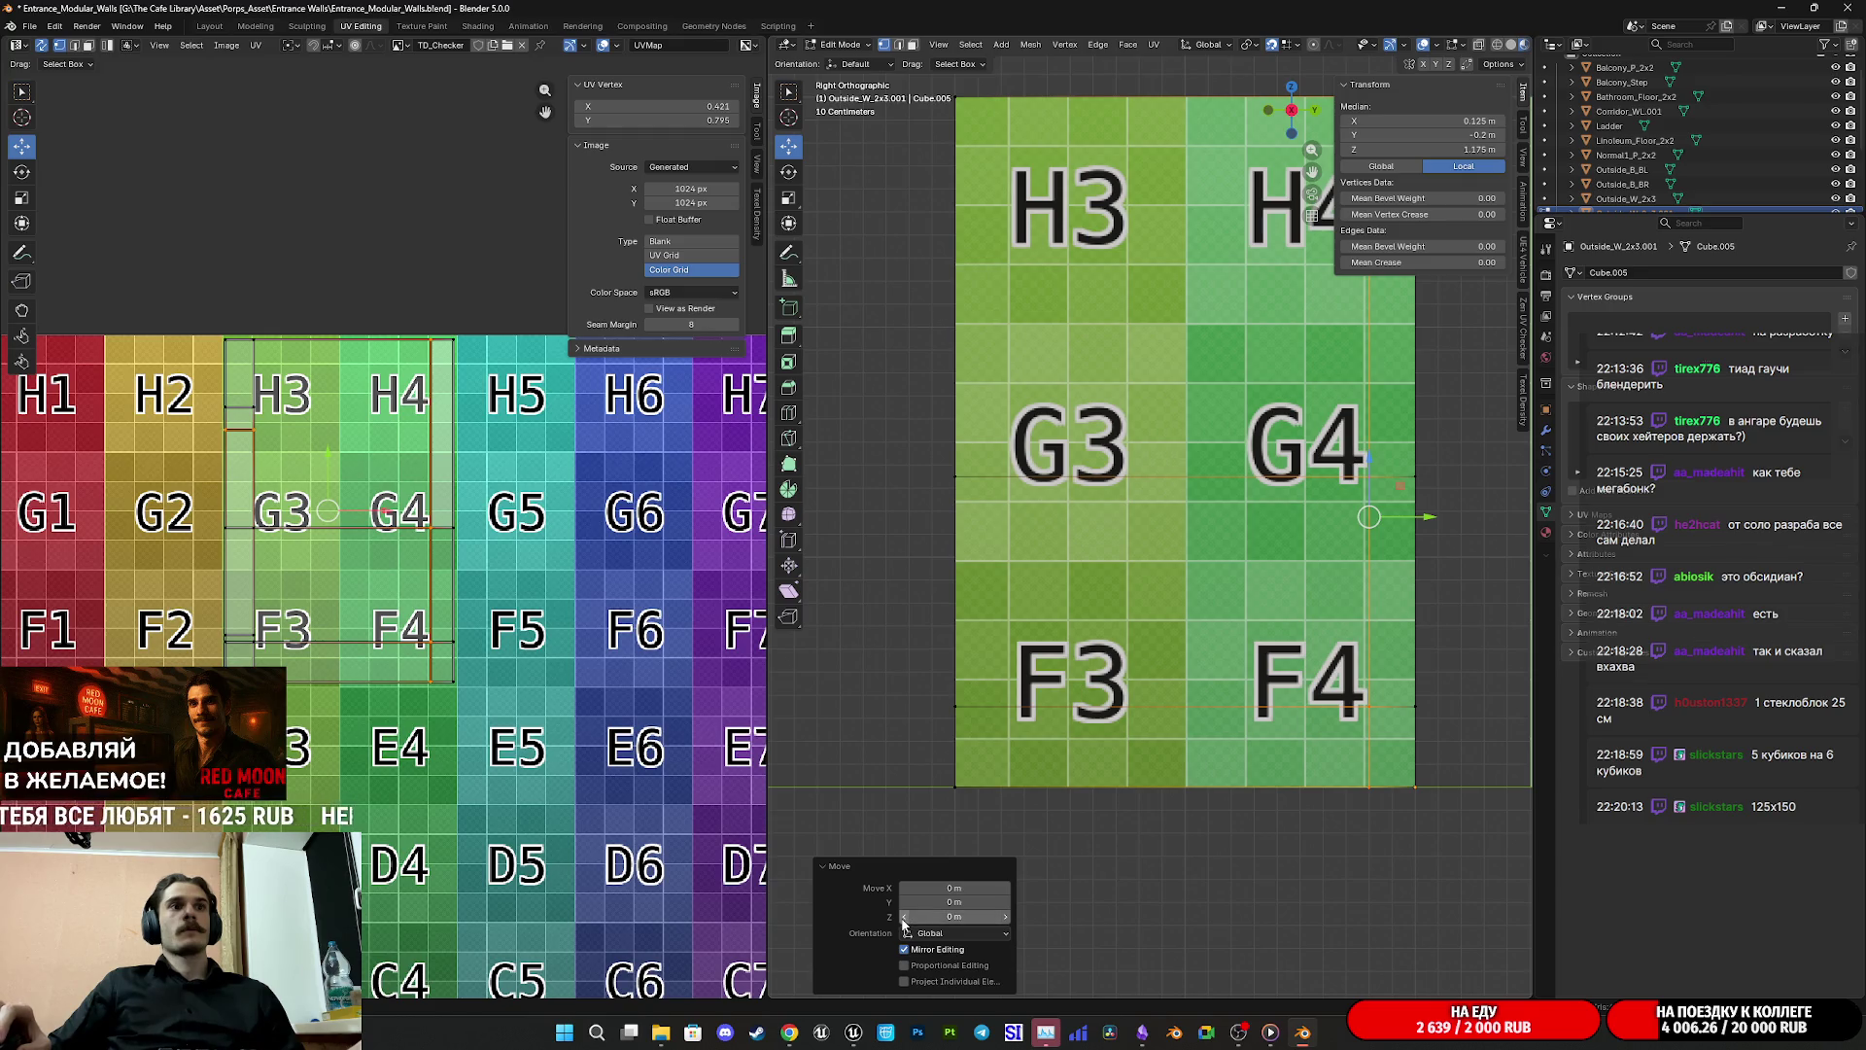
{"action": "left_click_drag", "start_coordinate": [1428, 517], "coordinate": [1346, 532]}
{"action": "left_click", "coordinate": [1005, 902]}
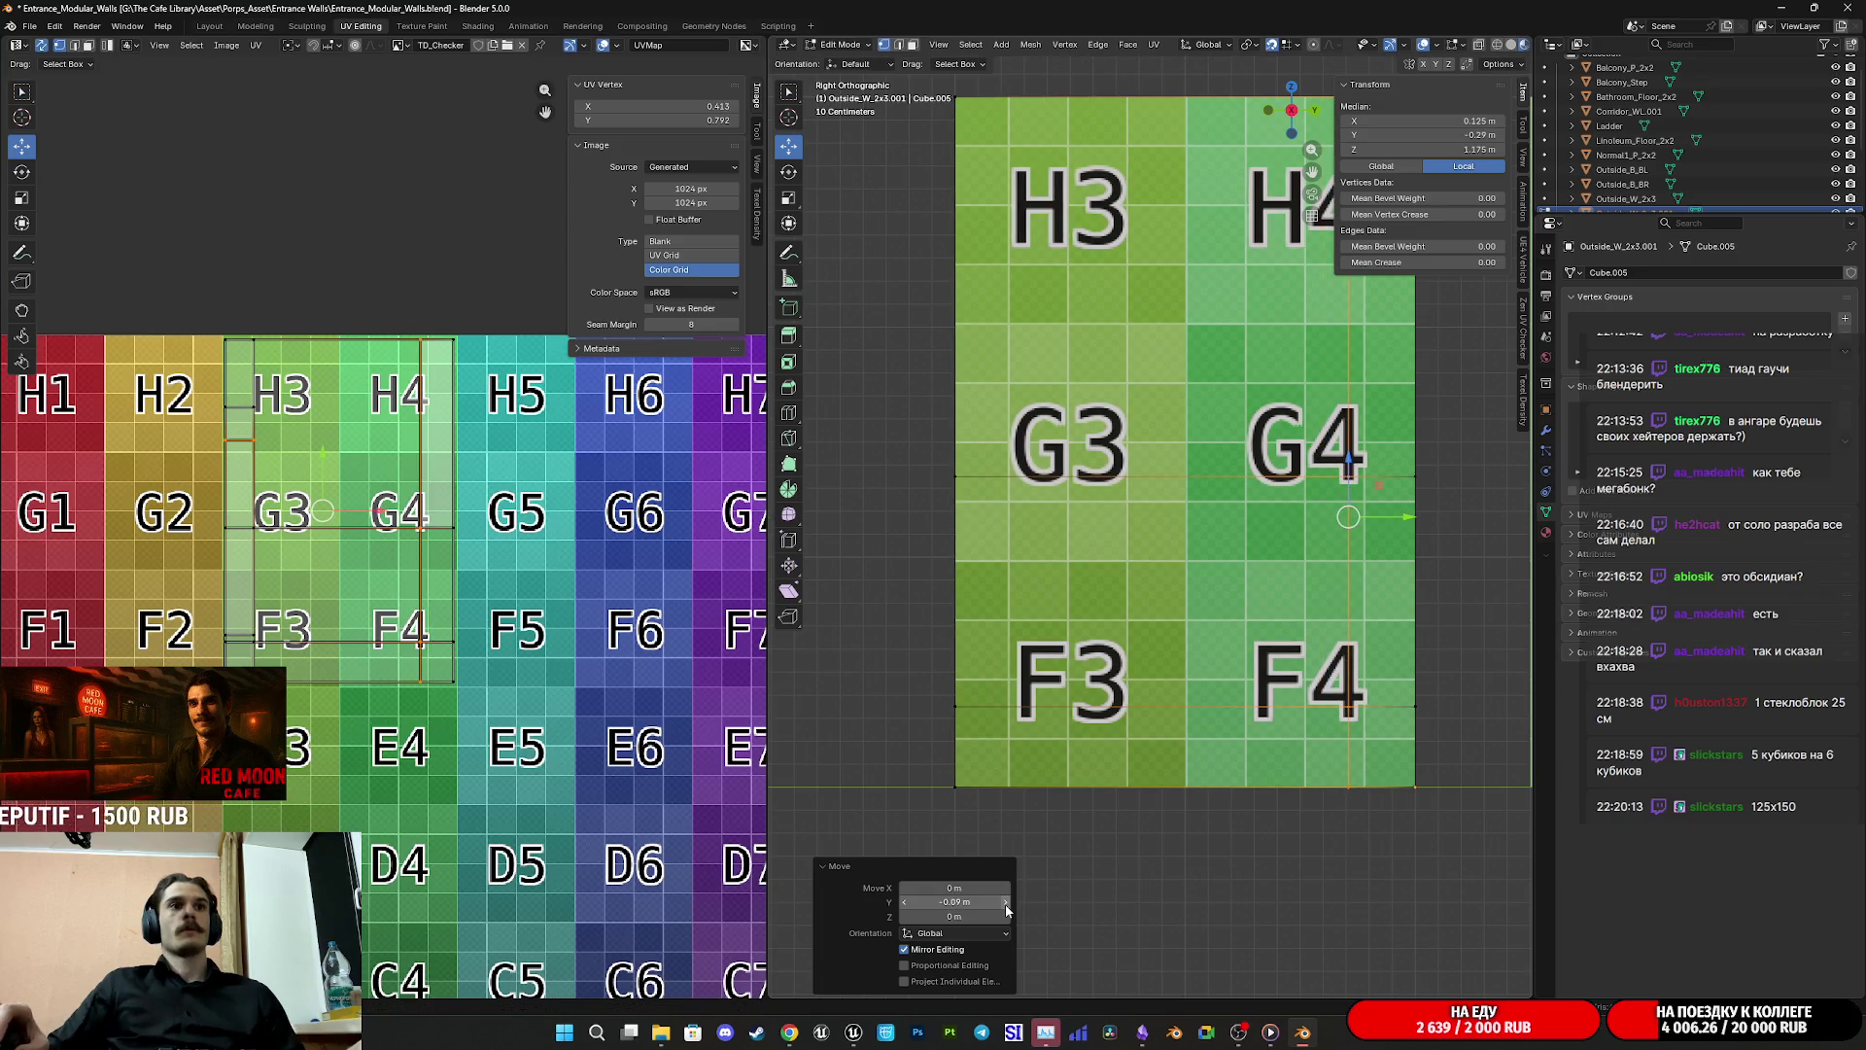
{"action": "left_click", "coordinate": [1004, 901]}
{"action": "left_click", "coordinate": [1005, 902]}
{"action": "left_click", "coordinate": [1005, 902]}
{"action": "left_click", "coordinate": [1005, 902]}
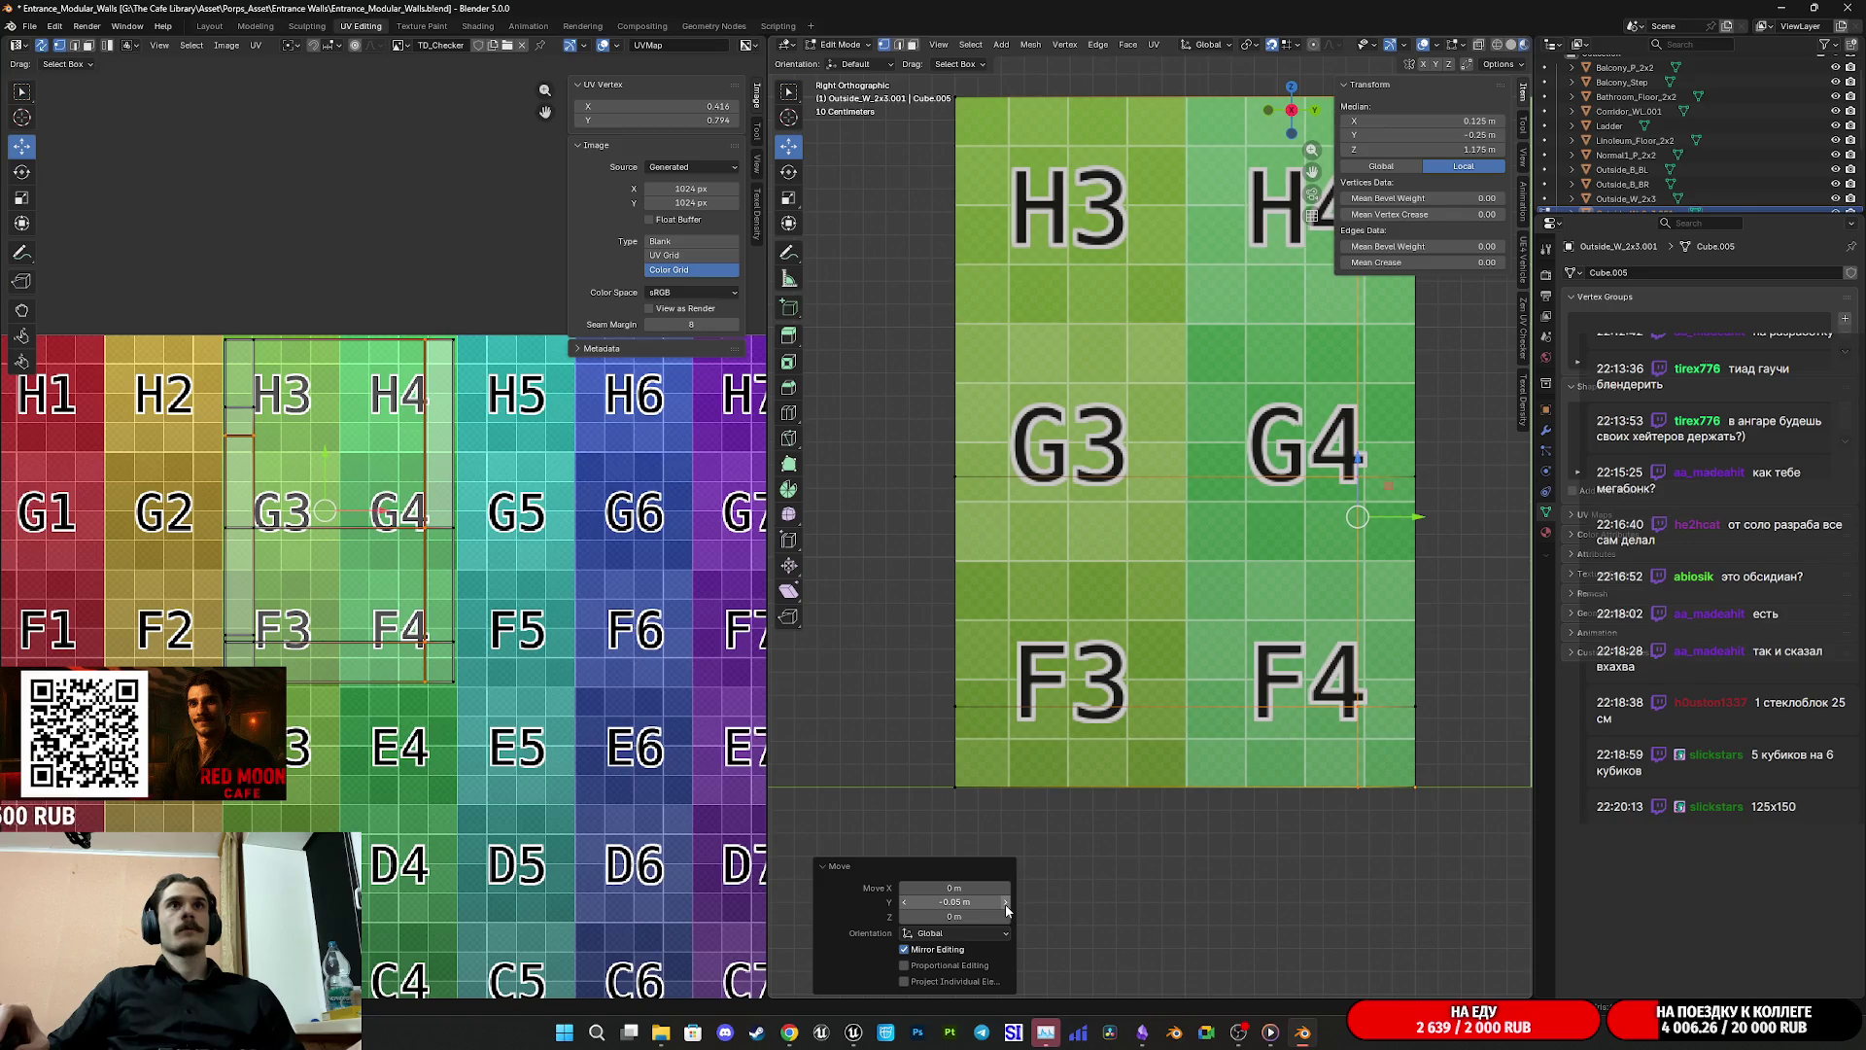
Step: Add a second loop cut and move it along Y to a 0.05 m offset
{"action": "key", "text": "ctrl+r"}
{"action": "left_click", "coordinate": [1079, 785]}
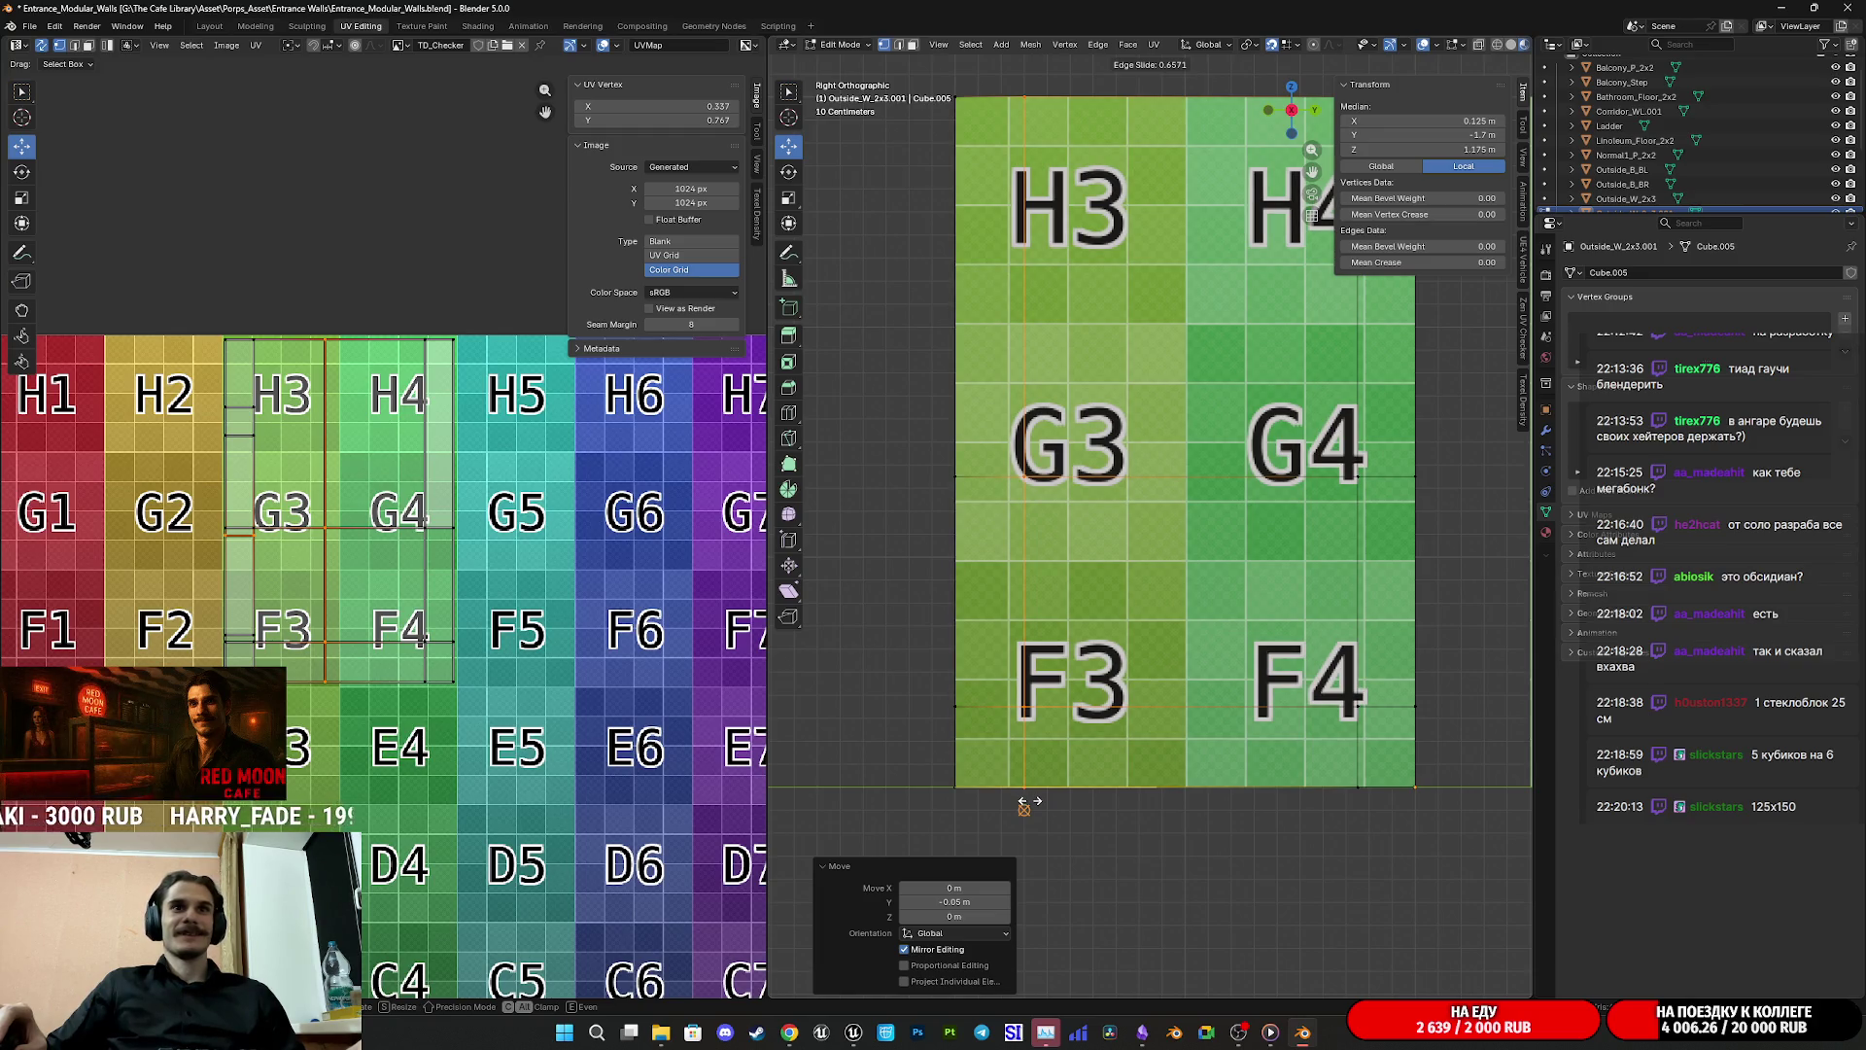
{"action": "left_click", "coordinate": [1009, 803]}
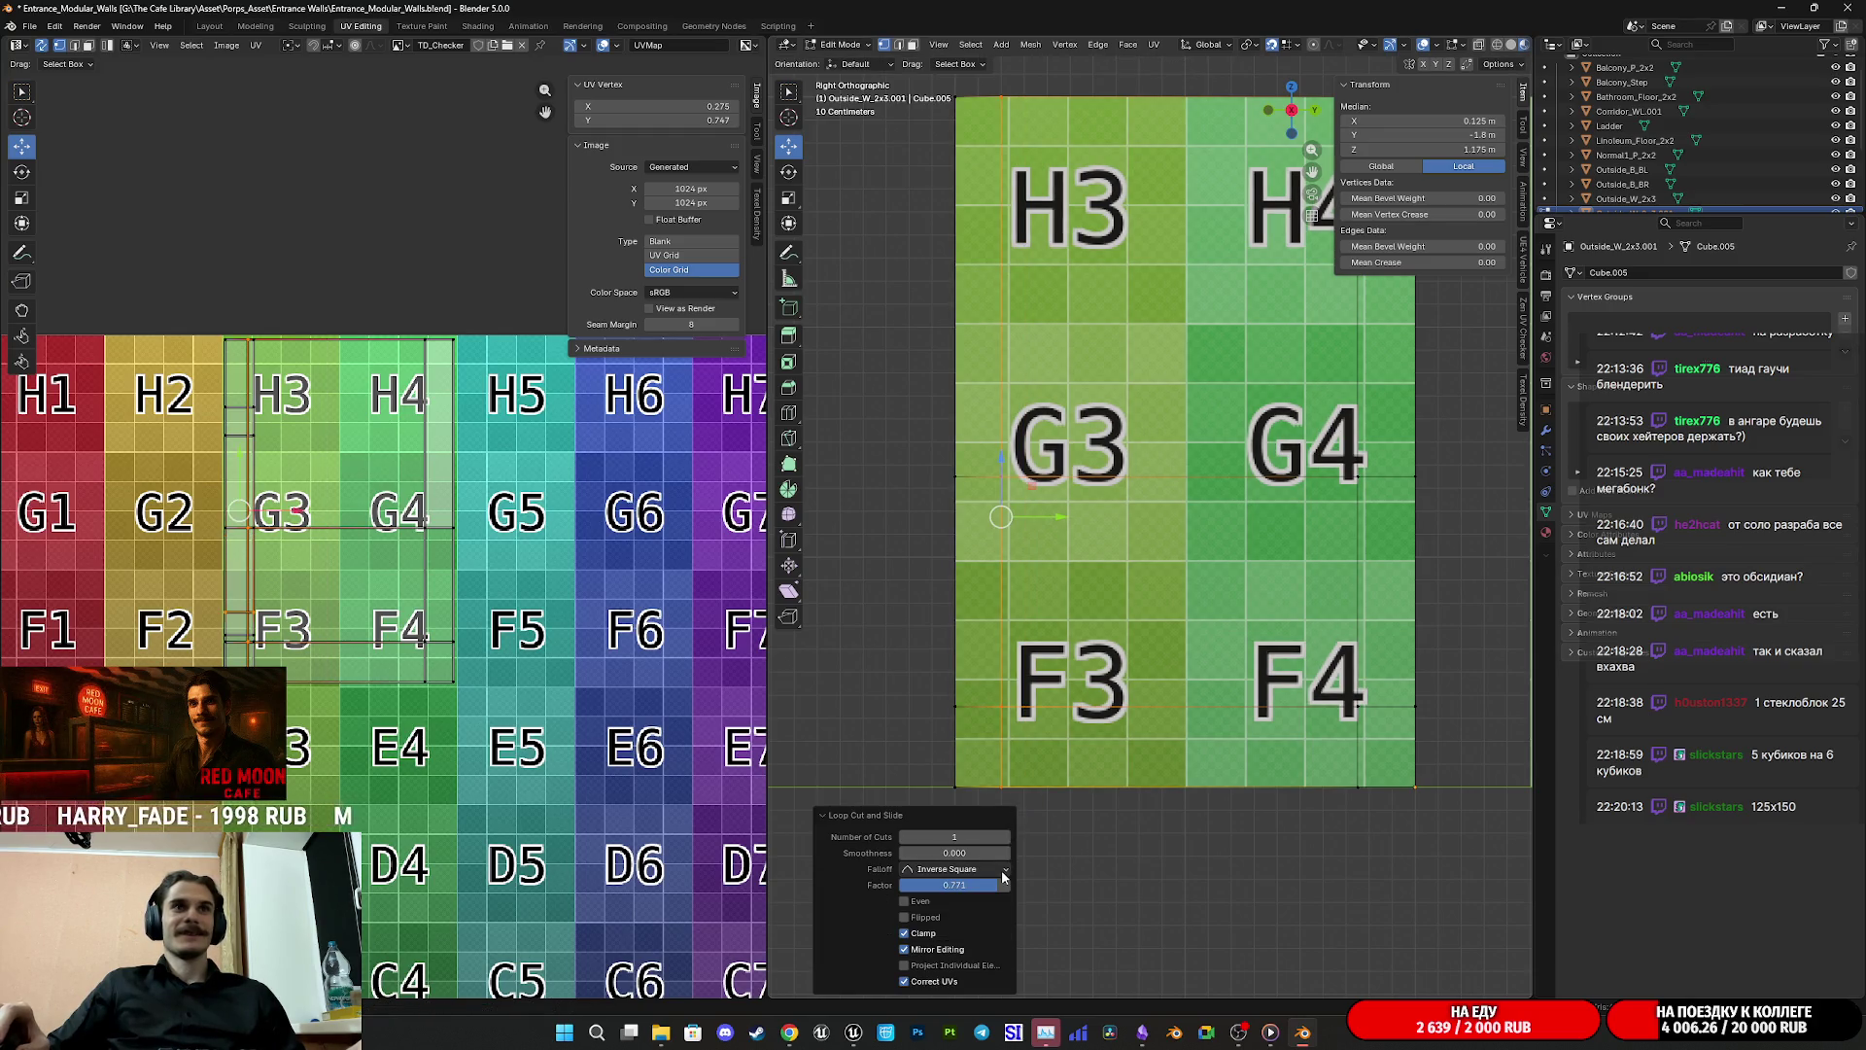
{"action": "left_click_drag", "start_coordinate": [1059, 522], "coordinate": [1090, 518]}
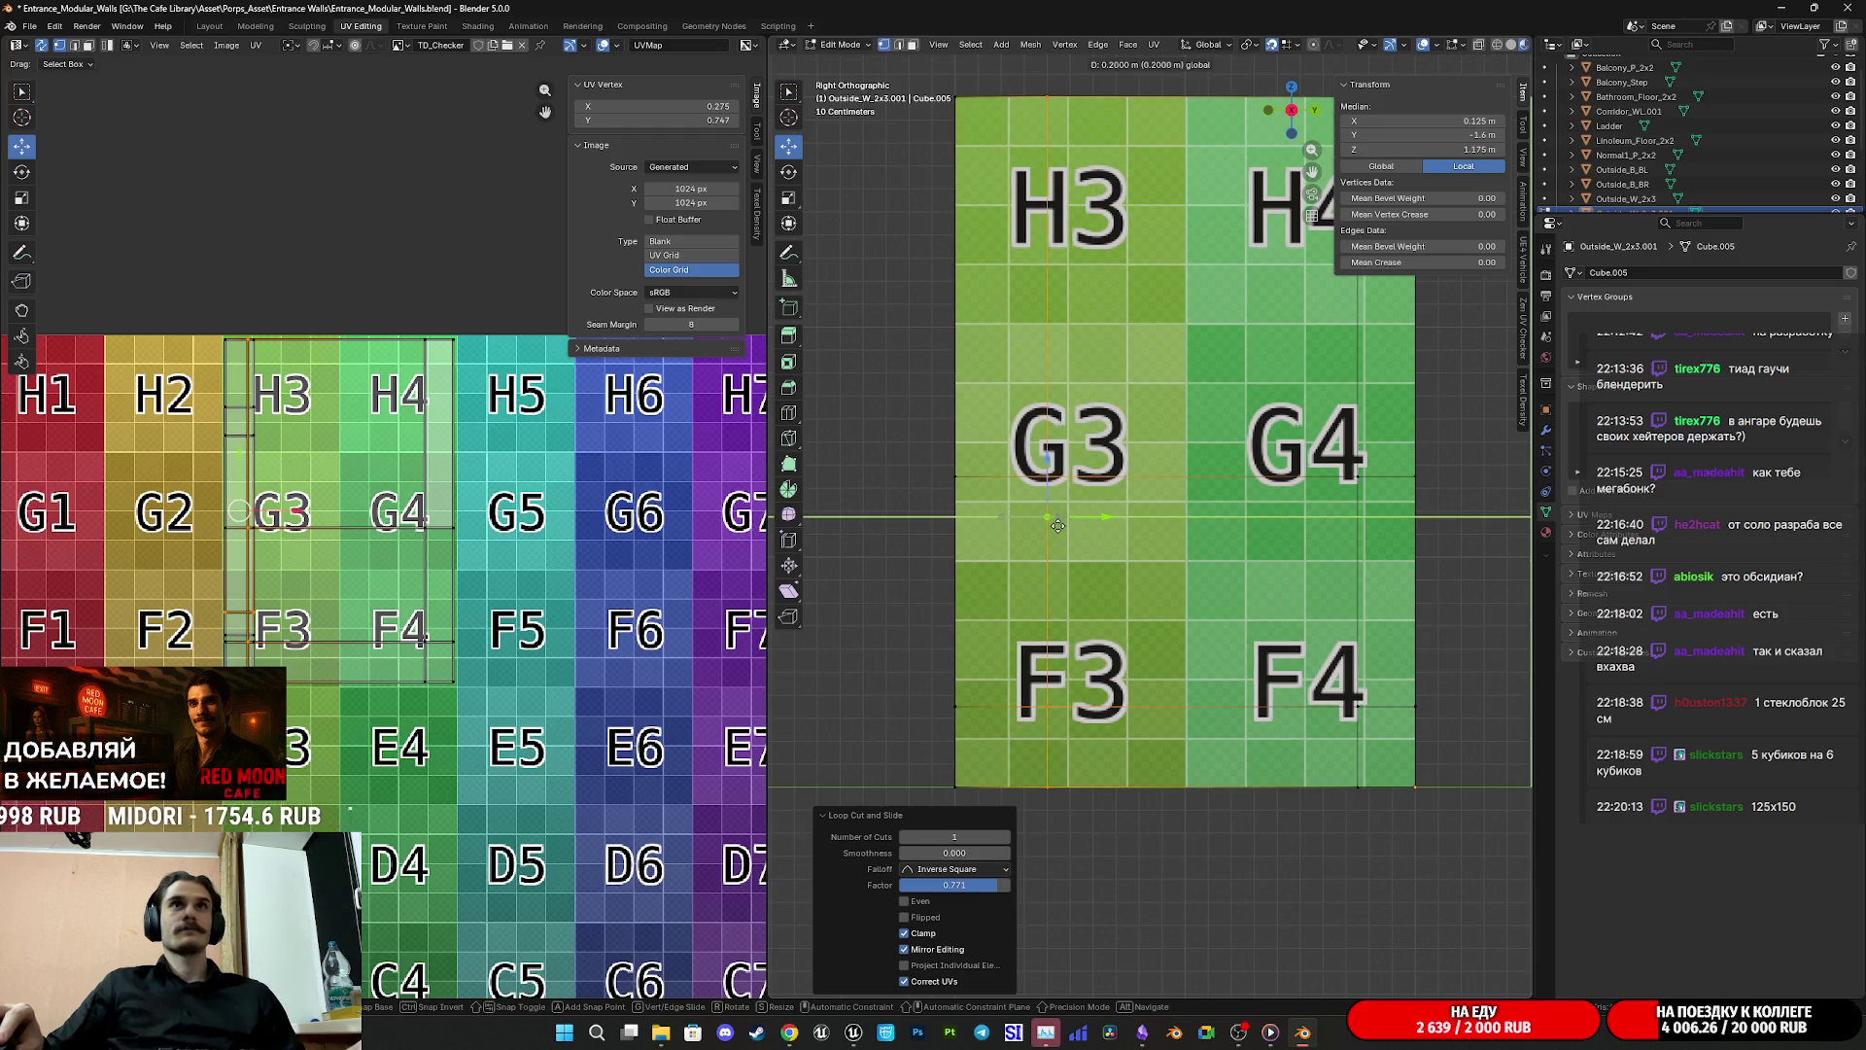
{"action": "left_click_drag", "start_coordinate": [1037, 530], "coordinate": [1020, 534]}
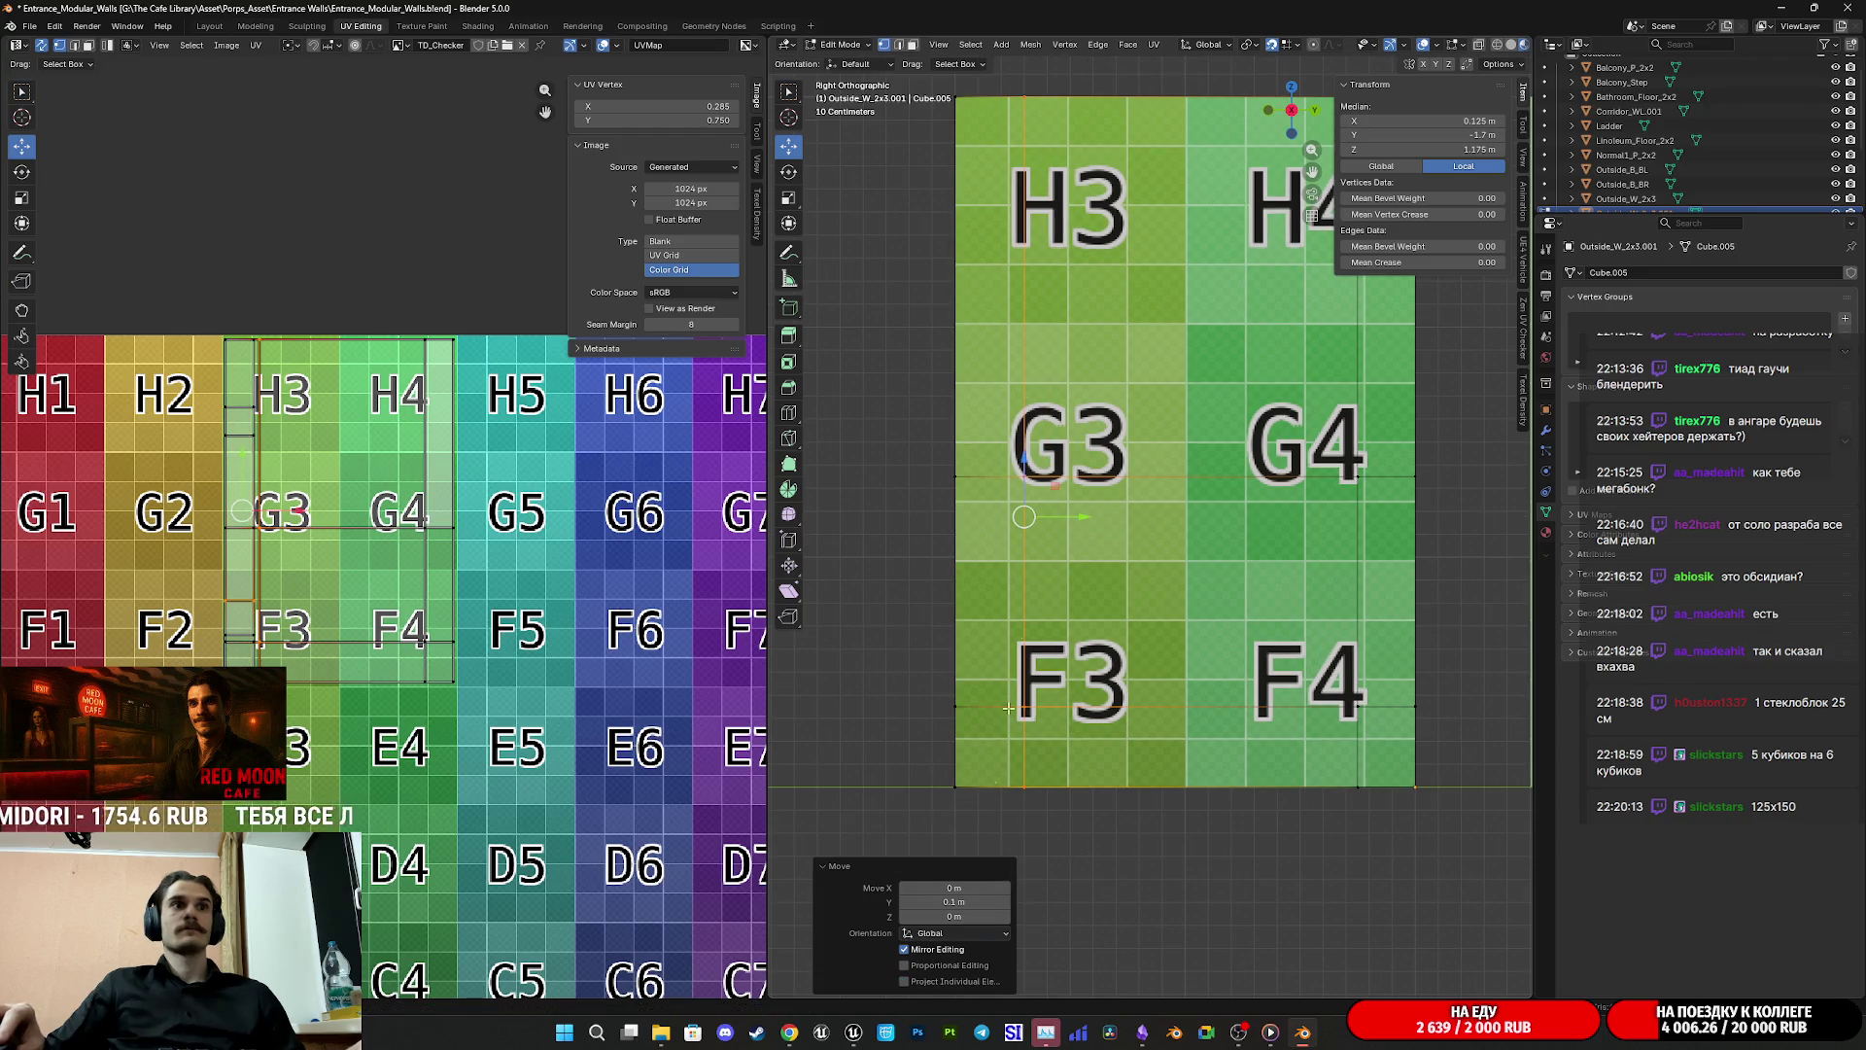
{"action": "left_click_drag", "start_coordinate": [948, 902], "coordinate": [903, 907]}
{"action": "left_click", "coordinate": [903, 902]}
{"action": "left_click", "coordinate": [903, 902]}
{"action": "scroll", "coordinate": [1213, 640], "scroll_direction": "down", "scroll_amount": 2}
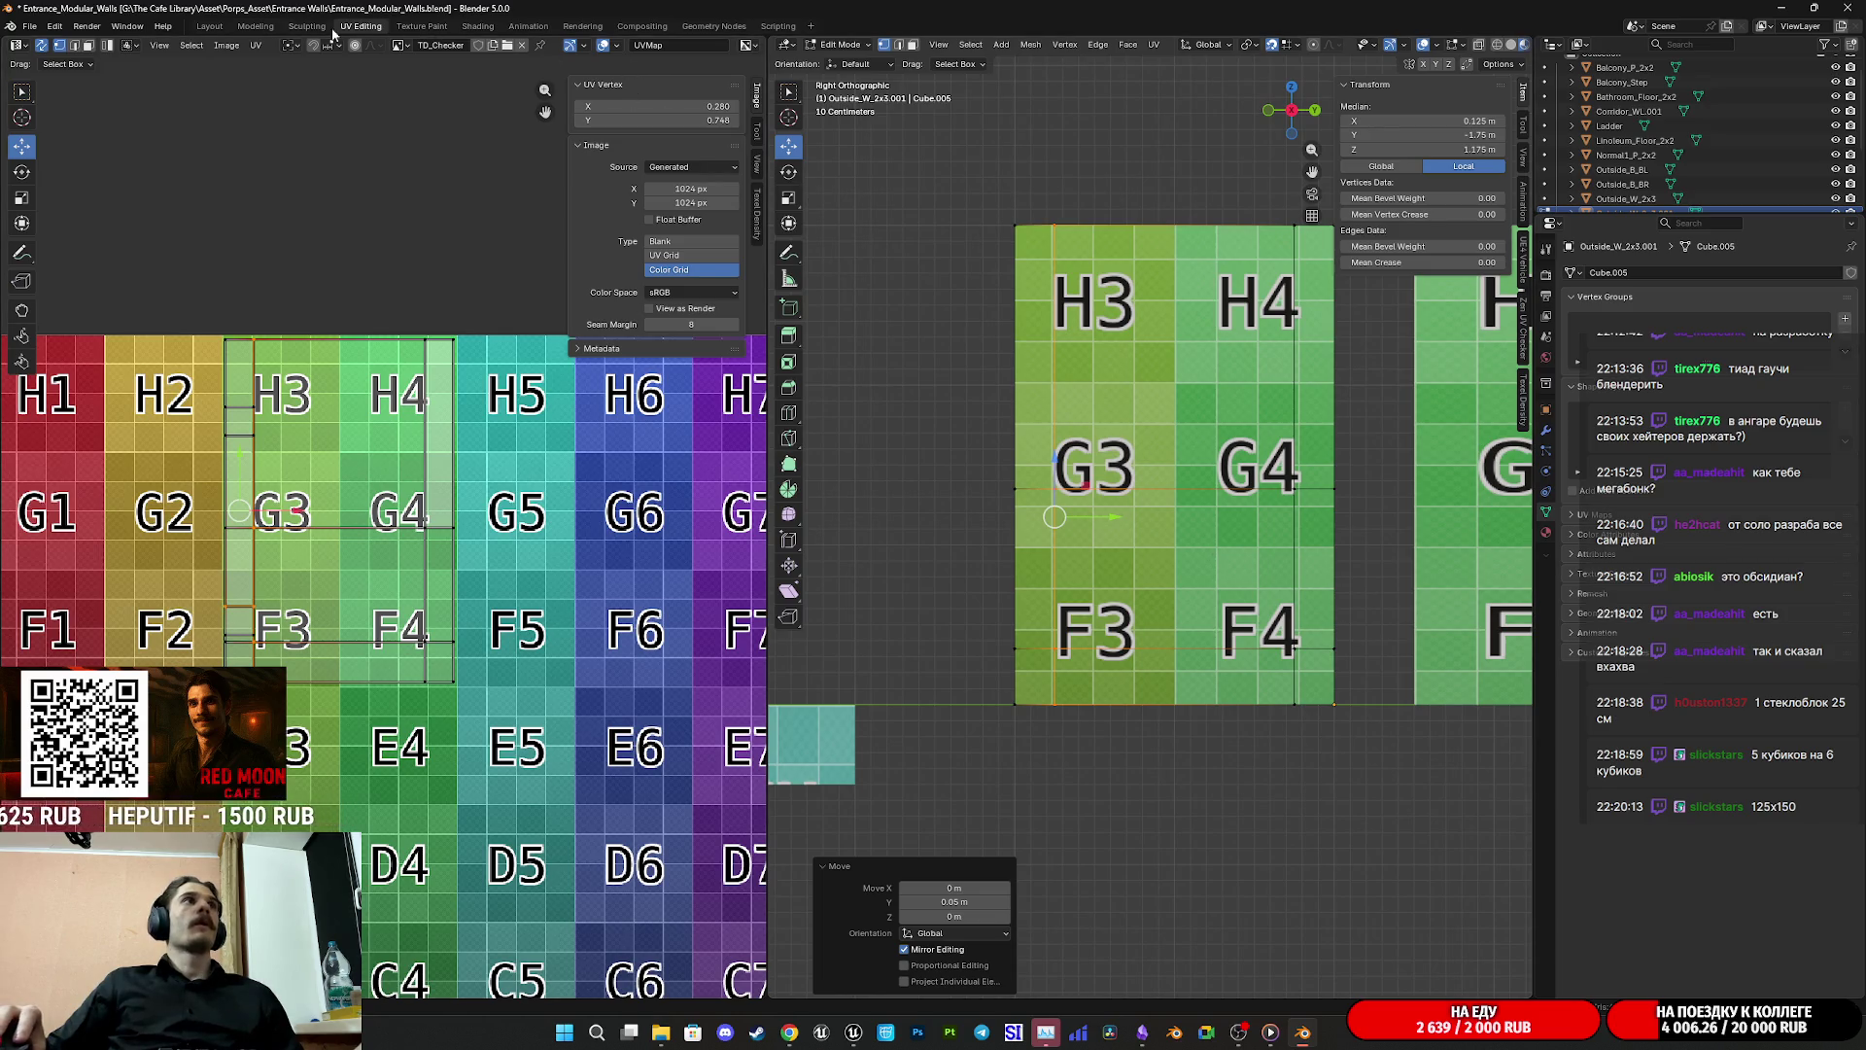
{"action": "left_click", "coordinate": [89, 46]}
Step: Select the wall face covering F3/F4 and orbit to view it frontally
{"action": "left_click_drag", "start_coordinate": [1253, 603], "coordinate": [1427, 614]}
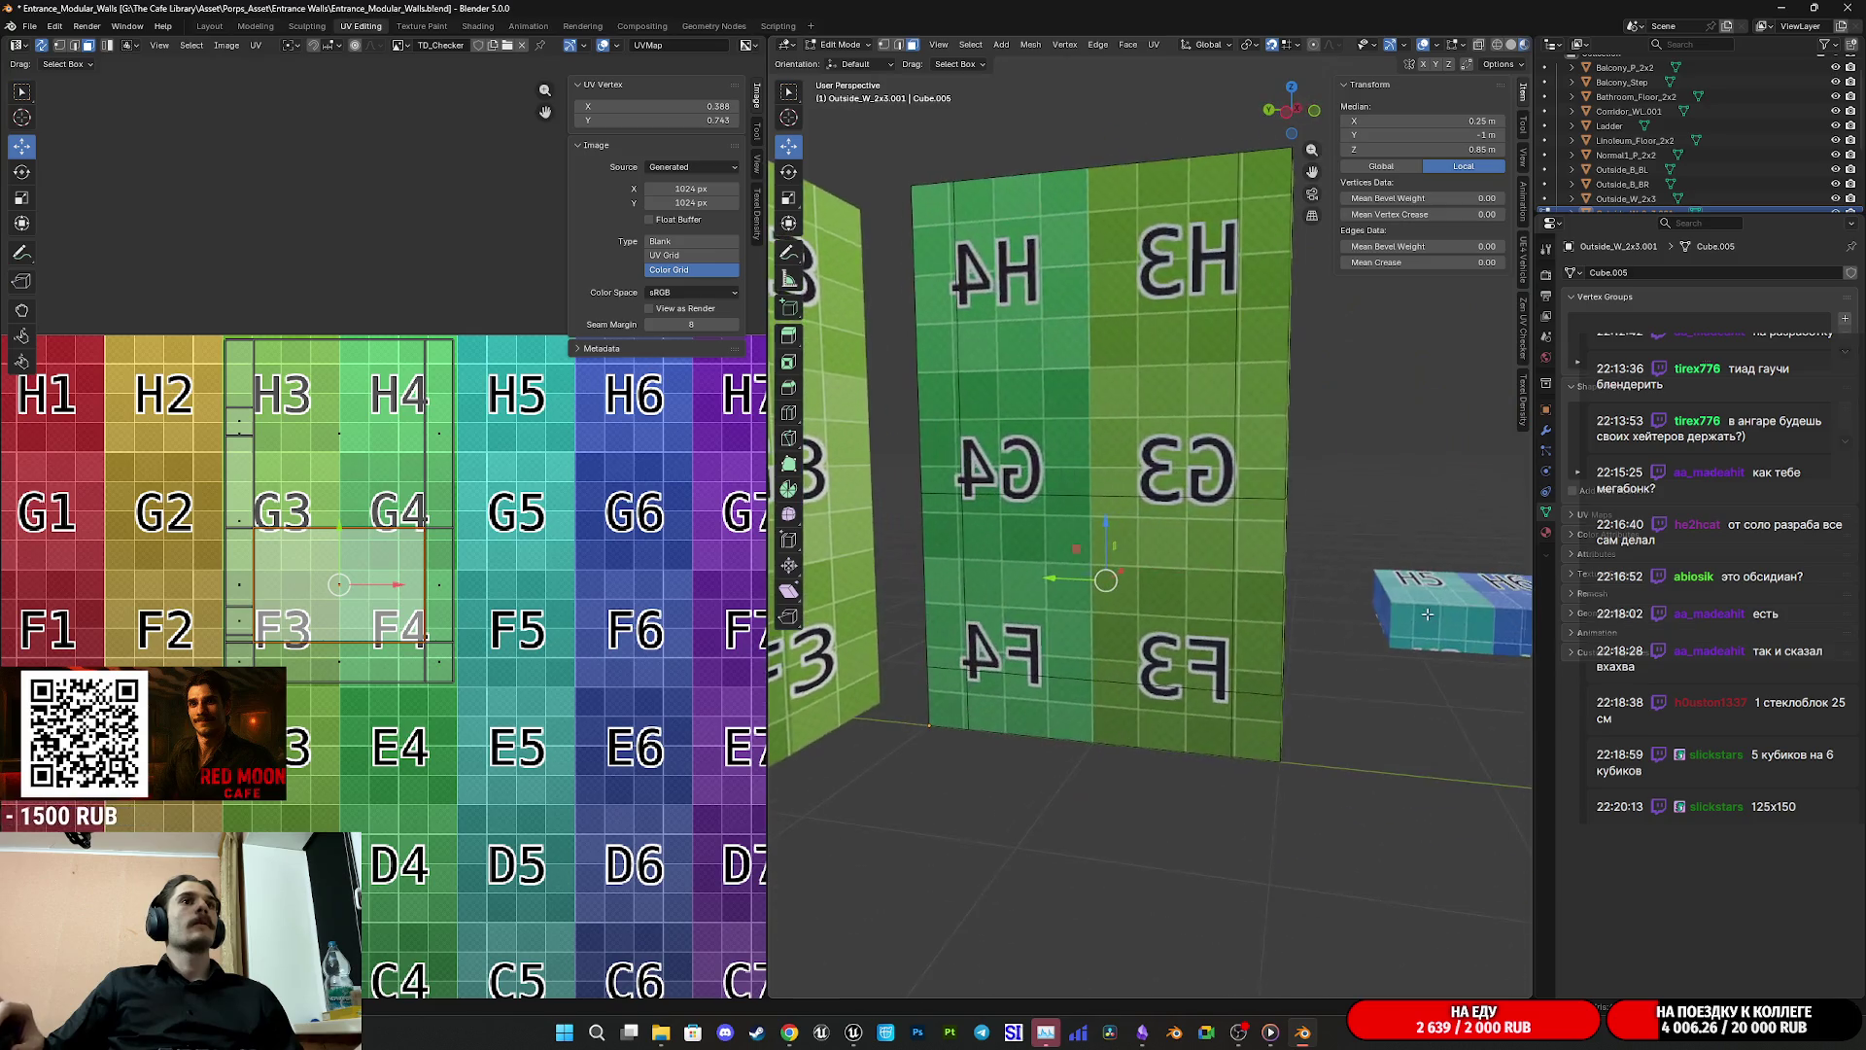
{"action": "left_click", "coordinate": [1155, 576]}
{"action": "left_click_drag", "start_coordinate": [1155, 576], "coordinate": [973, 600]}
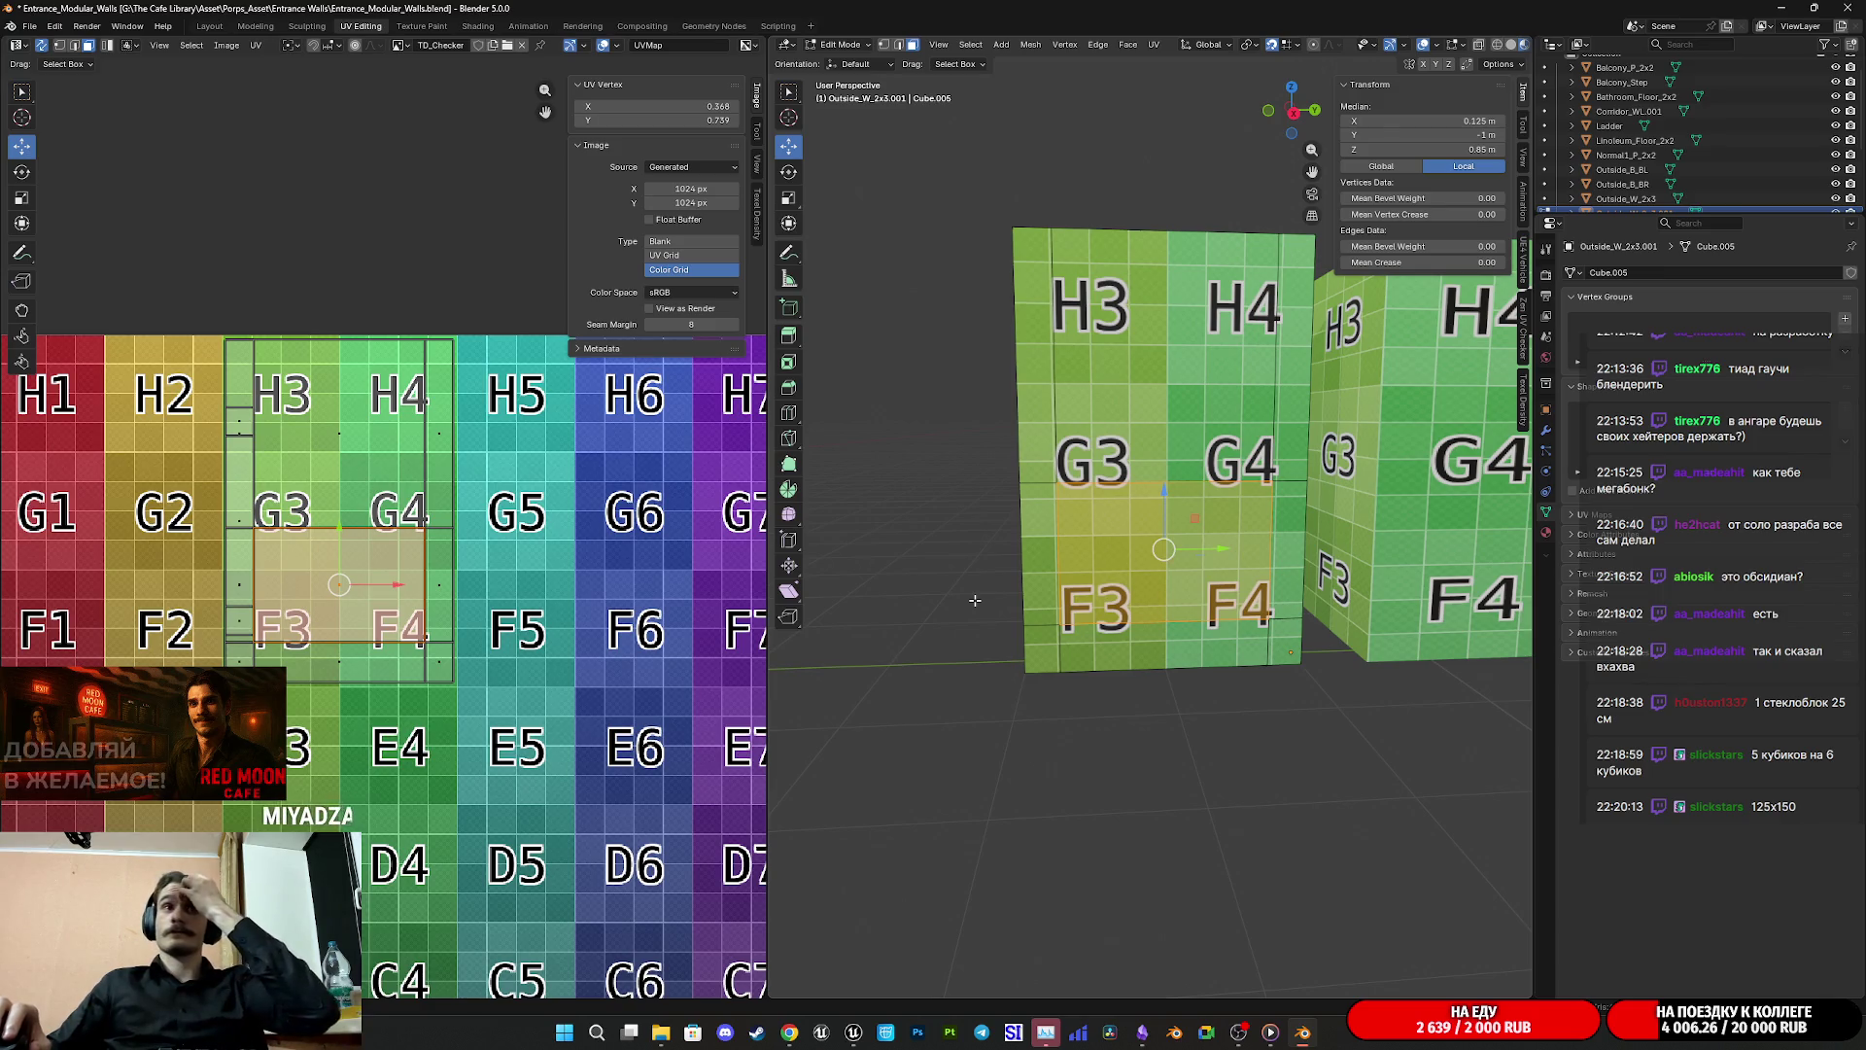
{"action": "mouse_move", "coordinate": [975, 601]}
{"action": "left_mouse_down"}
{"action": "mouse_move", "coordinate": [1268, 623]}
{"action": "mouse_move", "coordinate": [1297, 574]}
{"action": "mouse_move", "coordinate": [1181, 637]}
{"action": "mouse_move", "coordinate": [1215, 637]}
{"action": "mouse_move", "coordinate": [1398, 590]}
{"action": "mouse_move", "coordinate": [1089, 581]}
{"action": "left_mouse_up"}
{"action": "scroll", "coordinate": [1151, 617], "scroll_direction": "up", "scroll_amount": 2}
{"action": "scroll", "coordinate": [1178, 599], "scroll_direction": "down", "scroll_amount": 2}
{"action": "scroll", "coordinate": [1180, 597], "scroll_direction": "up", "scroll_amount": 3}
{"action": "scroll", "coordinate": [1184, 595], "scroll_direction": "up", "scroll_amount": 3}
{"action": "mouse_move", "coordinate": [1184, 594]}
{"action": "left_mouse_down"}
{"action": "mouse_move", "coordinate": [1106, 604]}
{"action": "mouse_move", "coordinate": [1368, 602]}
{"action": "left_mouse_up"}
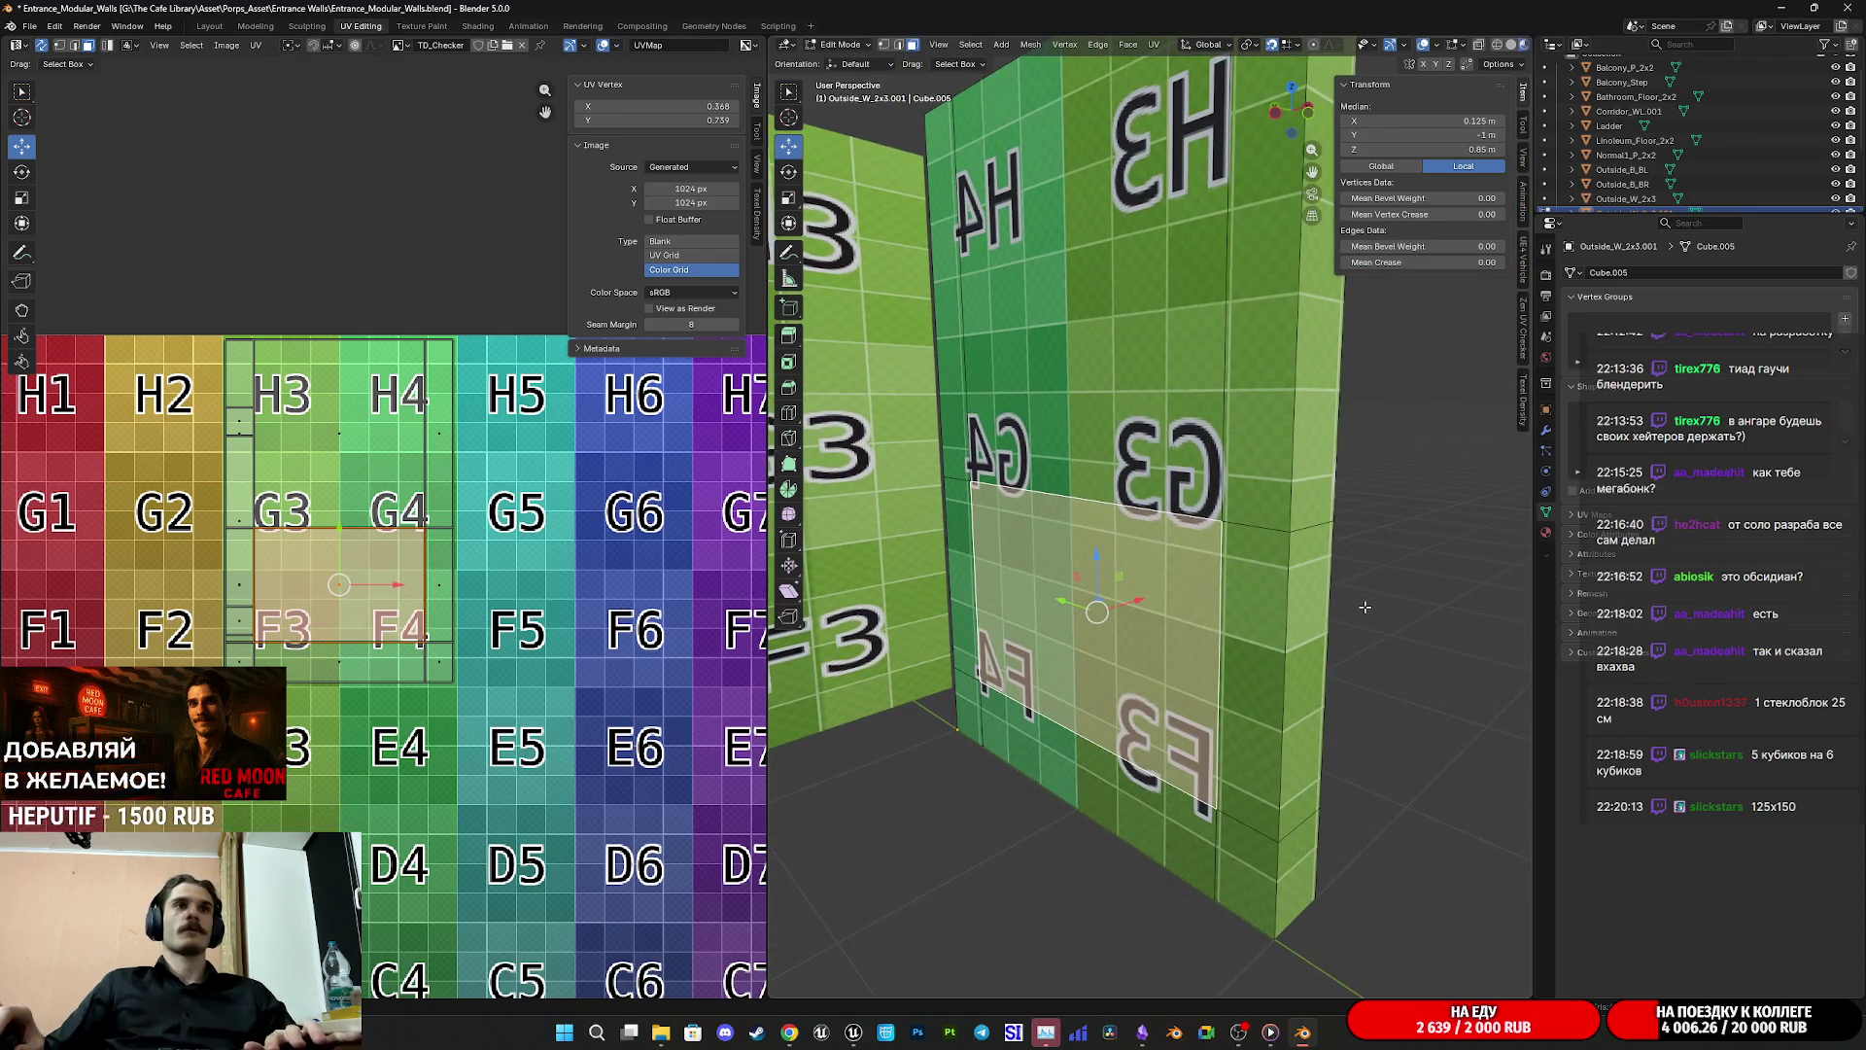
Step: Delete the selected F3/F4 face to open the window hole
{"action": "key", "text": "x"}
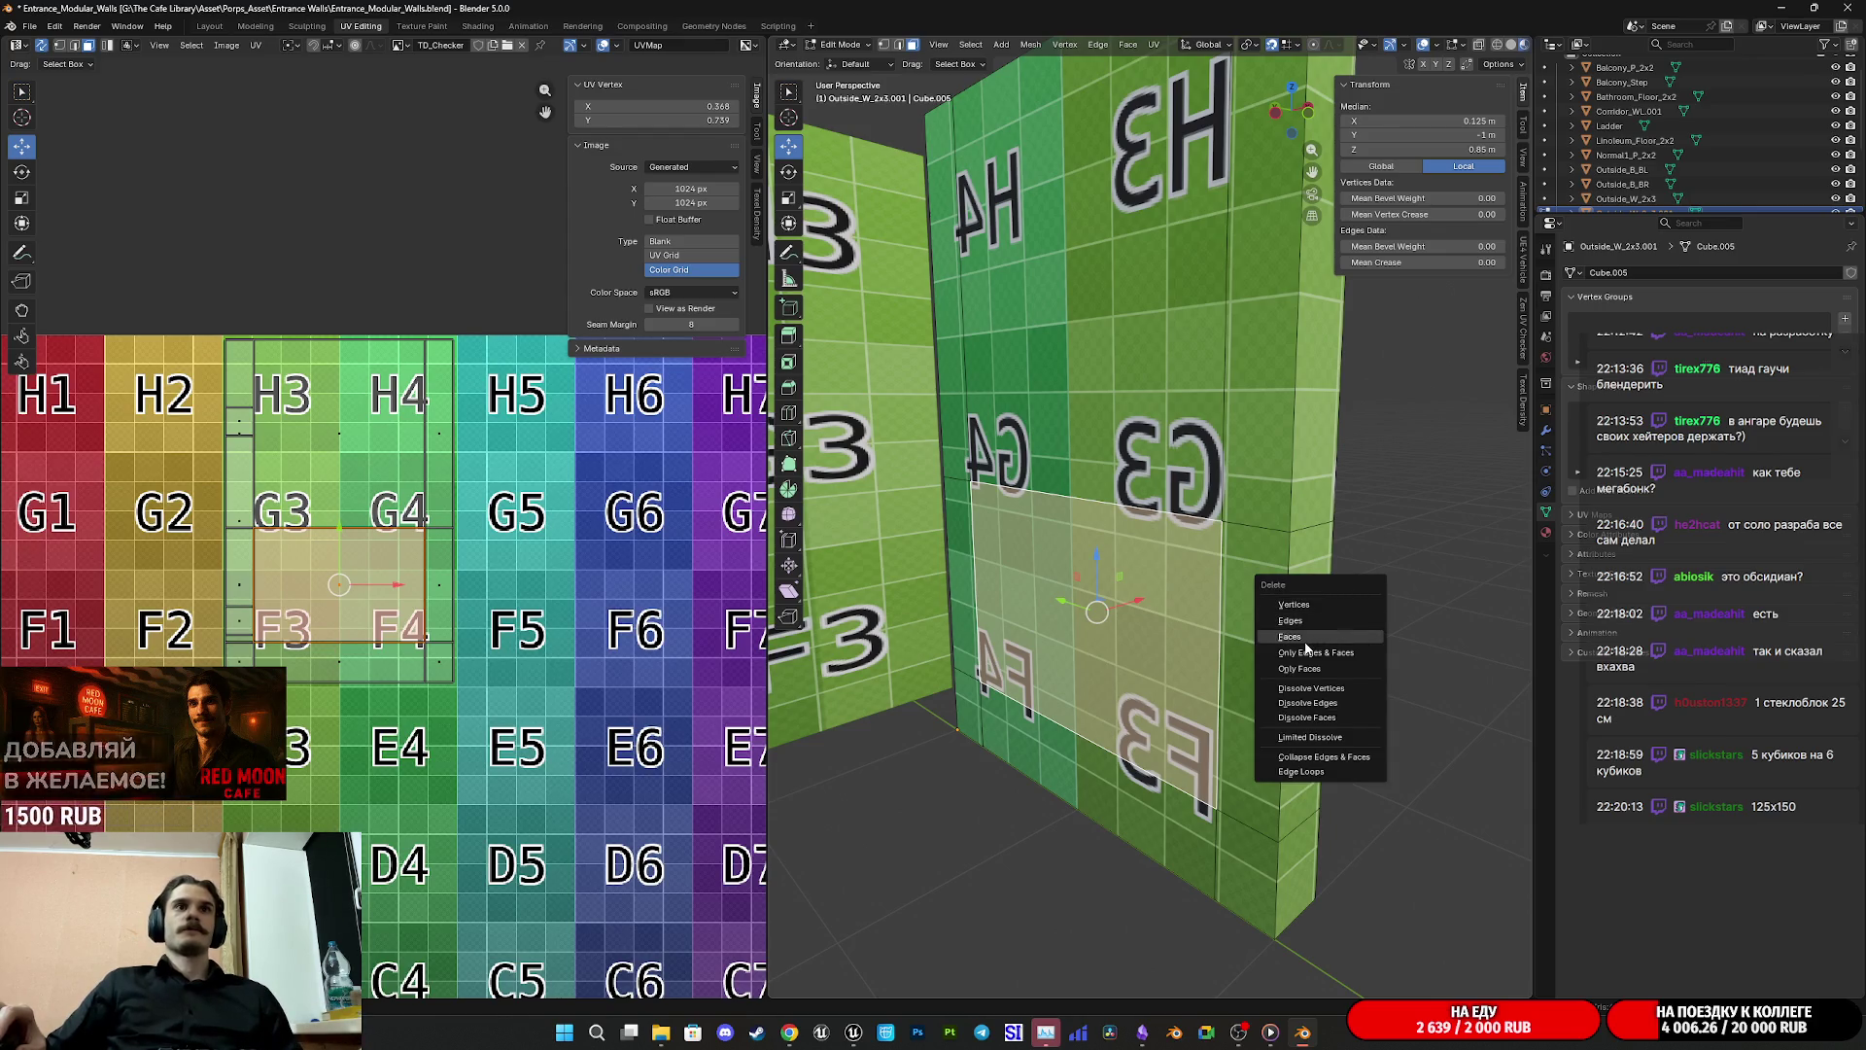
{"action": "left_click", "coordinate": [1289, 637]}
{"action": "scroll", "coordinate": [1256, 649], "scroll_direction": "up", "scroll_amount": 2}
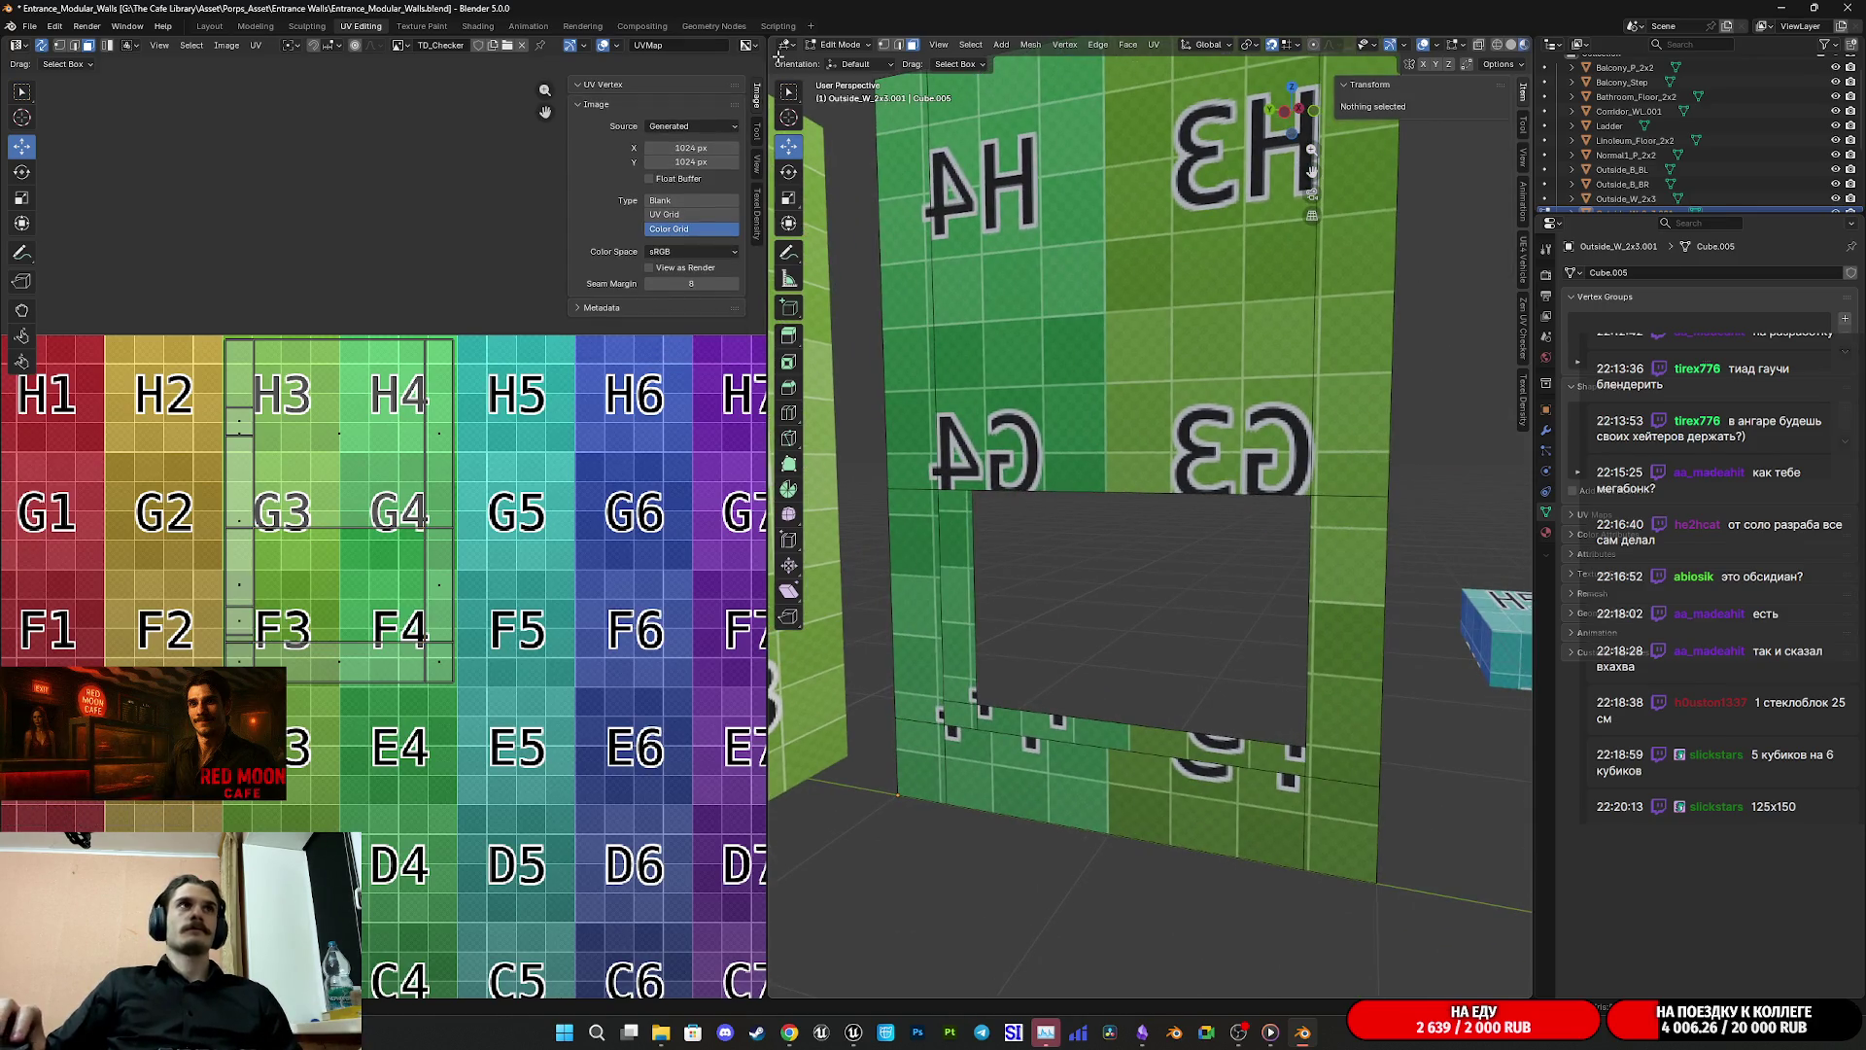
Step: Select the opening's inner edges and side strips, then test-shift their UVs and undo
{"action": "left_click", "coordinate": [900, 46]}
{"action": "left_click", "coordinate": [1127, 726]}
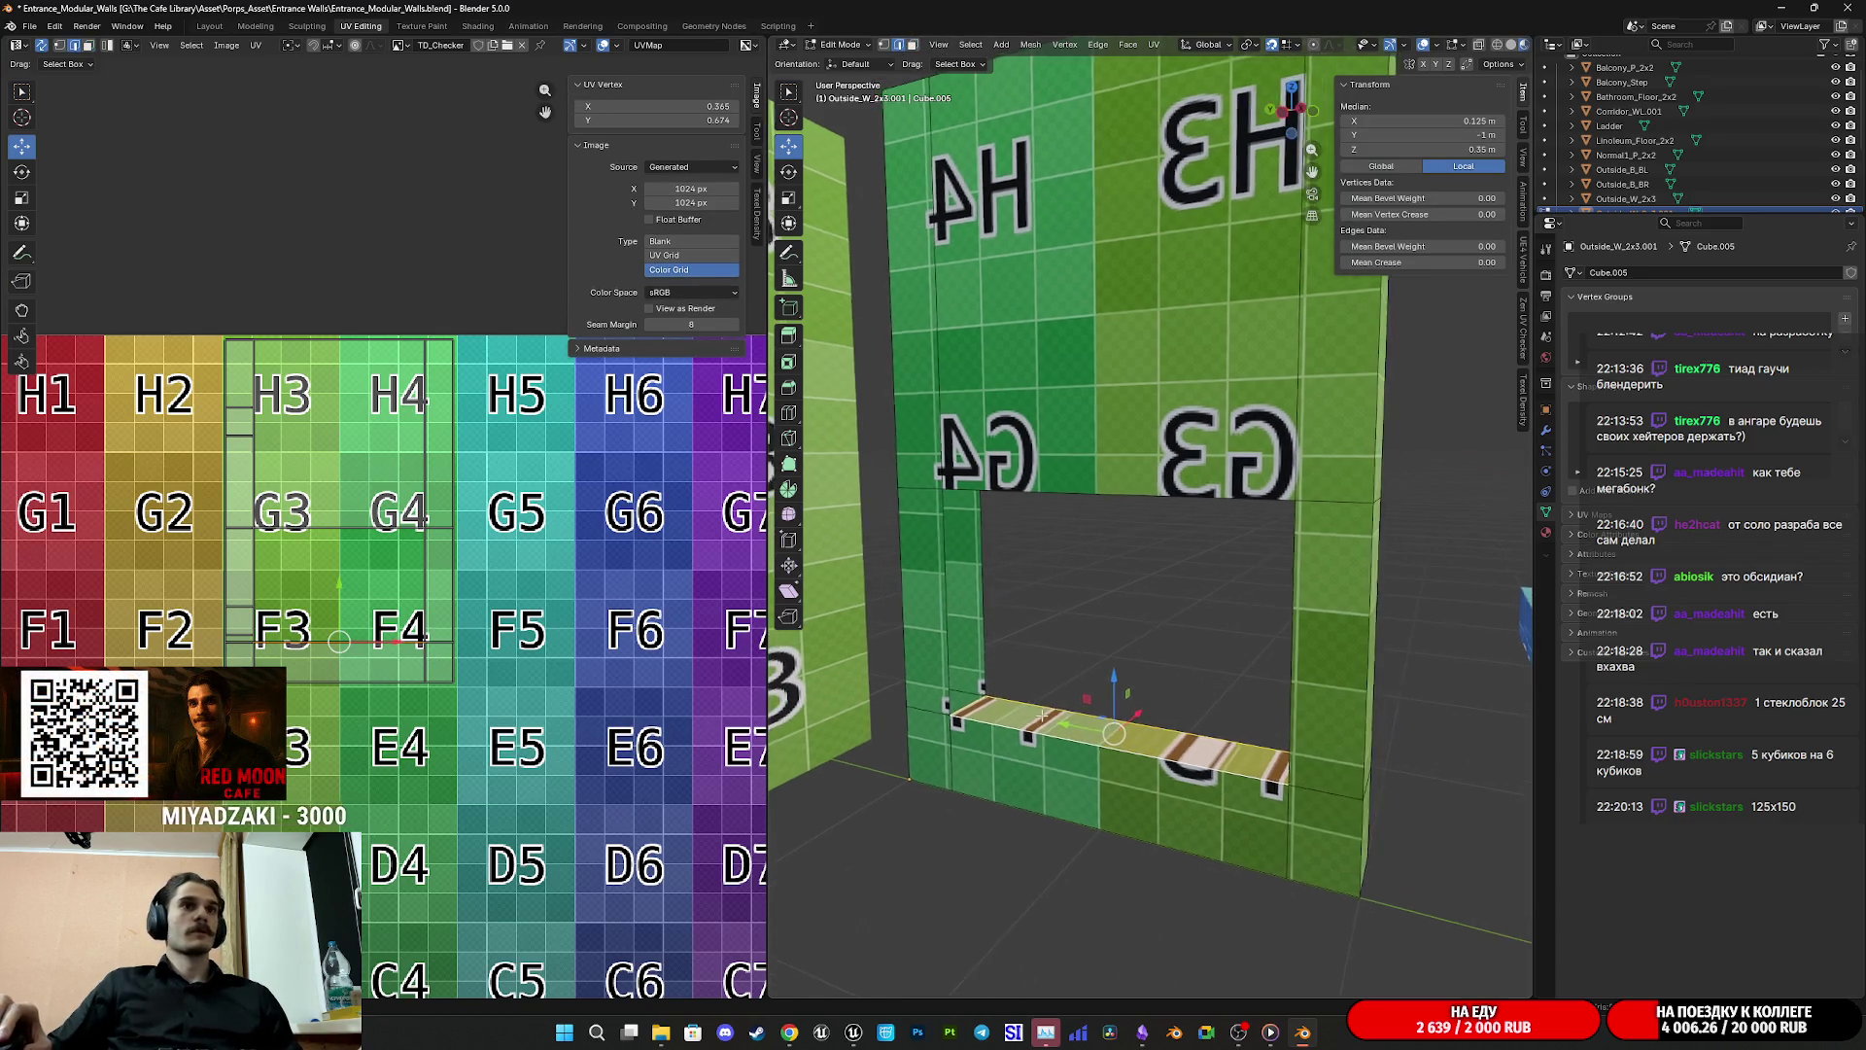
{"action": "left_click", "coordinate": [982, 595]}
{"action": "left_click", "coordinate": [939, 624], "text": "shift"}
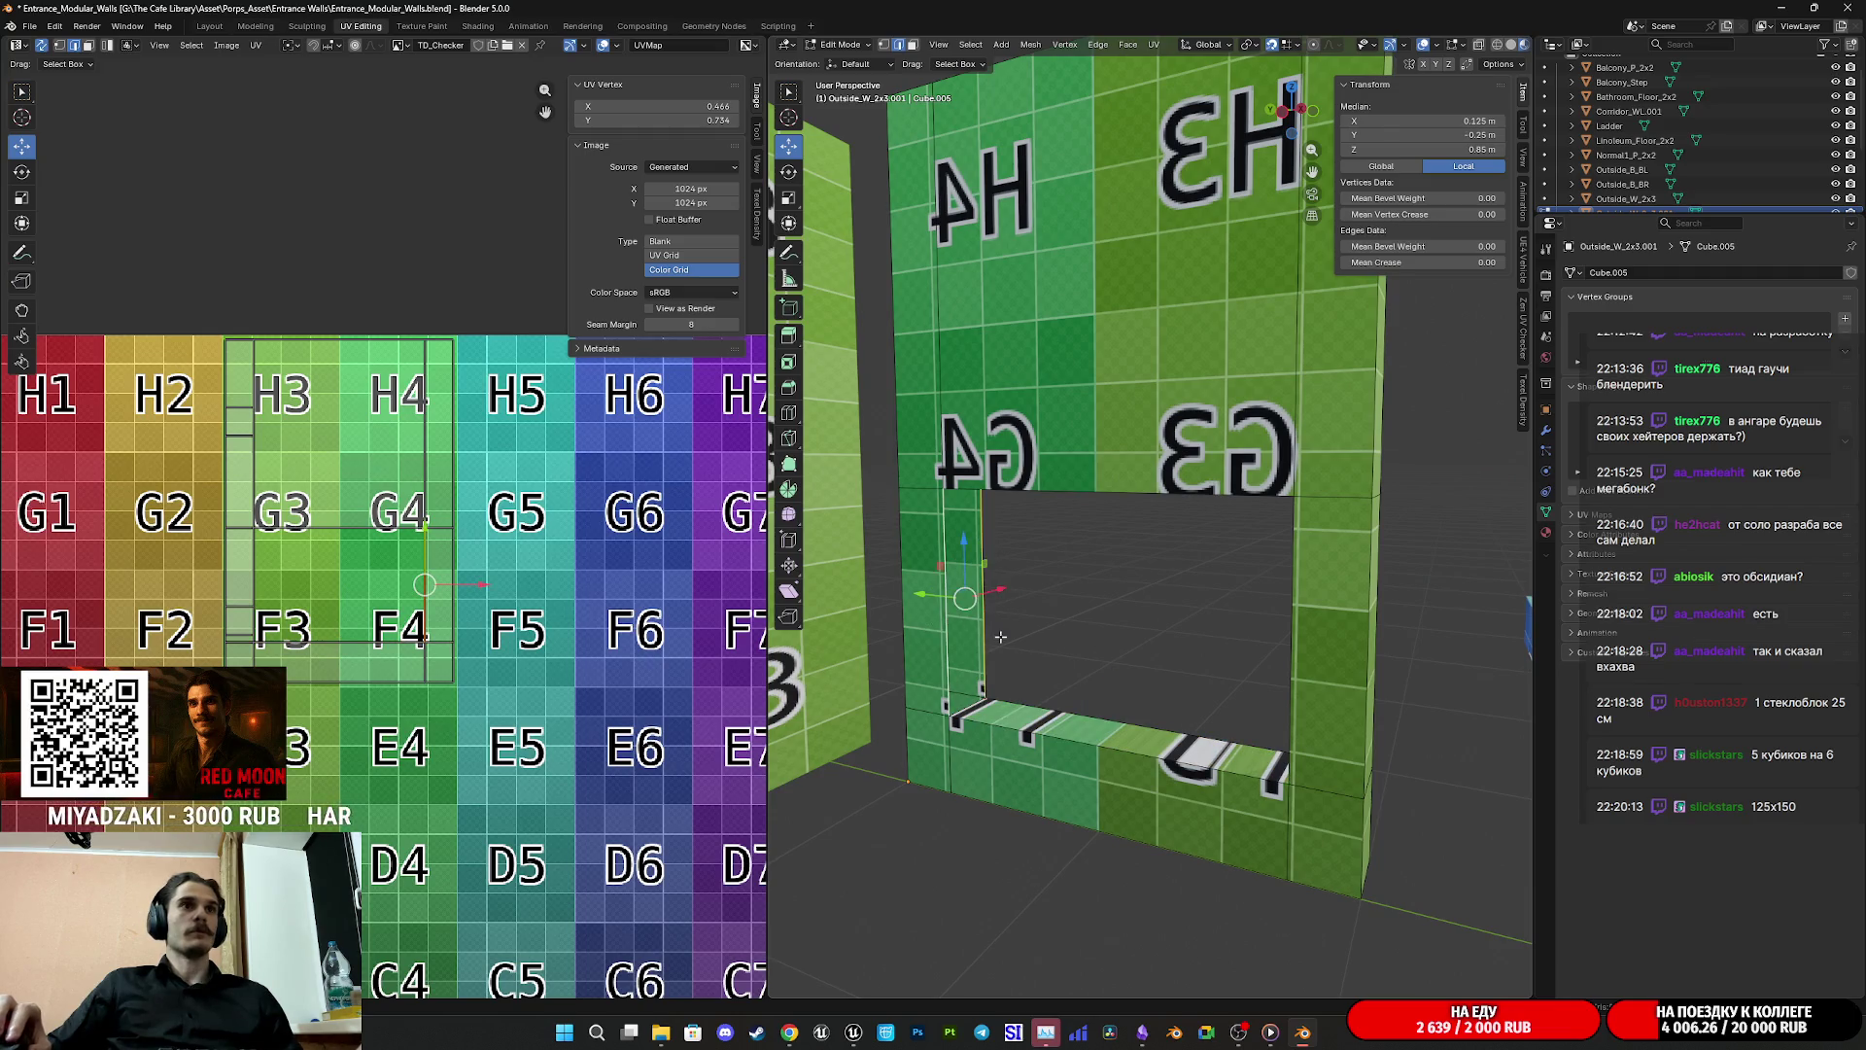
{"action": "left_click", "coordinate": [1498, 65]}
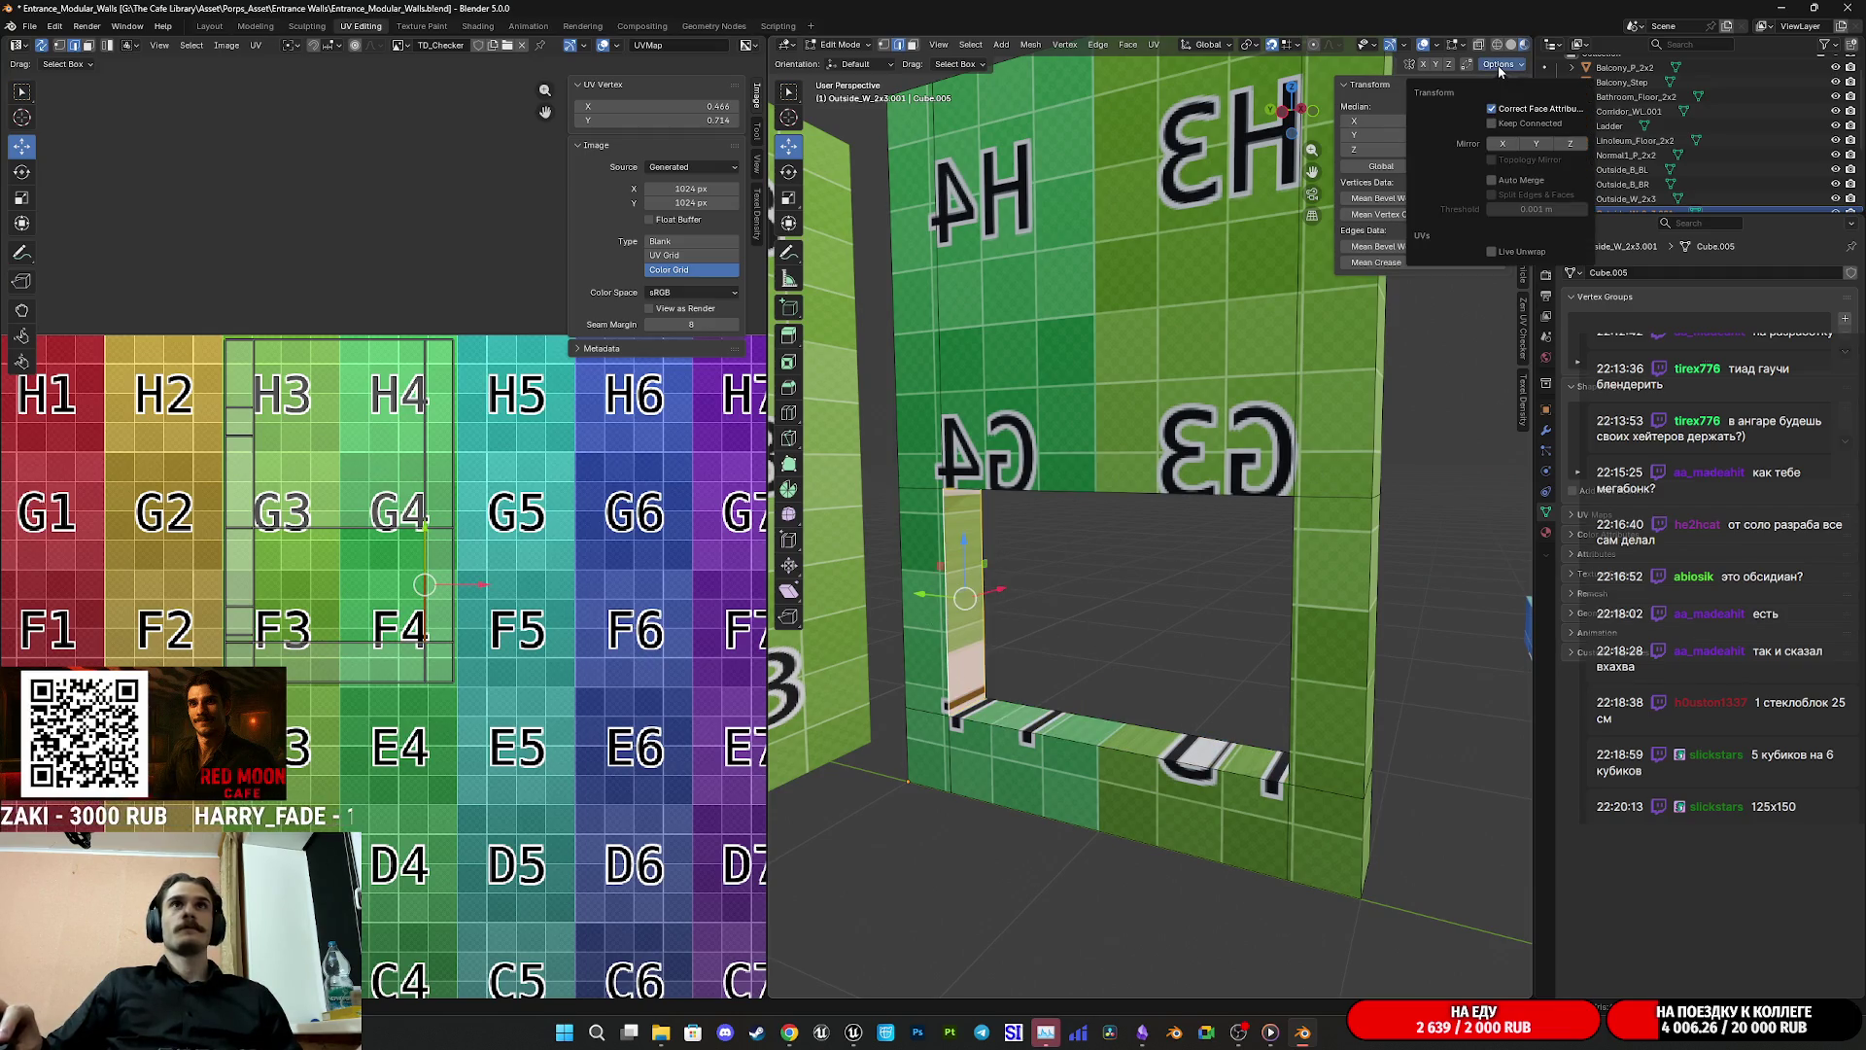
{"action": "left_click", "coordinate": [1079, 442]}
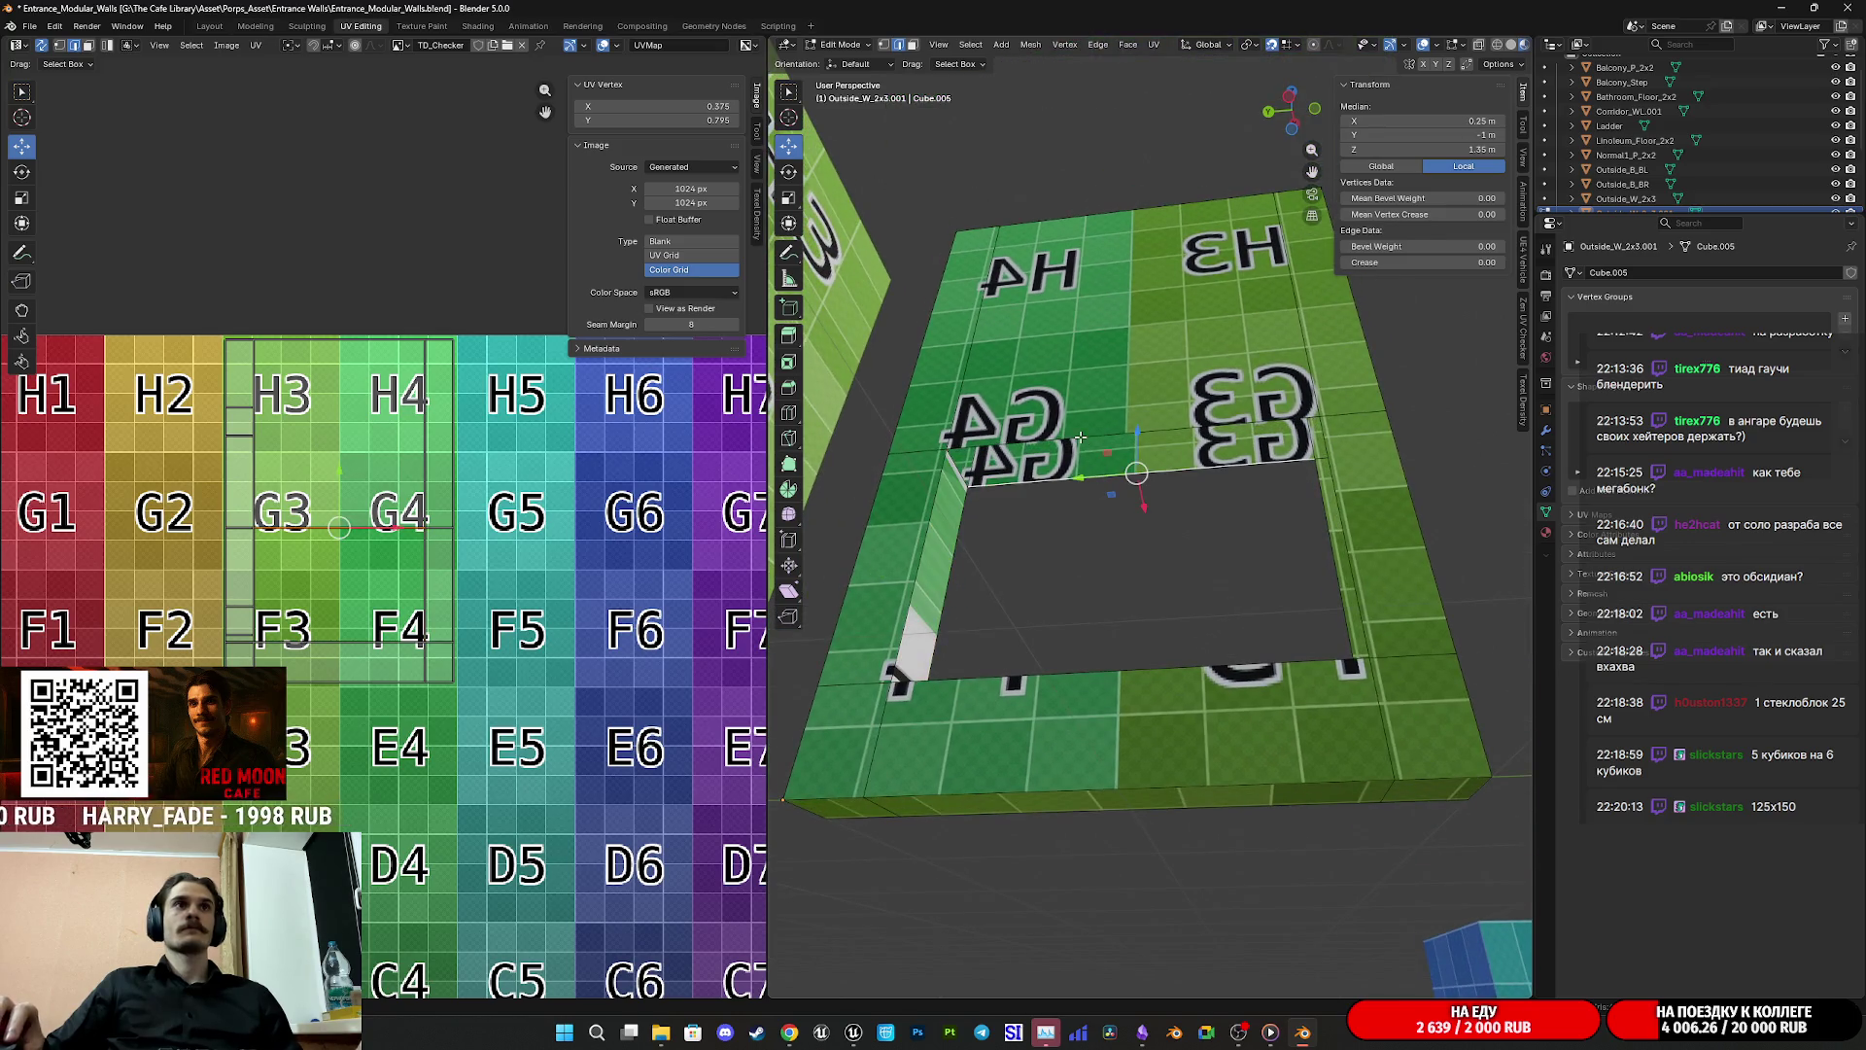
{"action": "left_click", "coordinate": [1331, 613]}
{"action": "left_click", "coordinate": [1345, 622]}
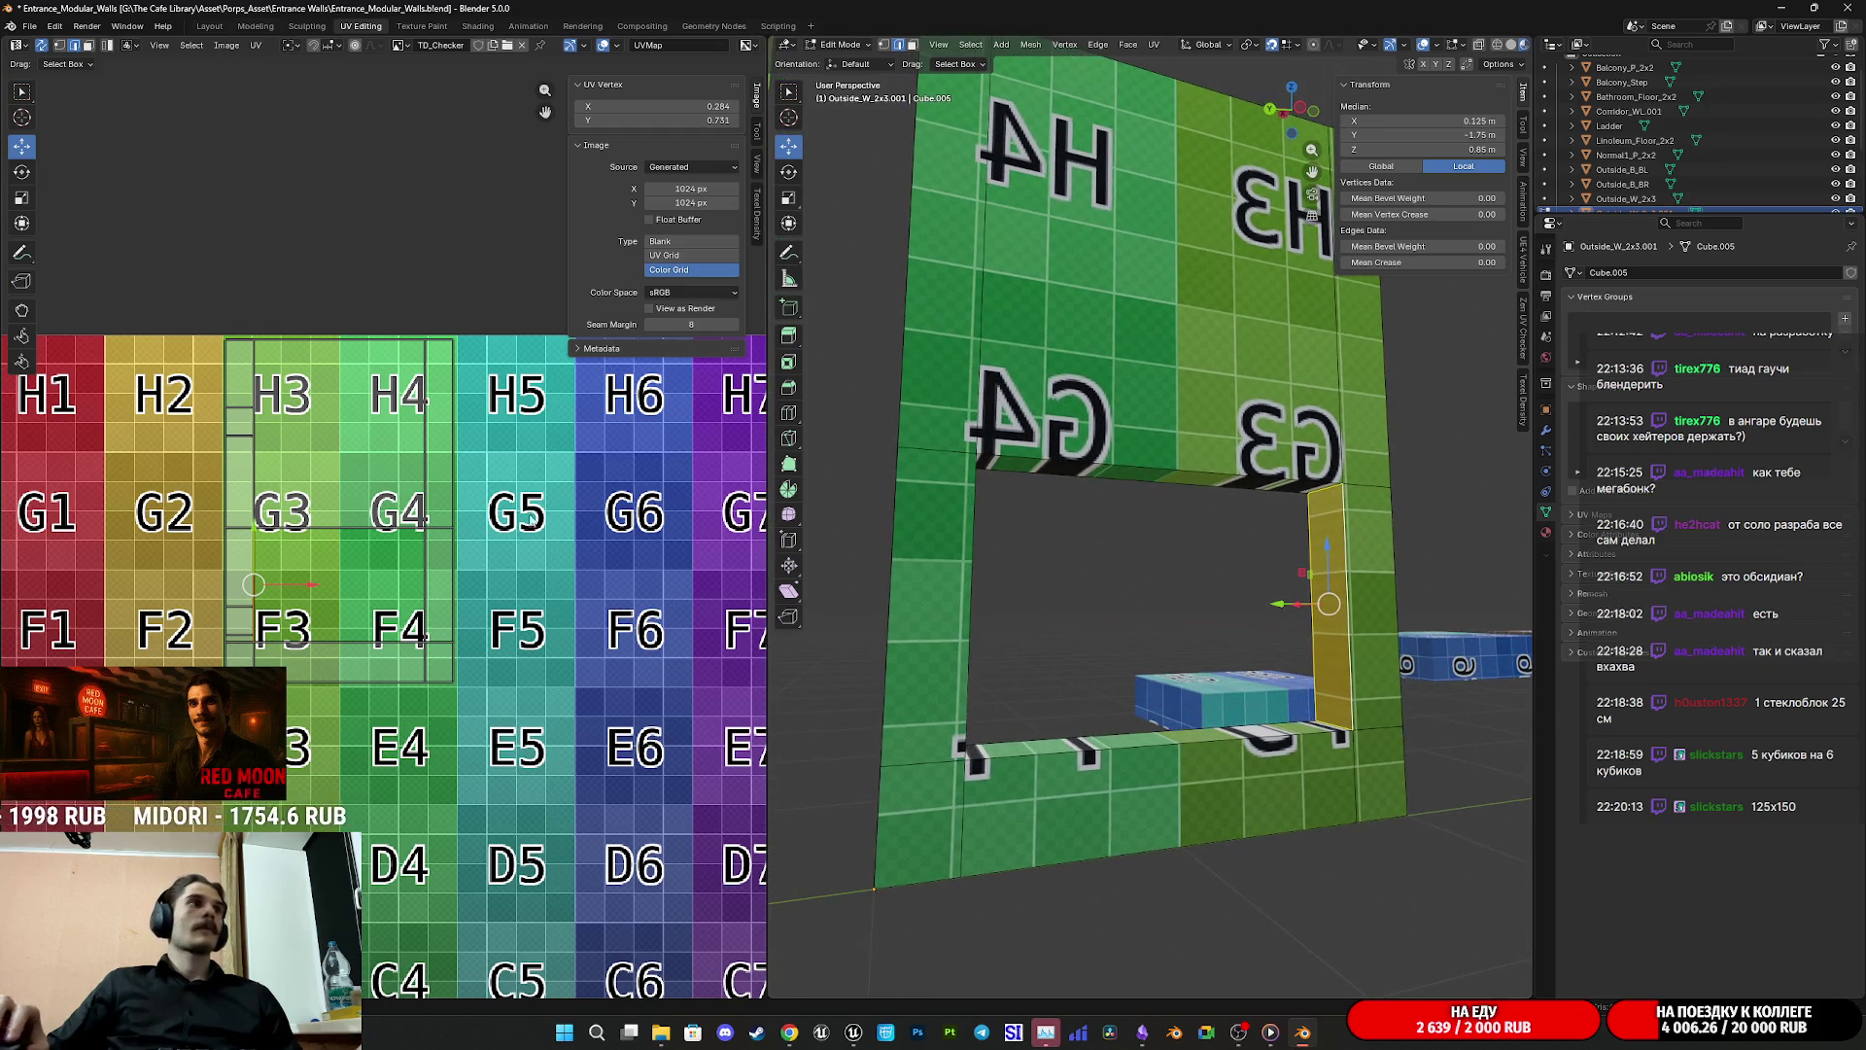
{"action": "scroll", "coordinate": [406, 561], "scroll_direction": "up", "scroll_amount": 5}
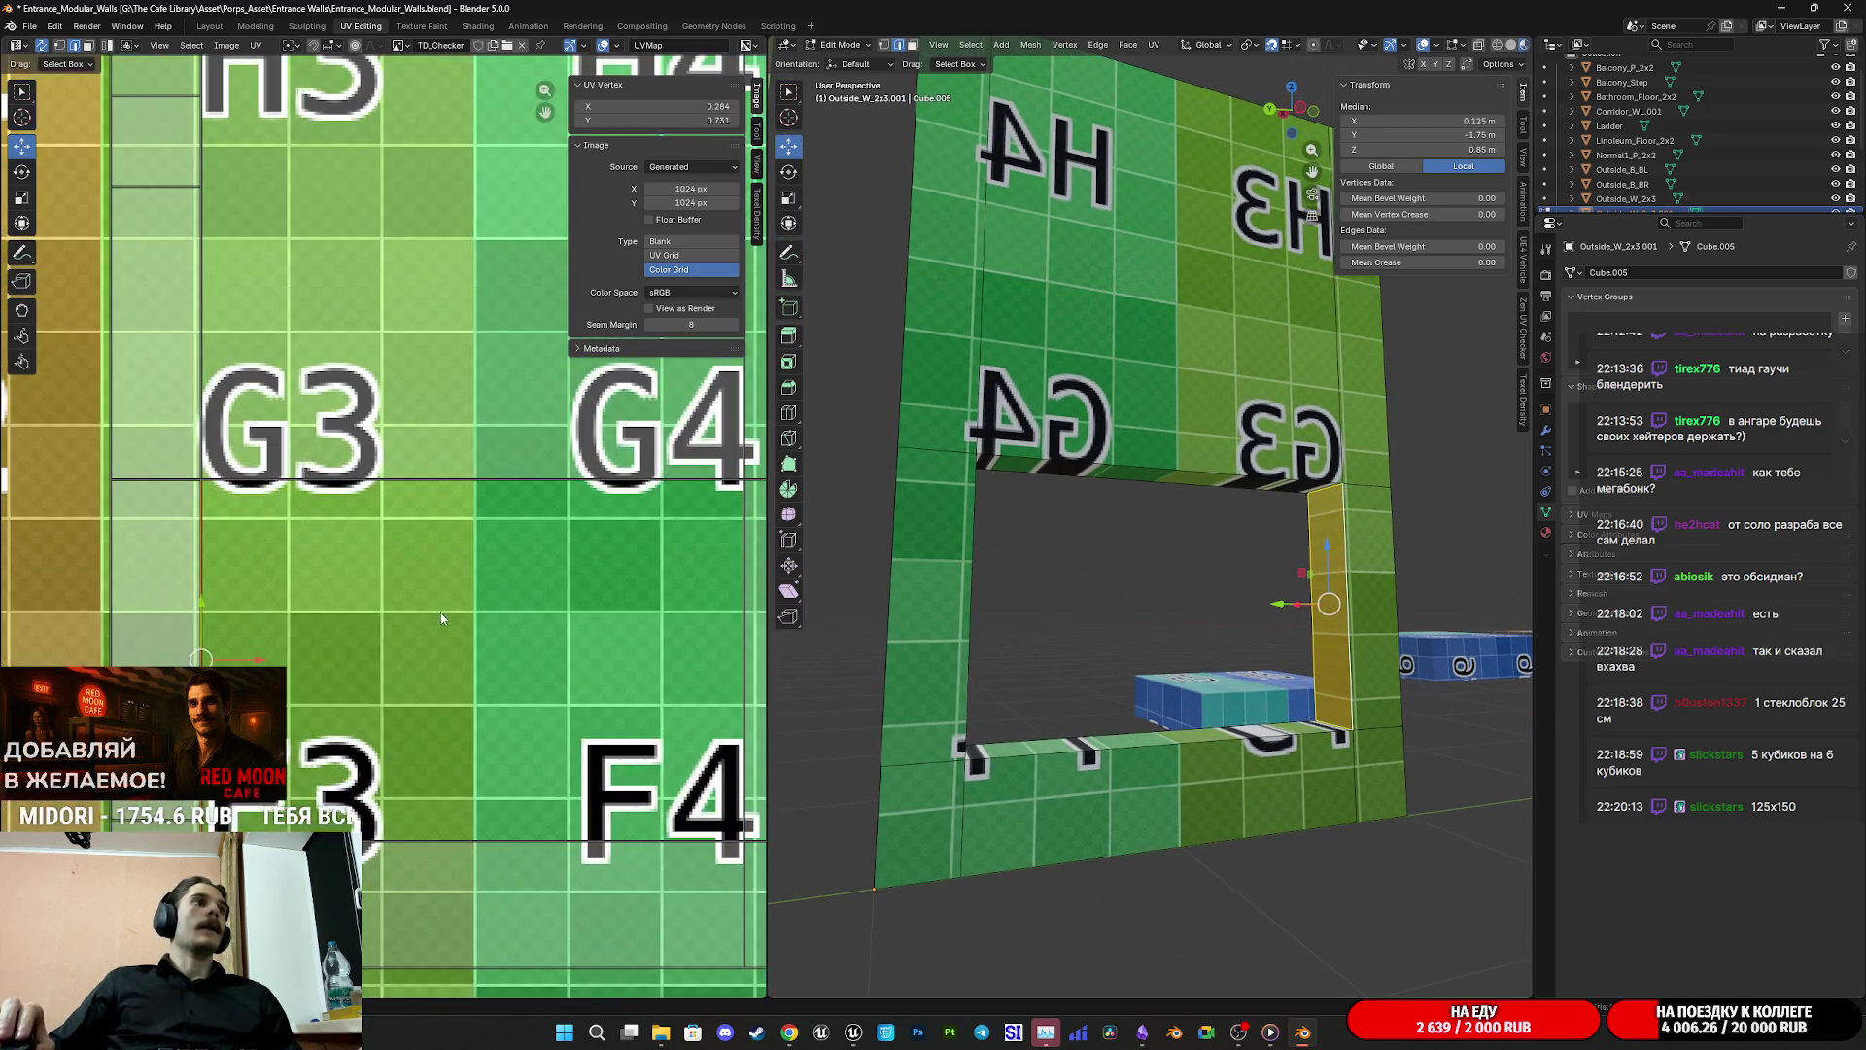
{"action": "left_click_drag", "start_coordinate": [256, 660], "coordinate": [307, 655]}
{"action": "key", "text": "ctrl+z"}
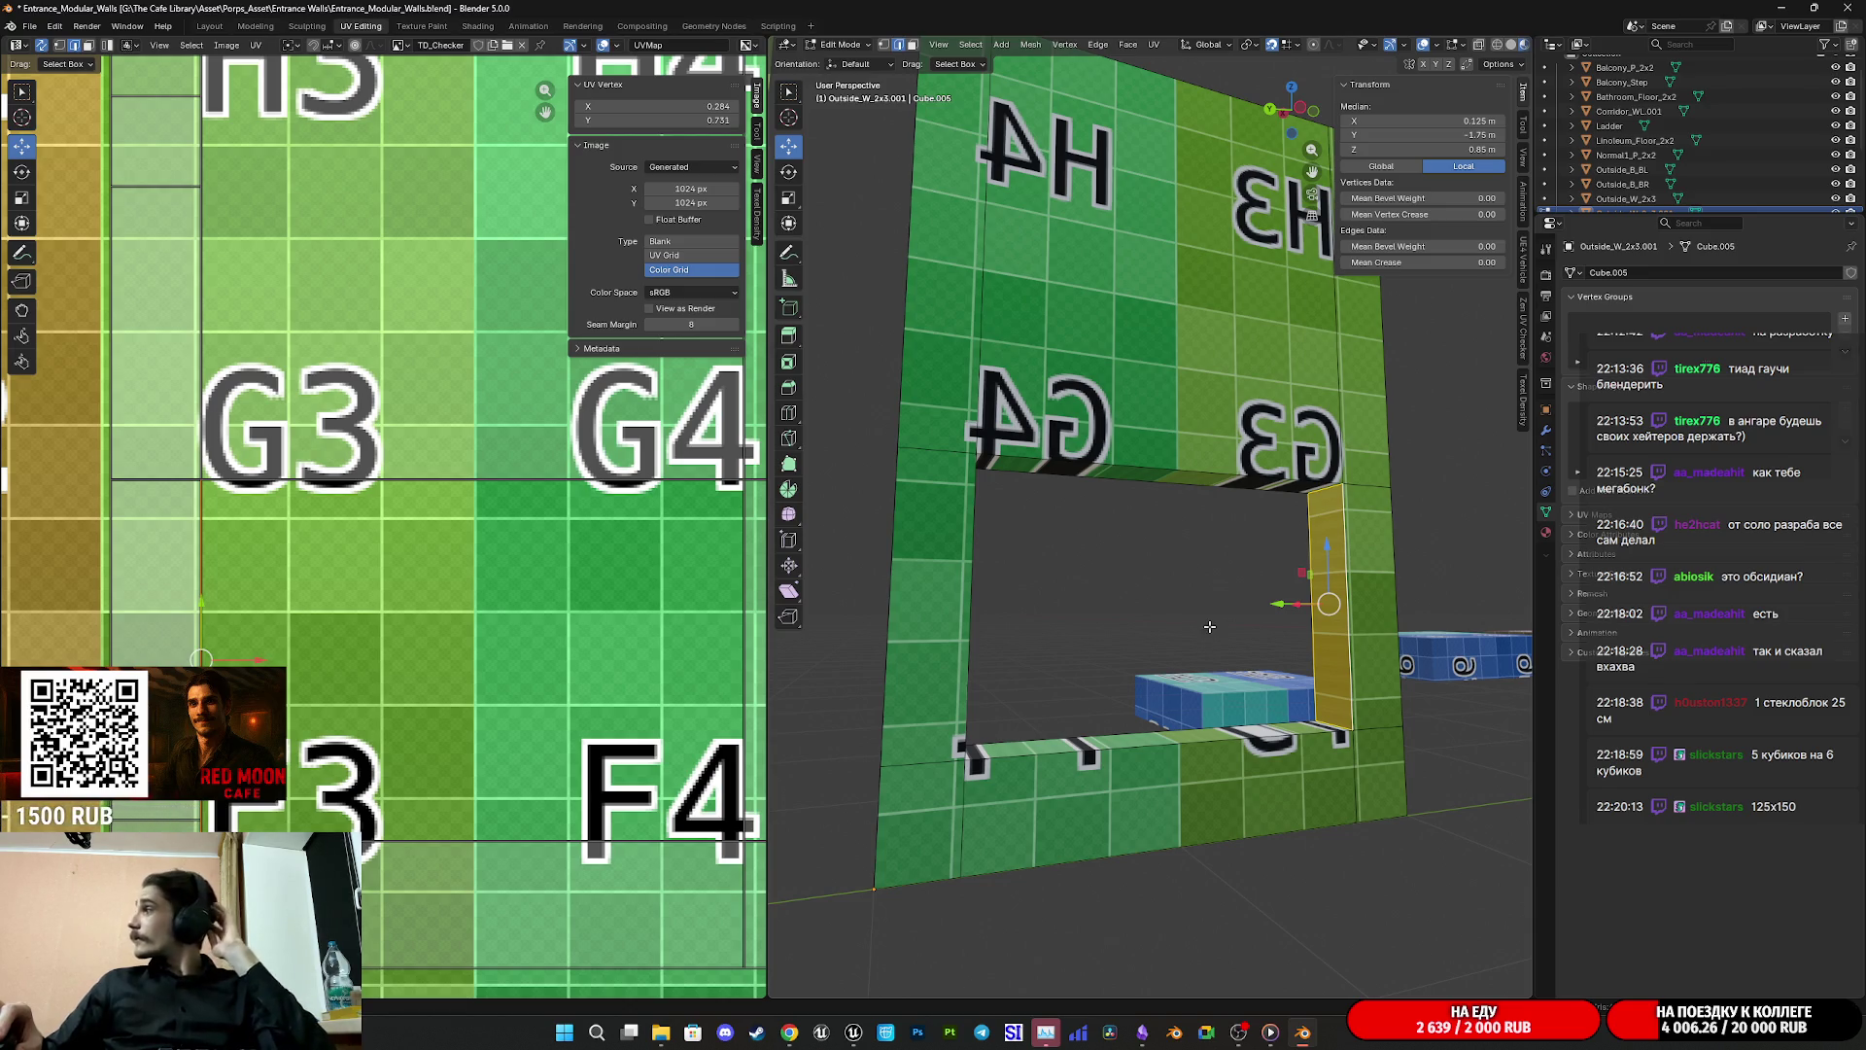
Step: Orbit around the window opening and toggle between solid and textured shading
{"action": "left_click_drag", "start_coordinate": [1197, 592], "coordinate": [1231, 701]}
{"action": "scroll", "coordinate": [1232, 701], "scroll_direction": "up", "scroll_amount": 5}
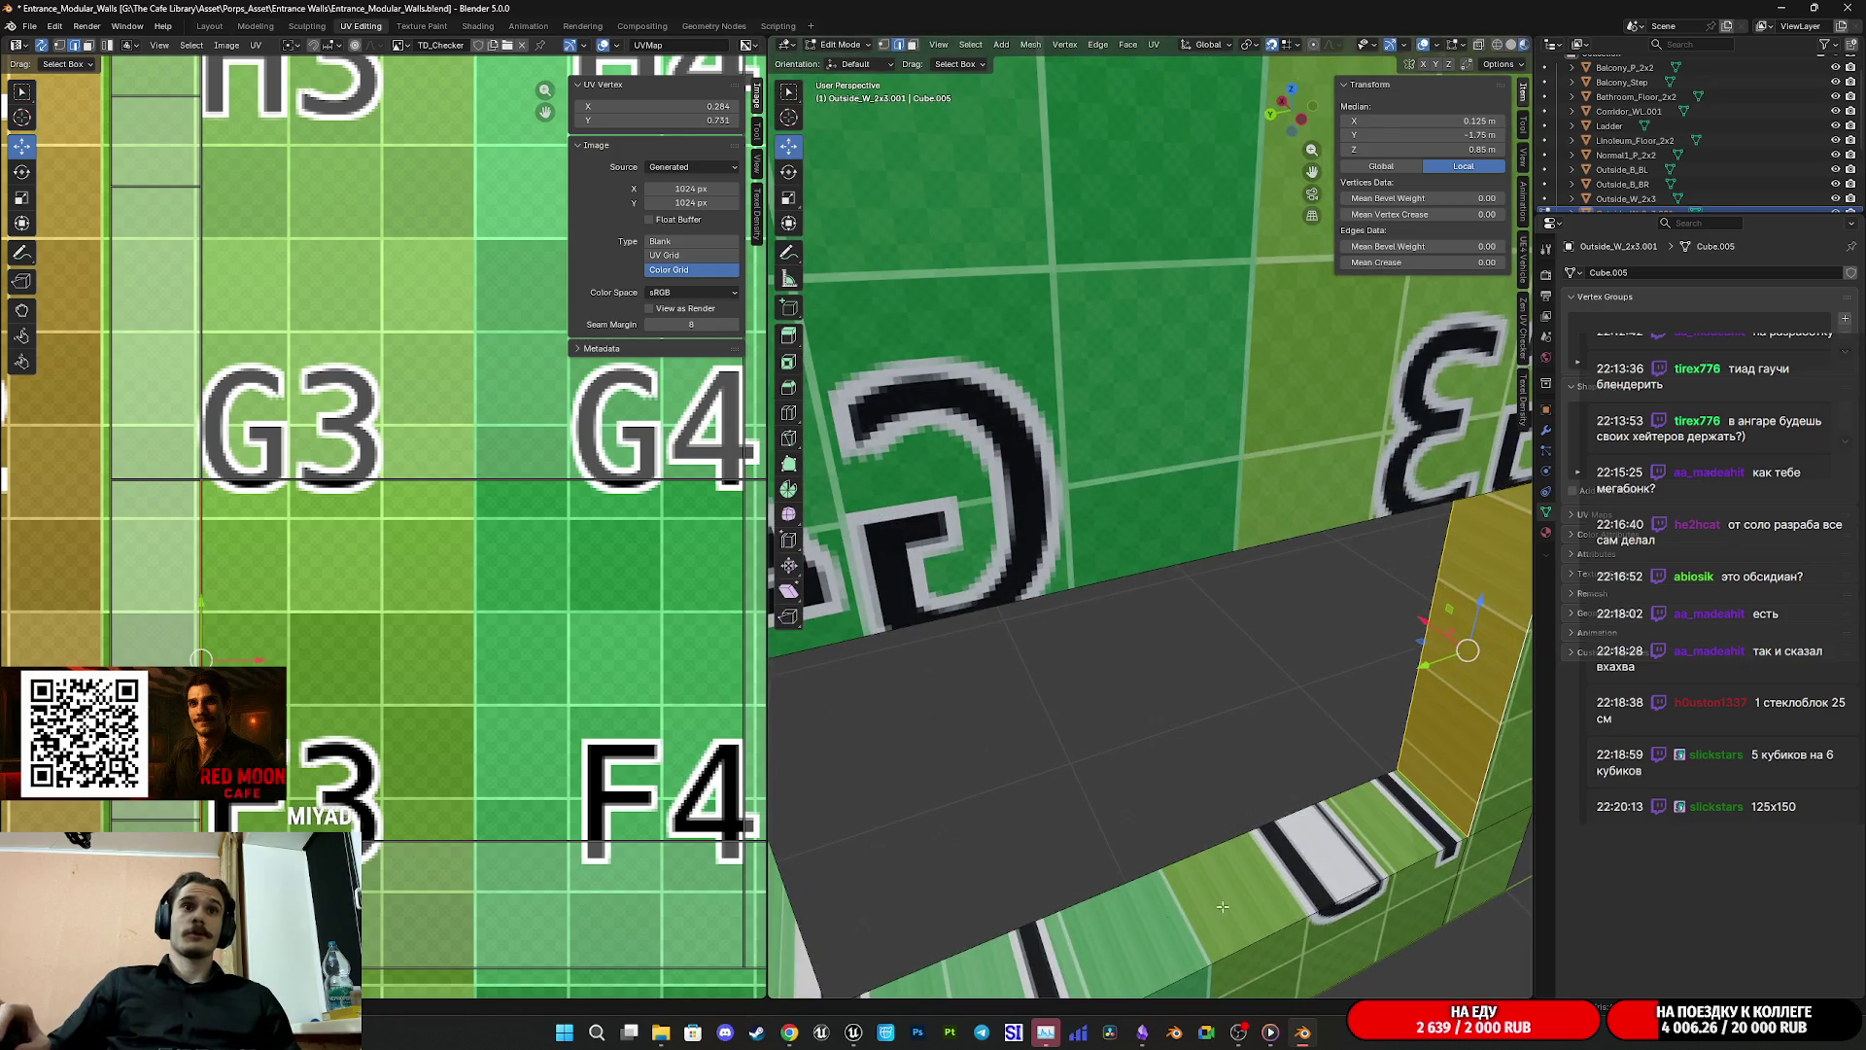
{"action": "scroll", "coordinate": [1167, 909], "scroll_direction": "down", "scroll_amount": 5}
{"action": "mouse_move", "coordinate": [1176, 894]}
{"action": "left_mouse_down"}
{"action": "mouse_move", "coordinate": [1232, 797]}
{"action": "mouse_move", "coordinate": [1175, 762]}
{"action": "left_mouse_up"}
{"action": "scroll", "coordinate": [423, 783], "scroll_direction": "down", "scroll_amount": 3}
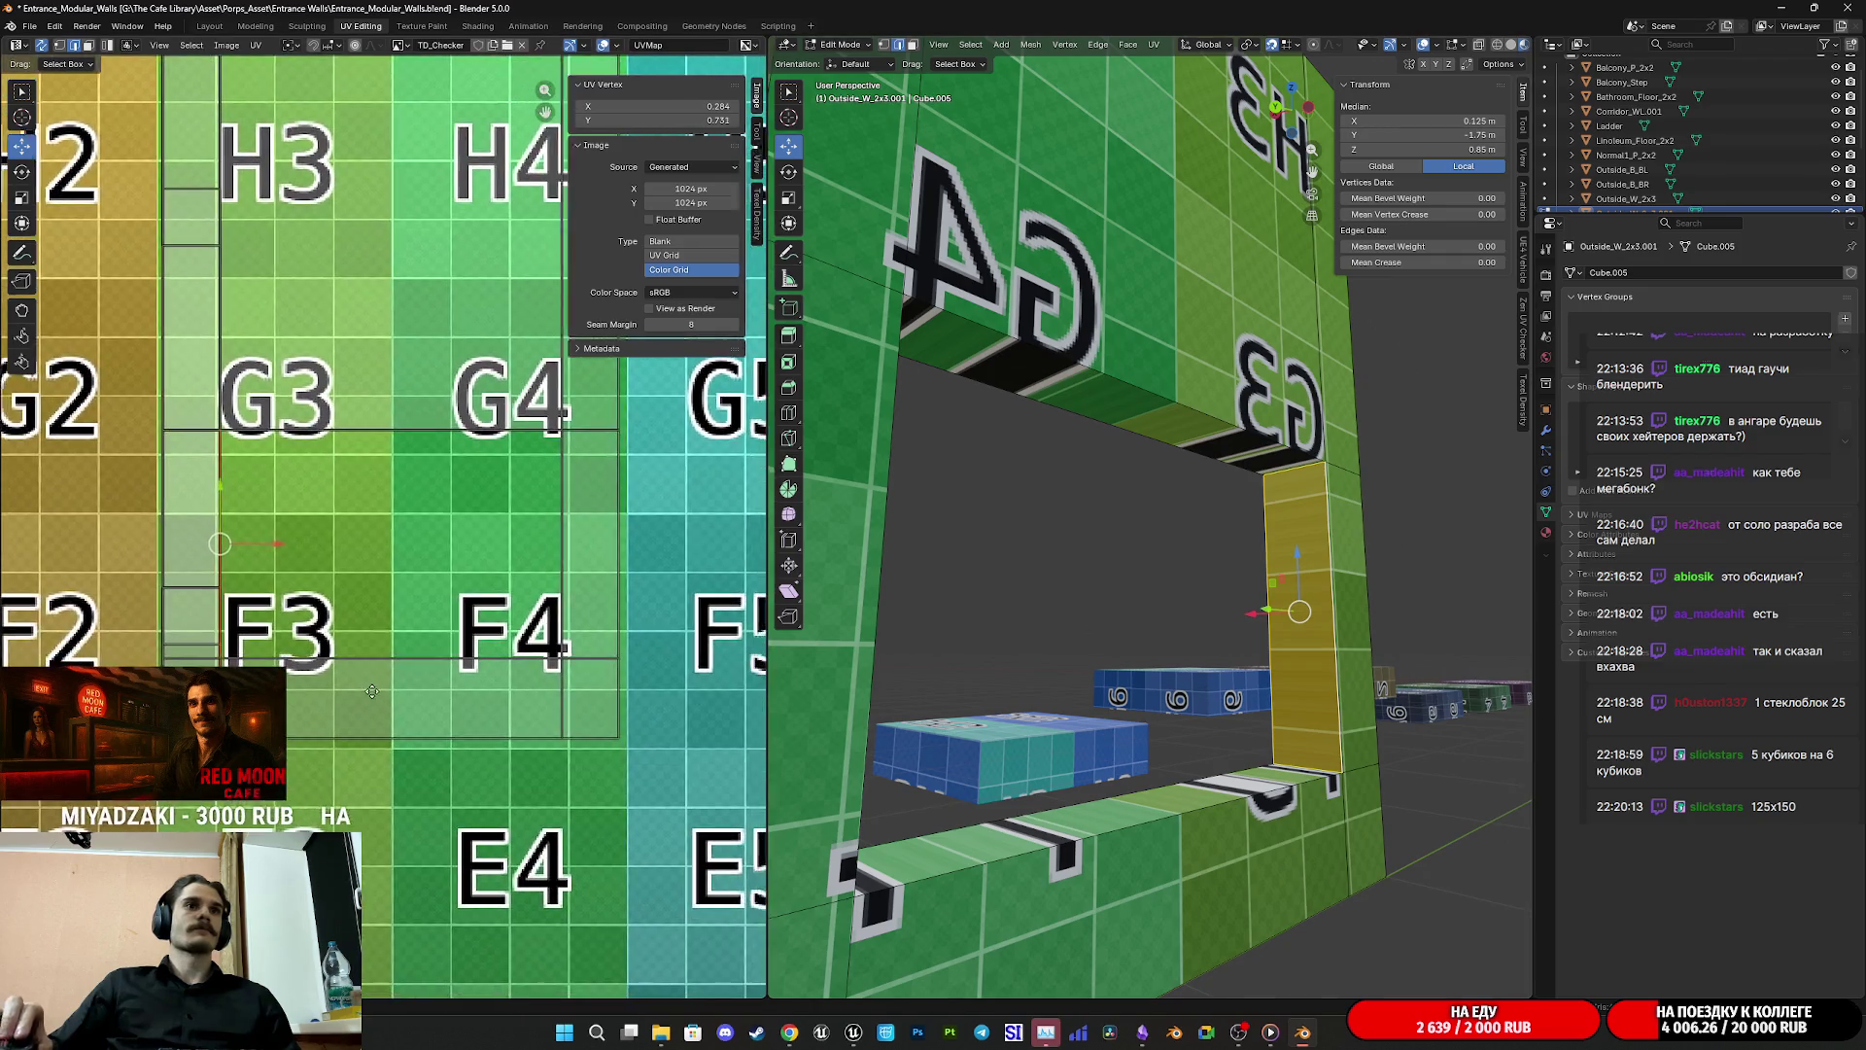
{"action": "scroll", "coordinate": [1161, 771], "scroll_direction": "up", "scroll_amount": 2}
{"action": "left_click_drag", "start_coordinate": [1160, 771], "coordinate": [1137, 807]}
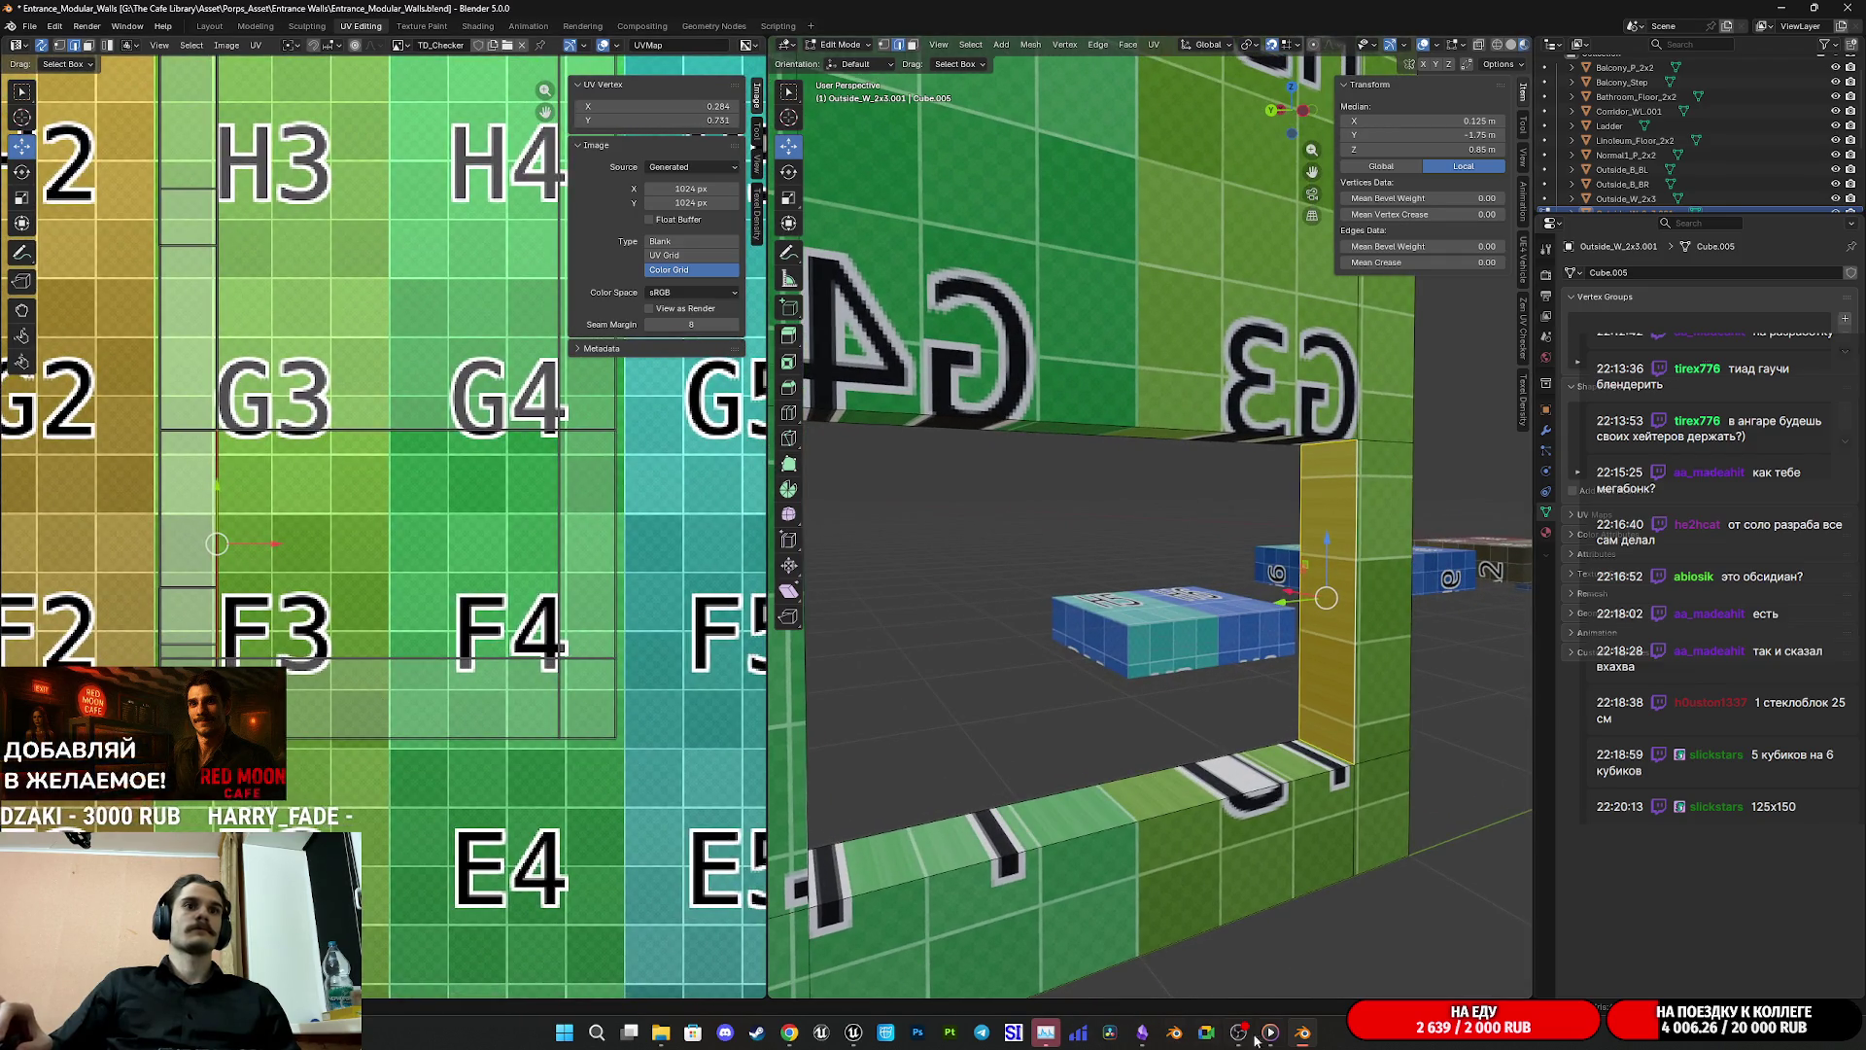
{"action": "mouse_move", "coordinate": [671, 1035]}
{"action": "mouse_move", "coordinate": [680, 975]}
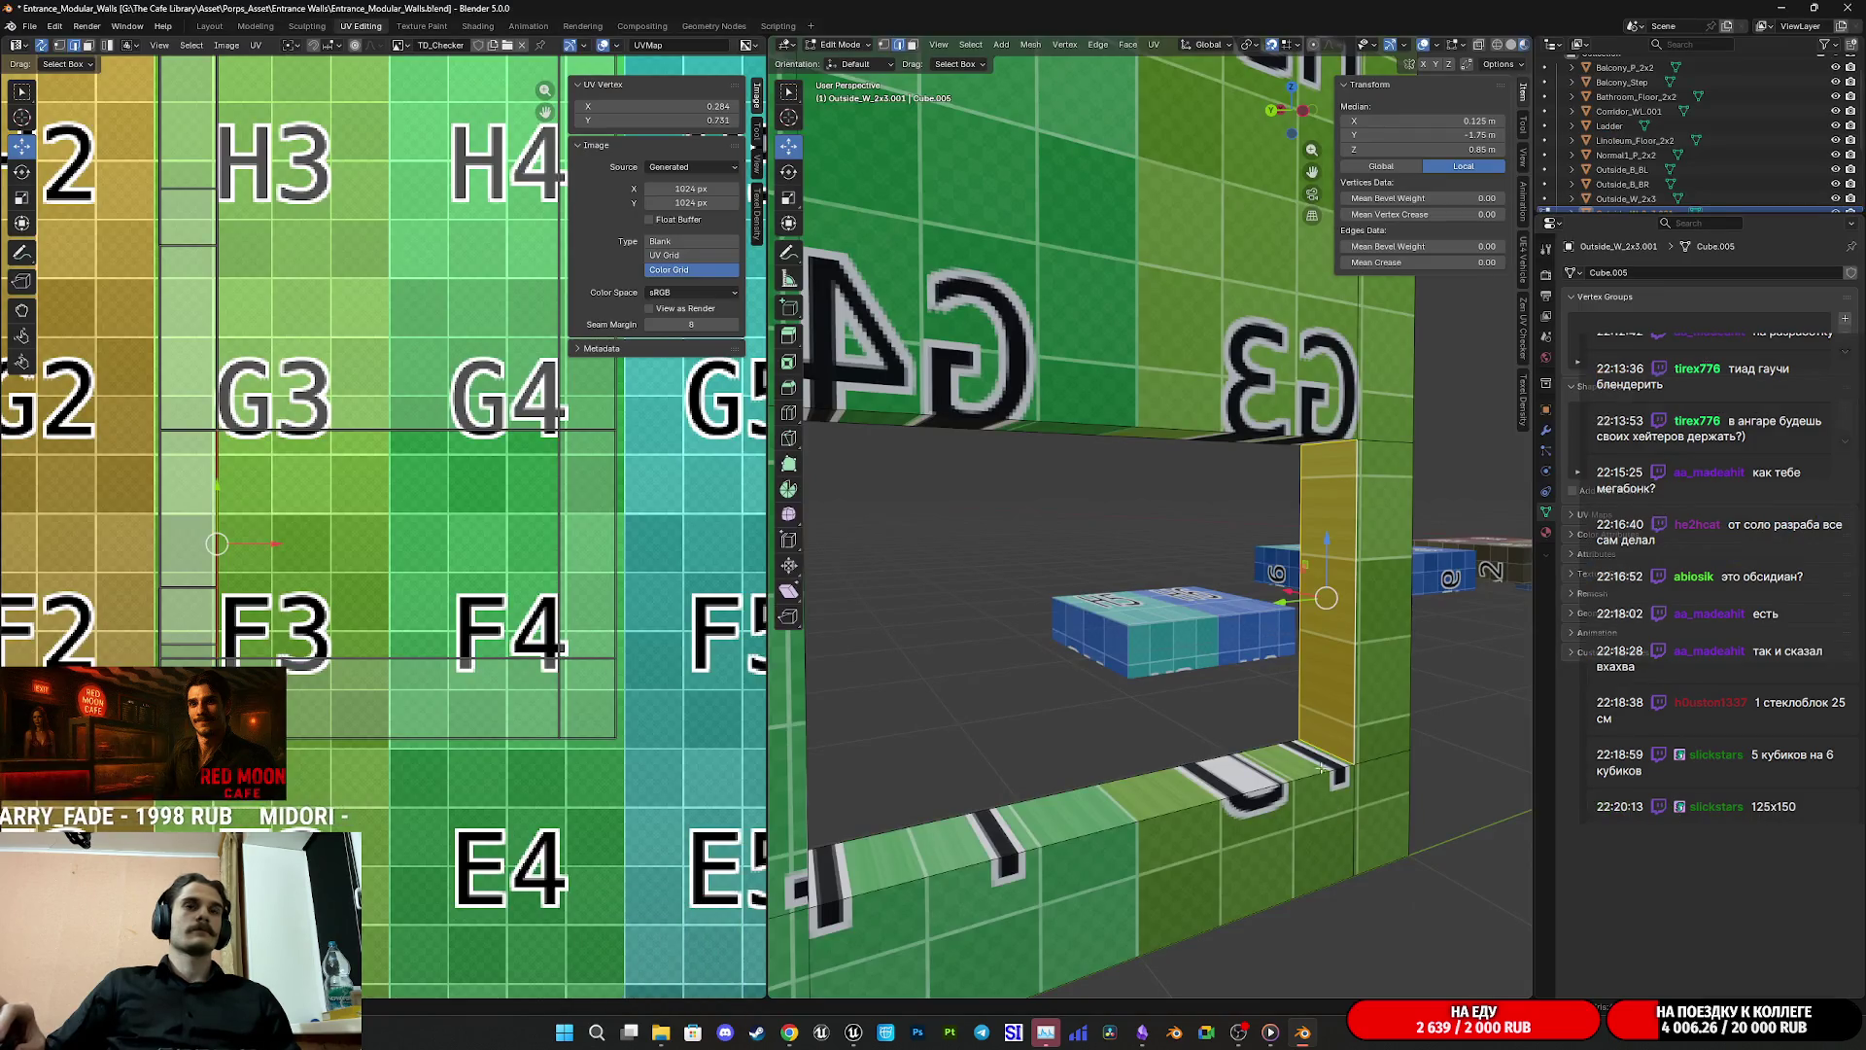
{"action": "mouse_move", "coordinate": [1254, 777]}
{"action": "left_mouse_down"}
{"action": "mouse_move", "coordinate": [1274, 762]}
{"action": "mouse_move", "coordinate": [1196, 439]}
{"action": "left_mouse_up"}
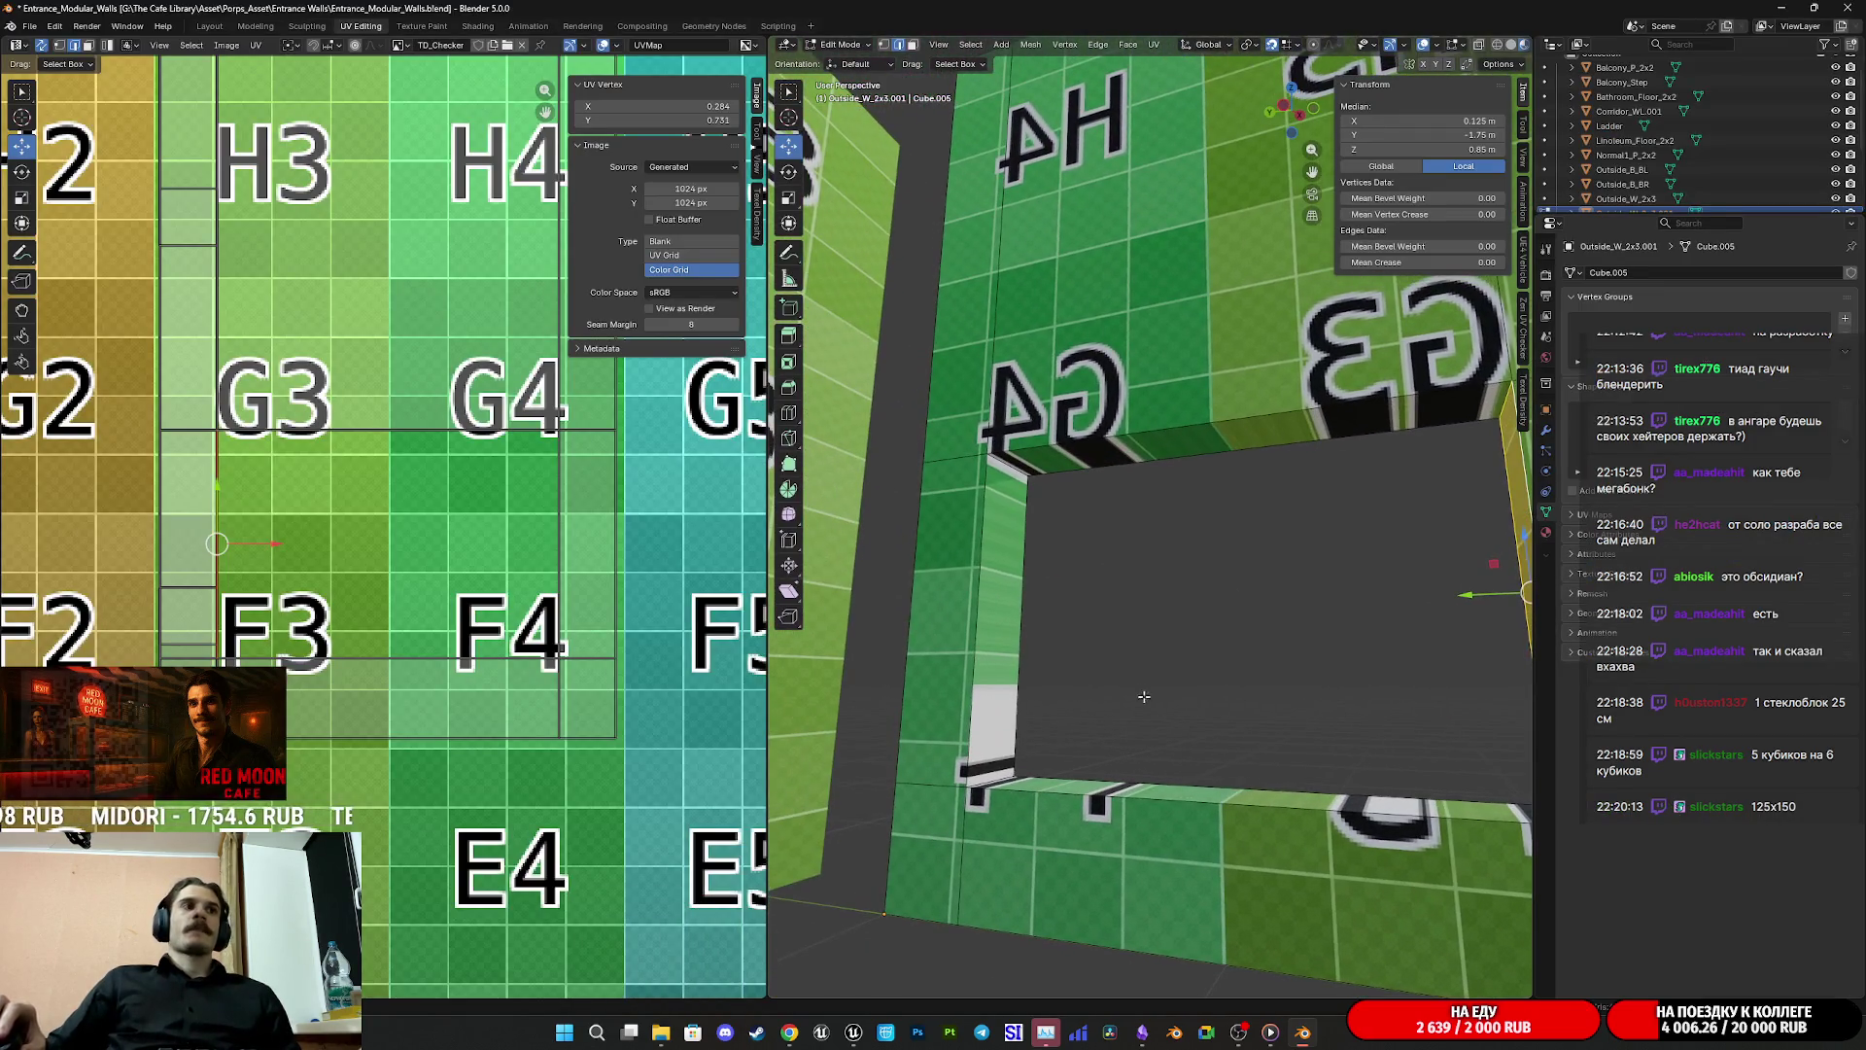
{"action": "left_click", "coordinate": [1512, 44]}
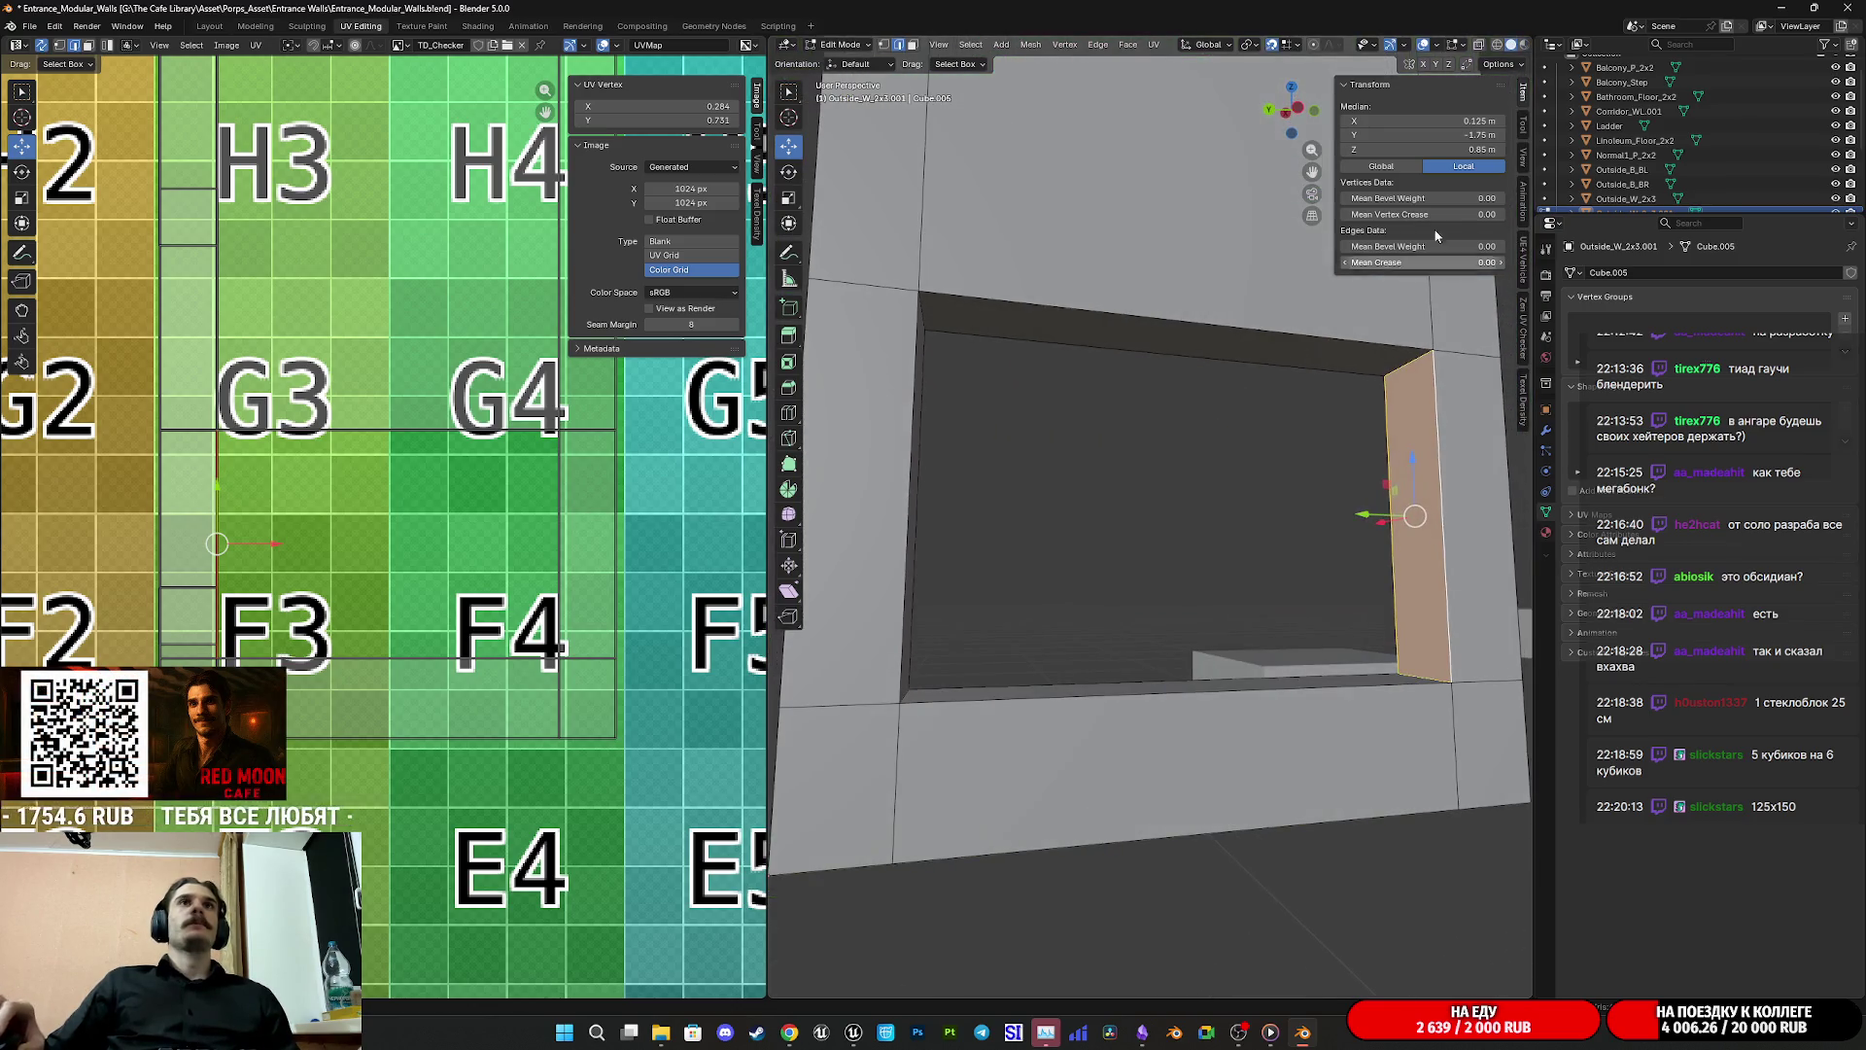
{"action": "left_click", "coordinate": [1524, 45]}
Step: Select the opening's inner bottom face and surrounding rim faces, then bring up the UV menu
{"action": "left_click_drag", "start_coordinate": [1142, 602], "coordinate": [1142, 686]}
{"action": "left_click", "coordinate": [1142, 686], "text": "shift"}
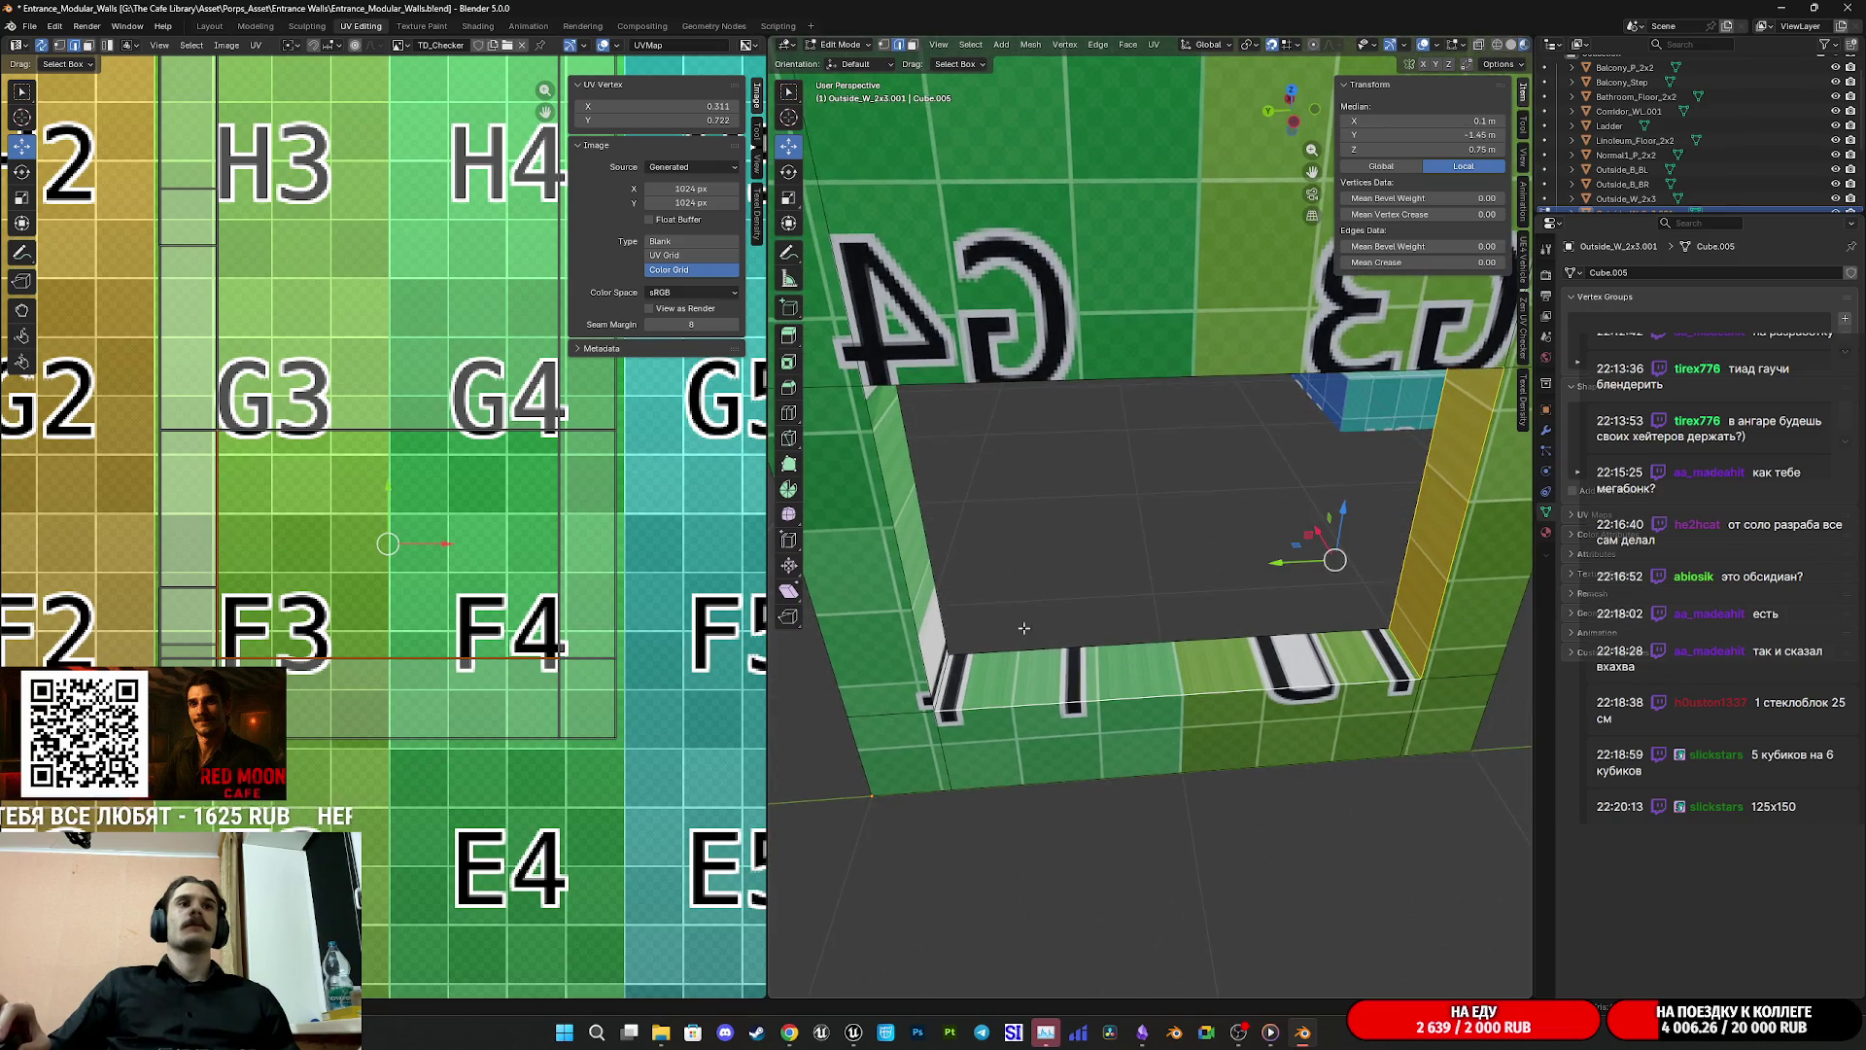
{"action": "left_click", "coordinate": [912, 45]}
{"action": "left_click", "coordinate": [1264, 583]}
{"action": "left_click_drag", "start_coordinate": [1263, 583], "coordinate": [1089, 389]}
{"action": "left_click", "coordinate": [1014, 373], "text": "alt"}
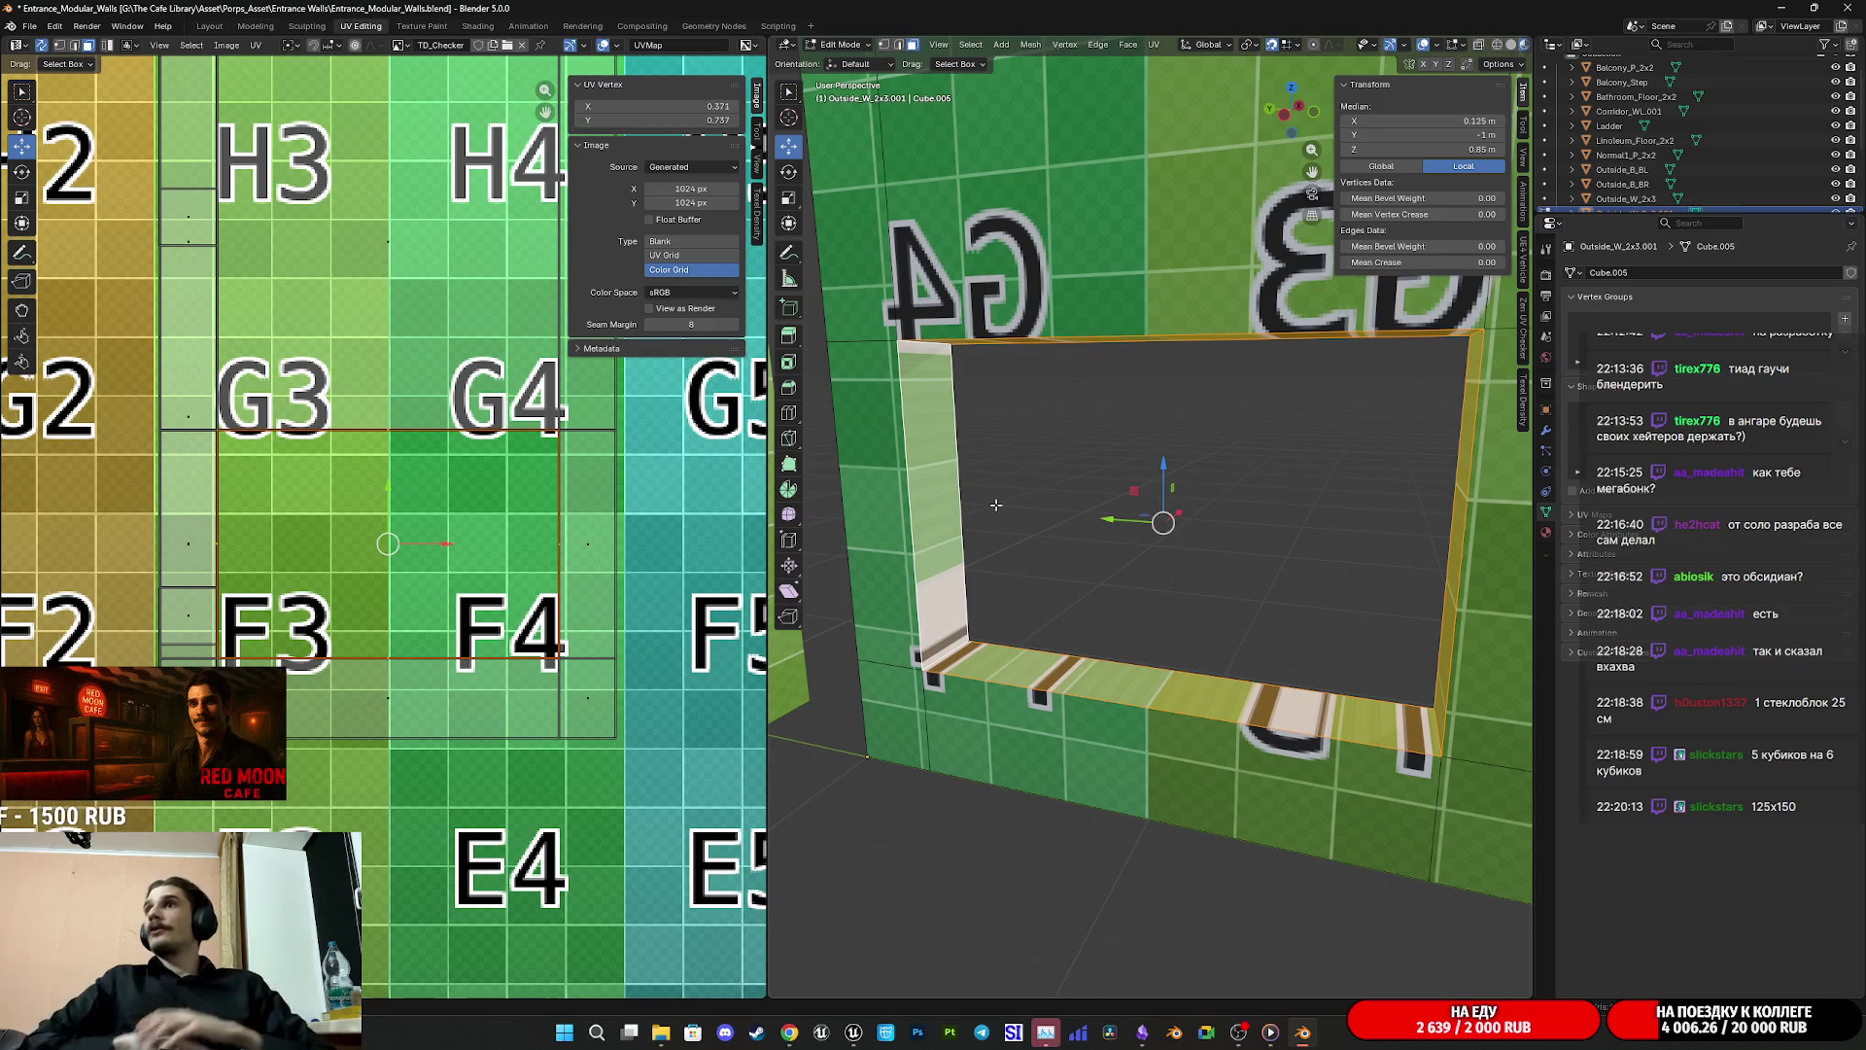
{"action": "scroll", "coordinate": [433, 467], "scroll_direction": "down", "scroll_amount": 3}
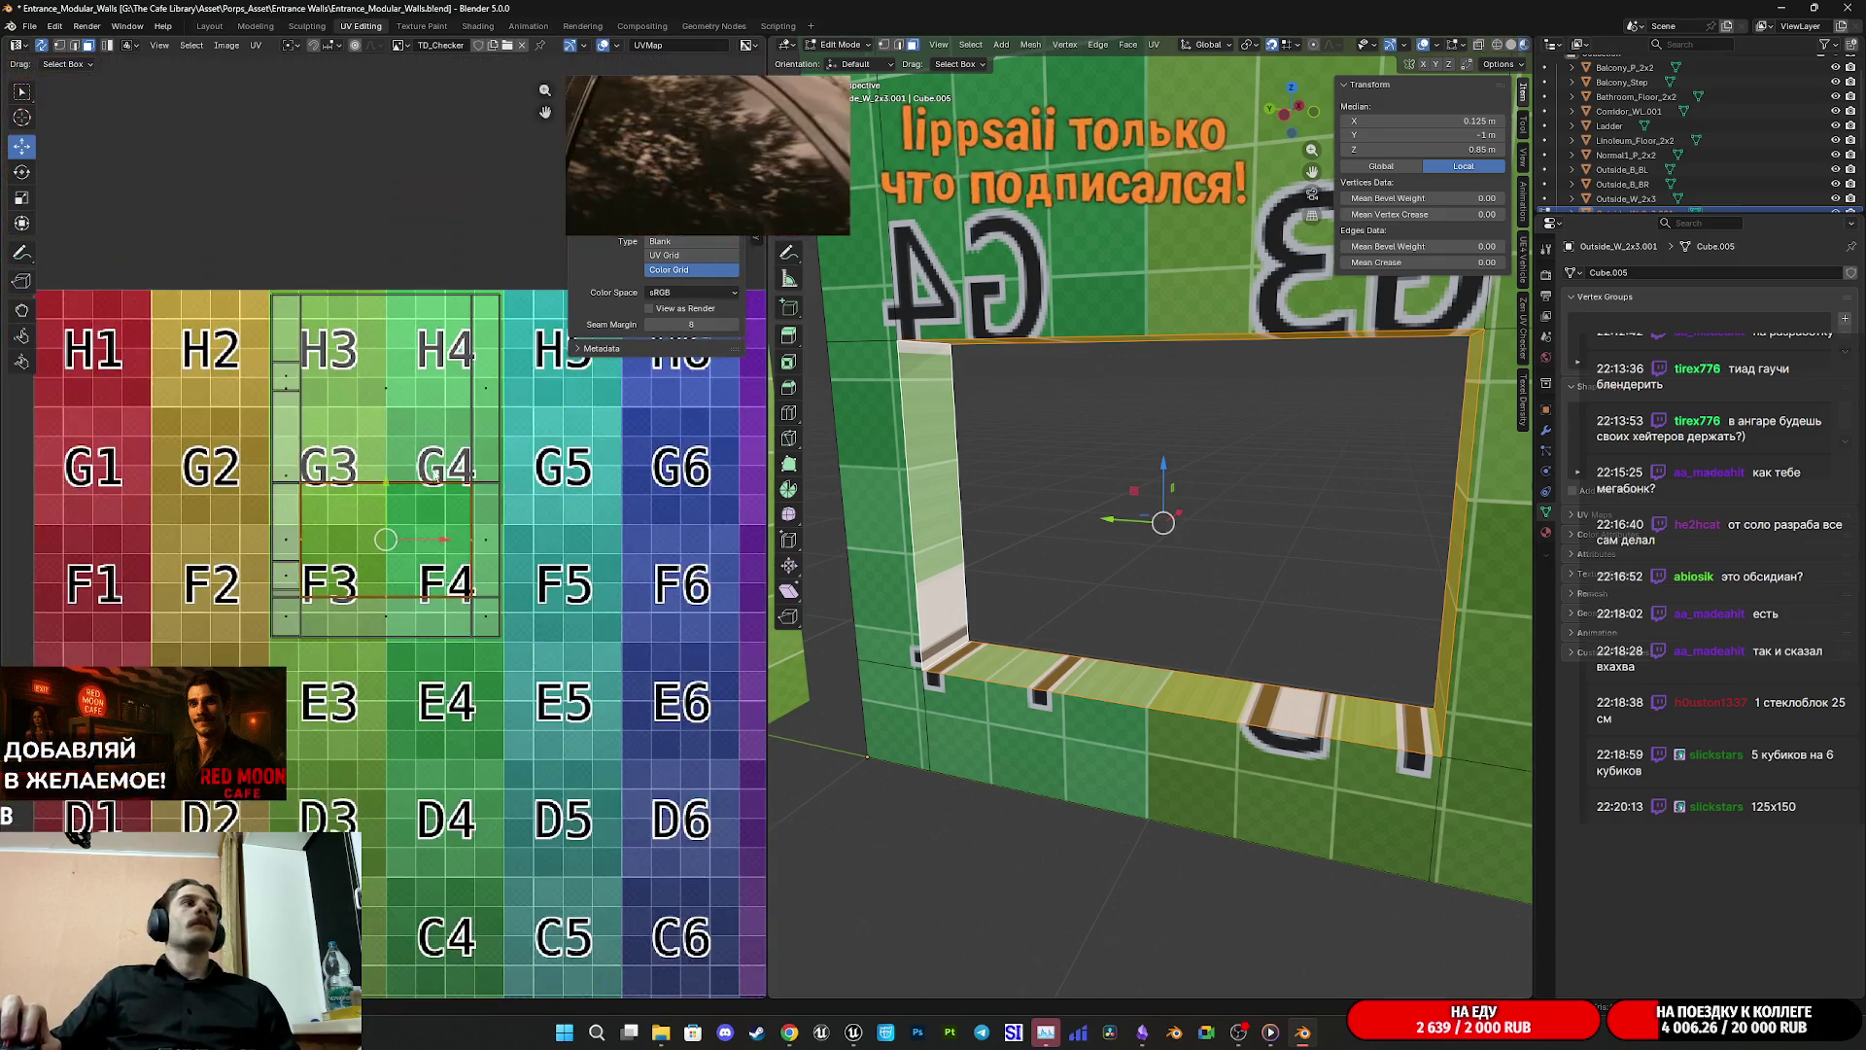
{"action": "left_click", "coordinate": [1153, 45]}
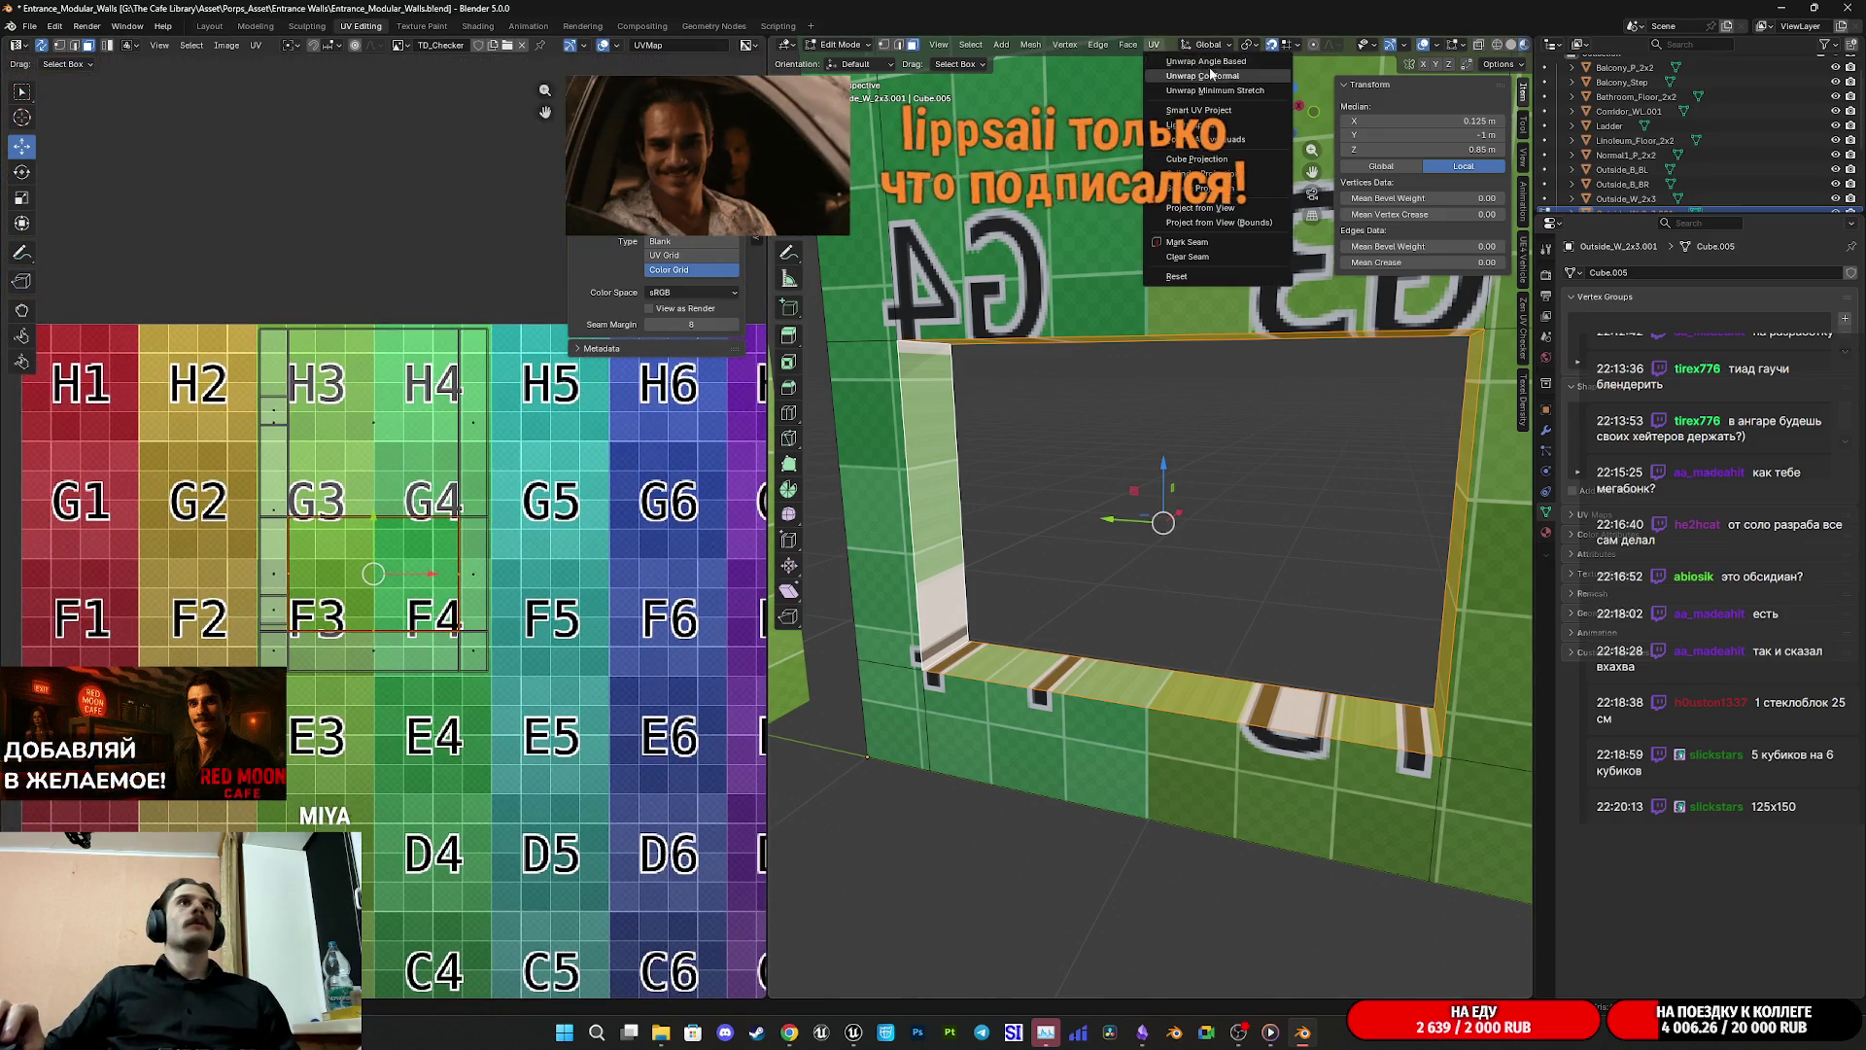
Step: Cube-project the rim faces' UVs, then shrink the island and rotate it 90°
{"action": "left_click", "coordinate": [1227, 163]}
{"action": "scroll", "coordinate": [583, 768], "scroll_direction": "down", "scroll_amount": 4}
{"action": "key", "text": "s"}
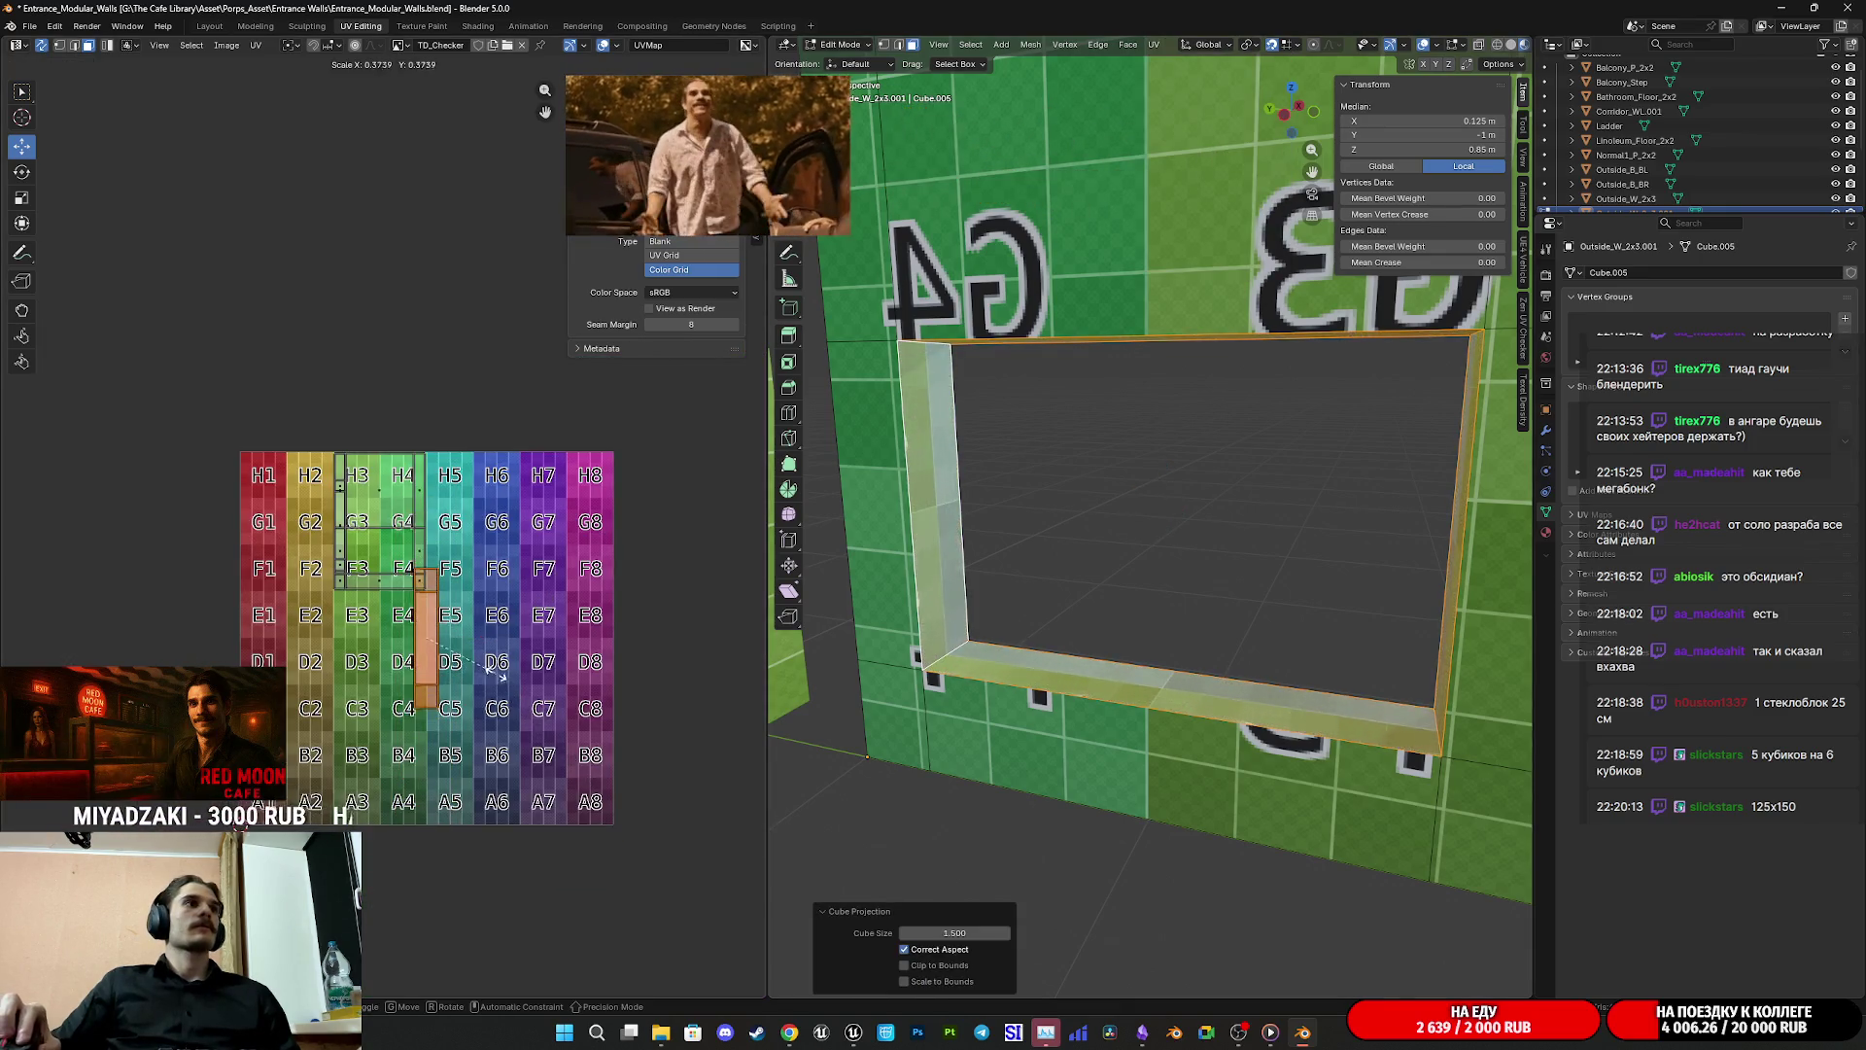
{"action": "left_click", "coordinate": [487, 661]}
{"action": "key", "text": "g"}
{"action": "key", "text": "s"}
{"action": "key", "text": "r"}
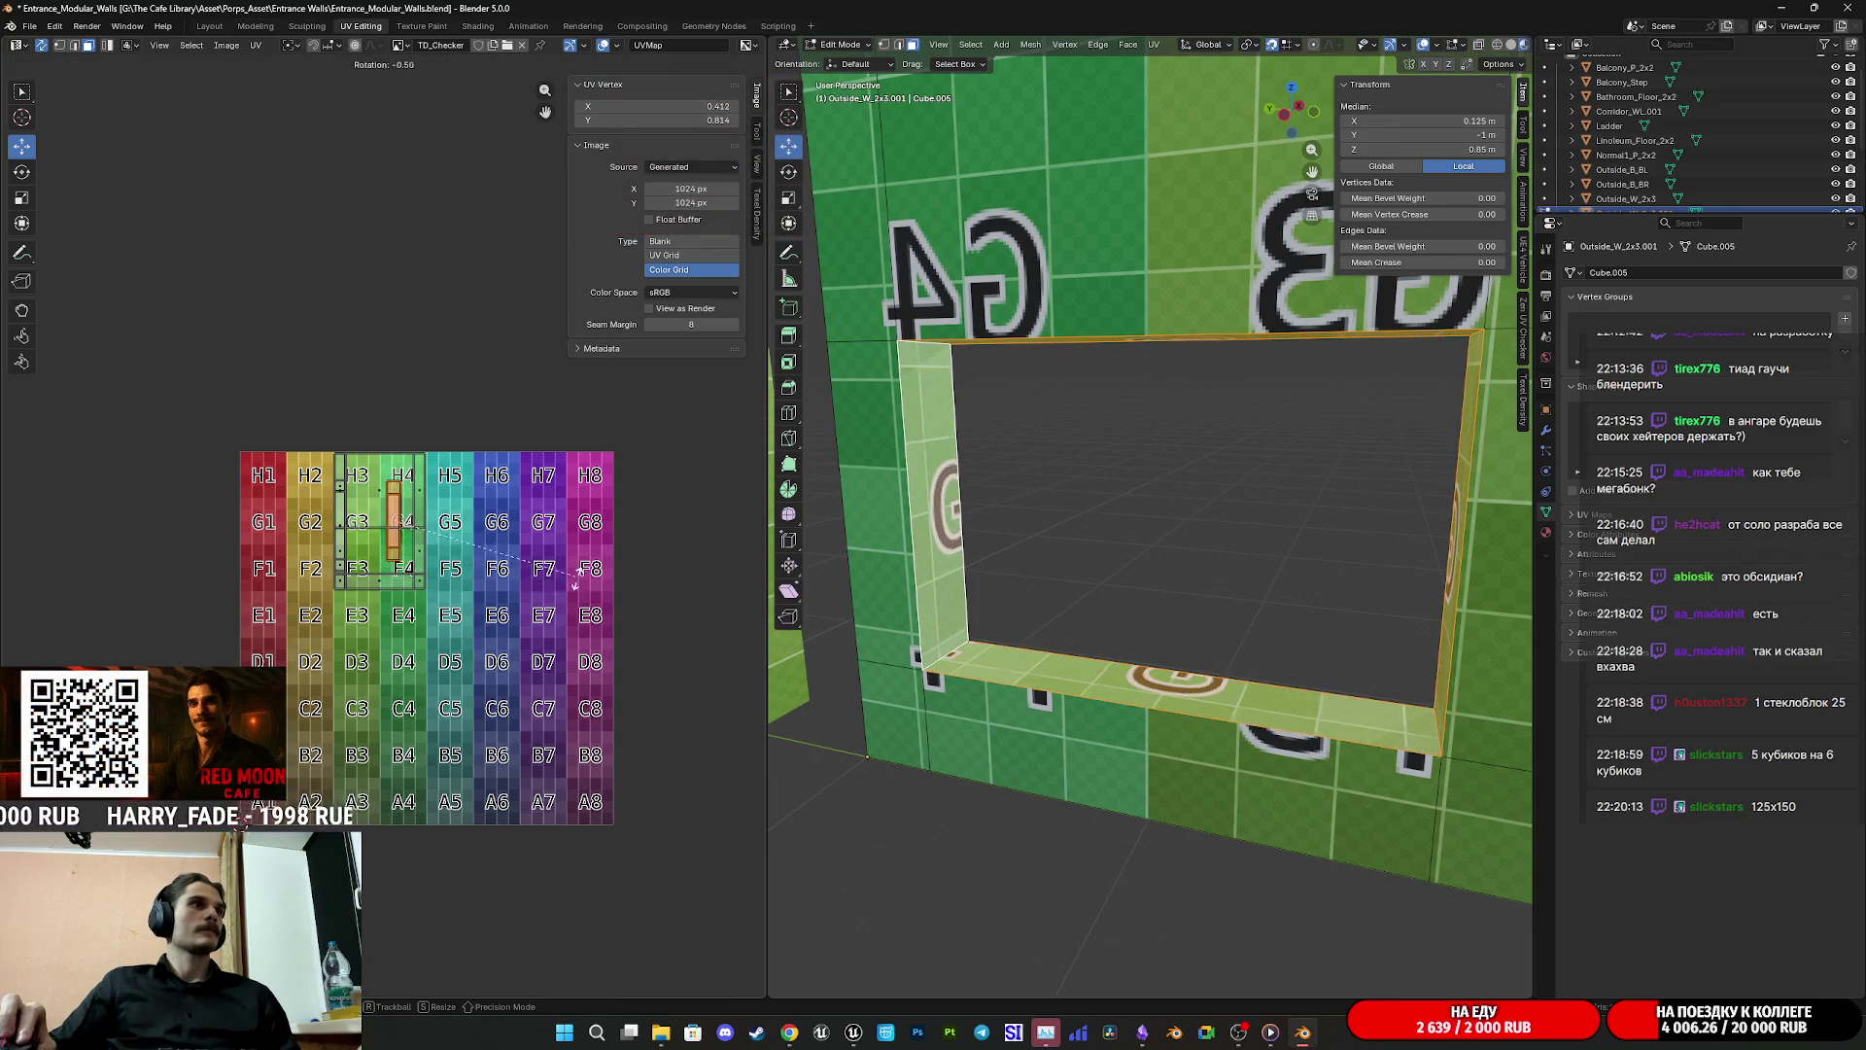
{"action": "key", "text": "Return"}
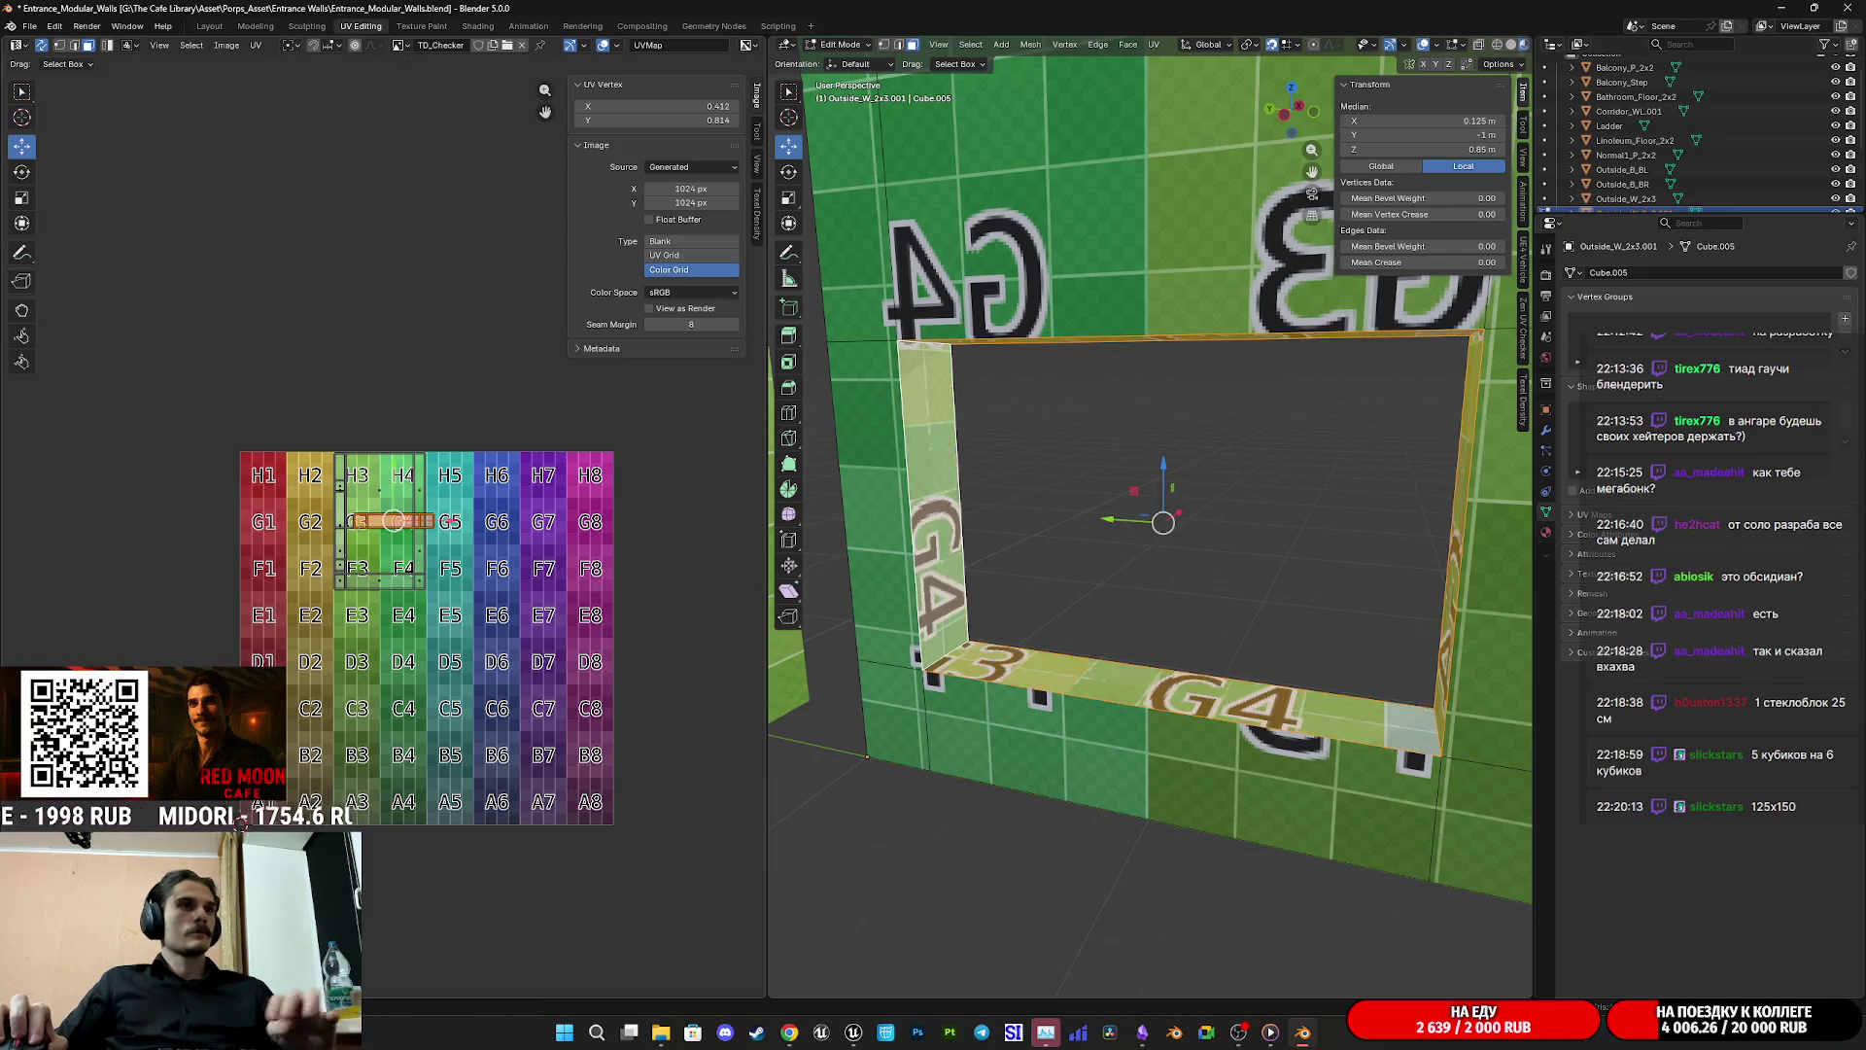
Step: Move the UV strip onto the F3/F4 row and return to Object Mode
{"action": "scroll", "coordinate": [449, 557], "scroll_direction": "up", "scroll_amount": 6}
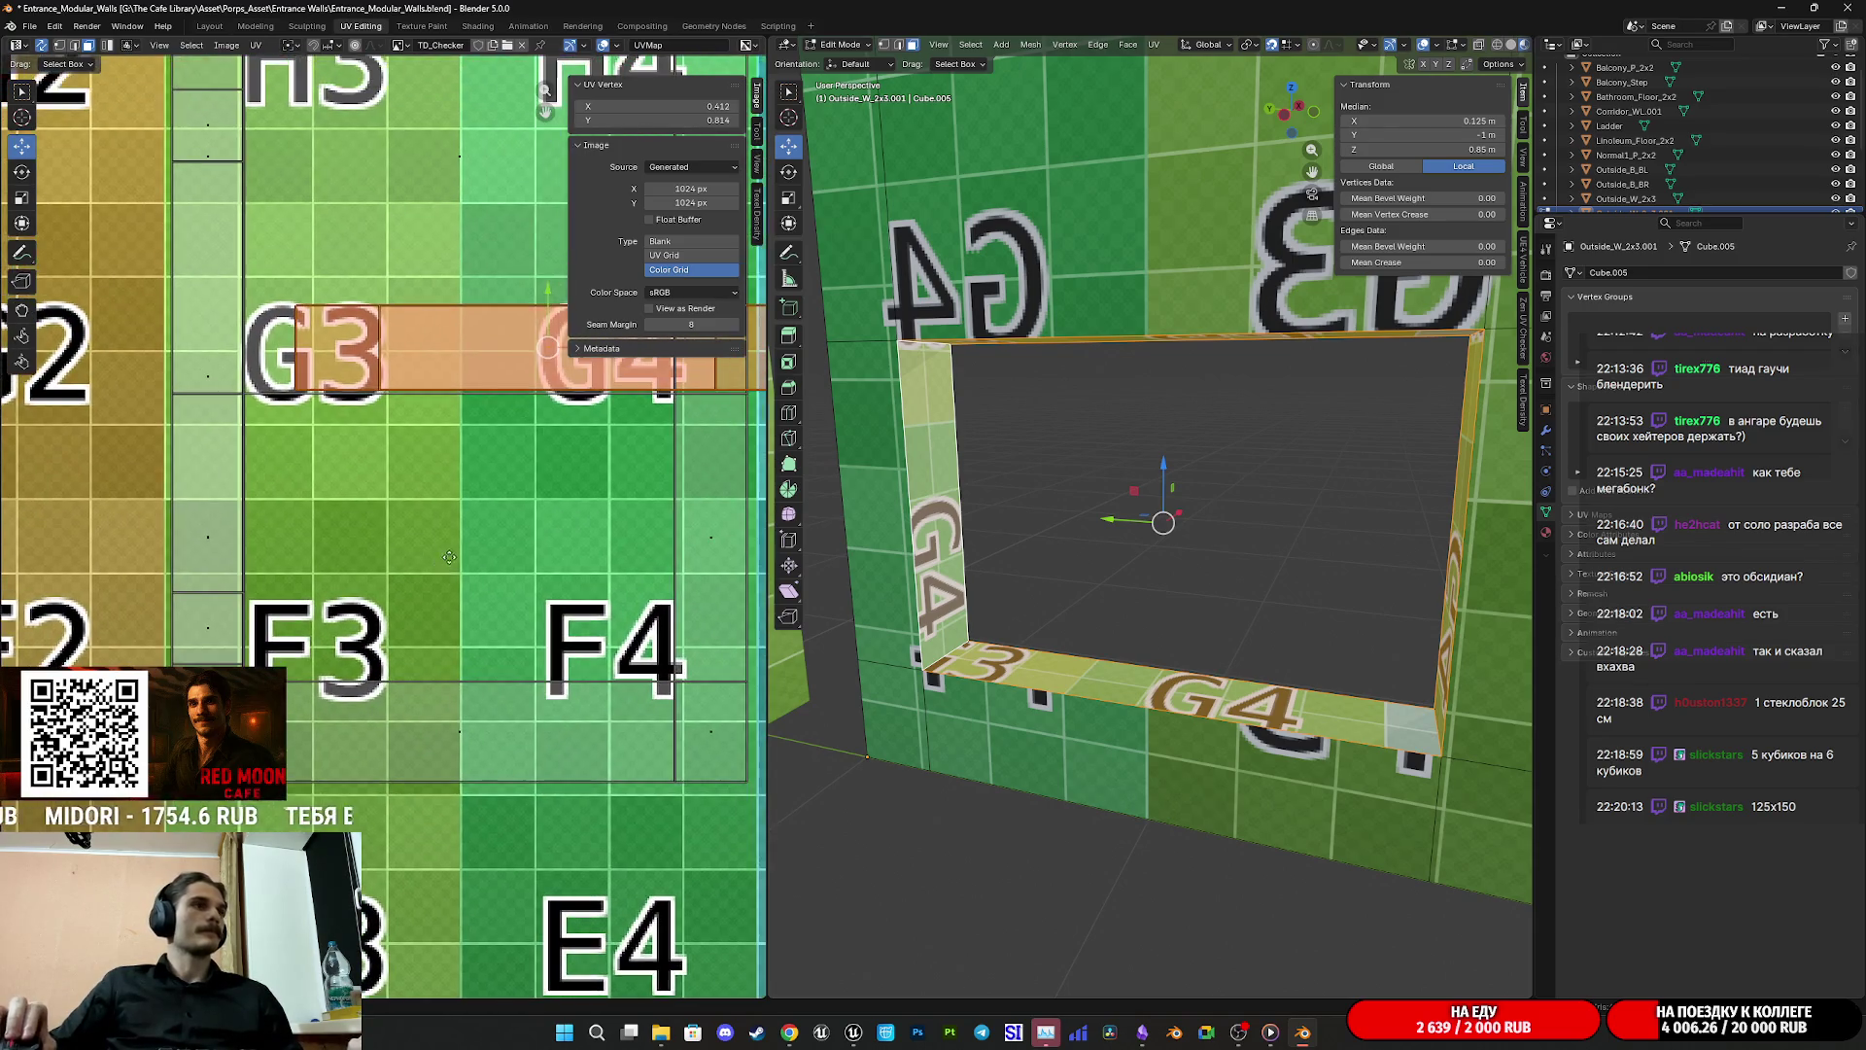
{"action": "key", "text": "g"}
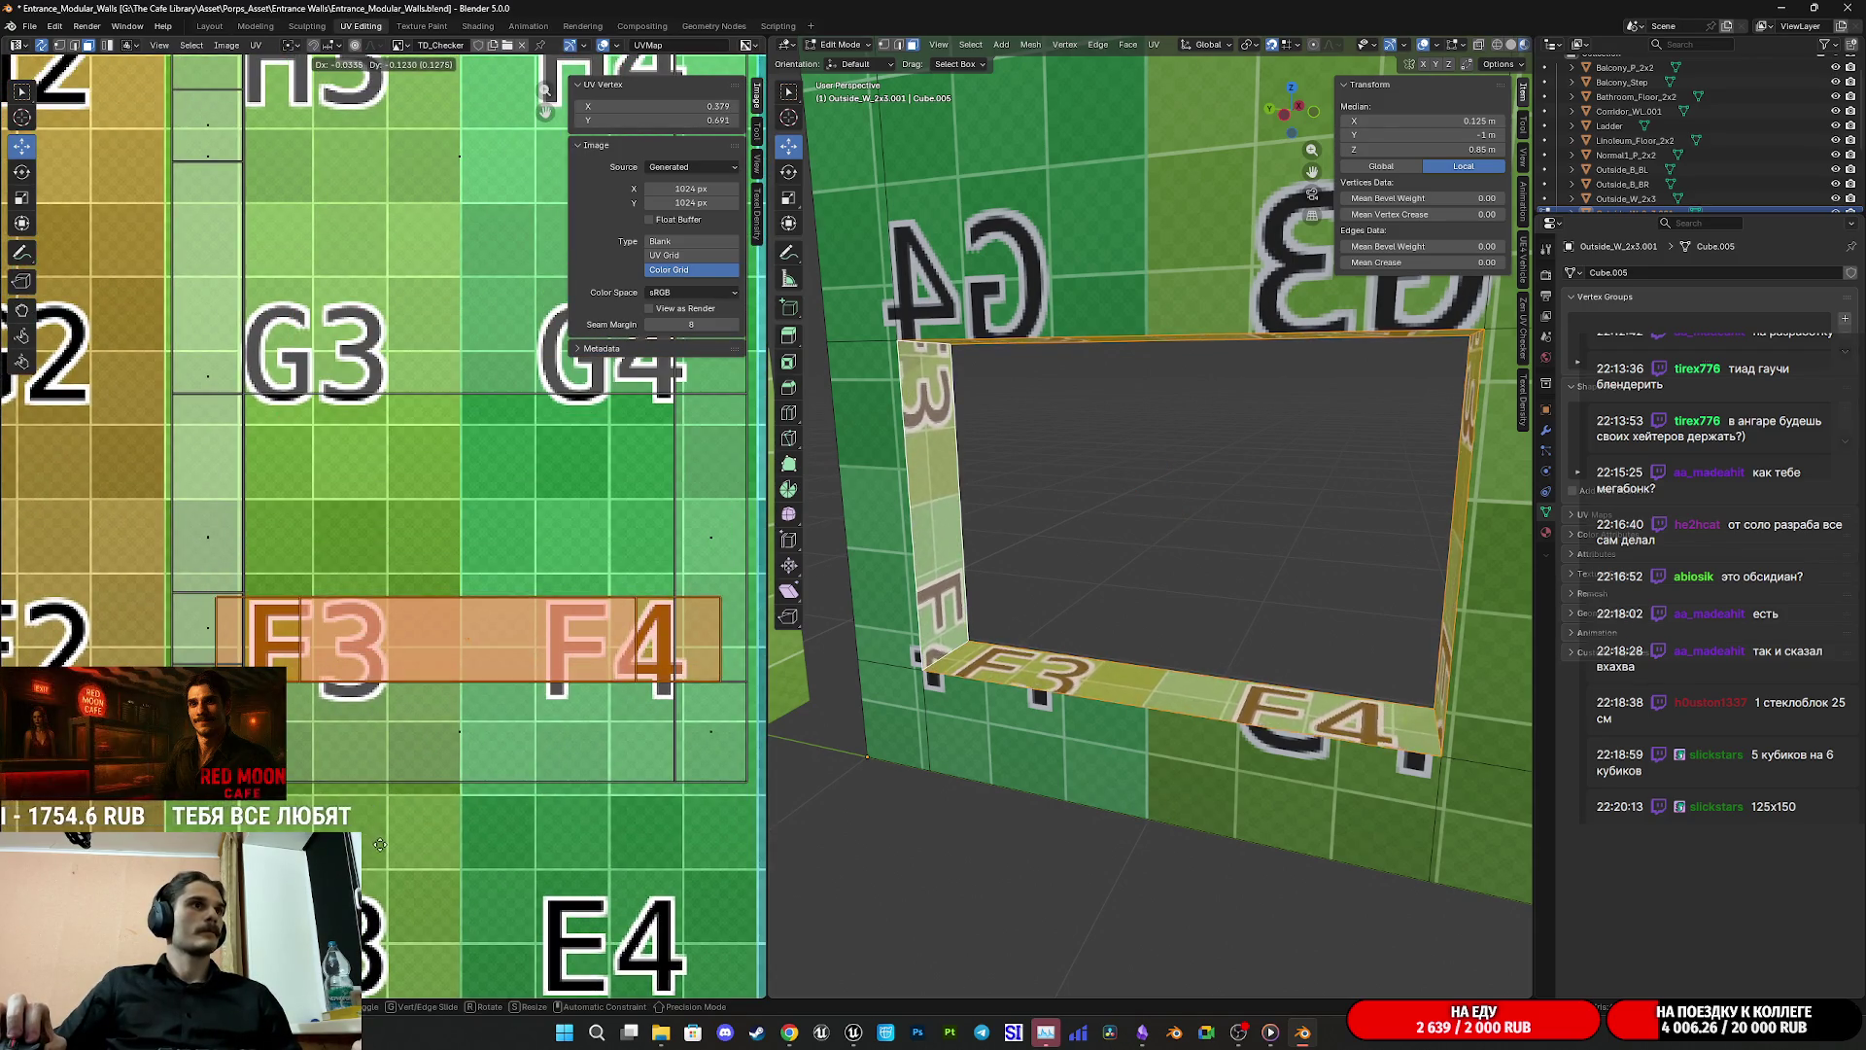
{"action": "left_click", "coordinate": [376, 843]}
{"action": "left_click", "coordinate": [1671, 156]}
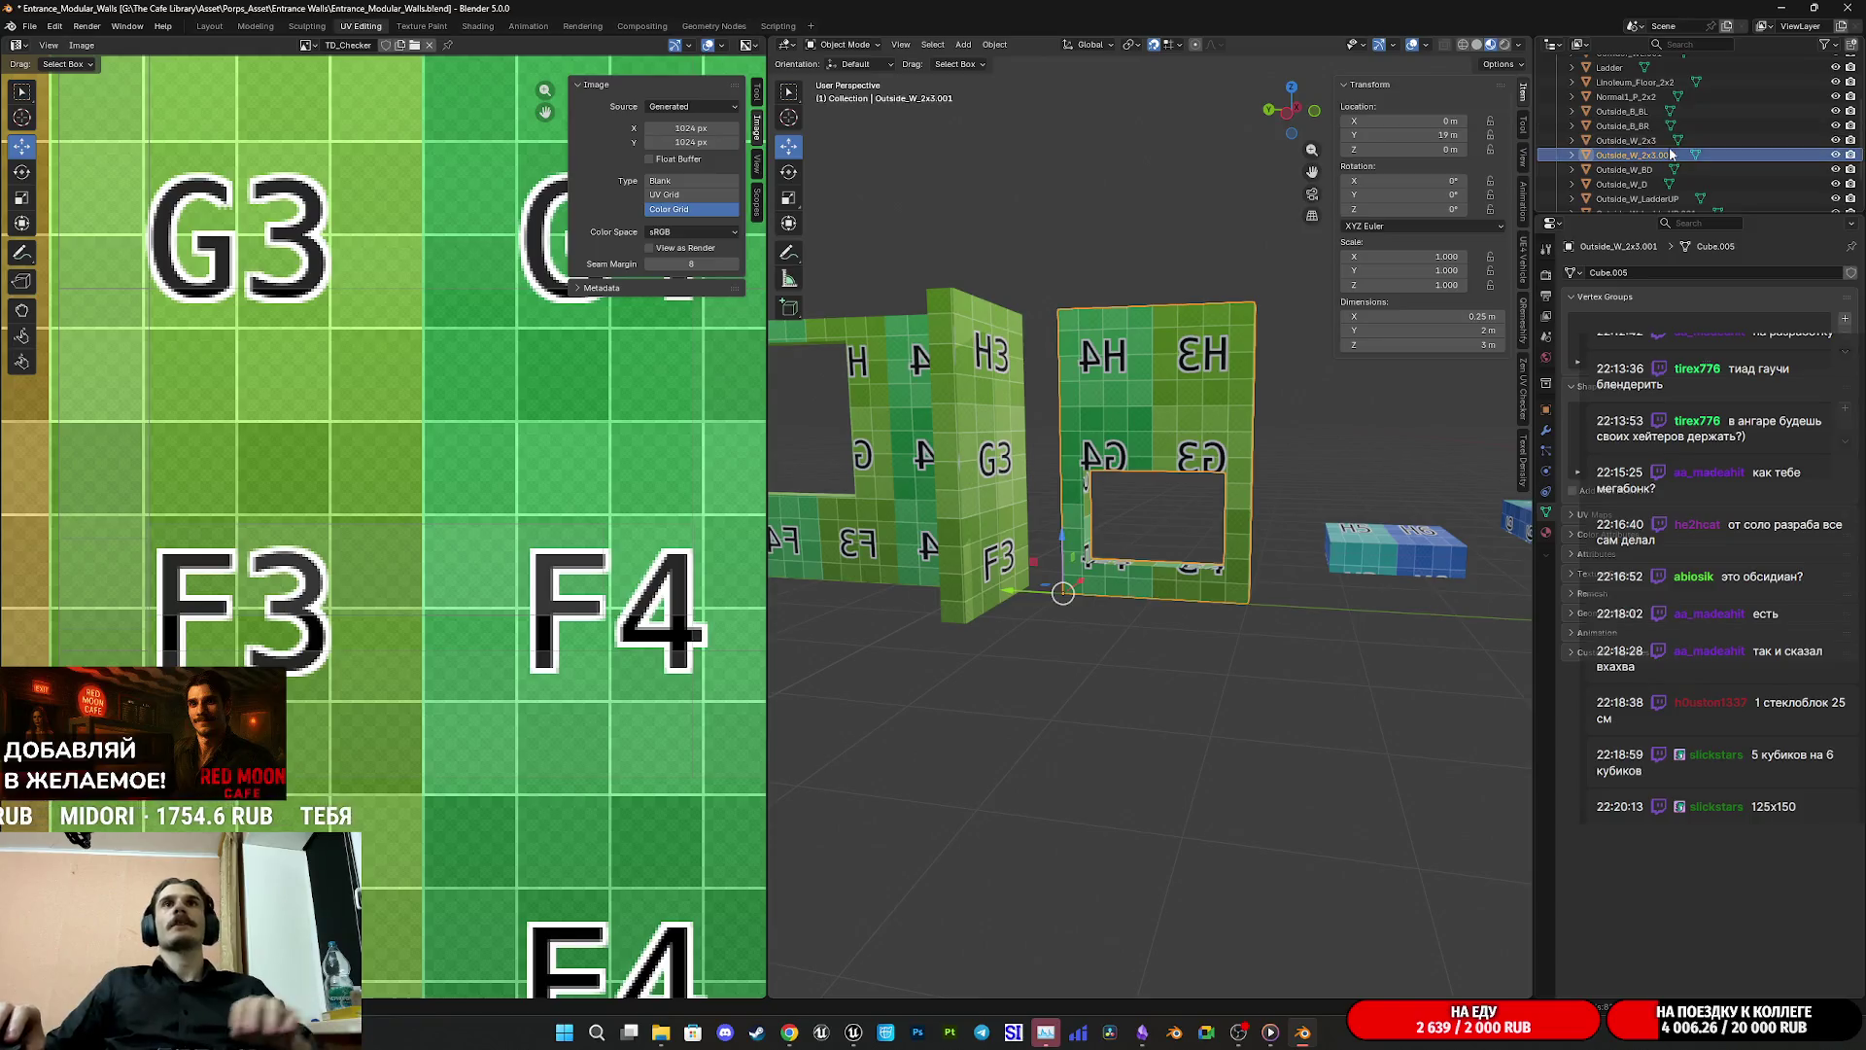
Step: Rename Outside_W_2x3.001 to Outside_PW_Down and save the file
{"action": "double_click", "coordinate": [1670, 156]}
{"action": "scroll", "coordinate": [1670, 155], "scroll_direction": "down", "scroll_amount": 1}
{"action": "key", "text": "BackSpace"}
{"action": "key", "text": "BackSpace"}
{"action": "key", "text": "BackSpace"}
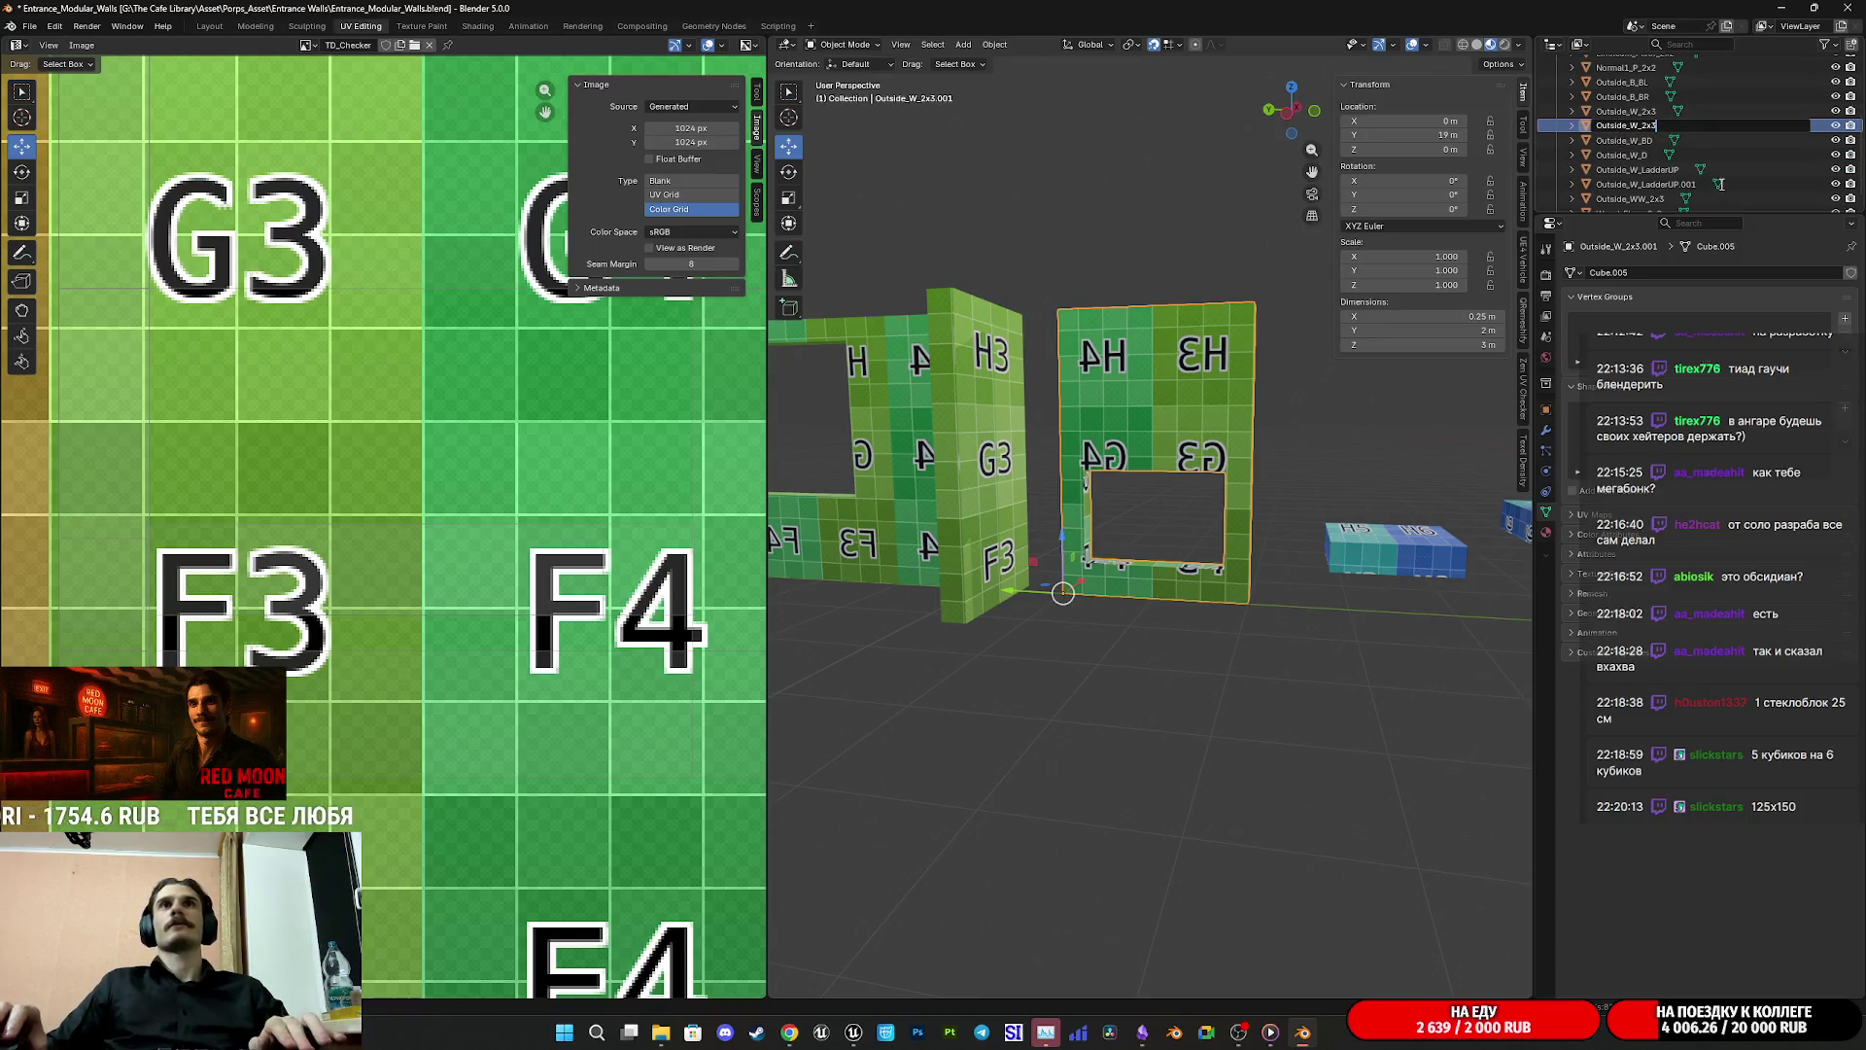
{"action": "key", "text": "Left"}
{"action": "key", "text": "Left"}
{"action": "key", "text": "Left"}
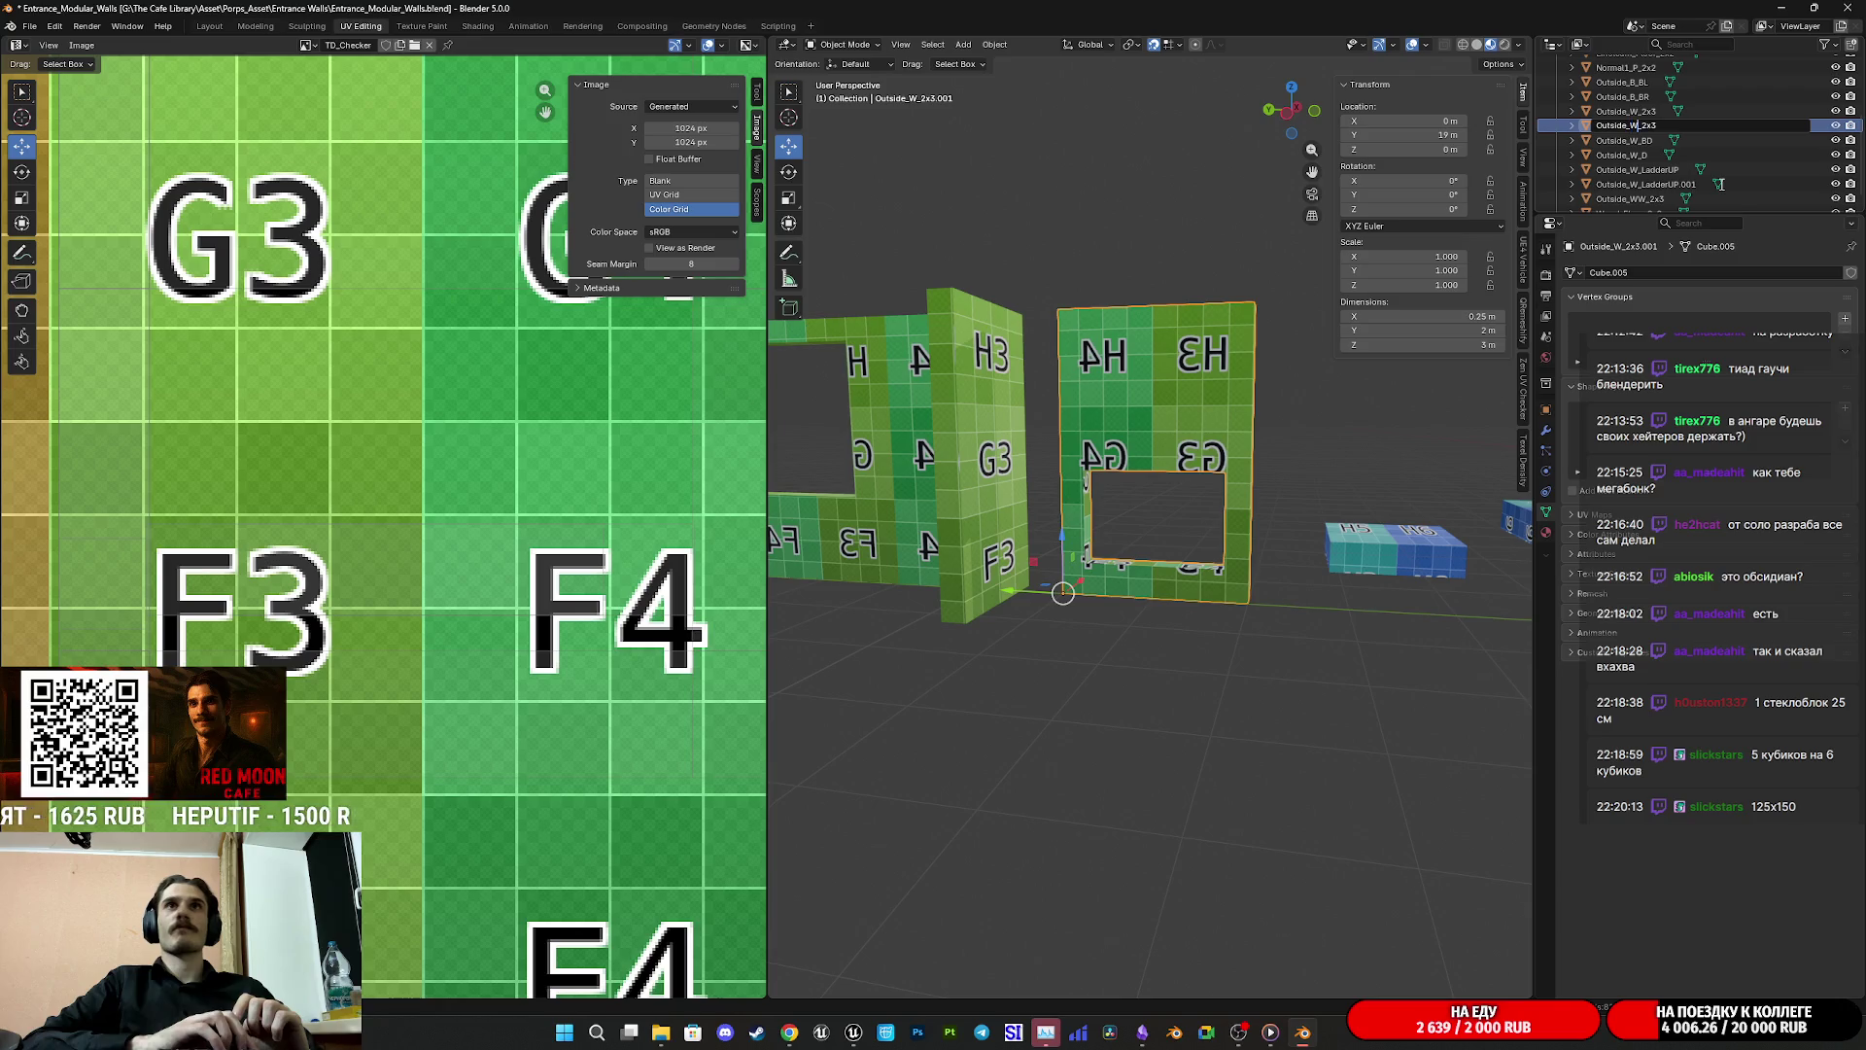
{"action": "key", "text": "Delete"}
{"action": "key", "text": "Delete"}
{"action": "key", "text": "Delete"}
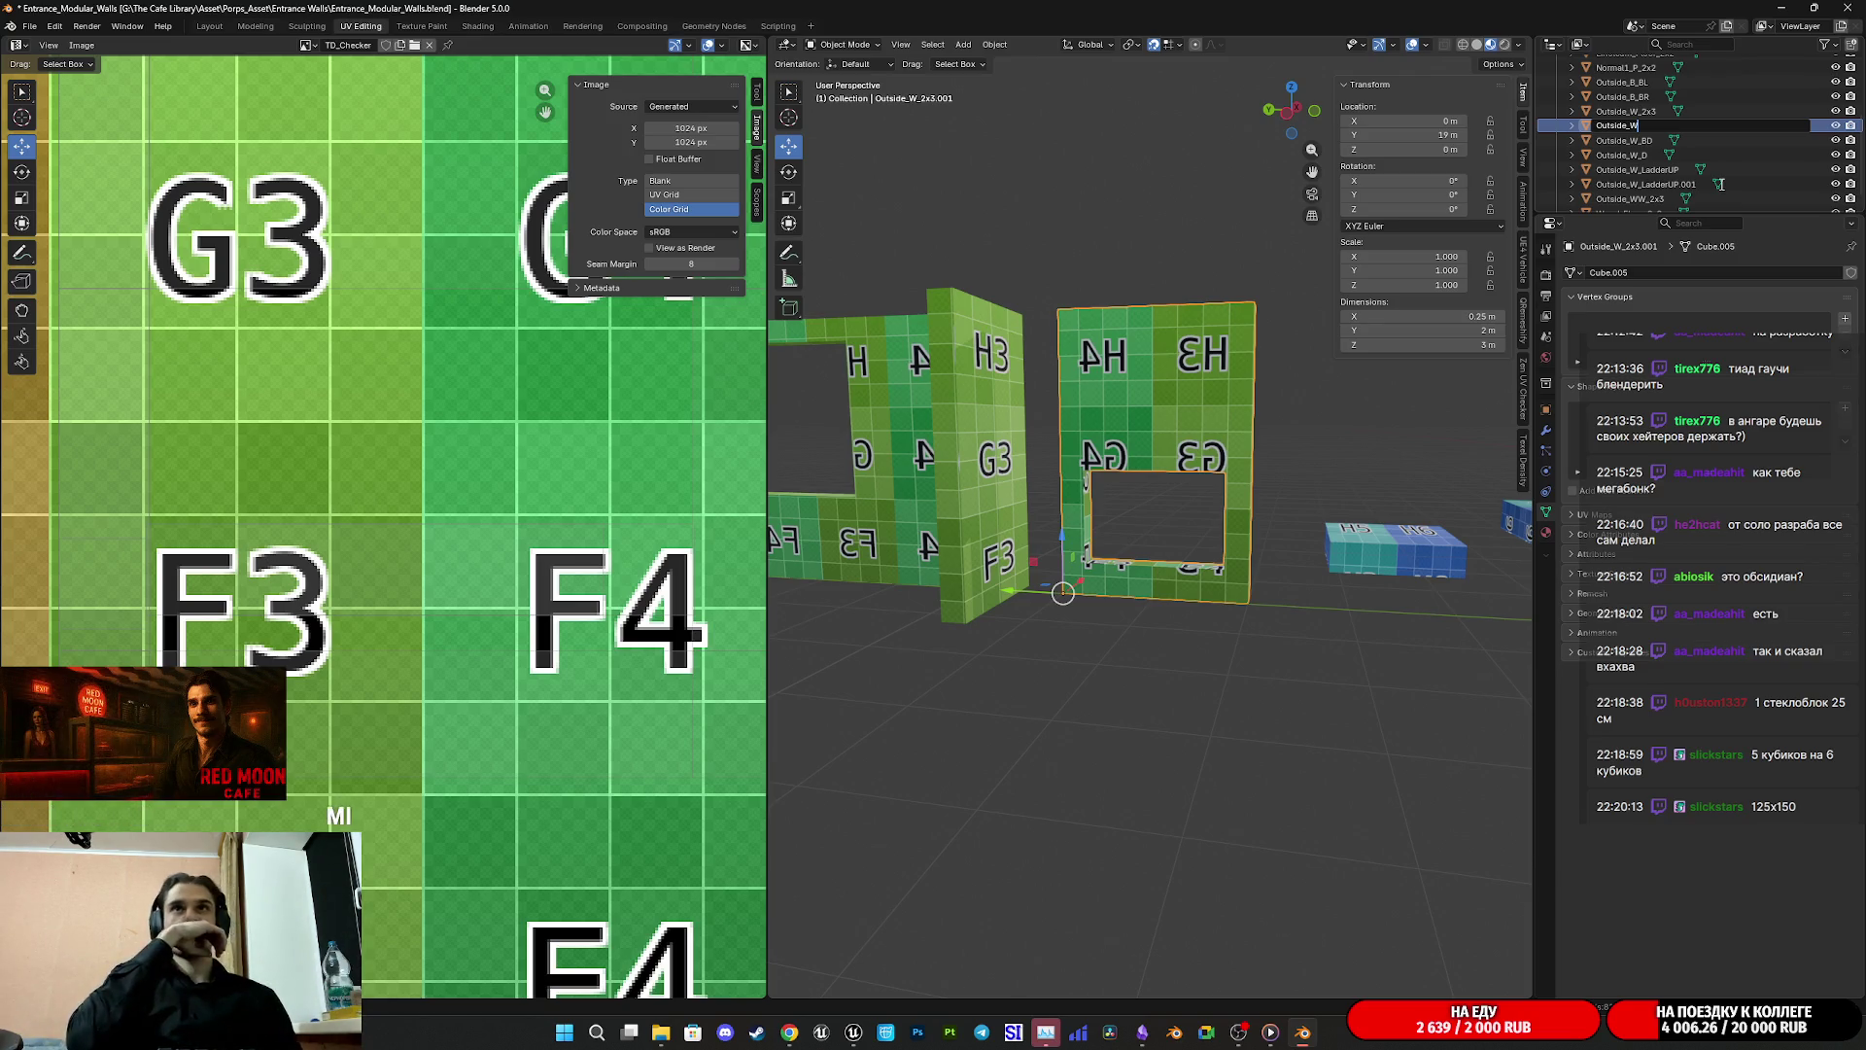
{"action": "type", "text": "3"}
{"action": "key", "text": "BackSpace"}
{"action": "type", "text": "PW_"}
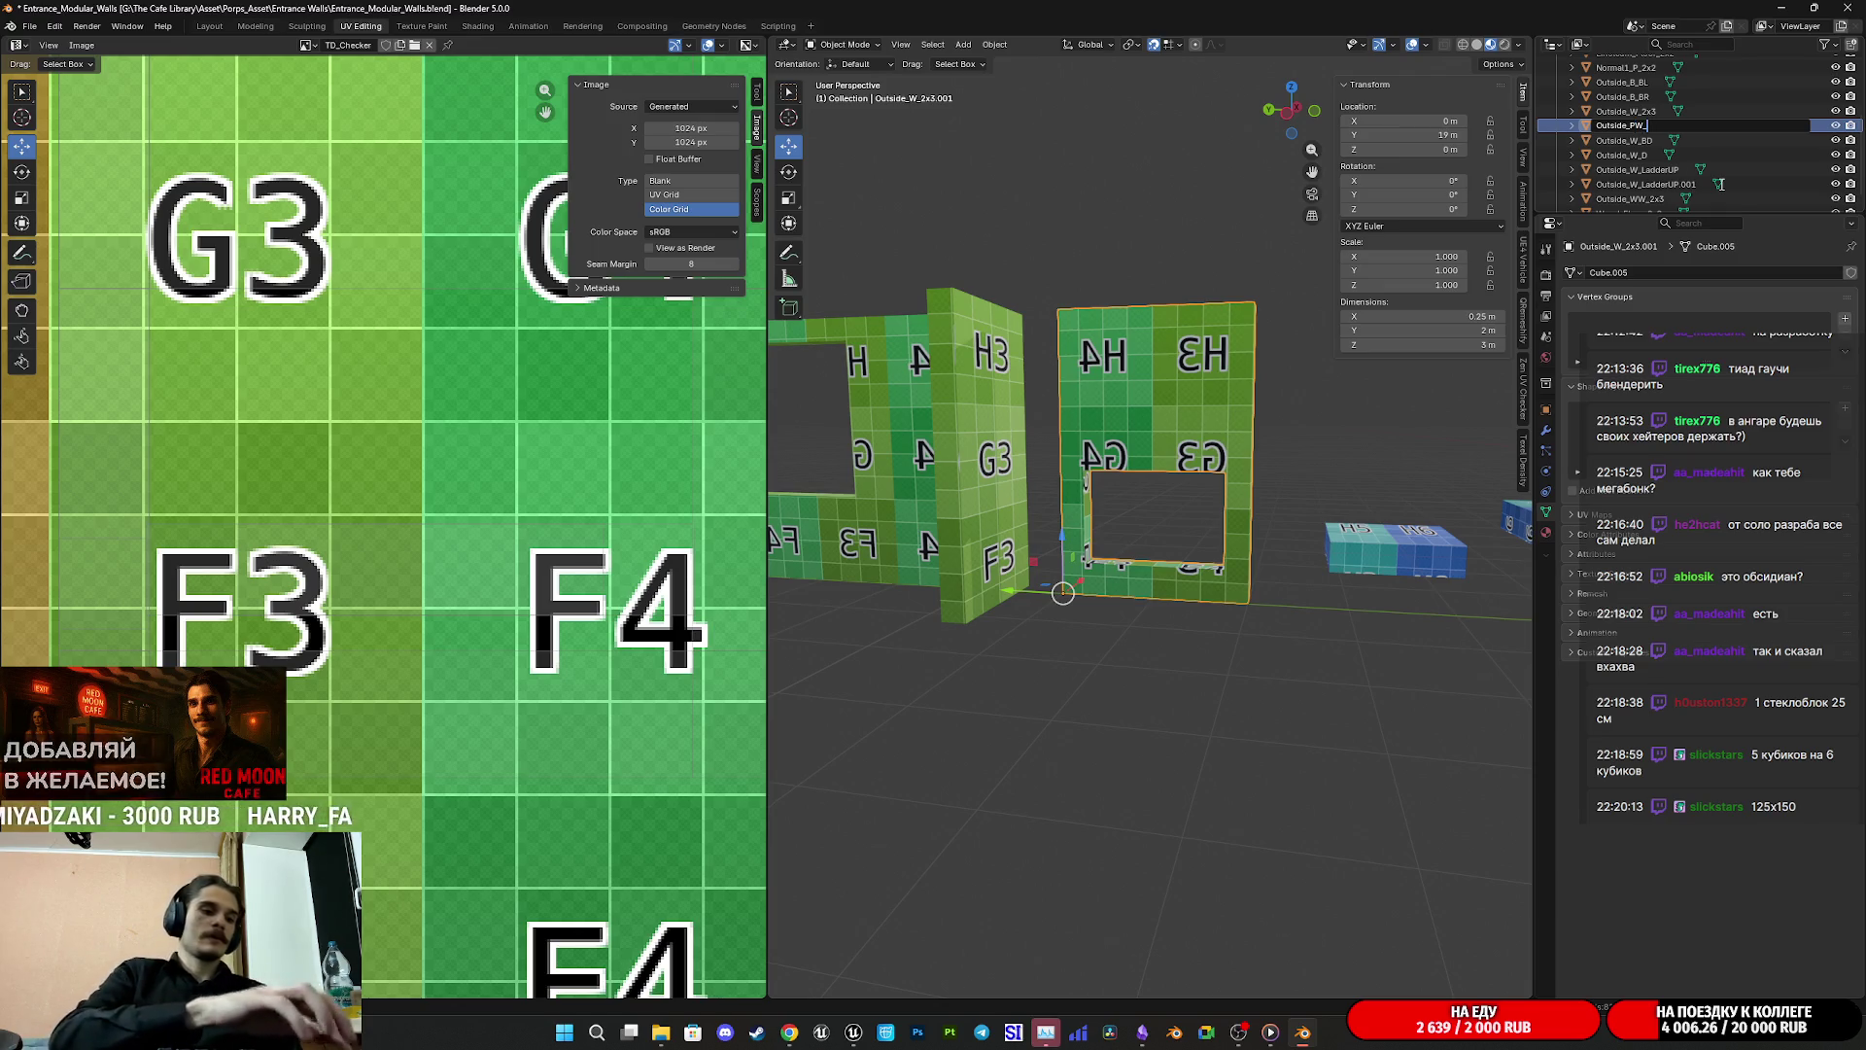
{"action": "type", "text": "Down"}
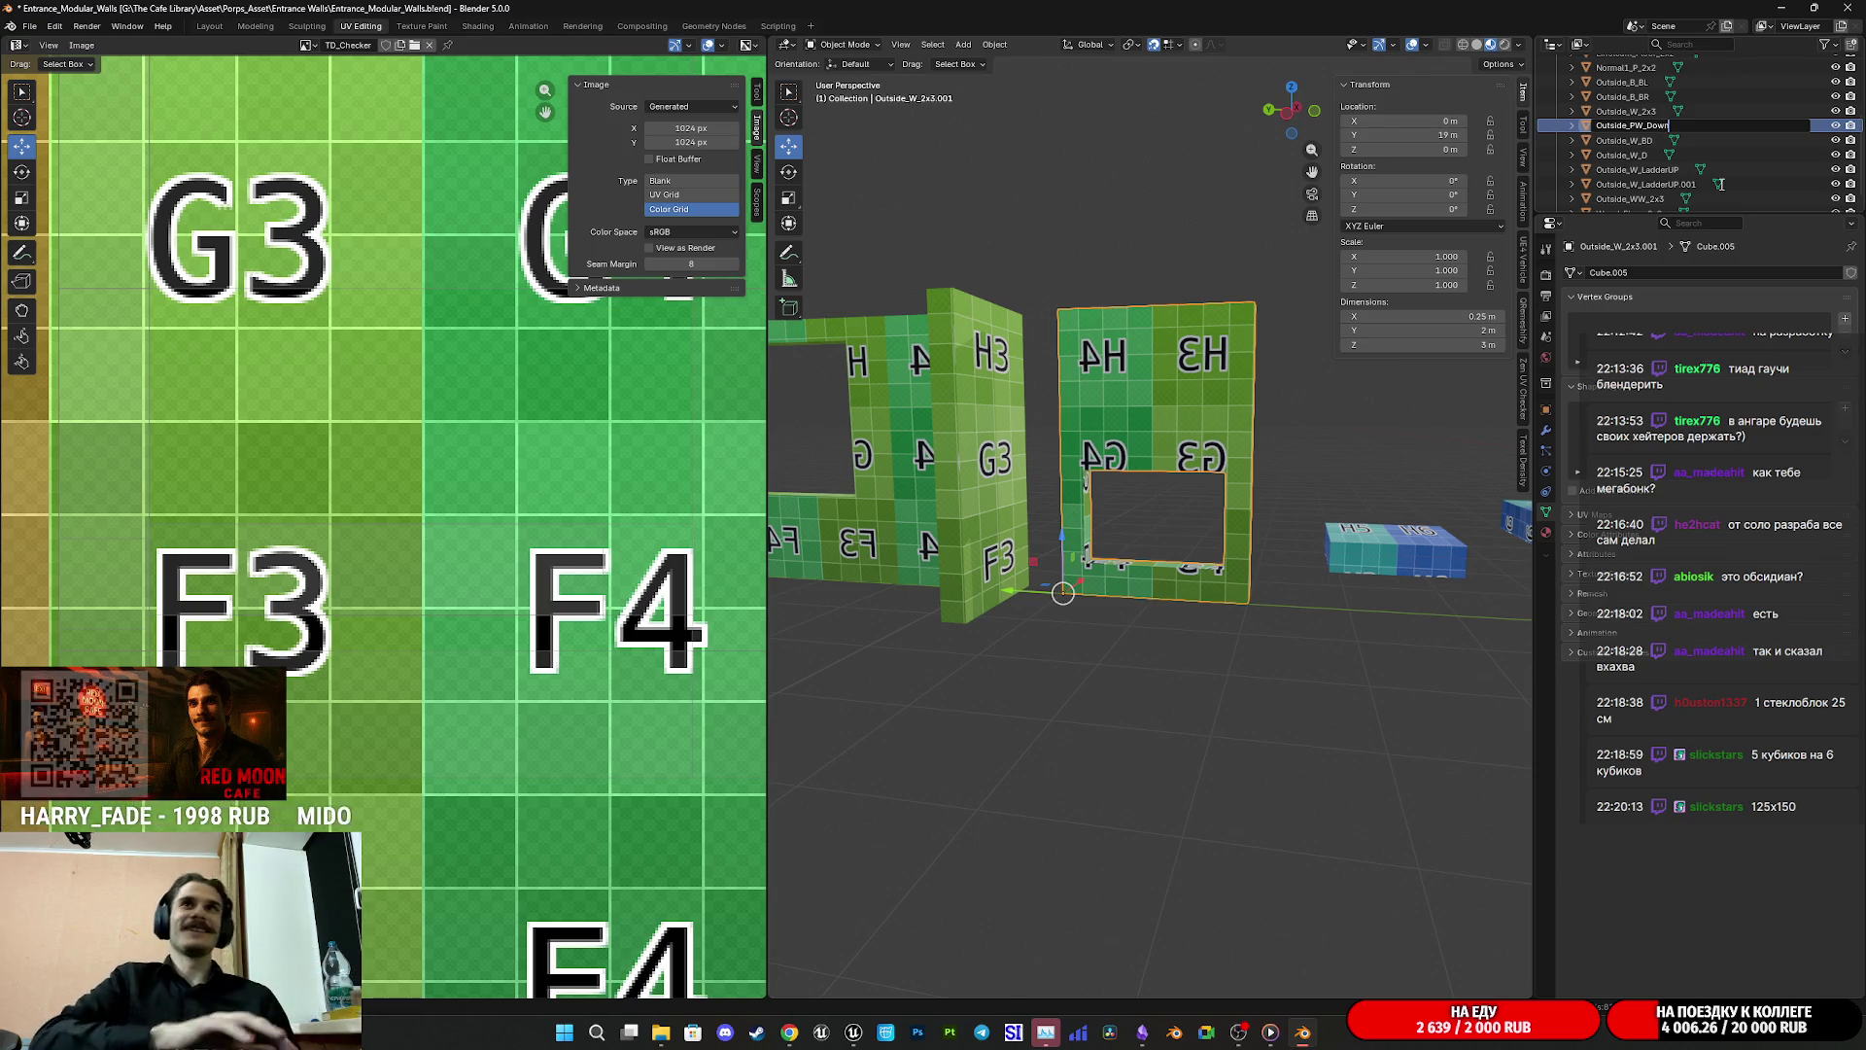
{"action": "key", "text": "Return"}
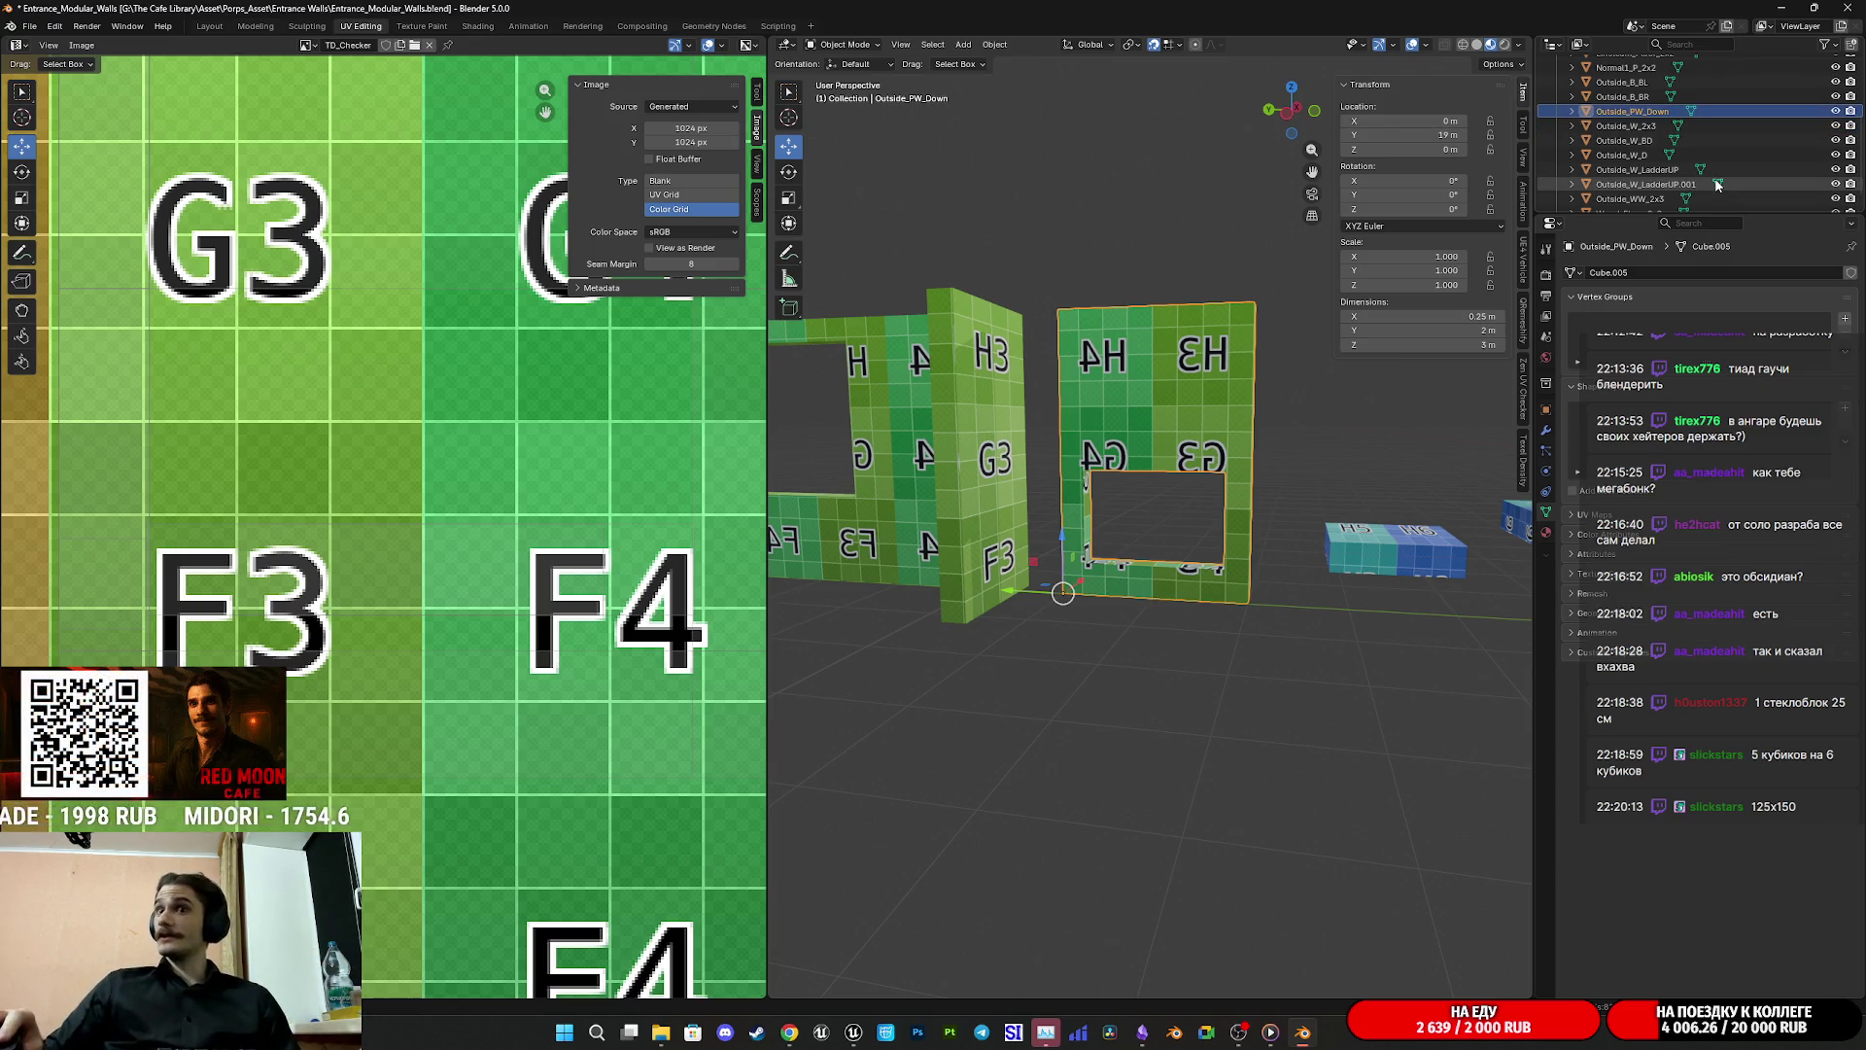
{"action": "scroll", "coordinate": [1332, 486], "scroll_direction": "up", "scroll_amount": 3}
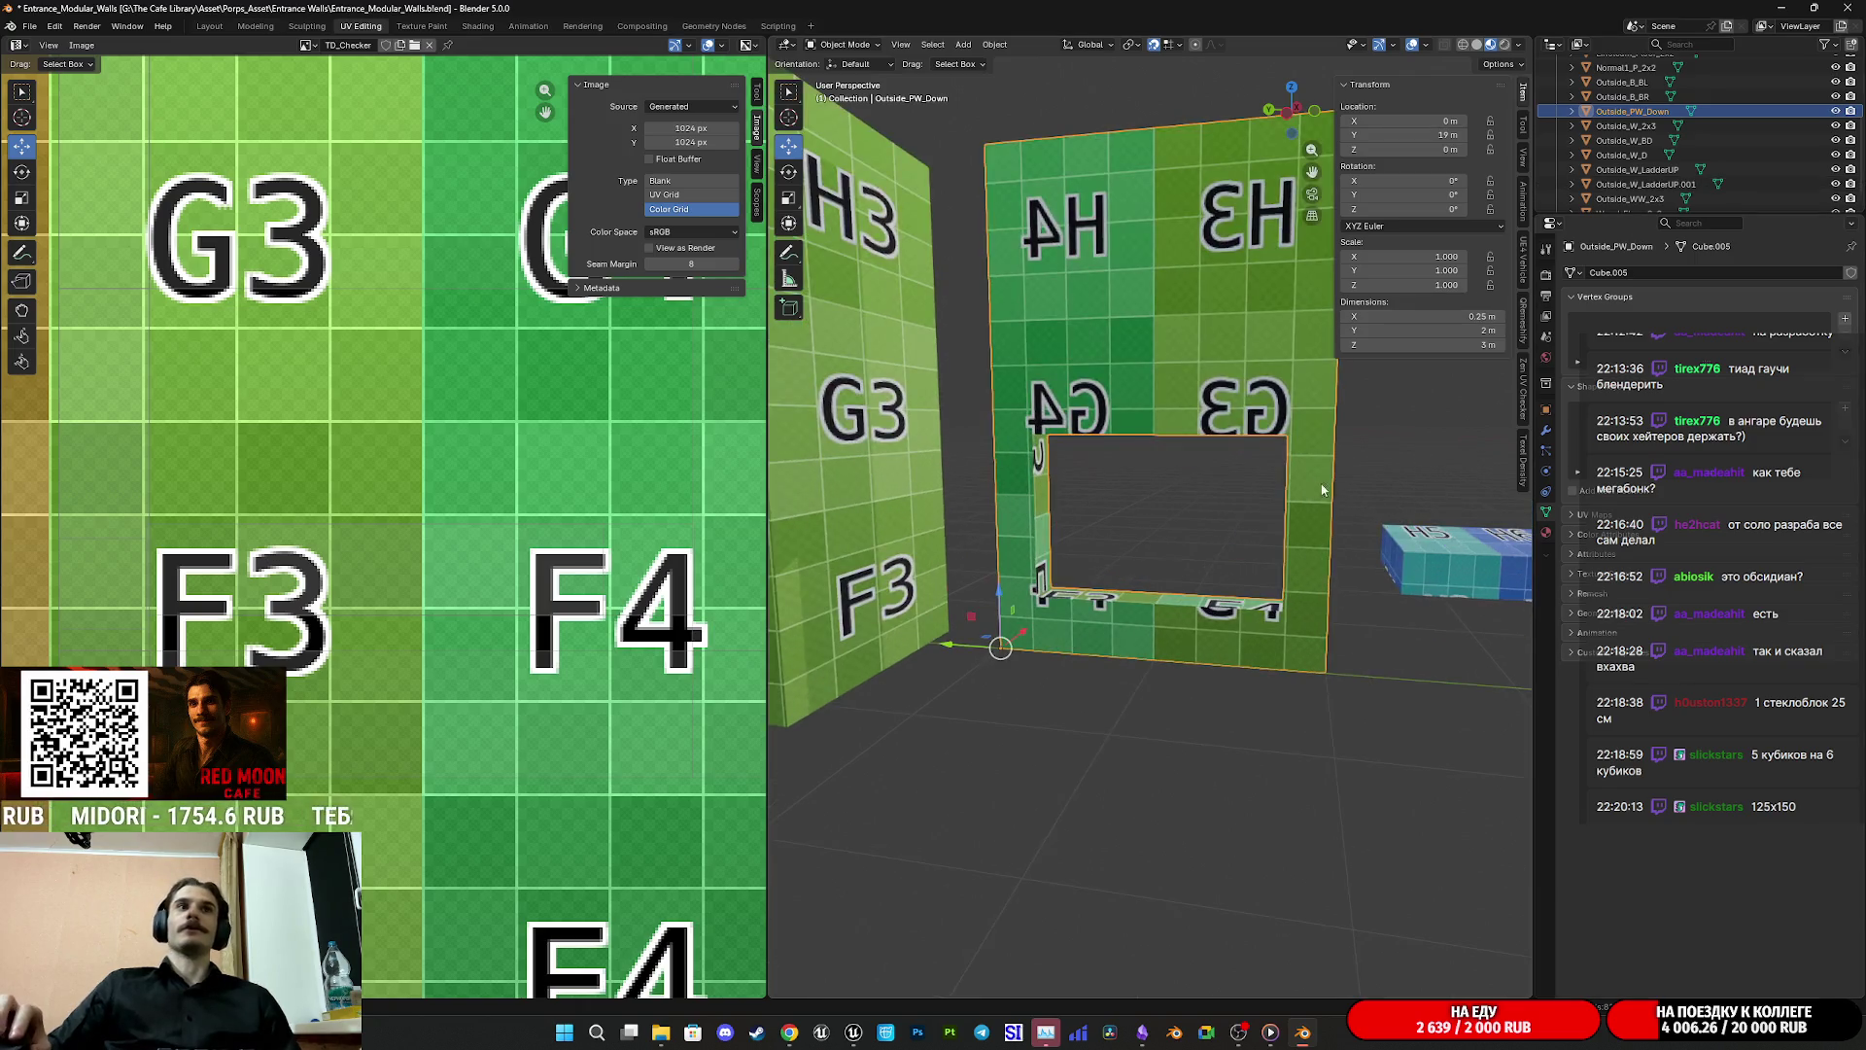
{"action": "key", "text": "ctrl+s"}
Step: Rename Outside_PW_Down to Outside_GH_Down
{"action": "mouse_move", "coordinate": [1292, 515]}
{"action": "left_mouse_down"}
{"action": "mouse_move", "coordinate": [1296, 585]}
{"action": "mouse_move", "coordinate": [1209, 579]}
{"action": "mouse_move", "coordinate": [1247, 564]}
{"action": "left_mouse_up"}
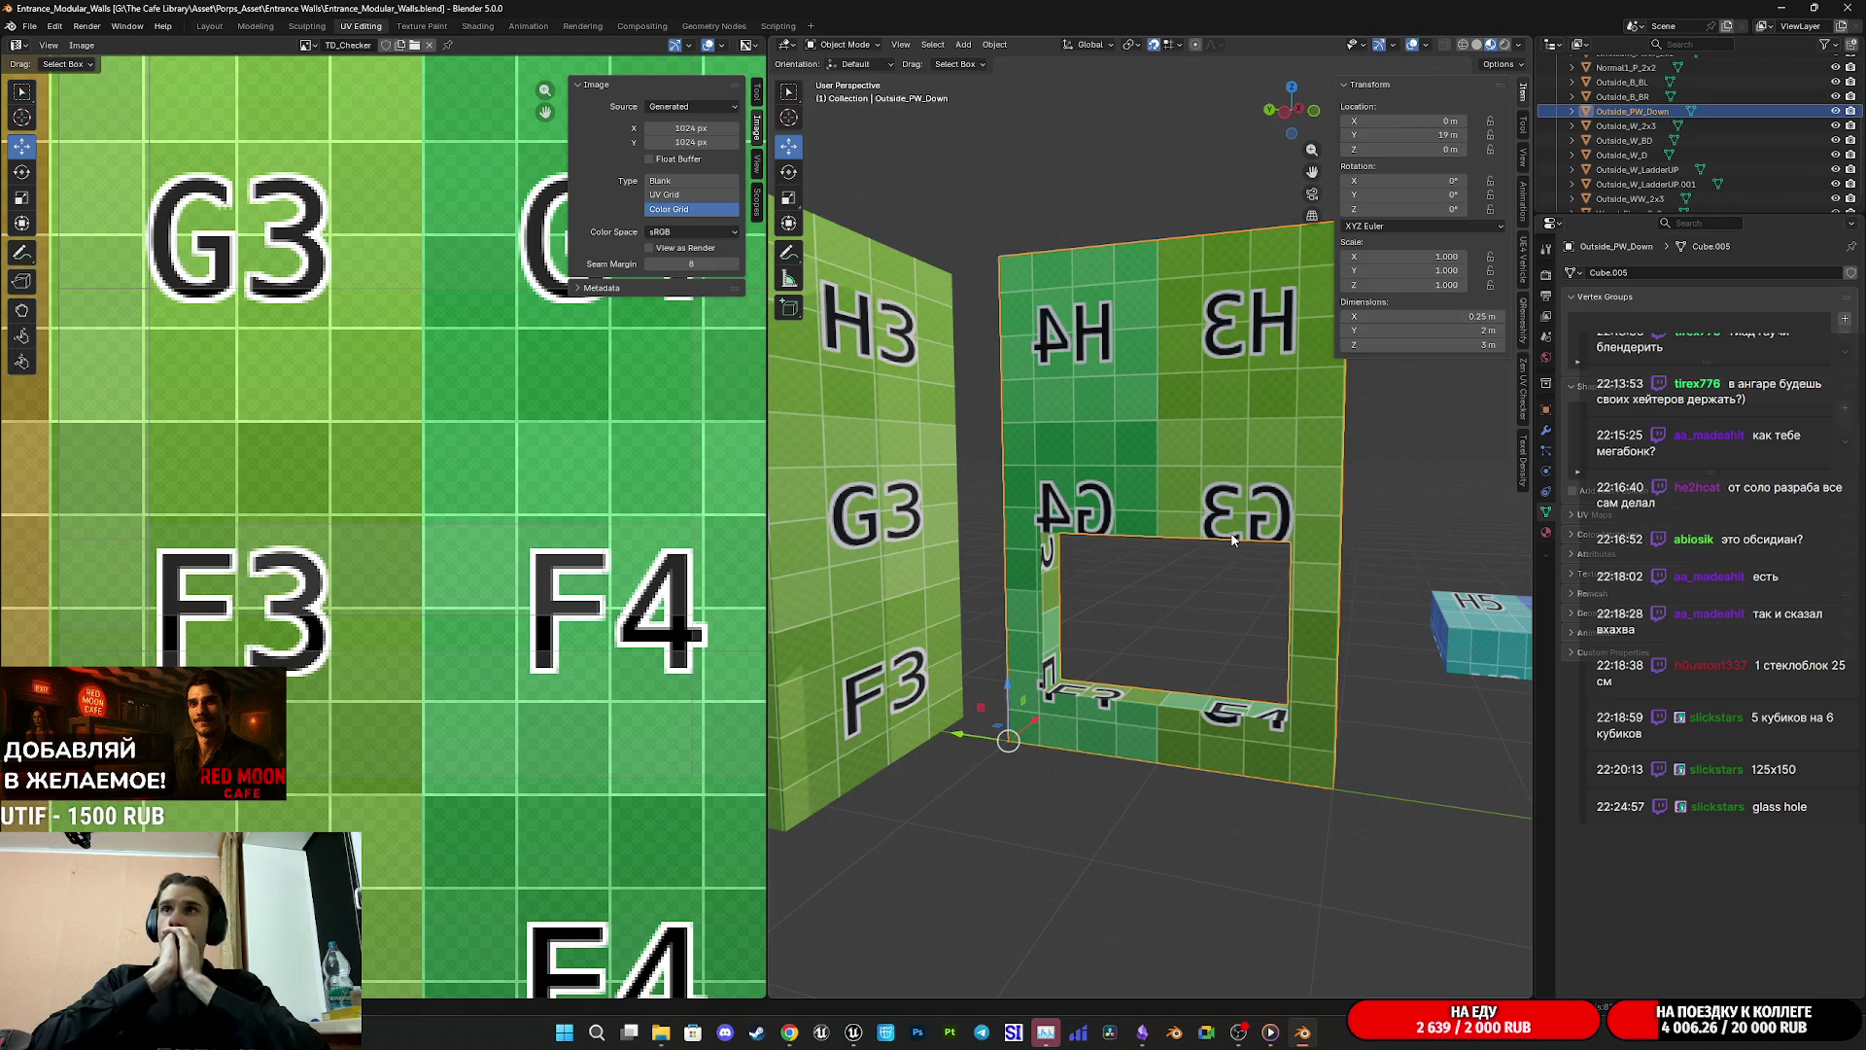
{"action": "double_click", "coordinate": [1660, 111]}
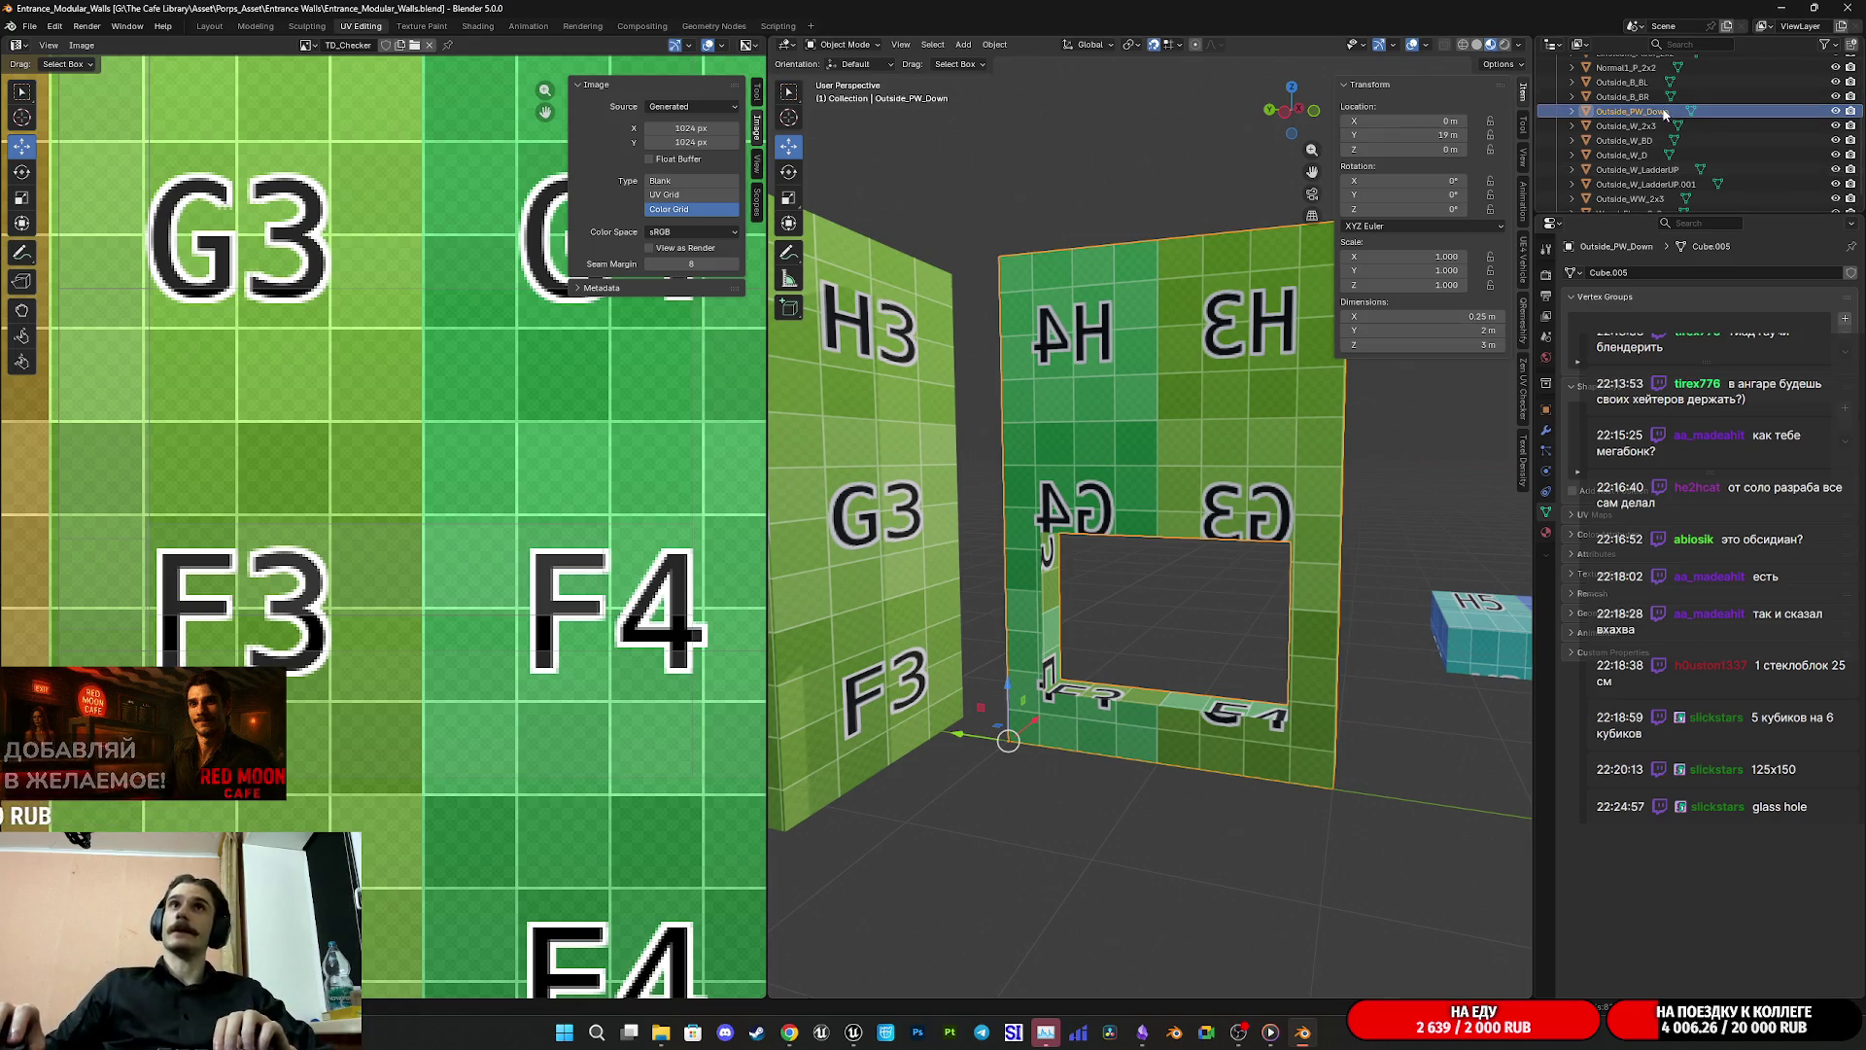
{"action": "scroll", "coordinate": [1660, 112], "scroll_direction": "up", "scroll_amount": 1}
{"action": "key", "text": "End"}
{"action": "key", "text": "BackSpace"}
{"action": "key", "text": "BackSpace"}
{"action": "type", "text": "w"}
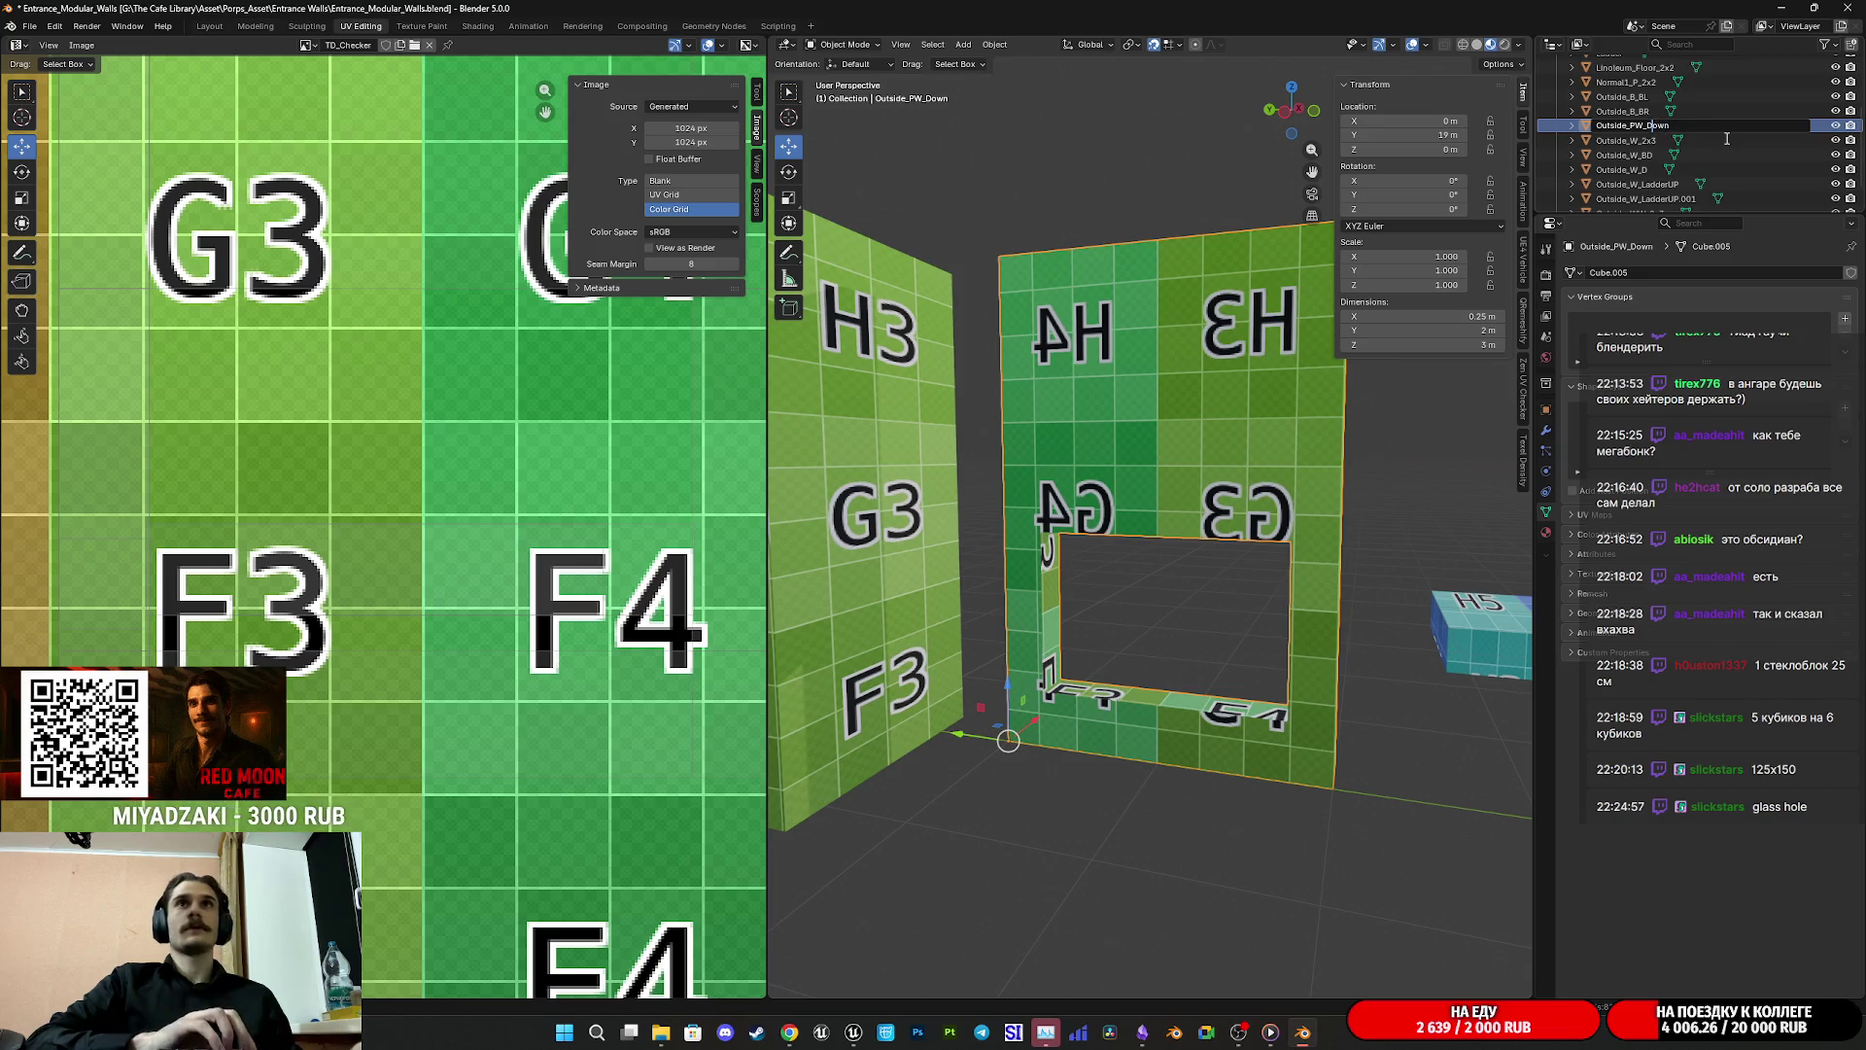
{"action": "key", "text": "BackSpace"}
{"action": "key", "text": "BackSpace"}
{"action": "type", "text": "GH"}
{"action": "key", "text": "Return"}
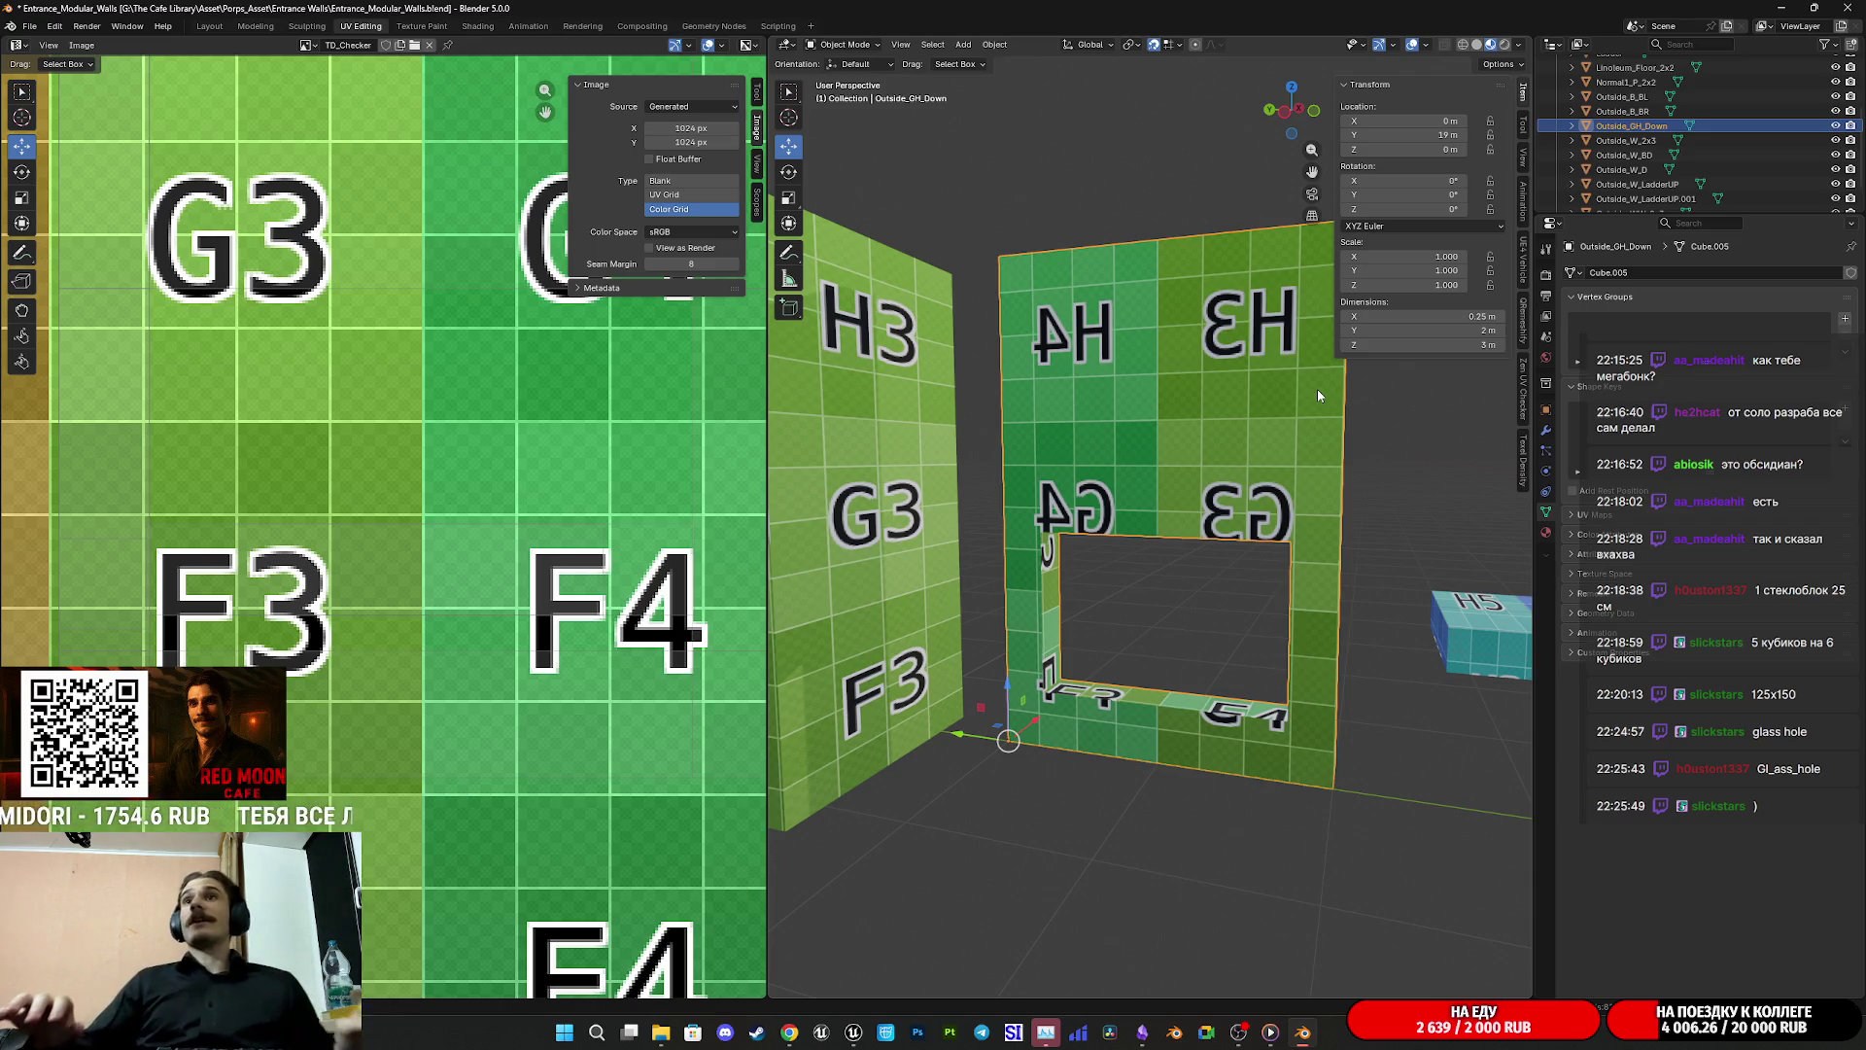
Step: Save, then duplicate Outside_GH_Down and move the copy -3 m along Y
{"action": "scroll", "coordinate": [1267, 468], "scroll_direction": "down", "scroll_amount": 2}
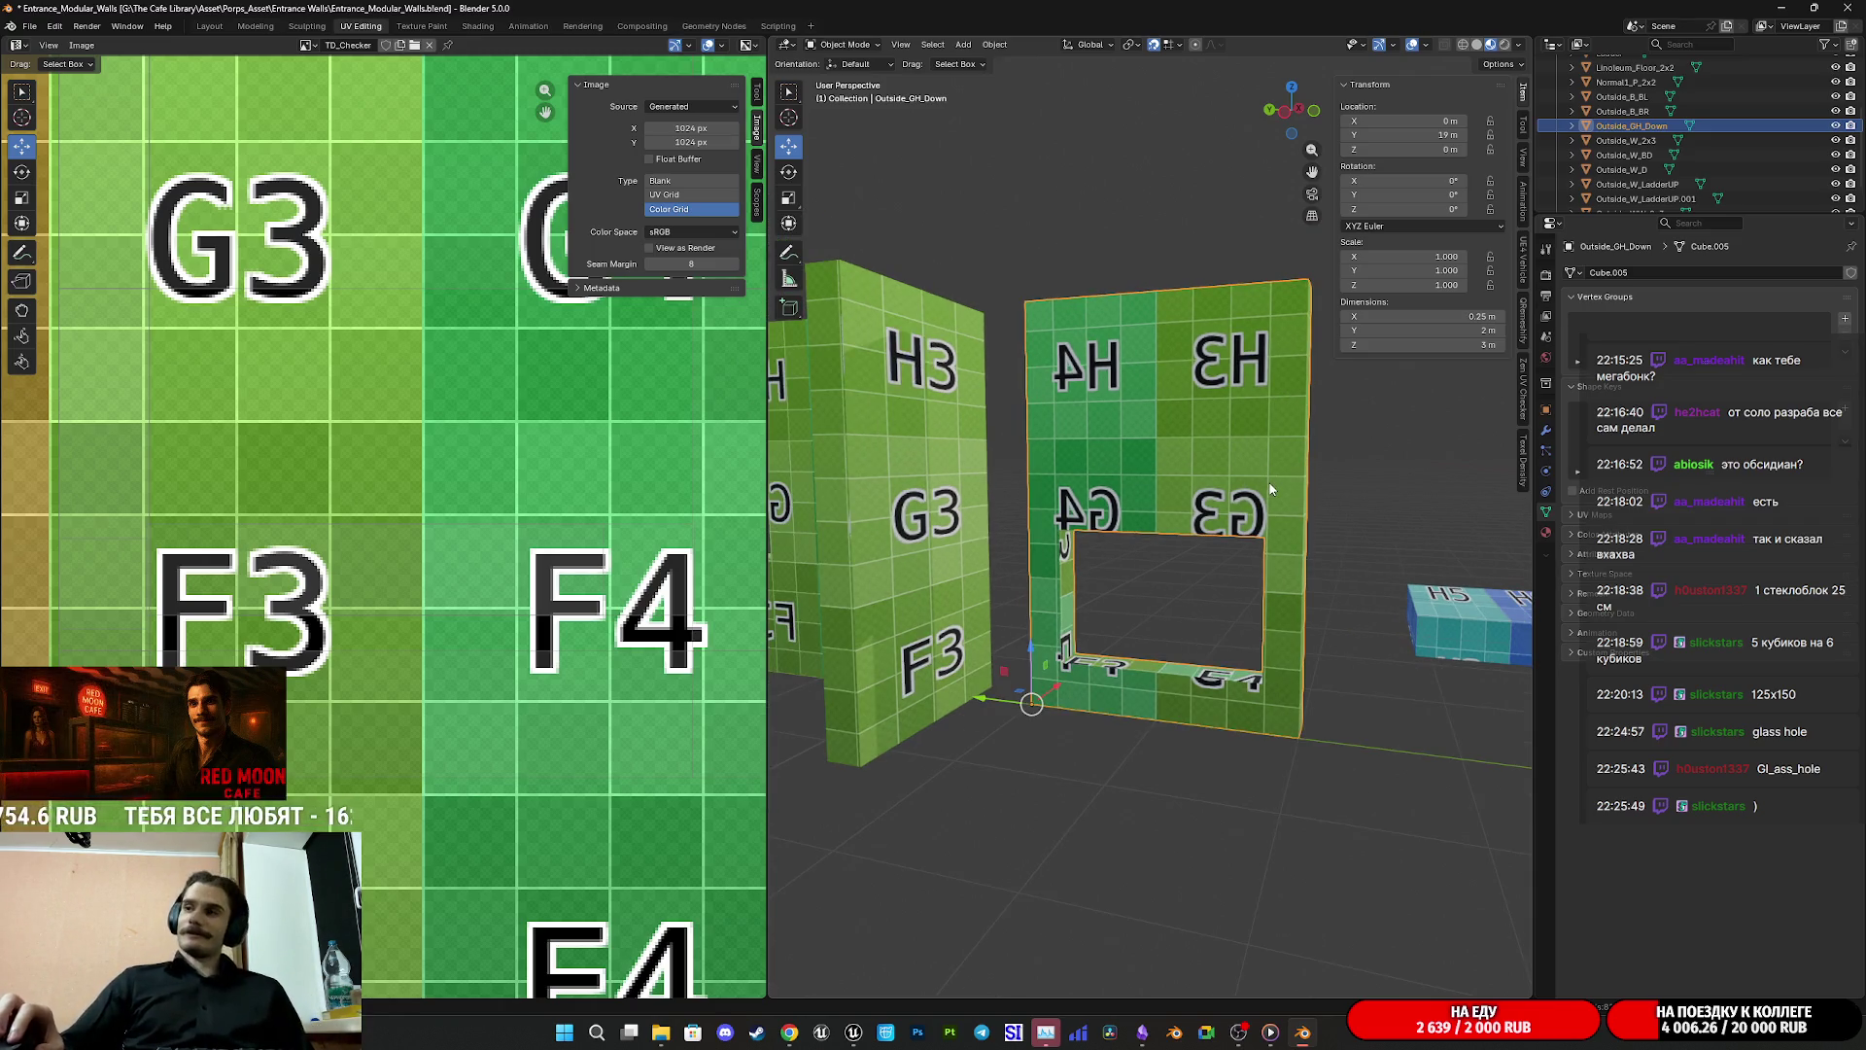
{"action": "key", "text": "ctrl+s"}
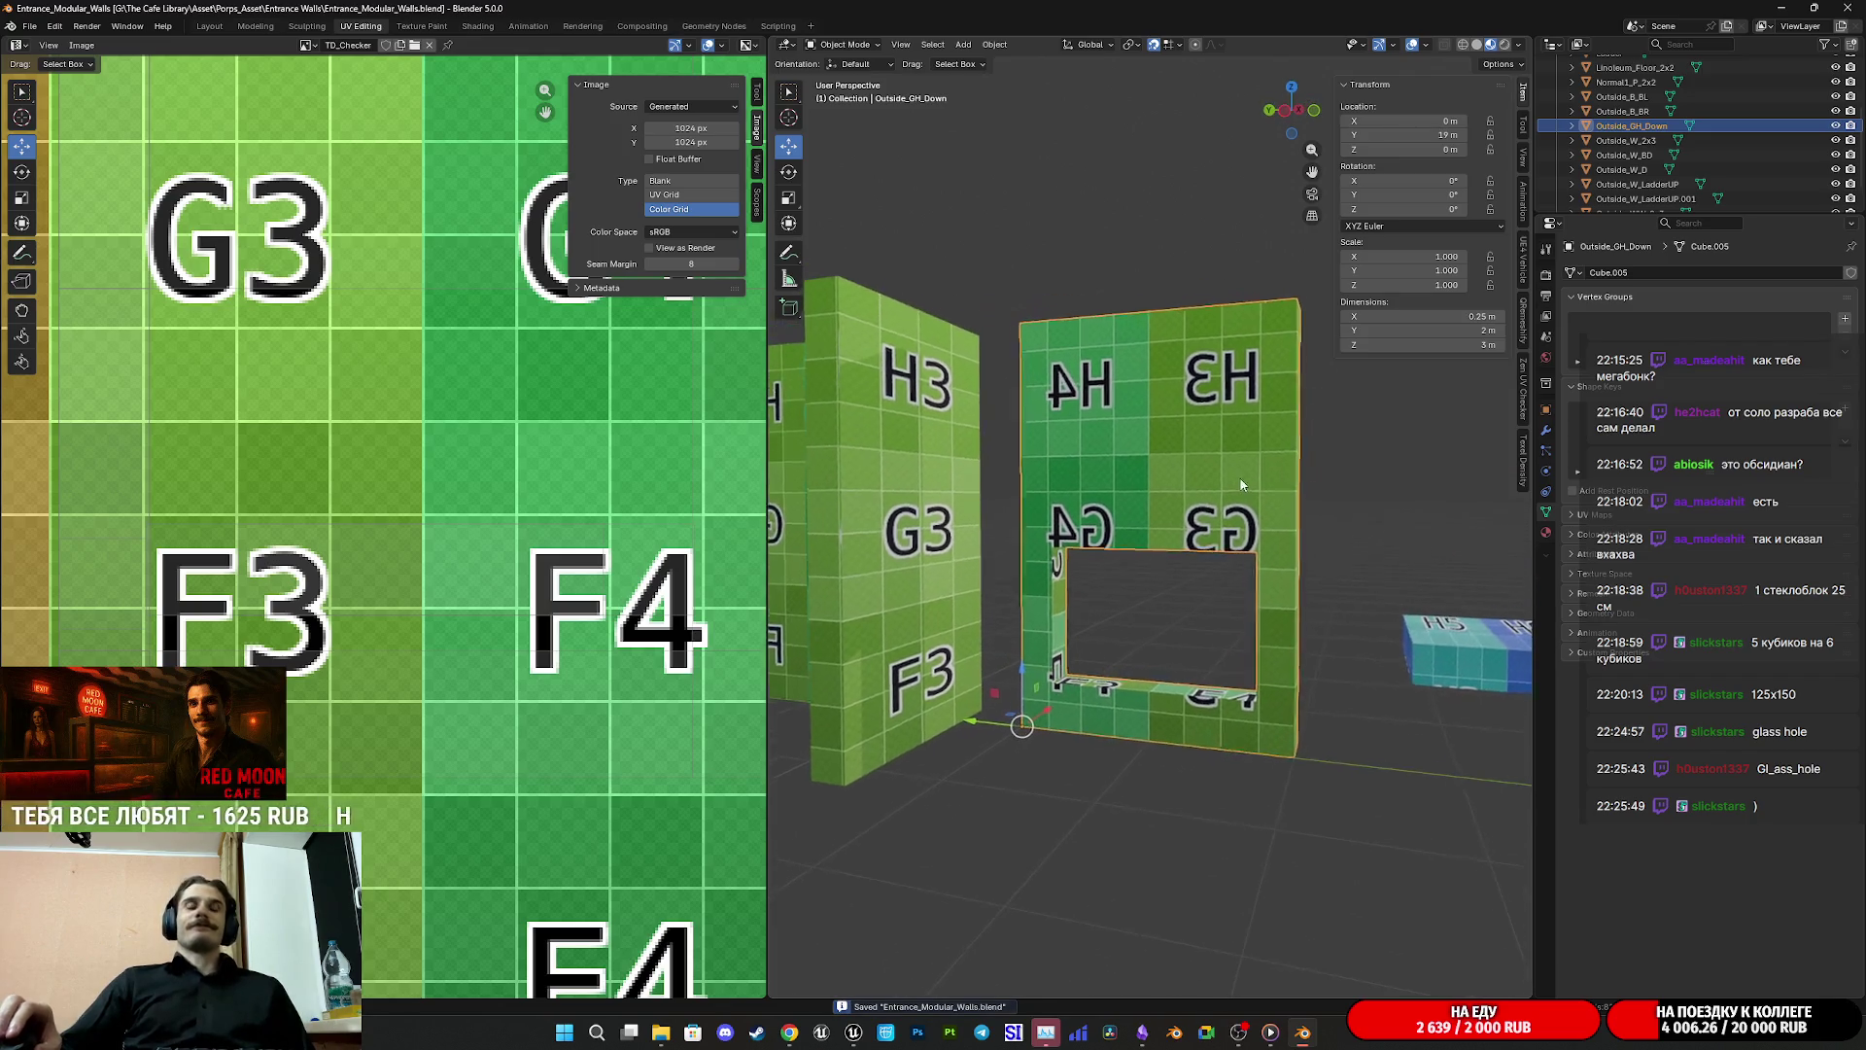
{"action": "mouse_move", "coordinate": [1243, 478]}
{"action": "left_mouse_down"}
{"action": "mouse_move", "coordinate": [1292, 515]}
{"action": "mouse_move", "coordinate": [1261, 505]}
{"action": "left_mouse_up"}
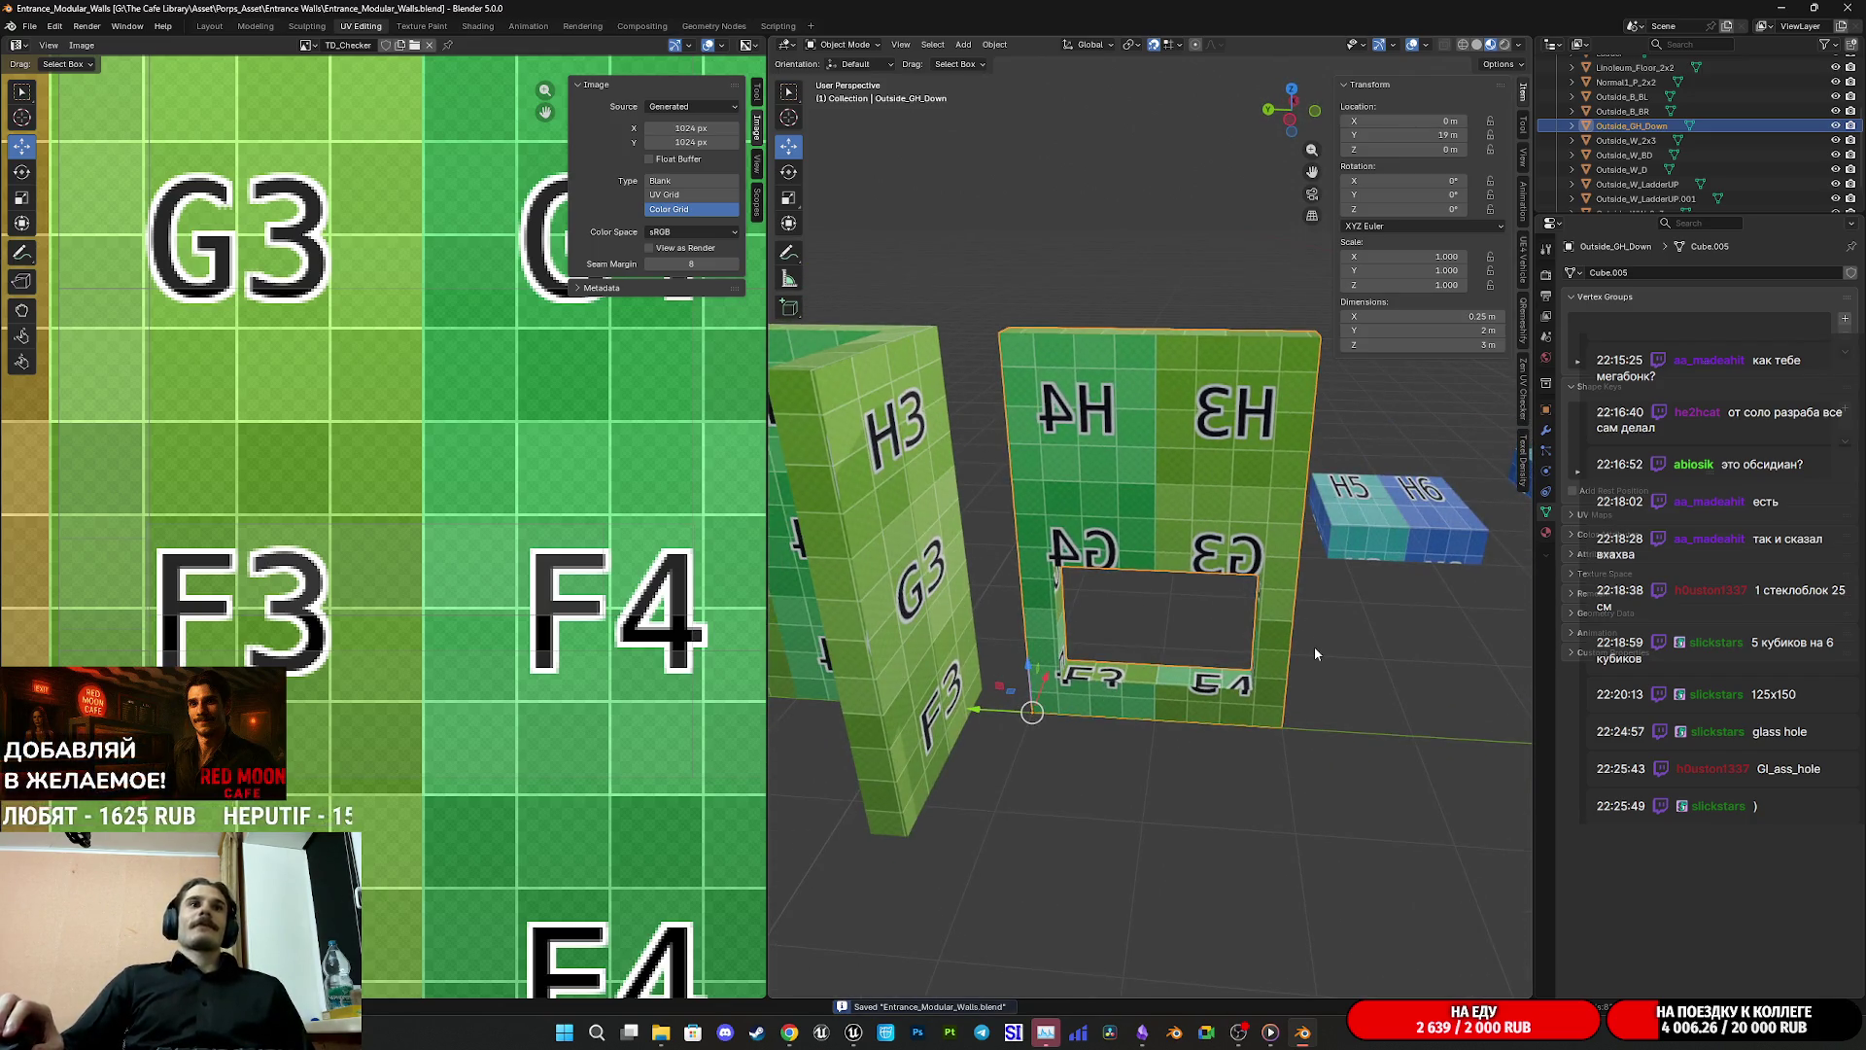
{"action": "key", "text": "shift+d"}
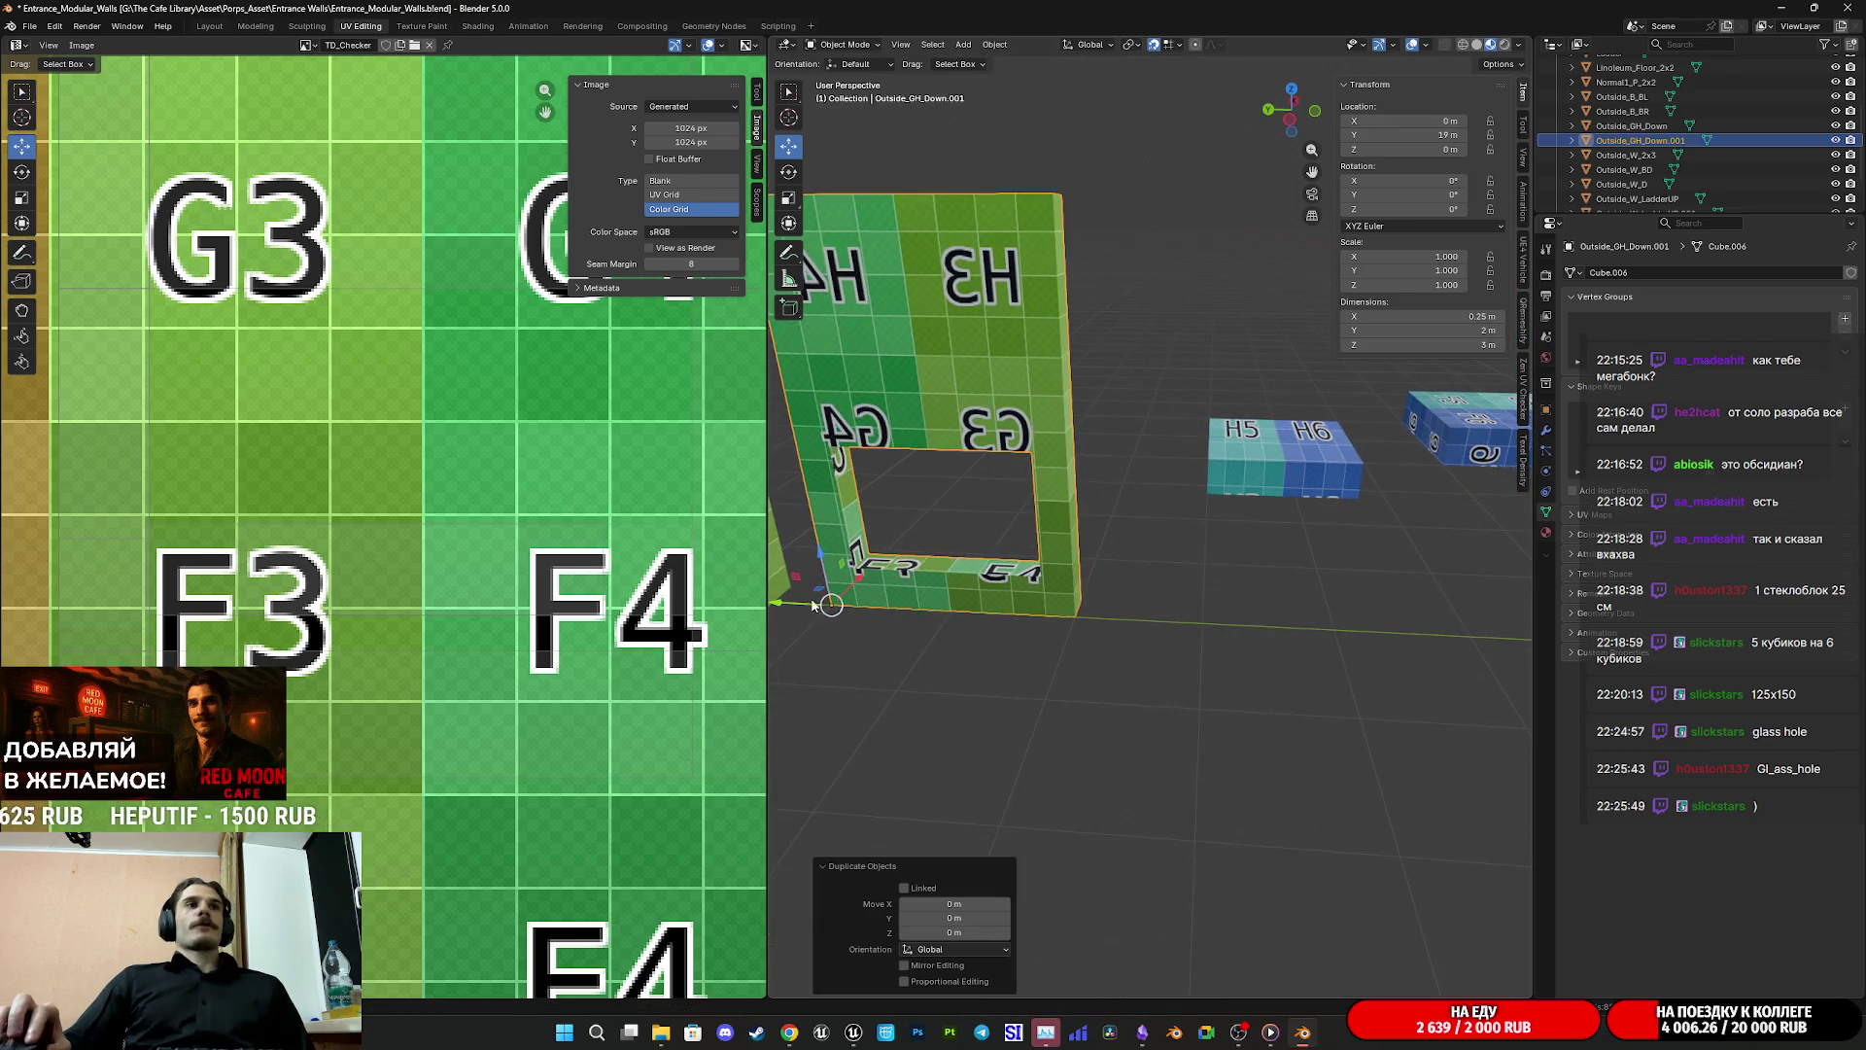
{"action": "type", "text": "y-3"}
{"action": "key", "text": "Return"}
Step: Enter Edit Mode on the copied wall and inspect the selection's height value
{"action": "mouse_move", "coordinate": [1246, 621]}
{"action": "left_mouse_down"}
{"action": "mouse_move", "coordinate": [1096, 517]}
{"action": "mouse_move", "coordinate": [1175, 498]}
{"action": "mouse_move", "coordinate": [1231, 518]}
{"action": "mouse_move", "coordinate": [1228, 425]}
{"action": "mouse_move", "coordinate": [1166, 443]}
{"action": "mouse_move", "coordinate": [1187, 451]}
{"action": "left_mouse_up"}
{"action": "key", "text": "Tab"}
{"action": "left_click", "coordinate": [1096, 517]}
{"action": "scroll", "coordinate": [1216, 511], "scroll_direction": "up", "scroll_amount": 2}
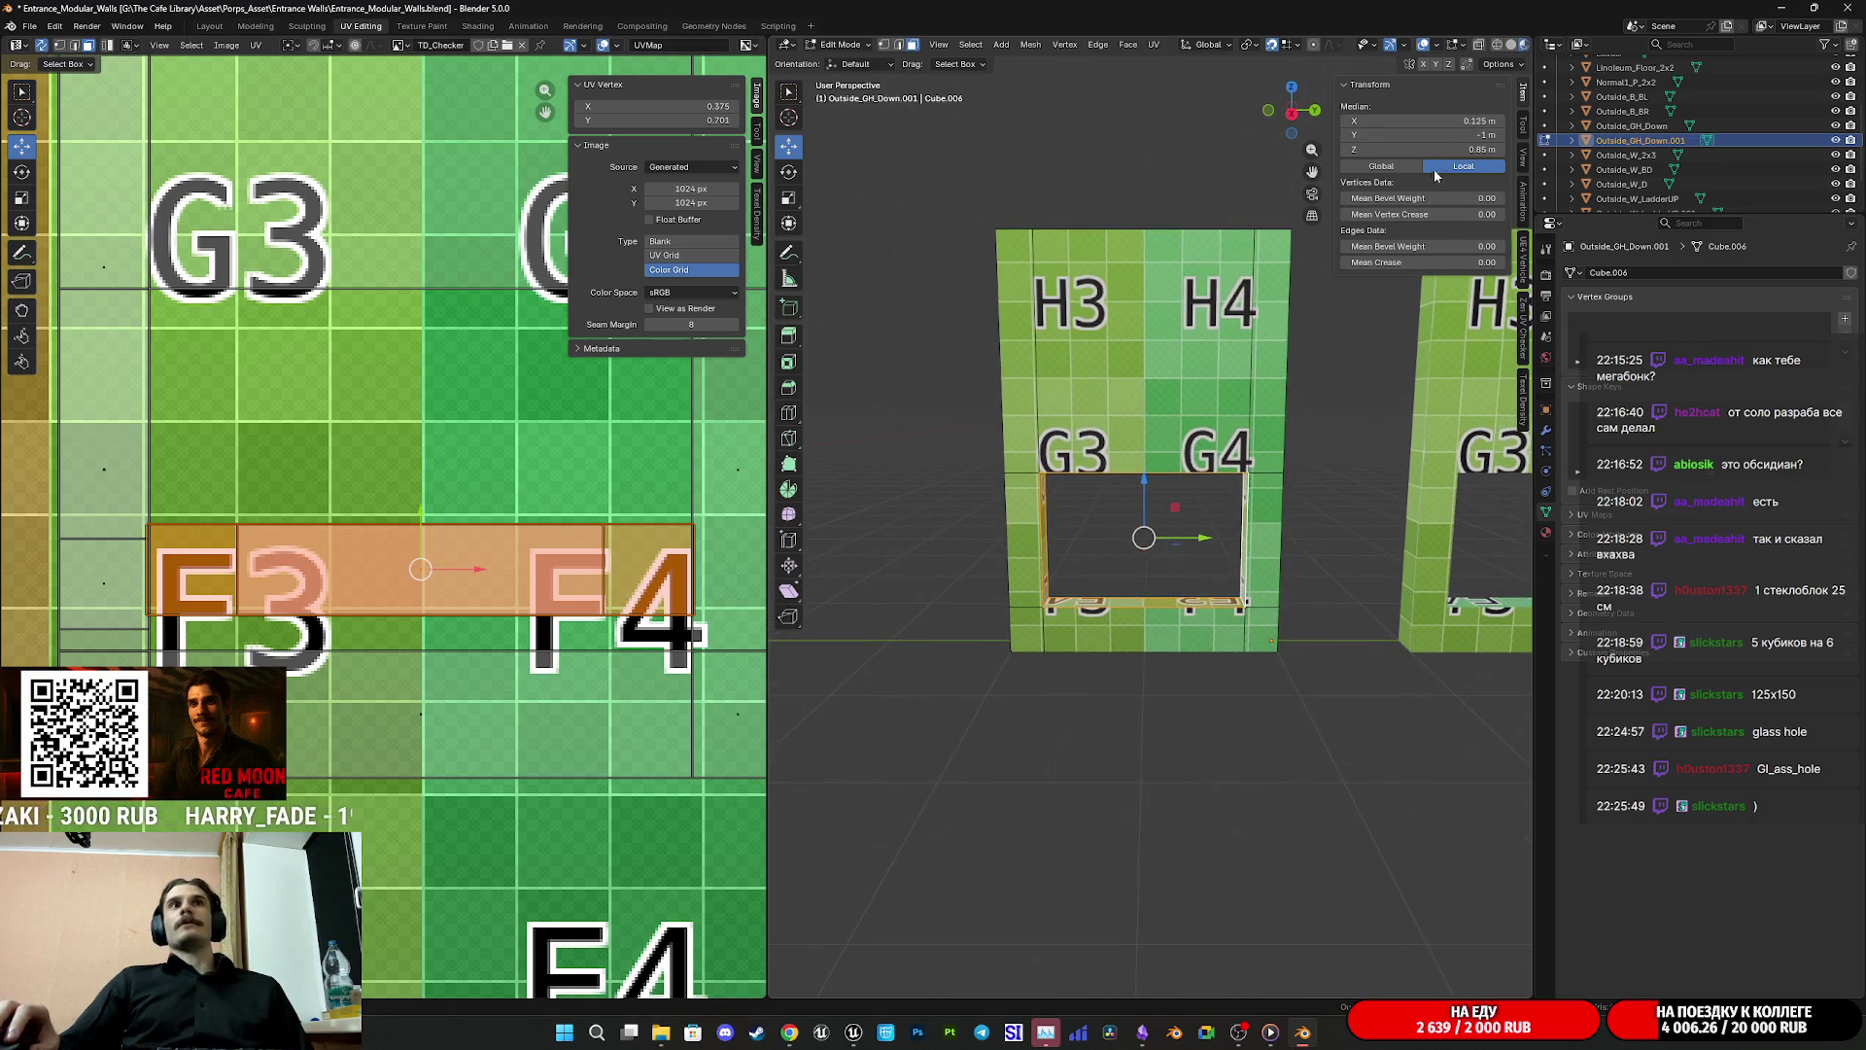
{"action": "left_click", "coordinate": [1458, 149]}
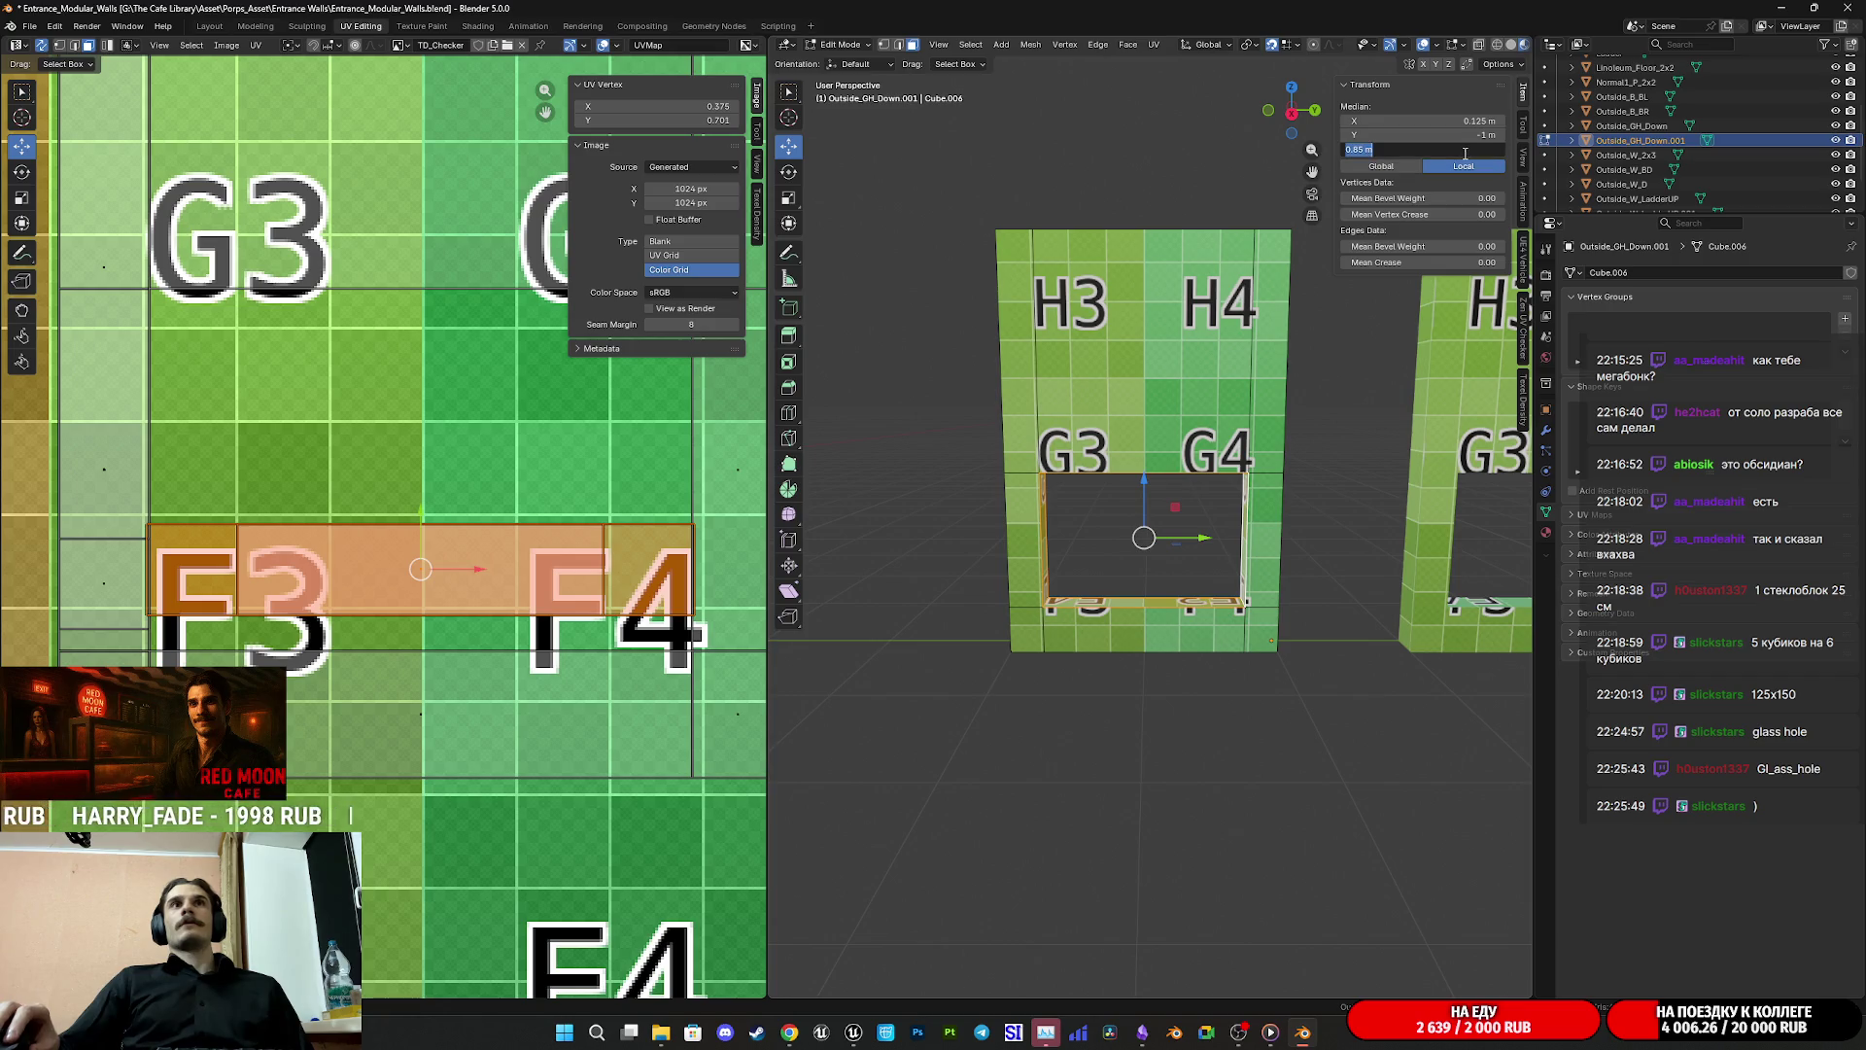
{"action": "key", "text": "Return"}
{"action": "left_click_drag", "start_coordinate": [1333, 516], "coordinate": [1176, 418]}
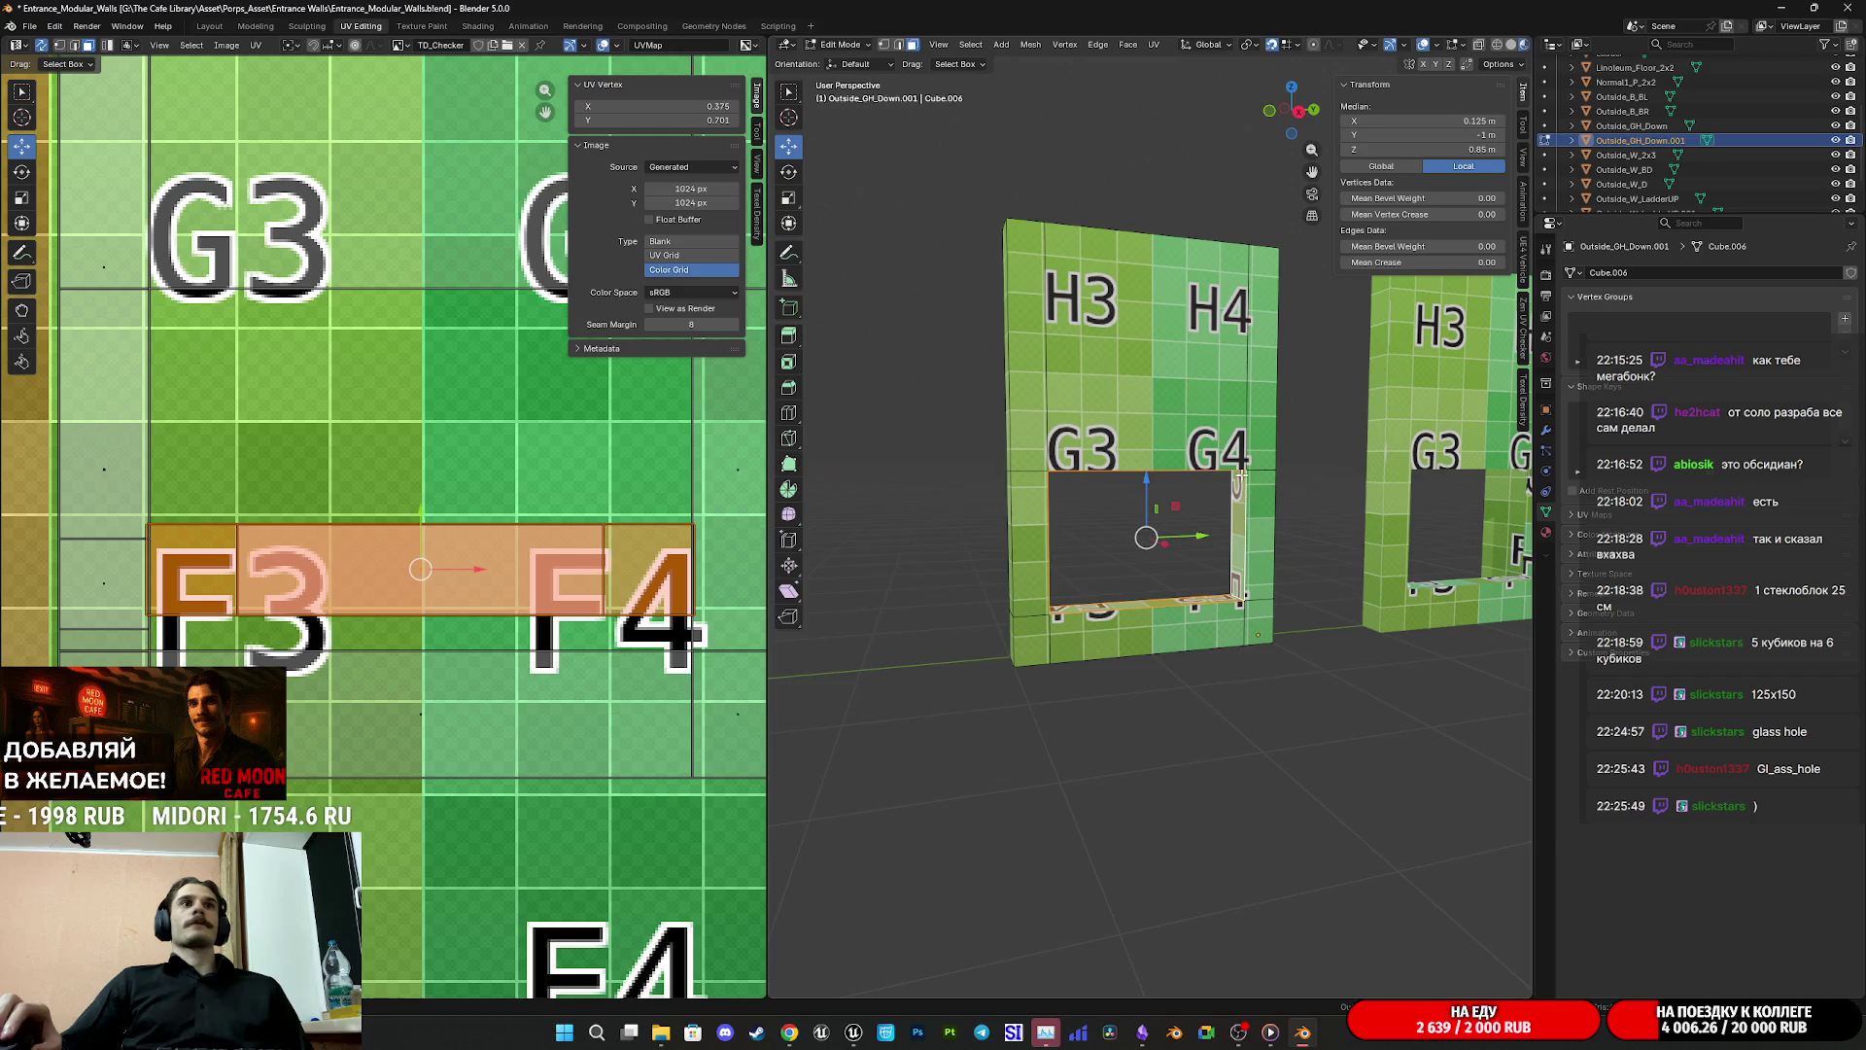
Step: Select the faces around the window opening and switch to Right Orthographic view
{"action": "left_click", "coordinate": [902, 46]}
{"action": "left_click", "coordinate": [1077, 474], "text": "shift"}
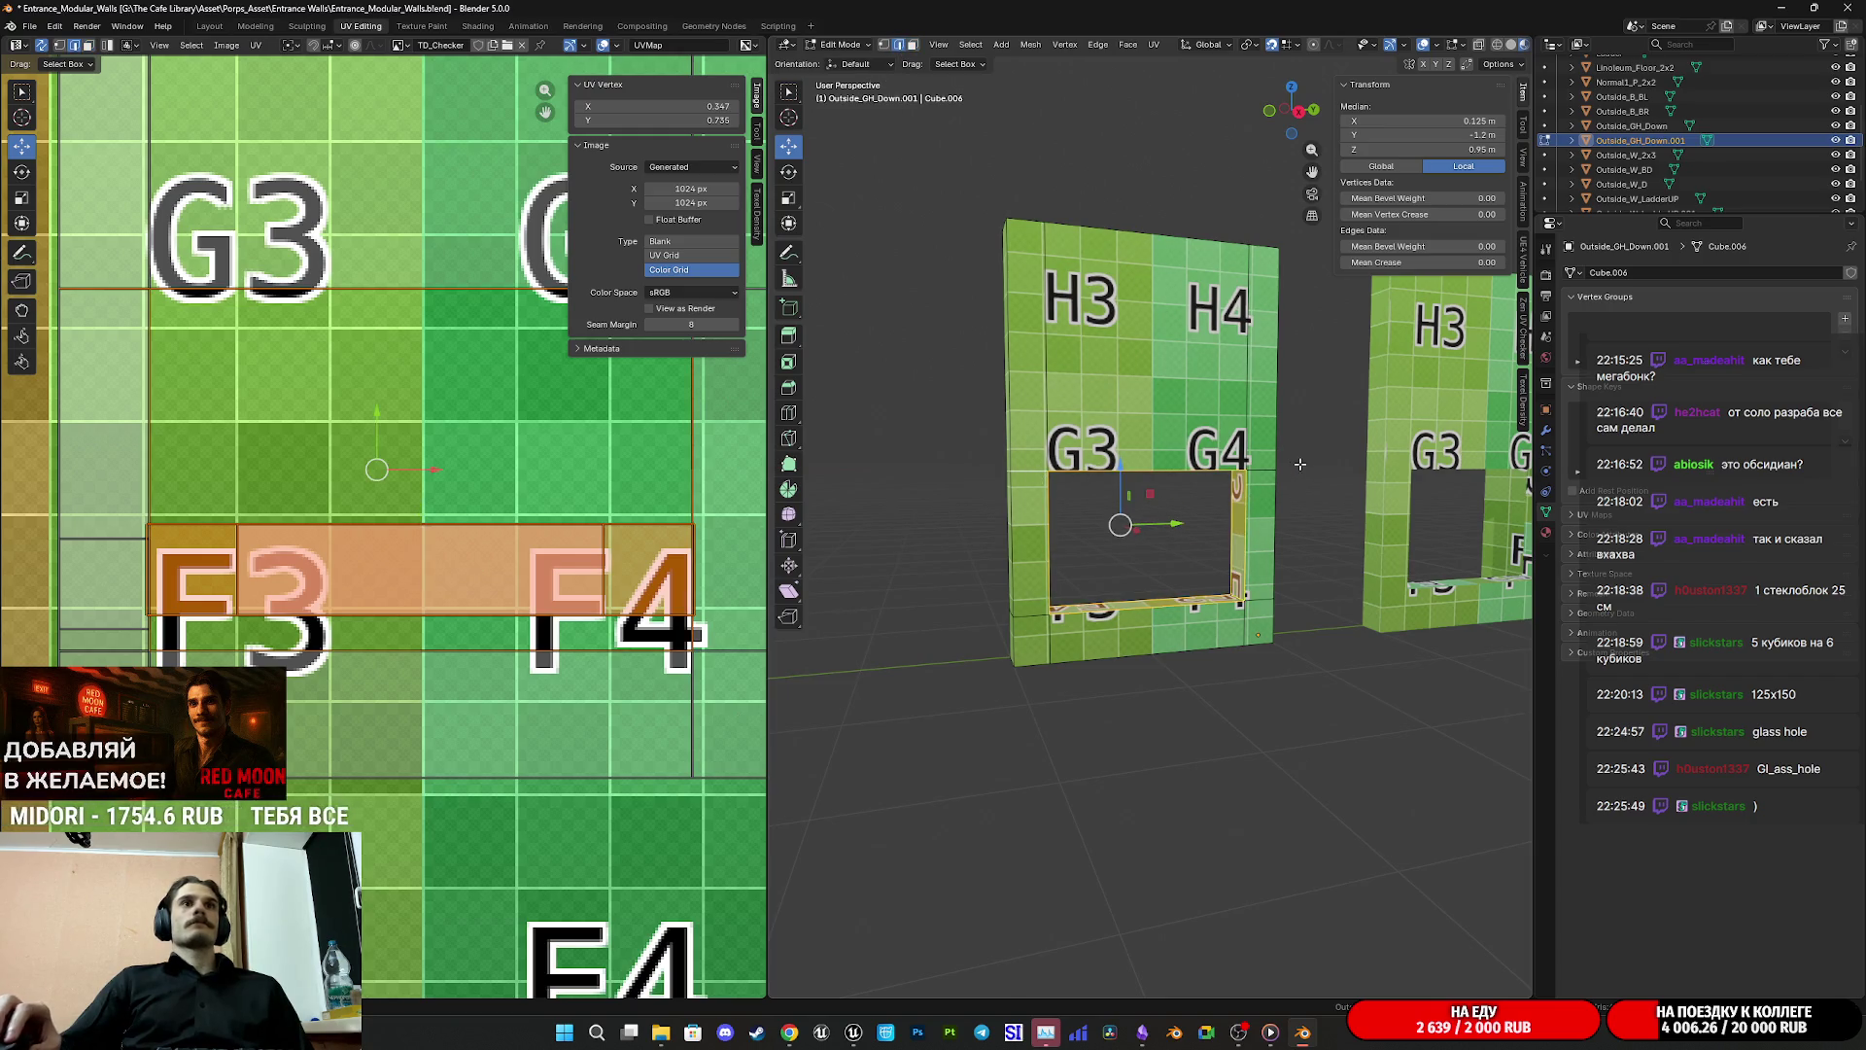
{"action": "left_click", "coordinate": [1263, 468], "text": "shift"}
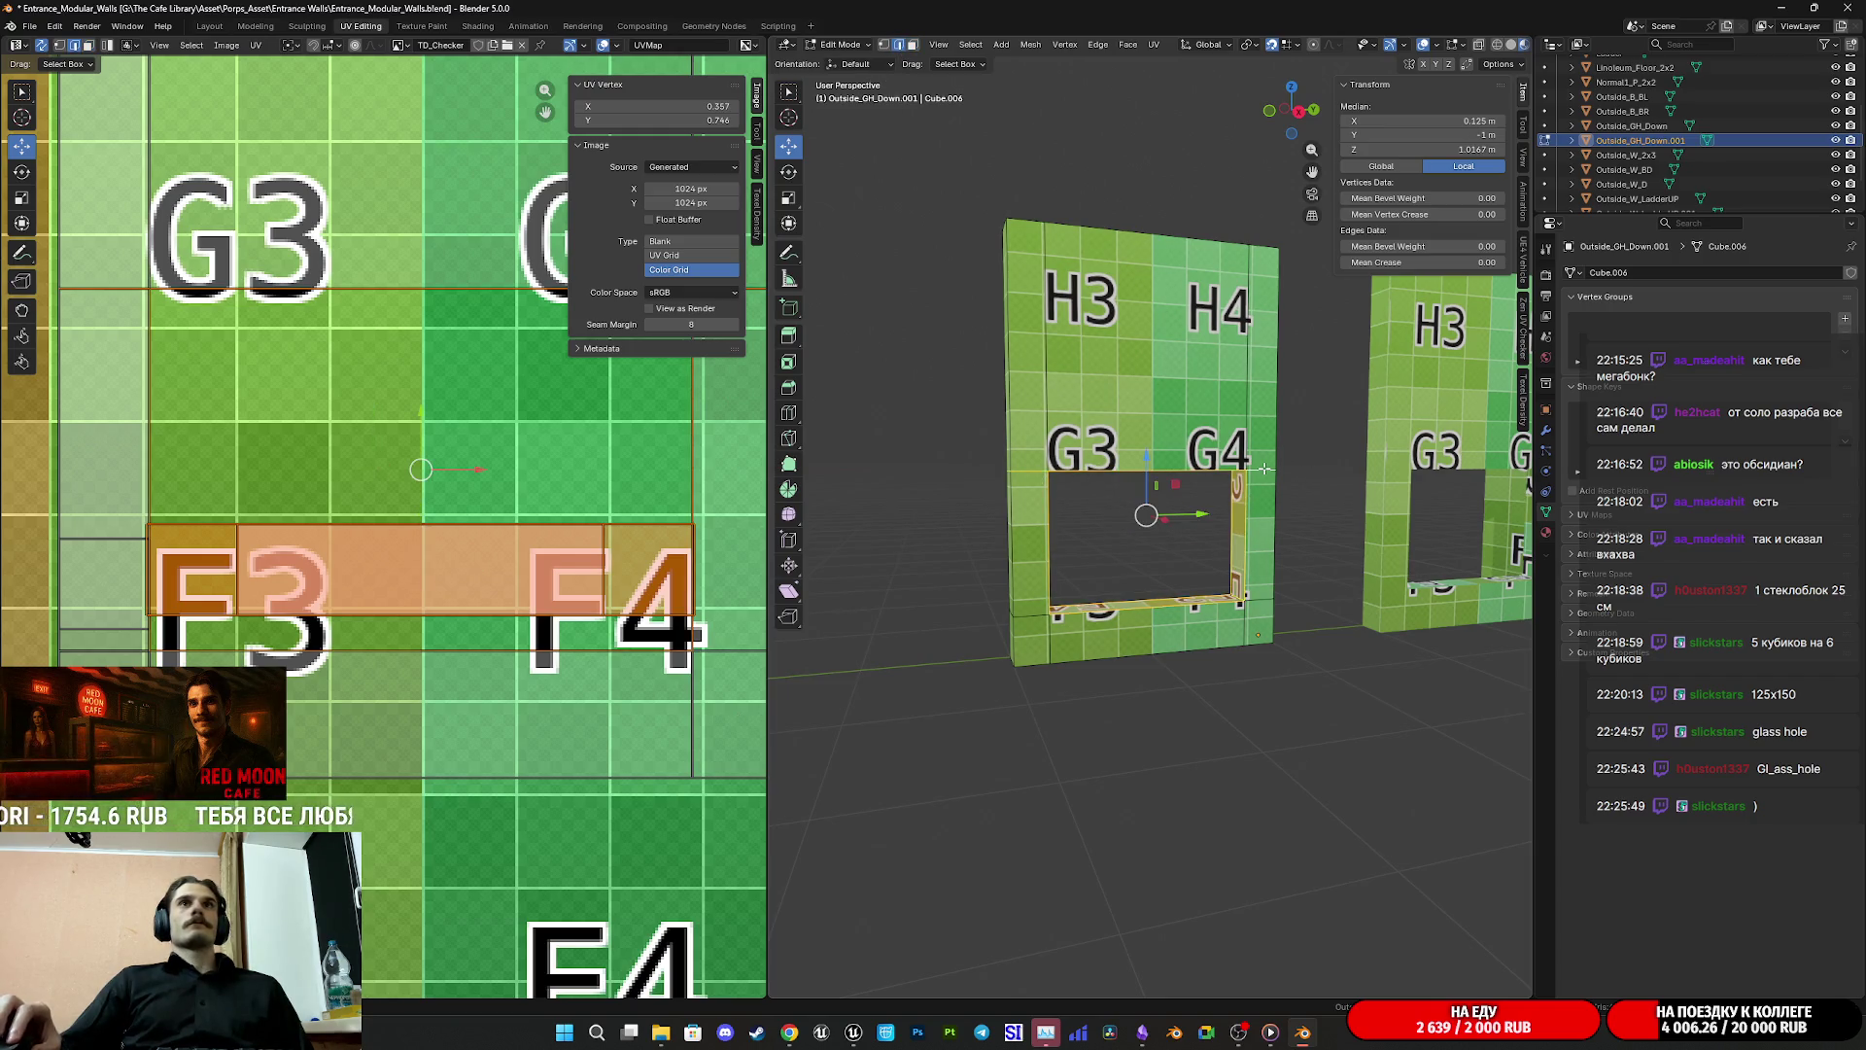
{"action": "left_click", "coordinate": [1259, 603], "text": "shift"}
{"action": "left_click", "coordinate": [1030, 615], "text": "shift"}
{"action": "mouse_move", "coordinate": [1140, 559]}
{"action": "left_mouse_down"}
{"action": "mouse_move", "coordinate": [1098, 561]}
{"action": "mouse_move", "coordinate": [1383, 533]}
{"action": "mouse_move", "coordinate": [1214, 539]}
{"action": "mouse_move", "coordinate": [1263, 291]}
{"action": "left_mouse_up"}
{"action": "left_click", "coordinate": [1296, 118]}
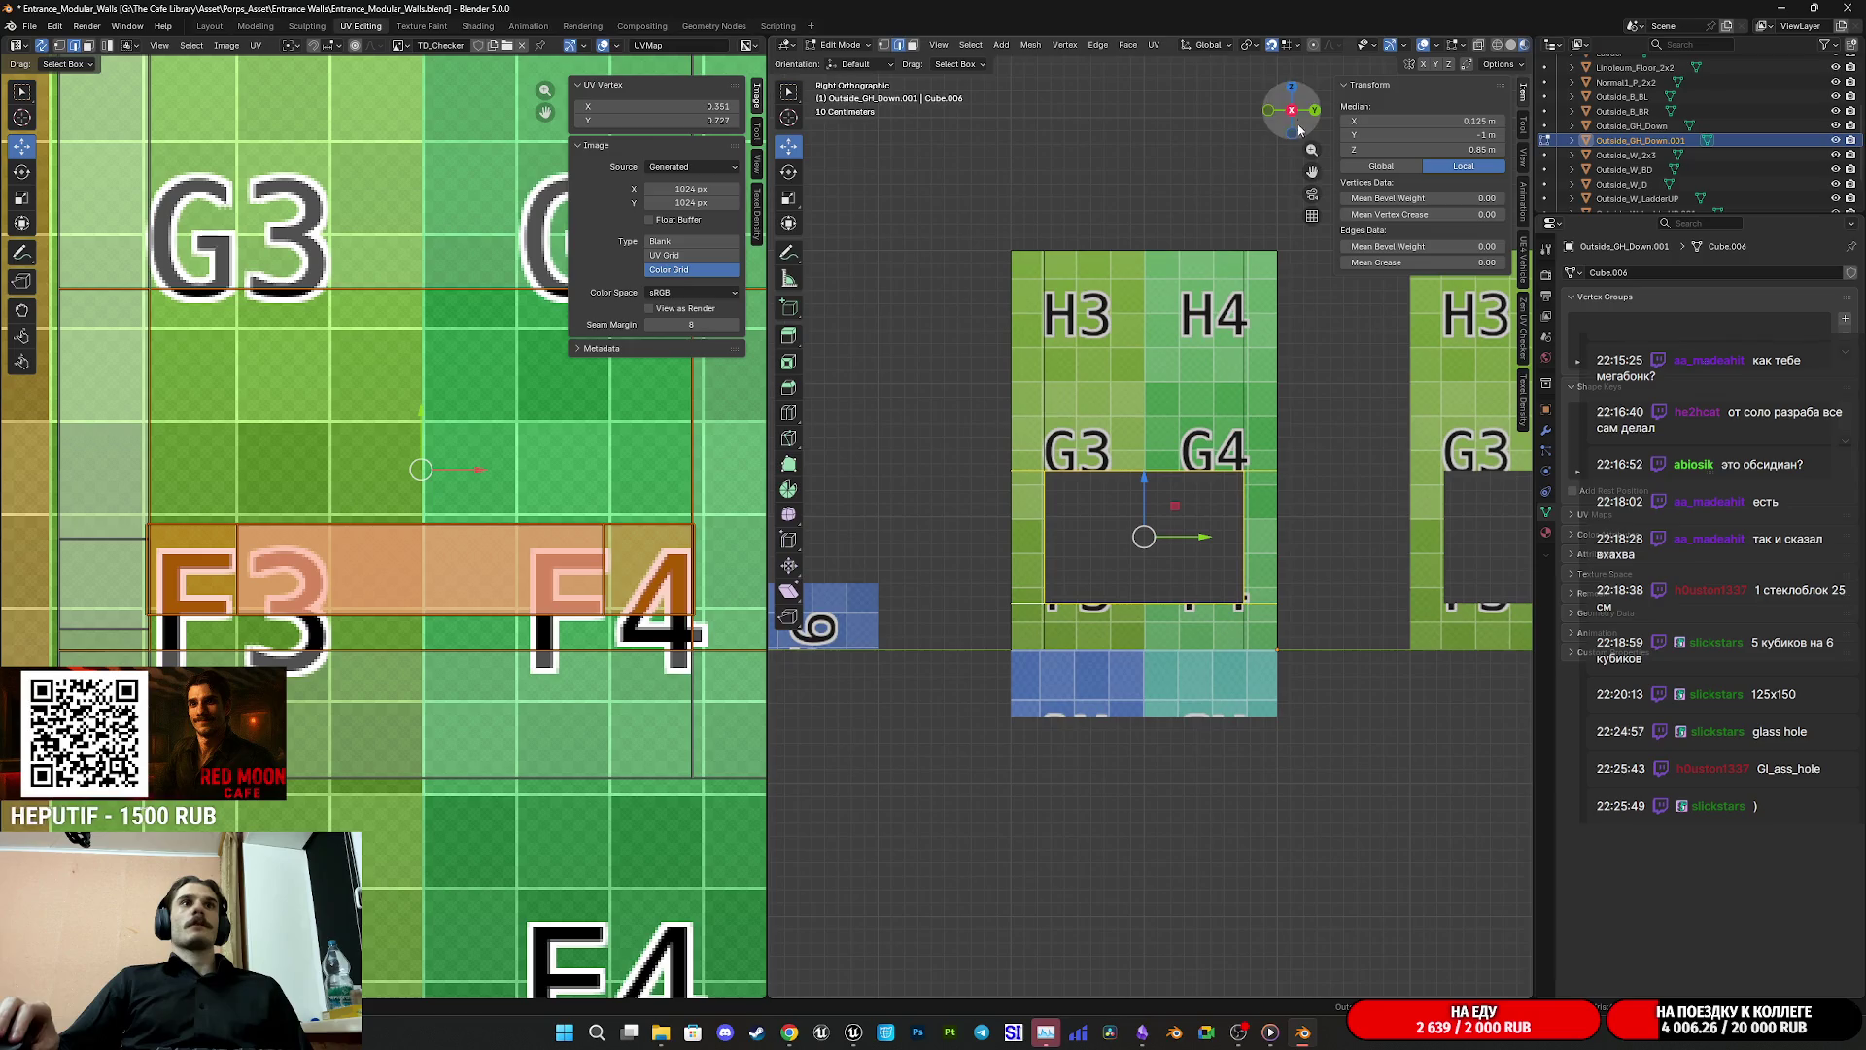
Step: Move the window opening's faces up along Z by exactly 1.5 m
{"action": "scroll", "coordinate": [1129, 506], "scroll_direction": "up", "scroll_amount": 3}
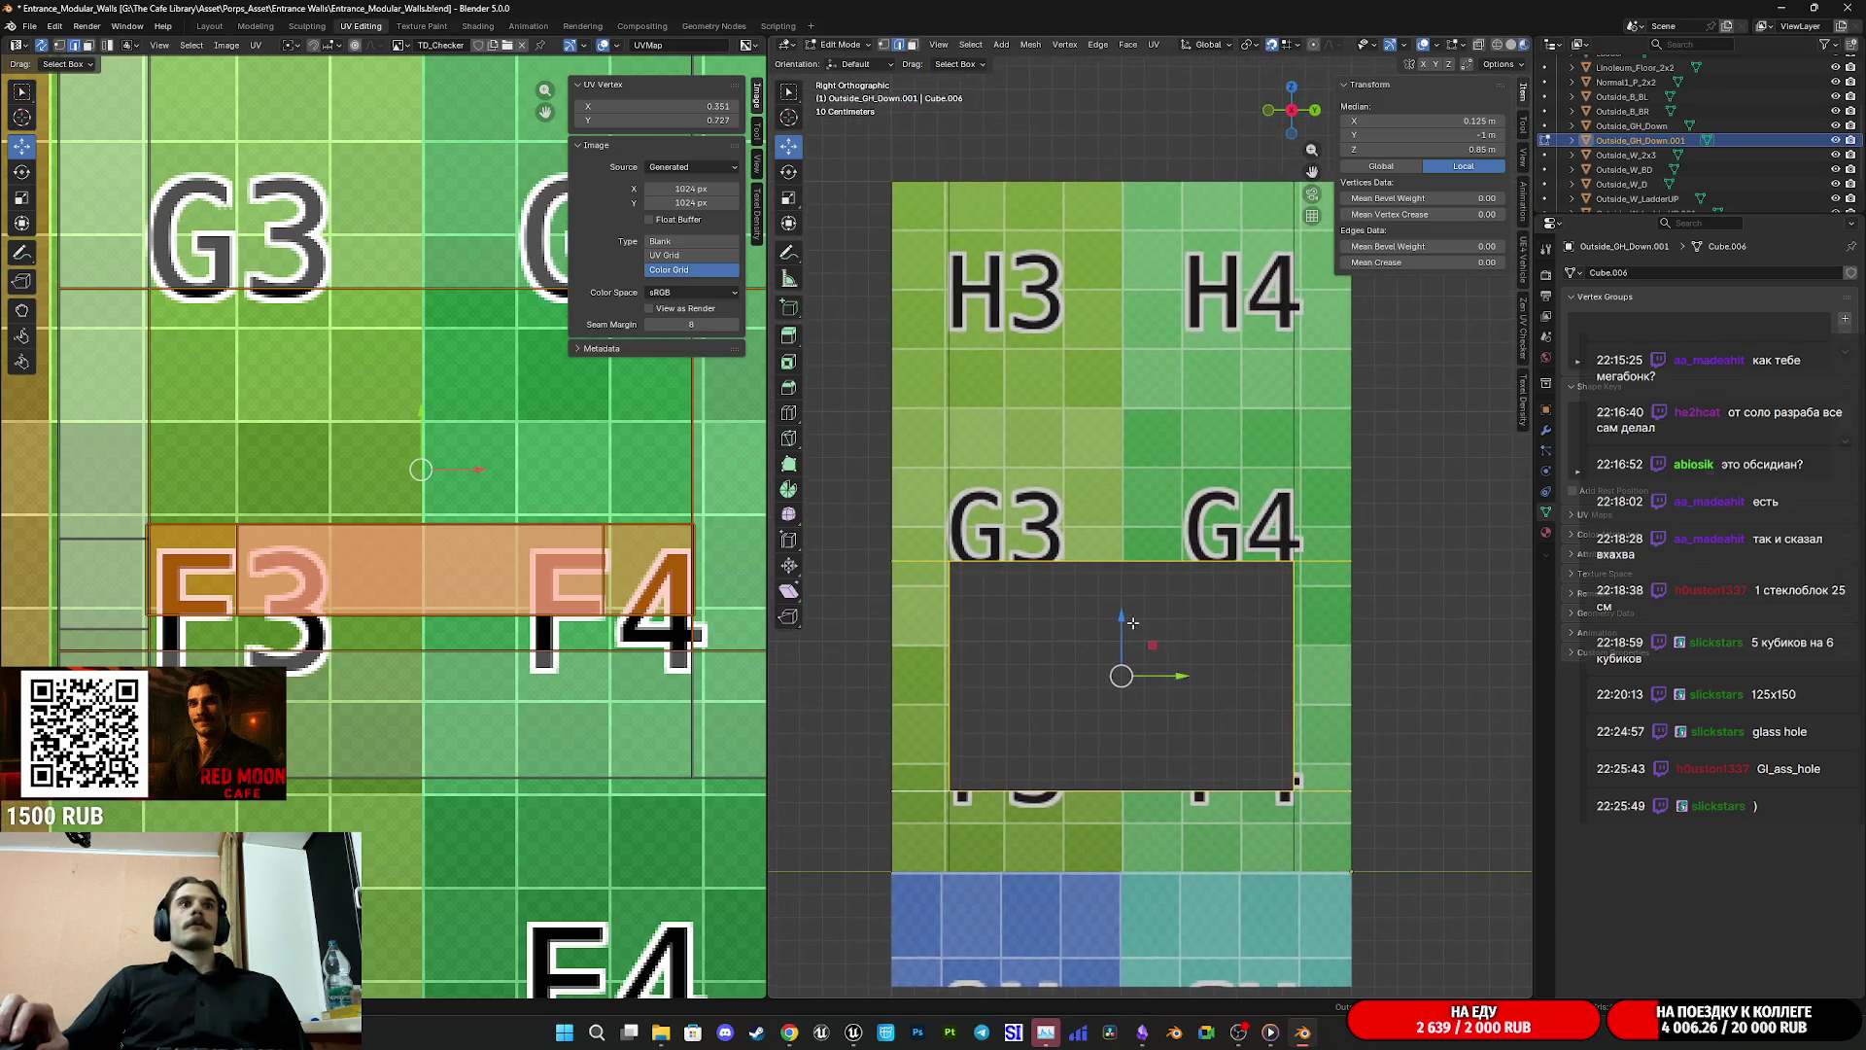
{"action": "left_click_drag", "start_coordinate": [1128, 610], "coordinate": [1118, 394]}
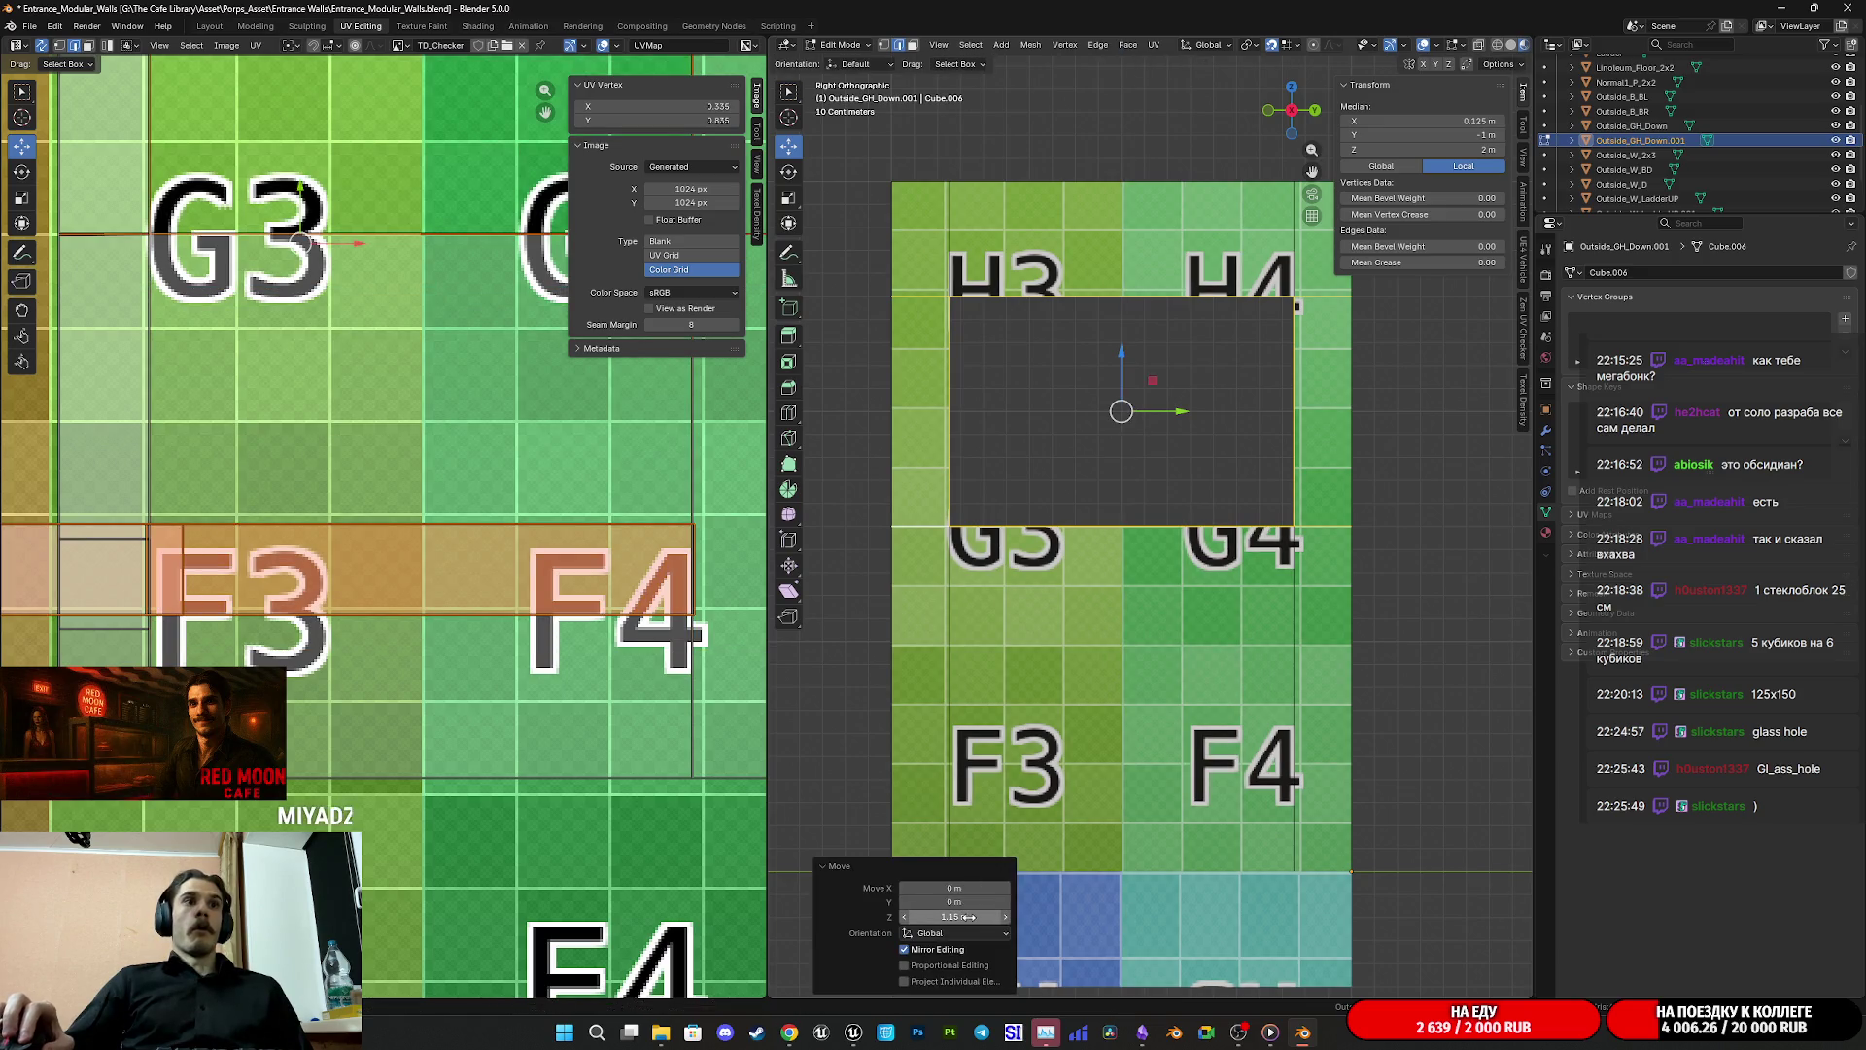
{"action": "left_click", "coordinate": [967, 916]}
{"action": "type", "text": "1.1"}
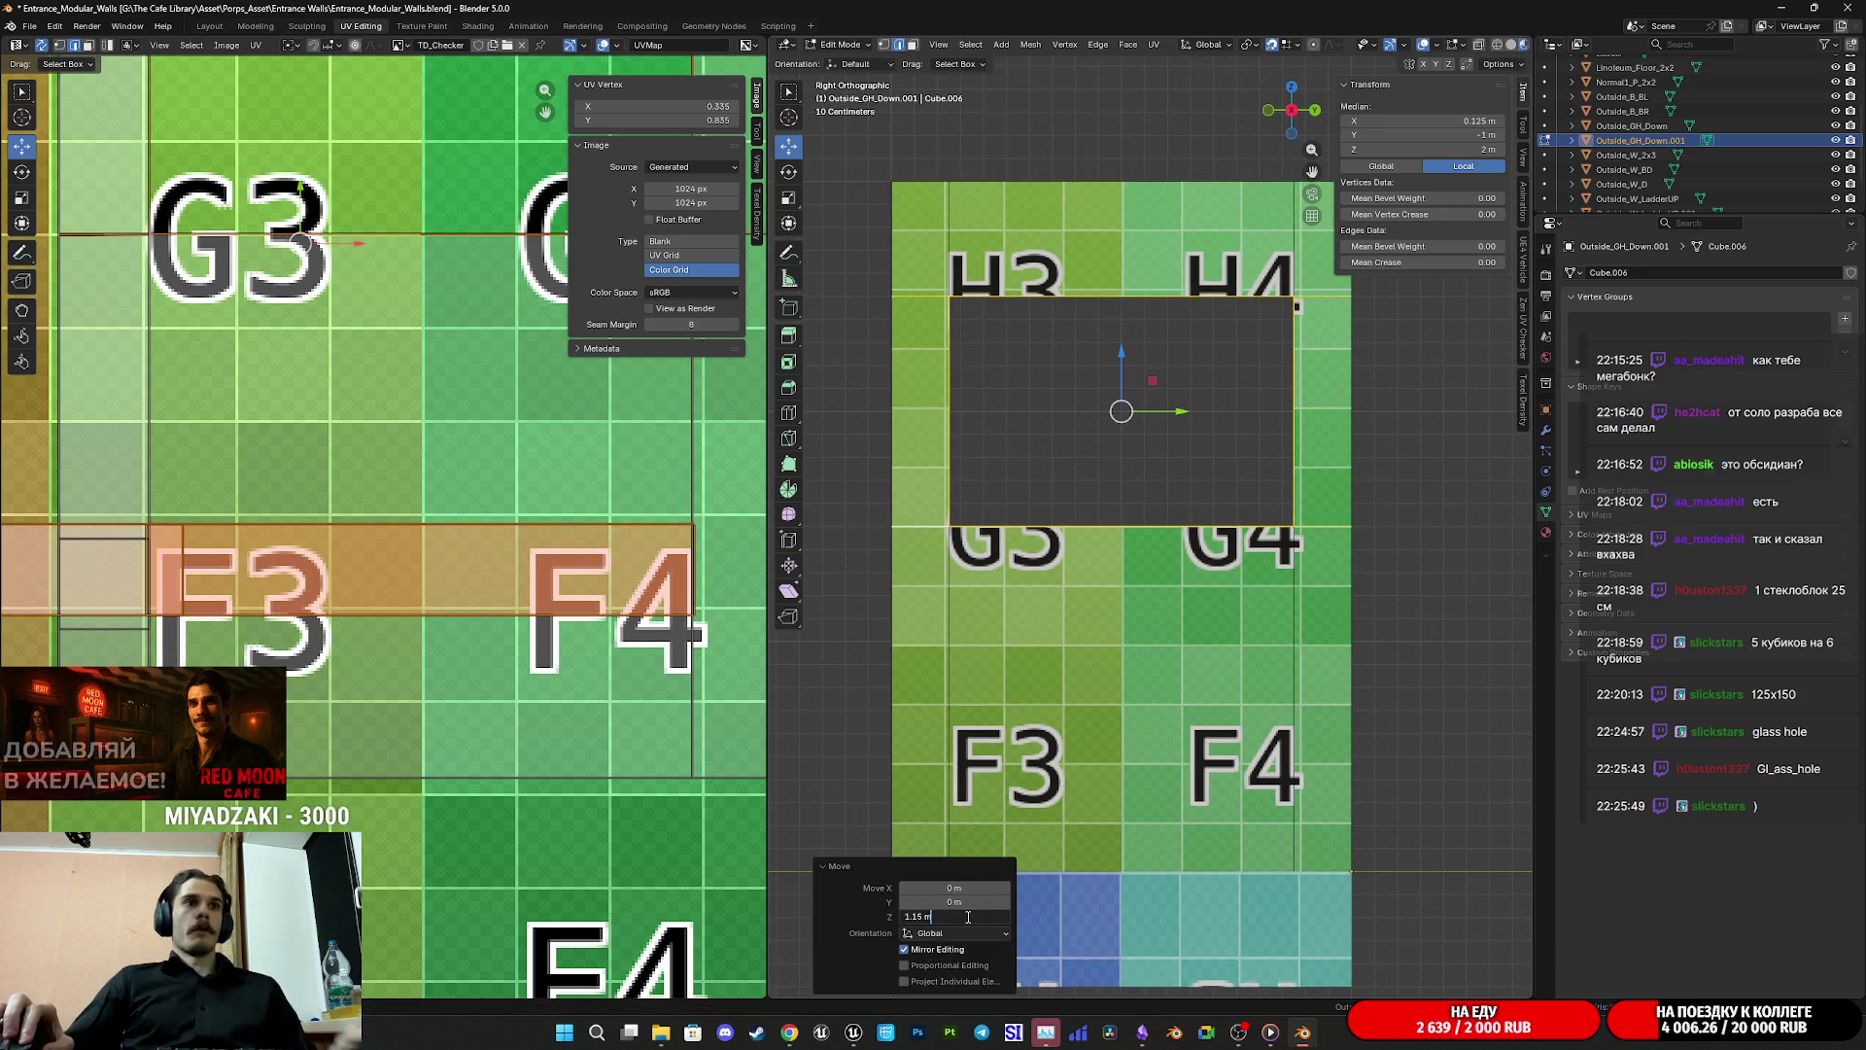
{"action": "key", "text": "BackSpace"}
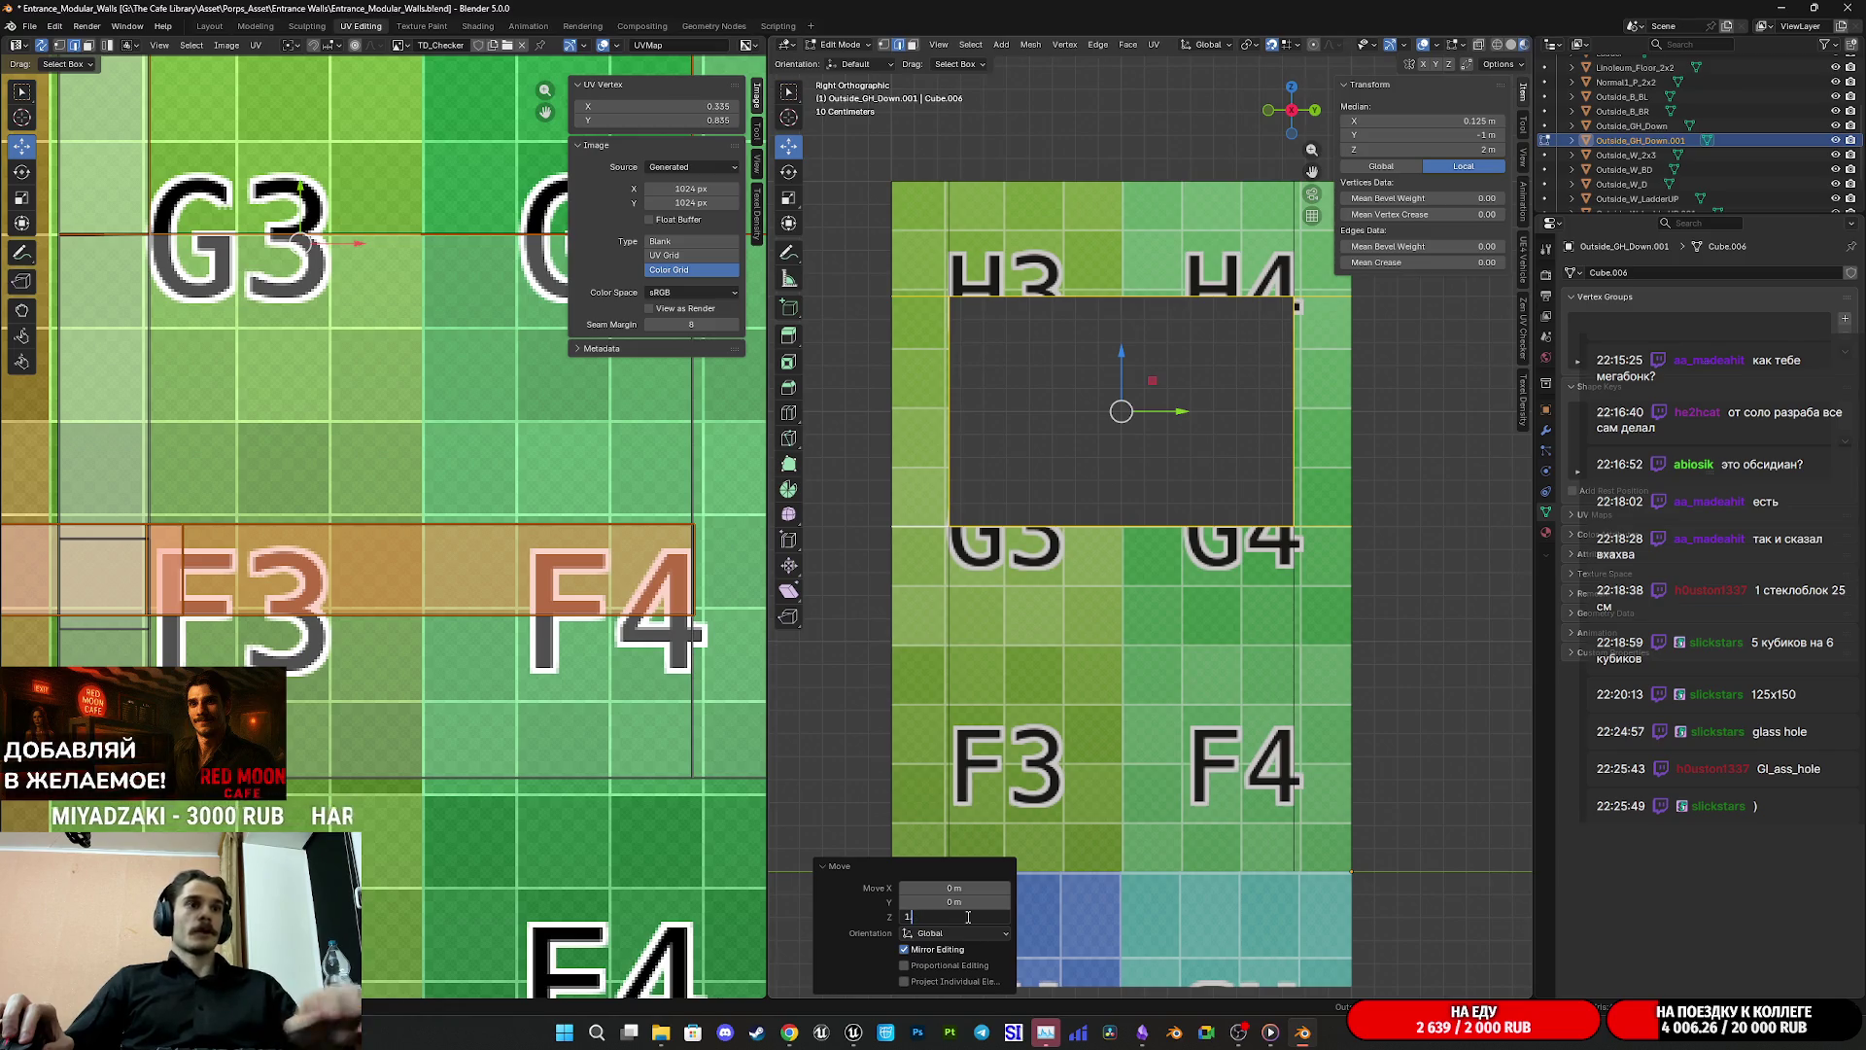
{"action": "type", "text": ".5"}
{"action": "key", "text": "Return"}
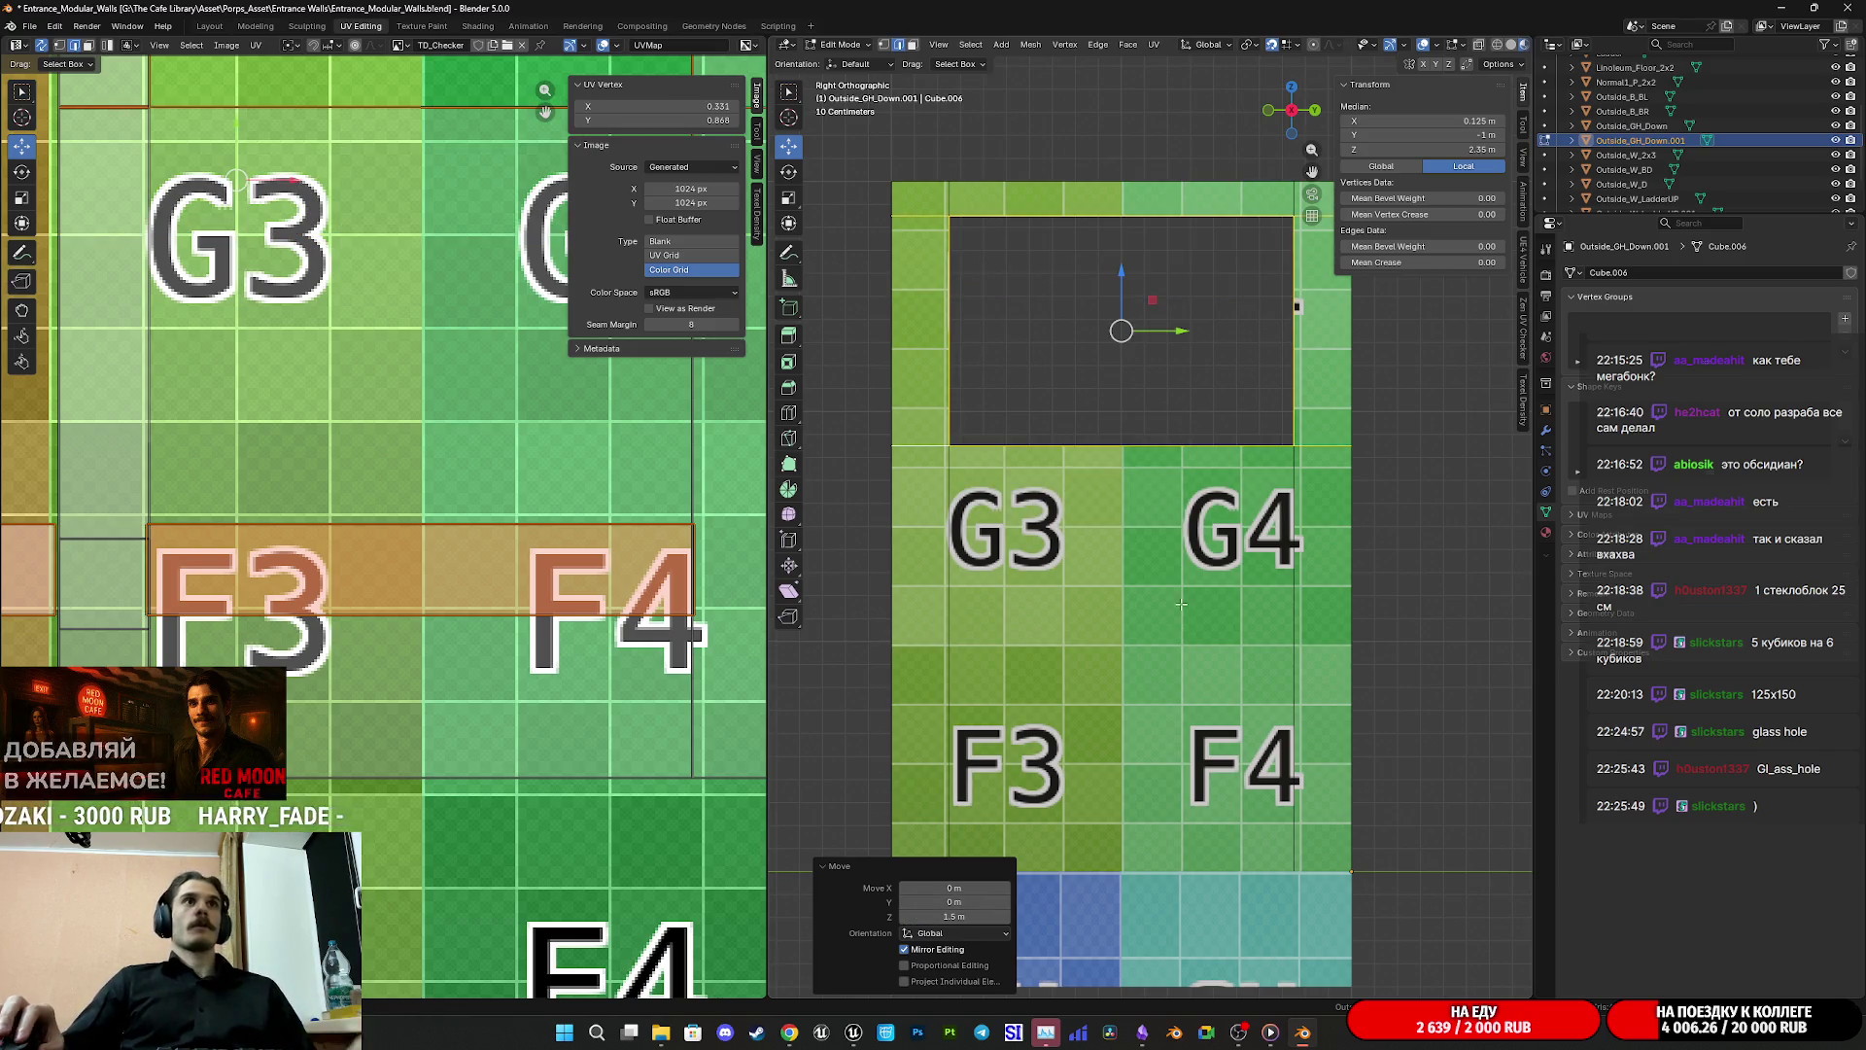
{"action": "scroll", "coordinate": [1182, 603], "scroll_direction": "down", "scroll_amount": 3}
{"action": "left_click_drag", "start_coordinate": [1150, 564], "coordinate": [1441, 577]}
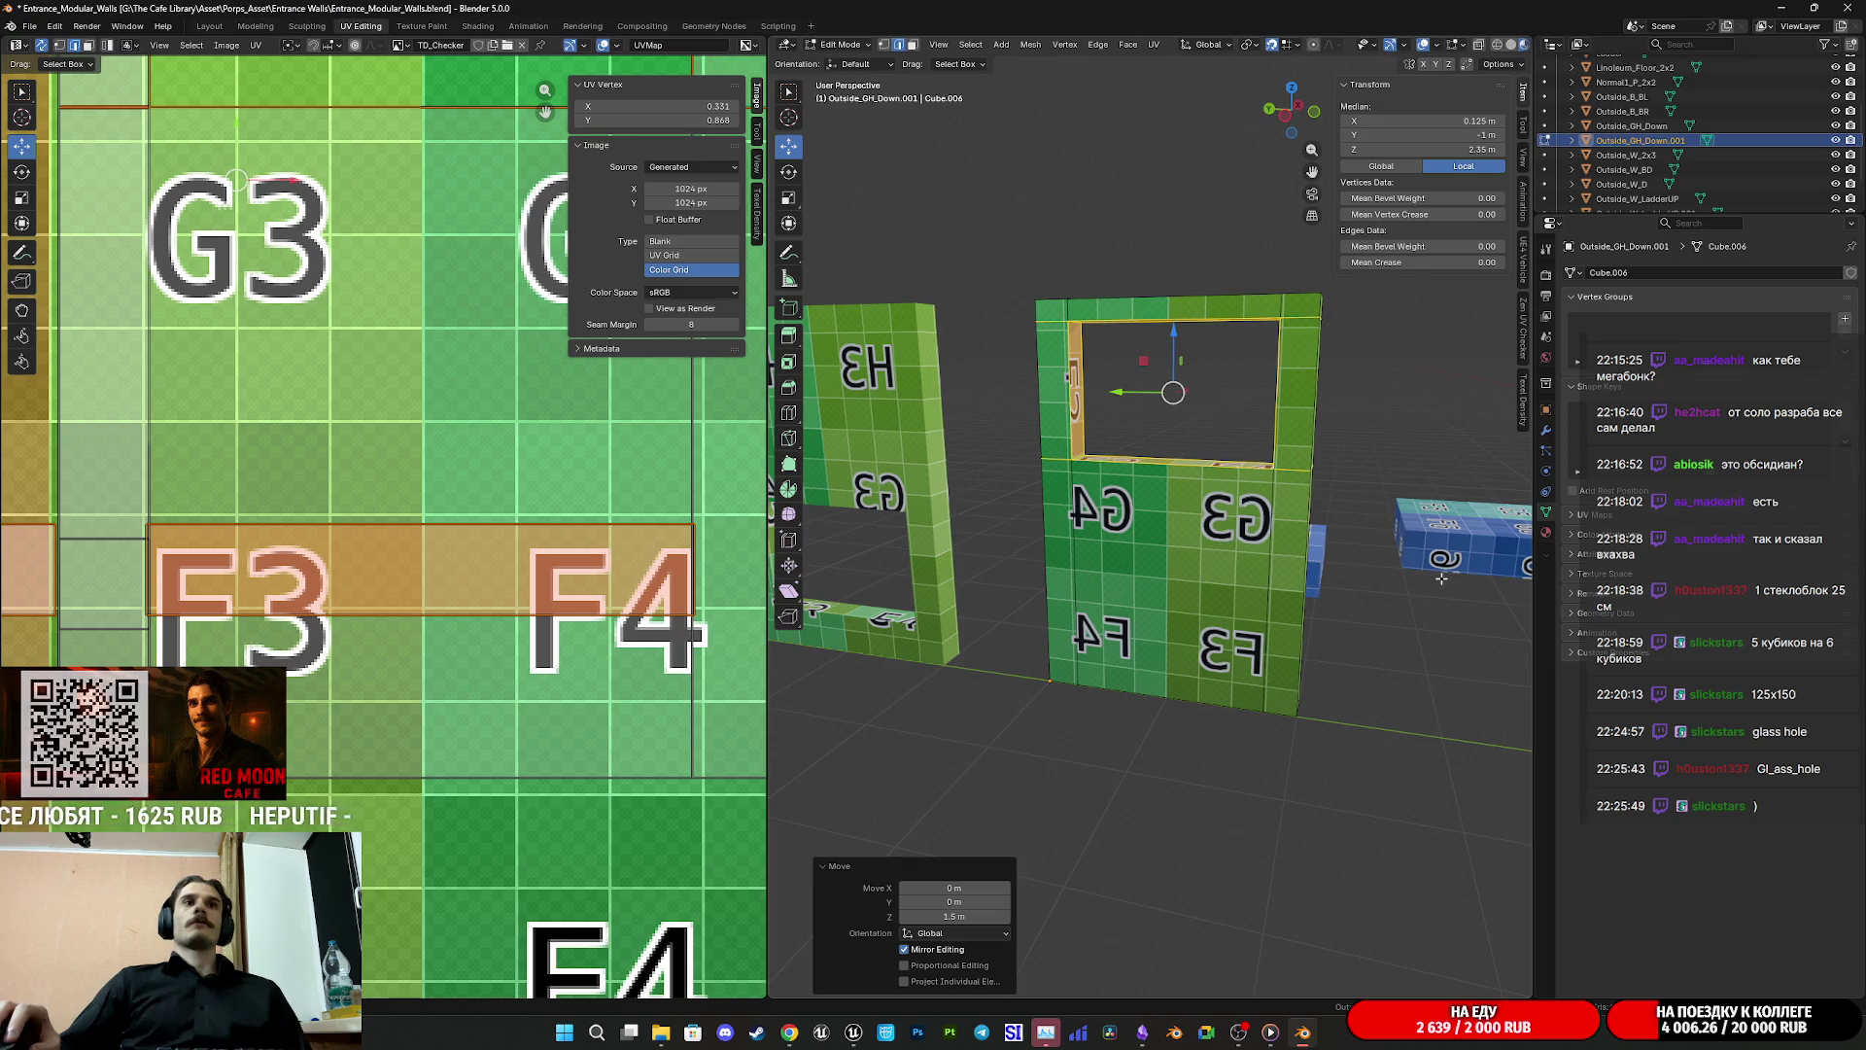
{"action": "left_click_drag", "start_coordinate": [1016, 642], "coordinate": [1239, 631]}
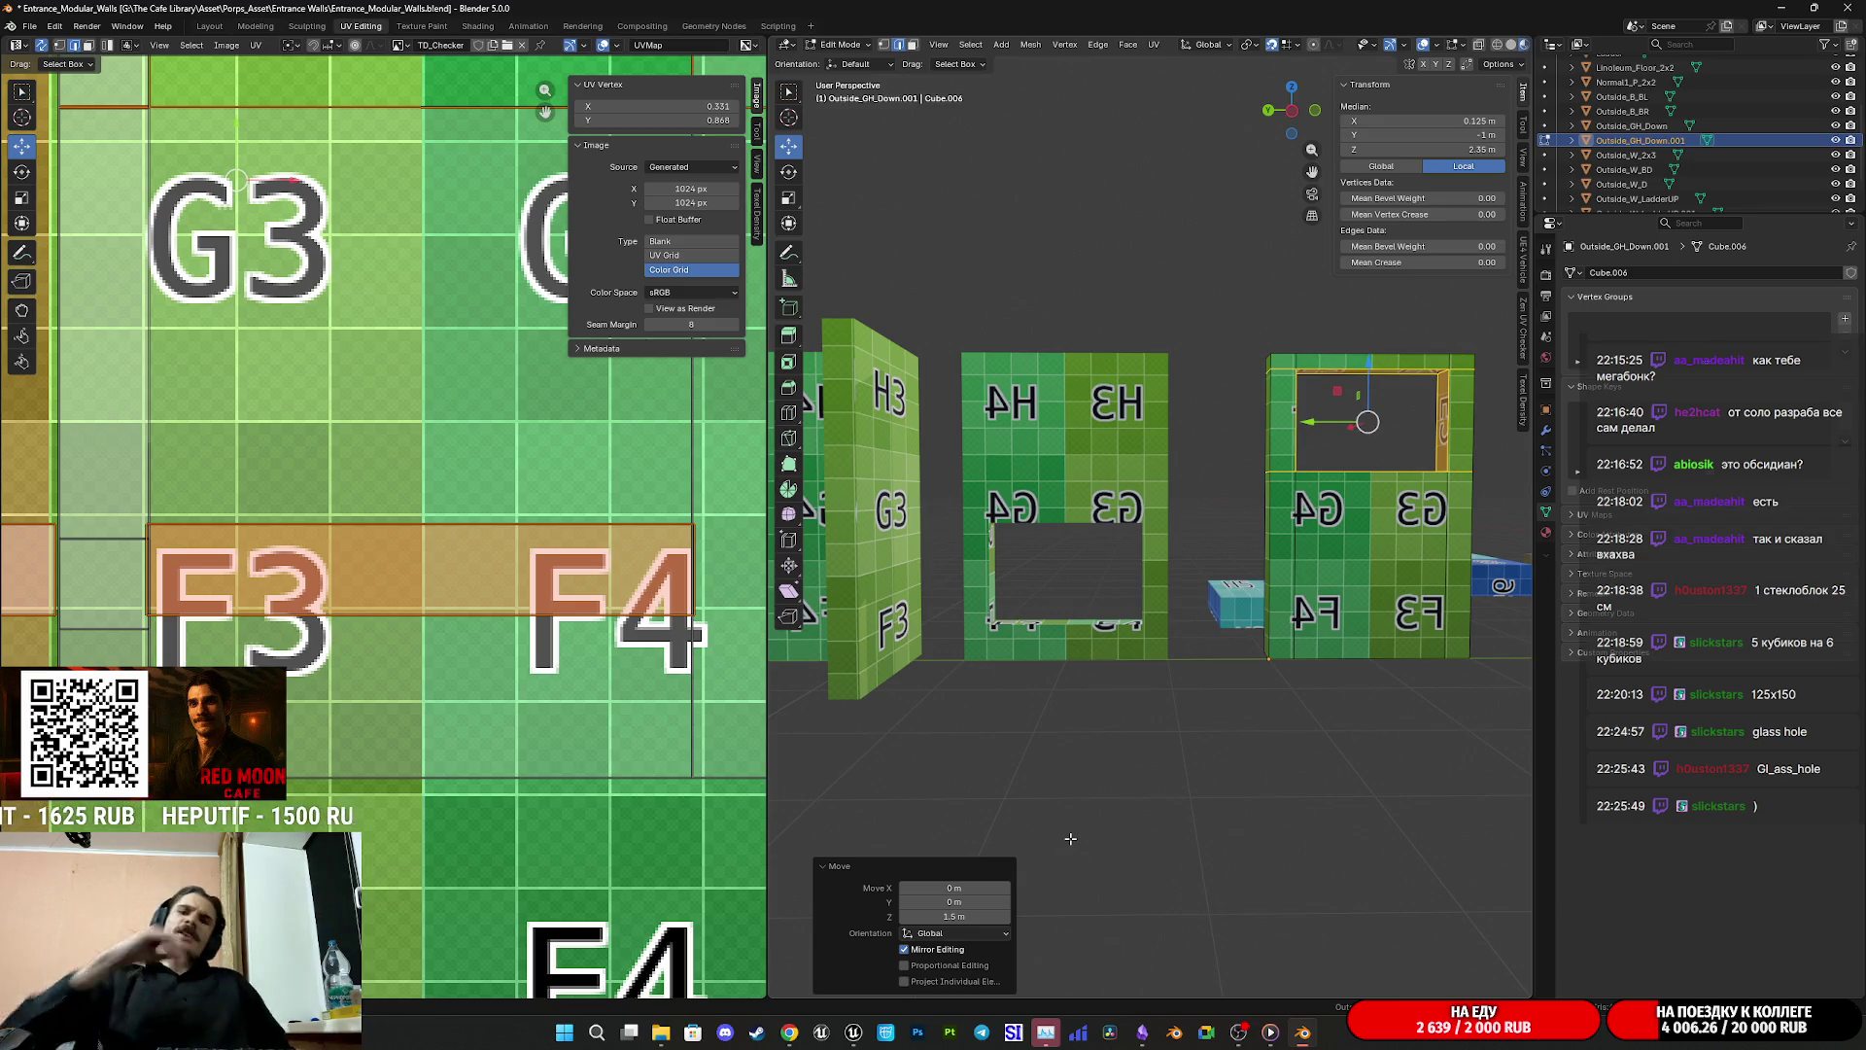
Step: Orbit around the walls and switch the copied wall back to Object Mode
{"action": "mouse_move", "coordinate": [1371, 610]}
{"action": "left_mouse_down"}
{"action": "mouse_move", "coordinate": [1215, 641]}
{"action": "mouse_move", "coordinate": [1181, 656]}
{"action": "mouse_move", "coordinate": [1189, 675]}
{"action": "left_mouse_up"}
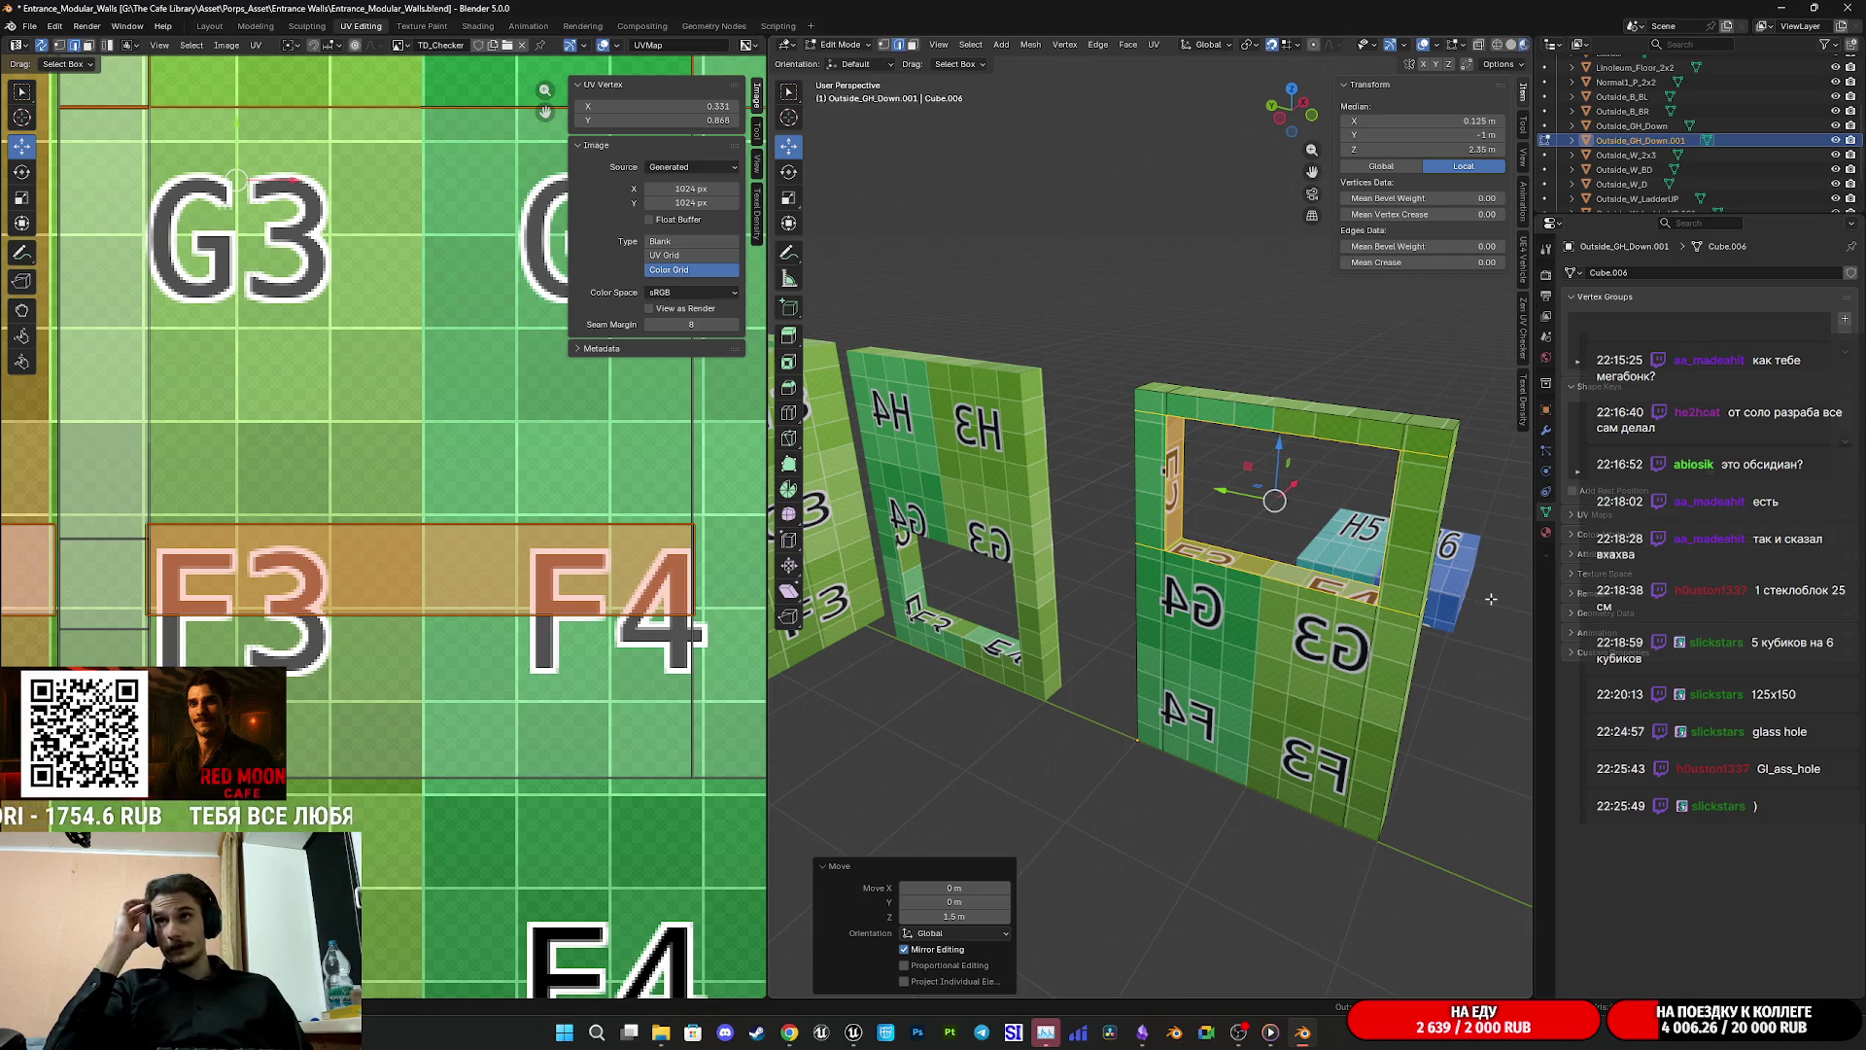
{"action": "mouse_move", "coordinate": [1491, 598]}
{"action": "left_mouse_down"}
{"action": "mouse_move", "coordinate": [1190, 627]}
{"action": "mouse_move", "coordinate": [1191, 661]}
{"action": "mouse_move", "coordinate": [1147, 615]}
{"action": "mouse_move", "coordinate": [1269, 606]}
{"action": "mouse_move", "coordinate": [1187, 629]}
{"action": "mouse_move", "coordinate": [1144, 608]}
{"action": "mouse_move", "coordinate": [1144, 675]}
{"action": "left_mouse_up"}
{"action": "key", "text": "Tab"}
{"action": "scroll", "coordinate": [1250, 622], "scroll_direction": "down", "scroll_amount": 4}
Step: Lower the windowed wall piece to −1.5 m on Z
{"action": "left_click", "coordinate": [949, 916]}
{"action": "key", "text": "BackSpace"}
{"action": "key", "text": "BackSpace"}
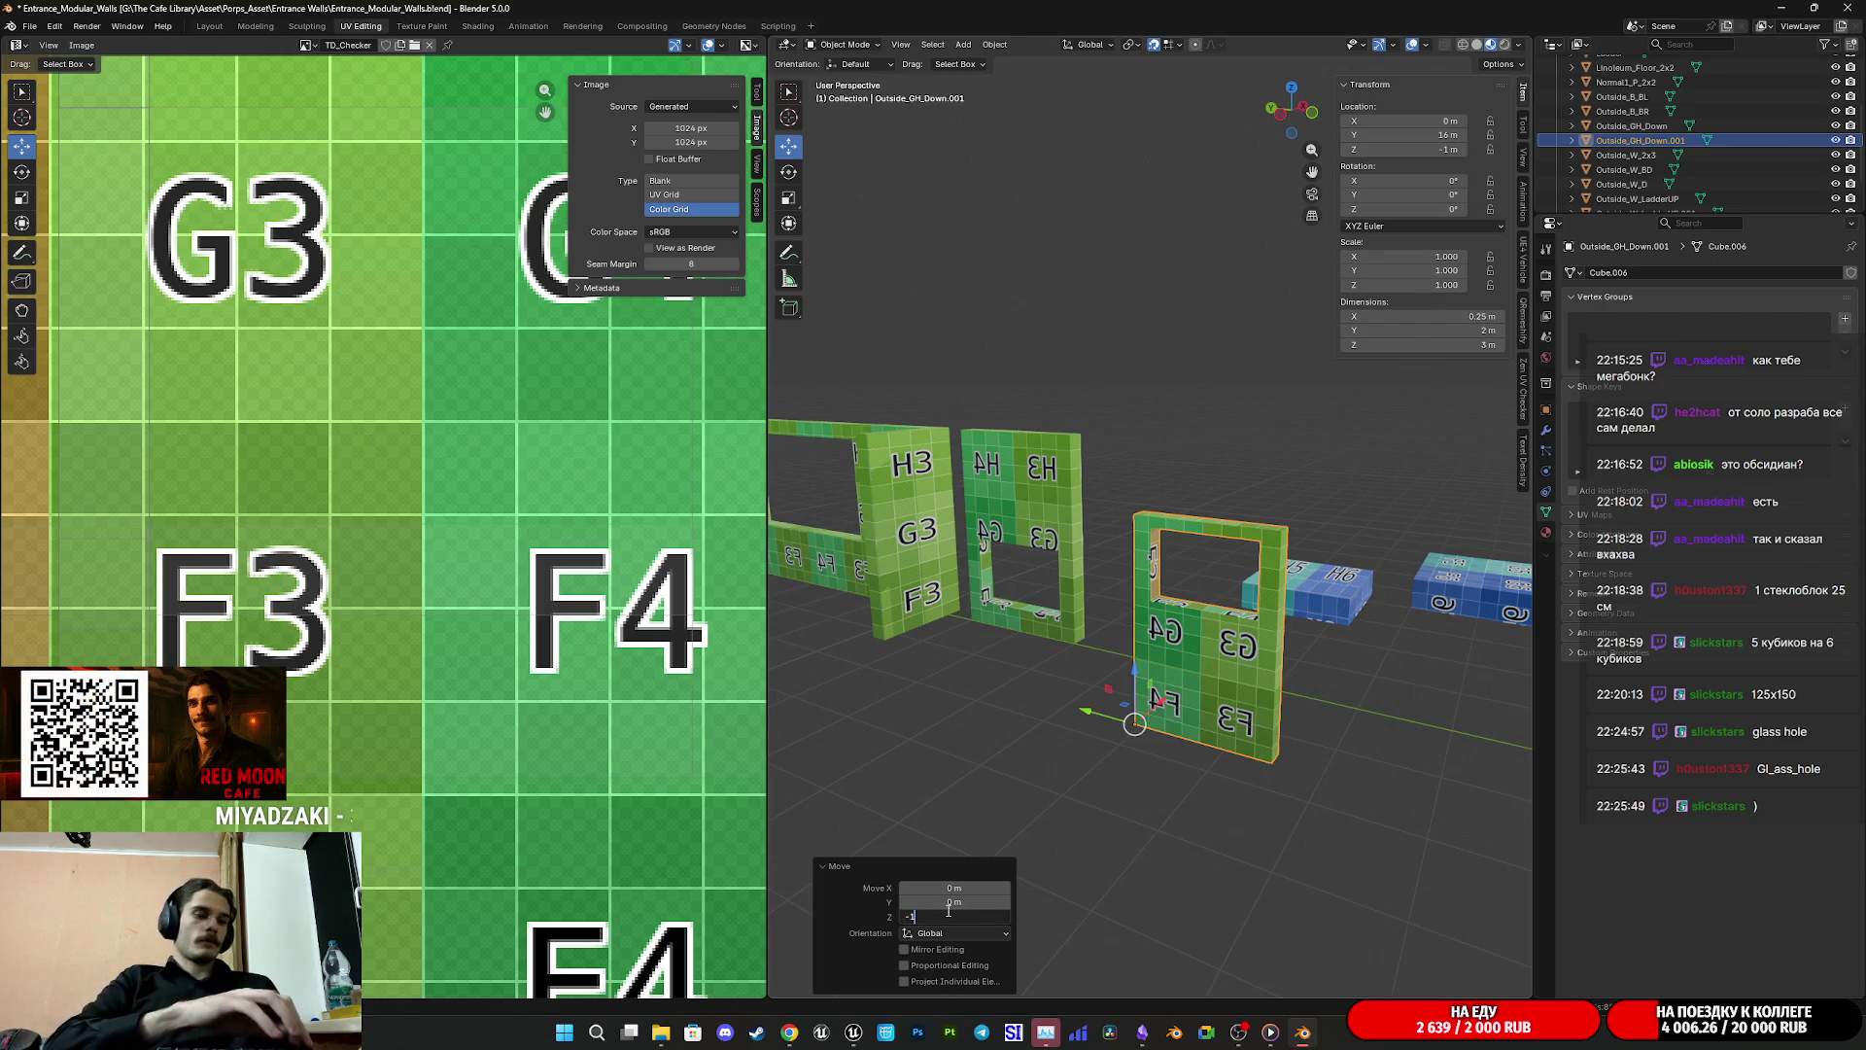
{"action": "type", "text": ".5"}
{"action": "key", "text": "Return"}
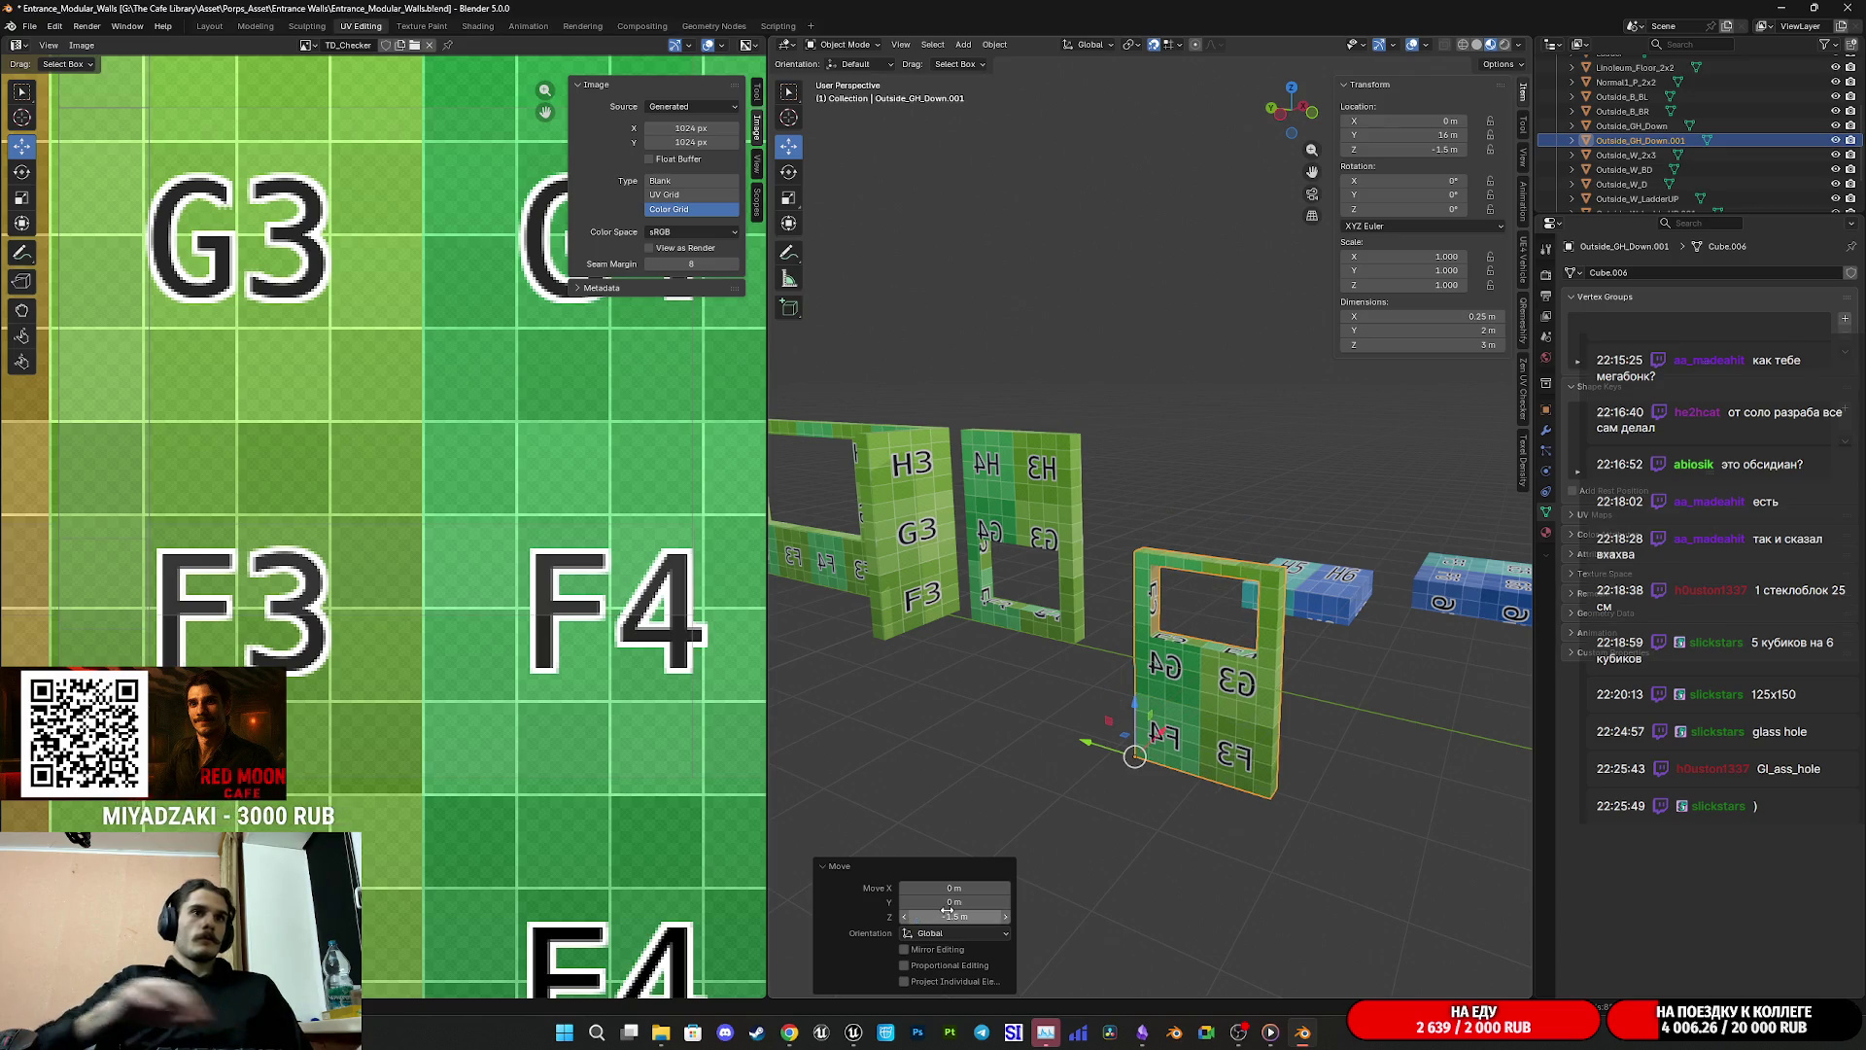
Step: In Top view, shift the wall 0.25 m back along X (−0.2 m, then −0.05 m)
{"action": "scroll", "coordinate": [1254, 778], "scroll_direction": "down", "scroll_amount": 1}
{"action": "mouse_move", "coordinate": [1255, 777]}
{"action": "left_mouse_down"}
{"action": "mouse_move", "coordinate": [1275, 850]}
{"action": "mouse_move", "coordinate": [1212, 873]}
{"action": "mouse_move", "coordinate": [1182, 845]}
{"action": "left_mouse_up"}
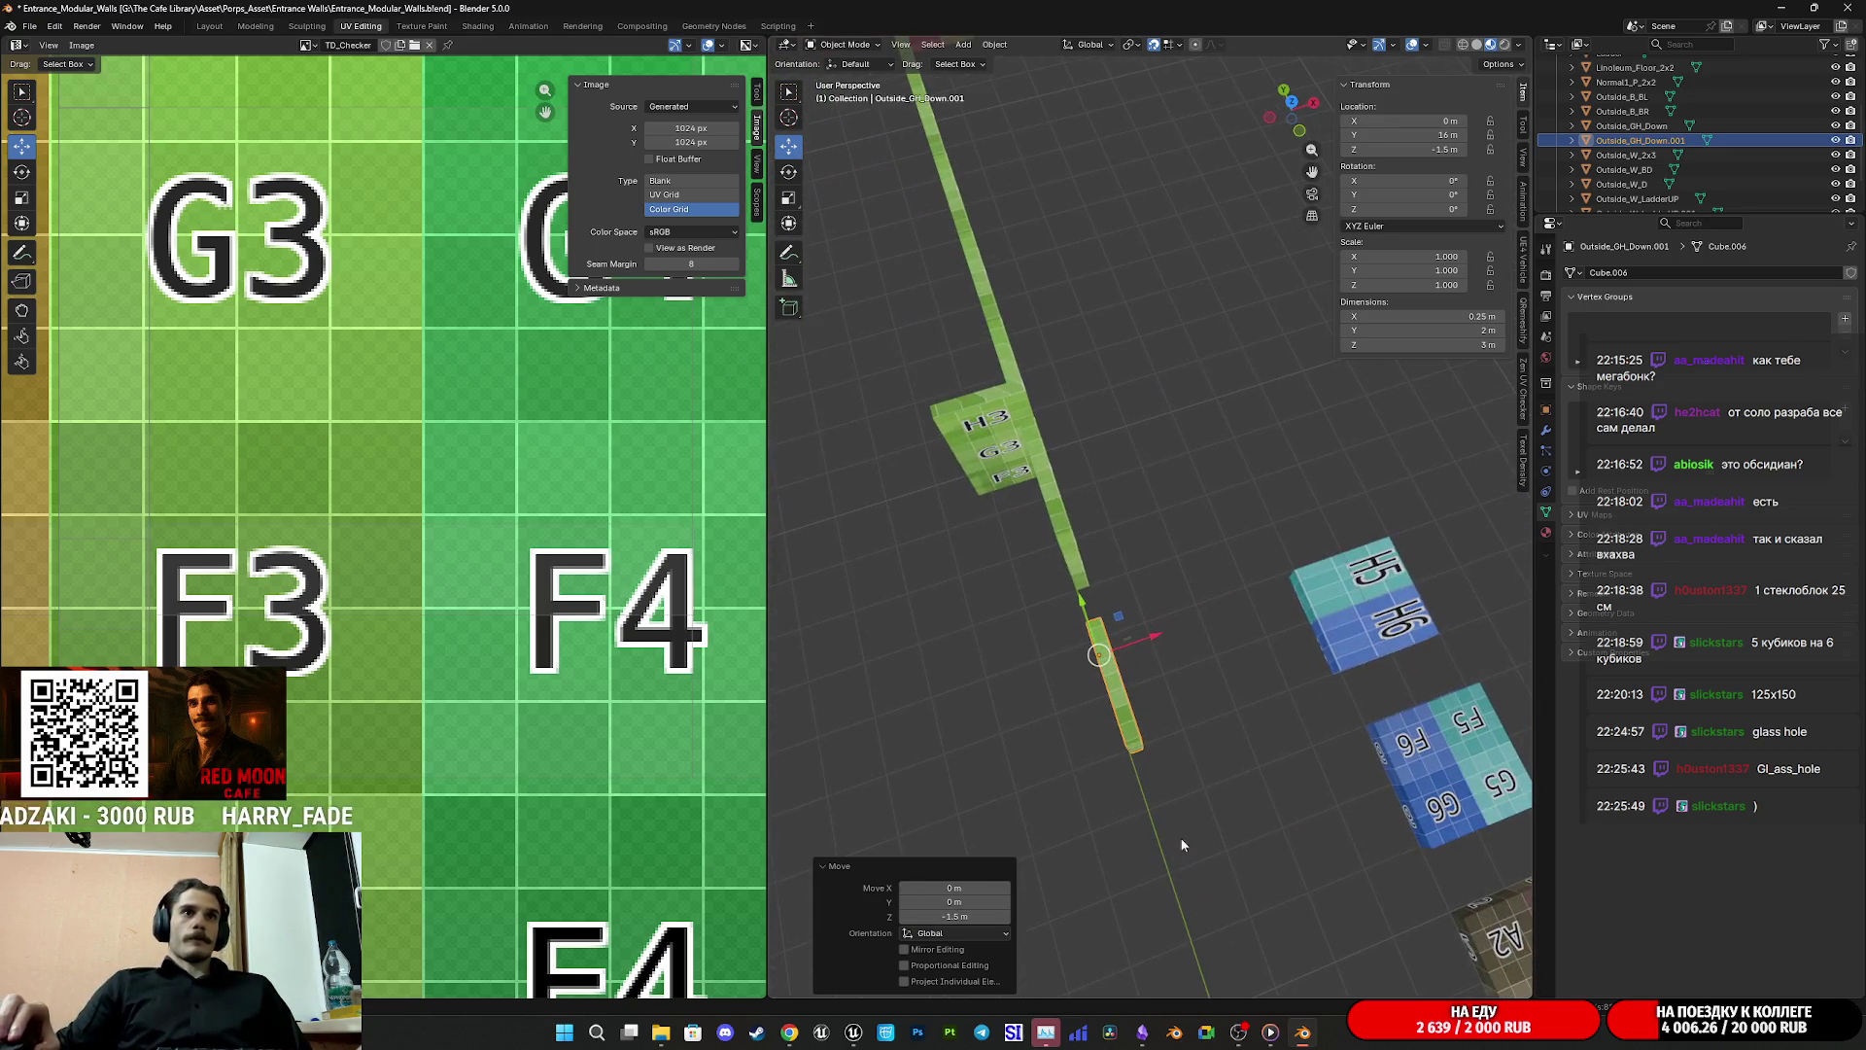
{"action": "left_click", "coordinate": [1285, 107]}
{"action": "key", "text": "KP_Decimal"}
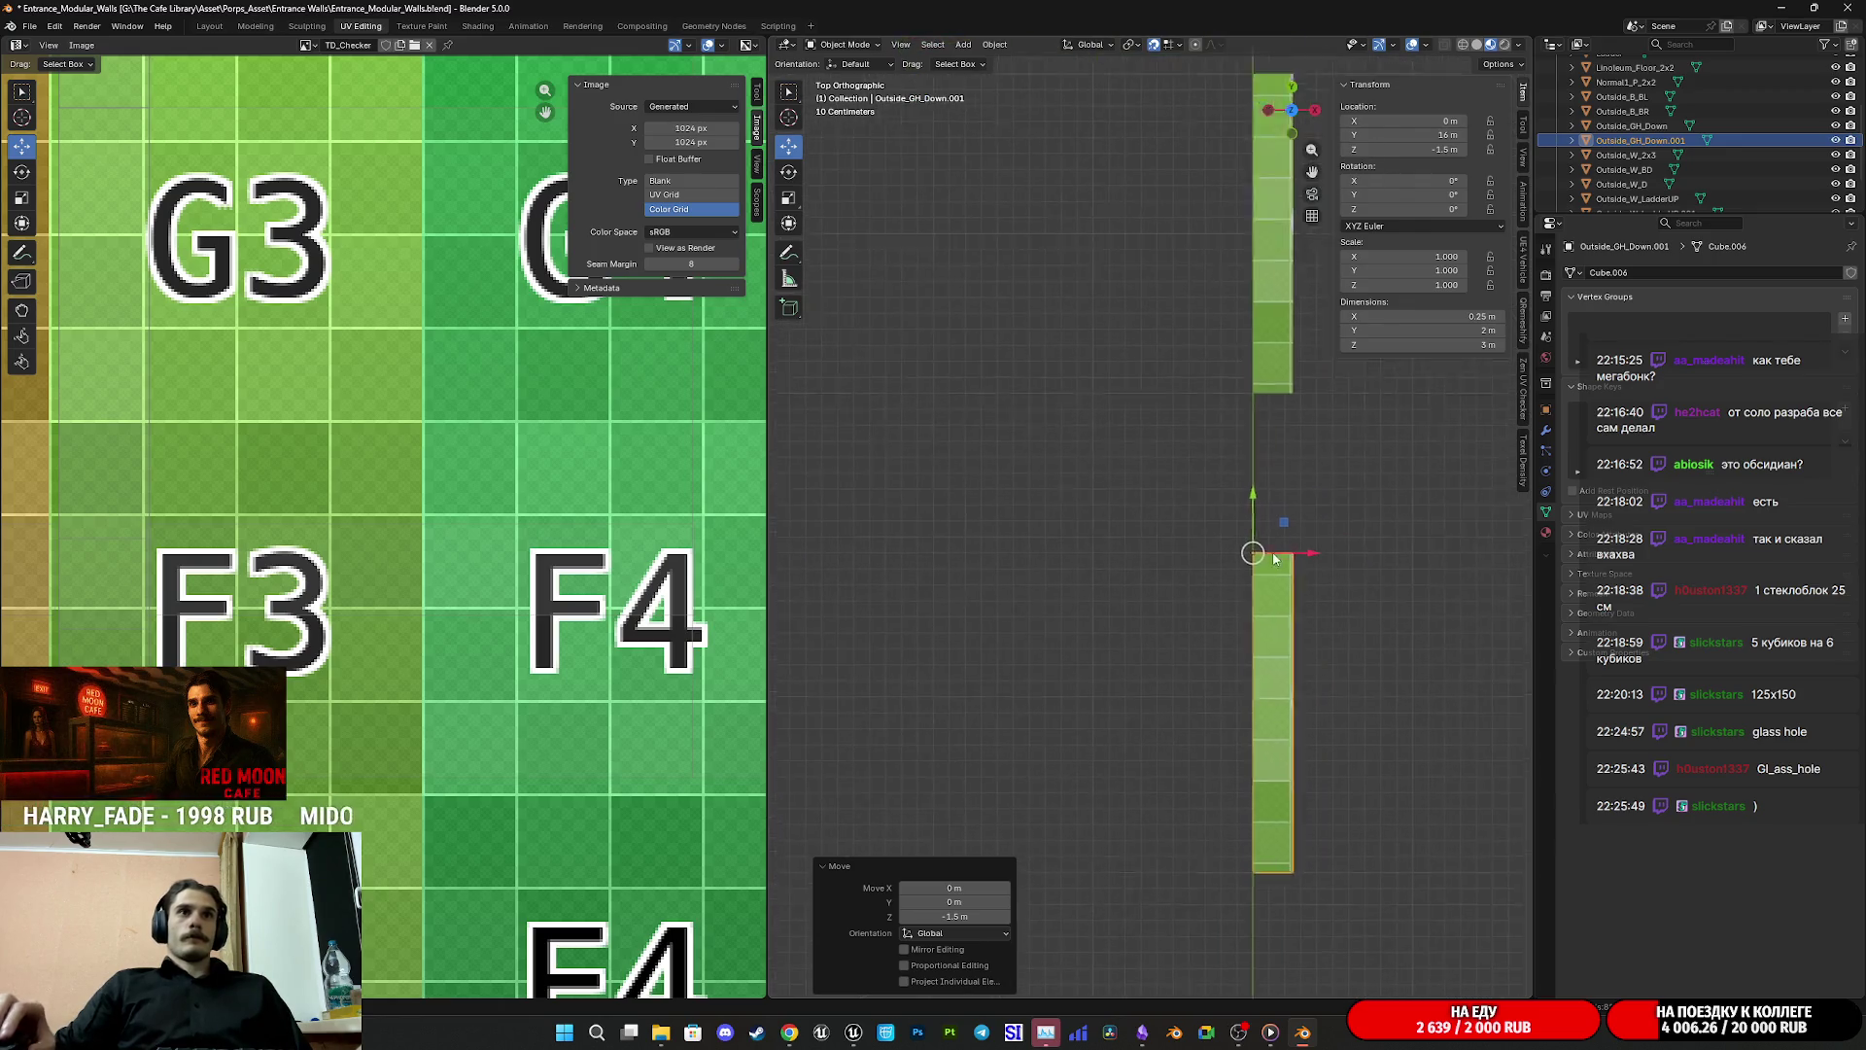
{"action": "key", "text": "g"}
{"action": "key", "text": "x"}
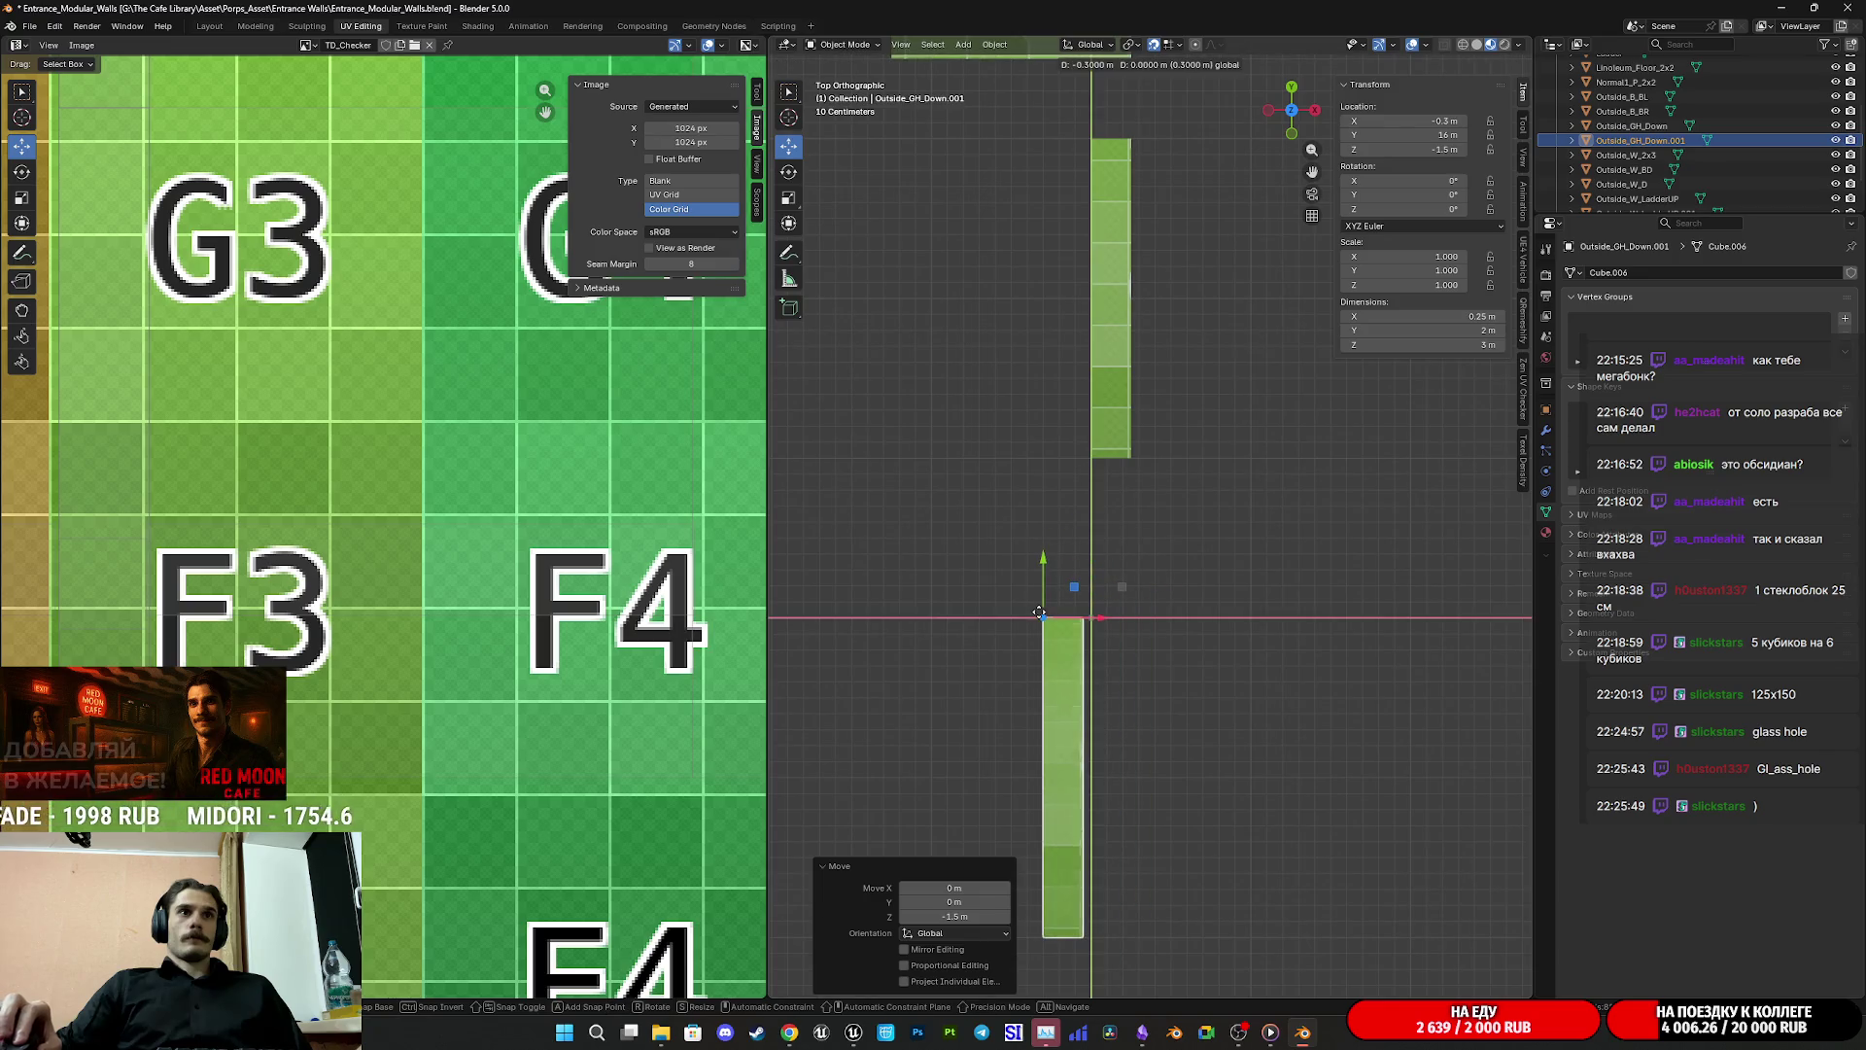
{"action": "left_click", "coordinate": [1074, 642]}
{"action": "scroll", "coordinate": [1072, 639], "scroll_direction": "up", "scroll_amount": 10}
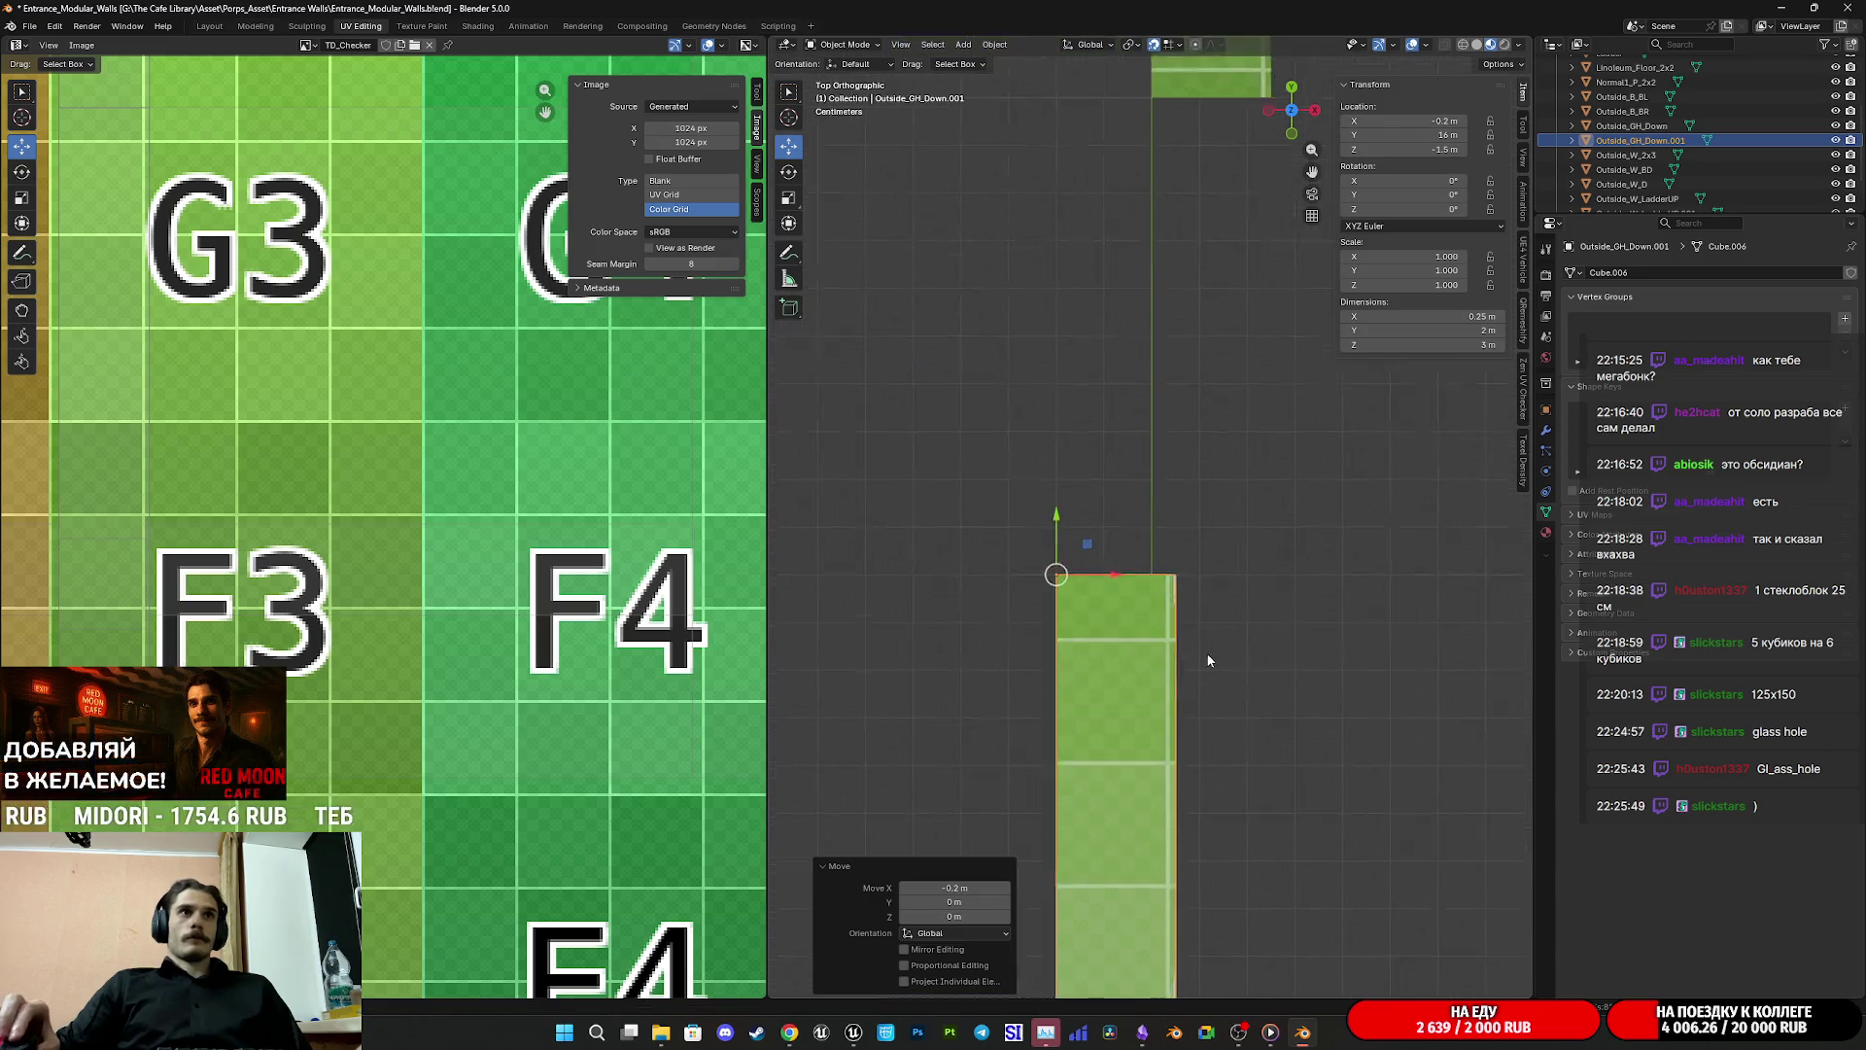
{"action": "key", "text": "g"}
{"action": "key", "text": "x"}
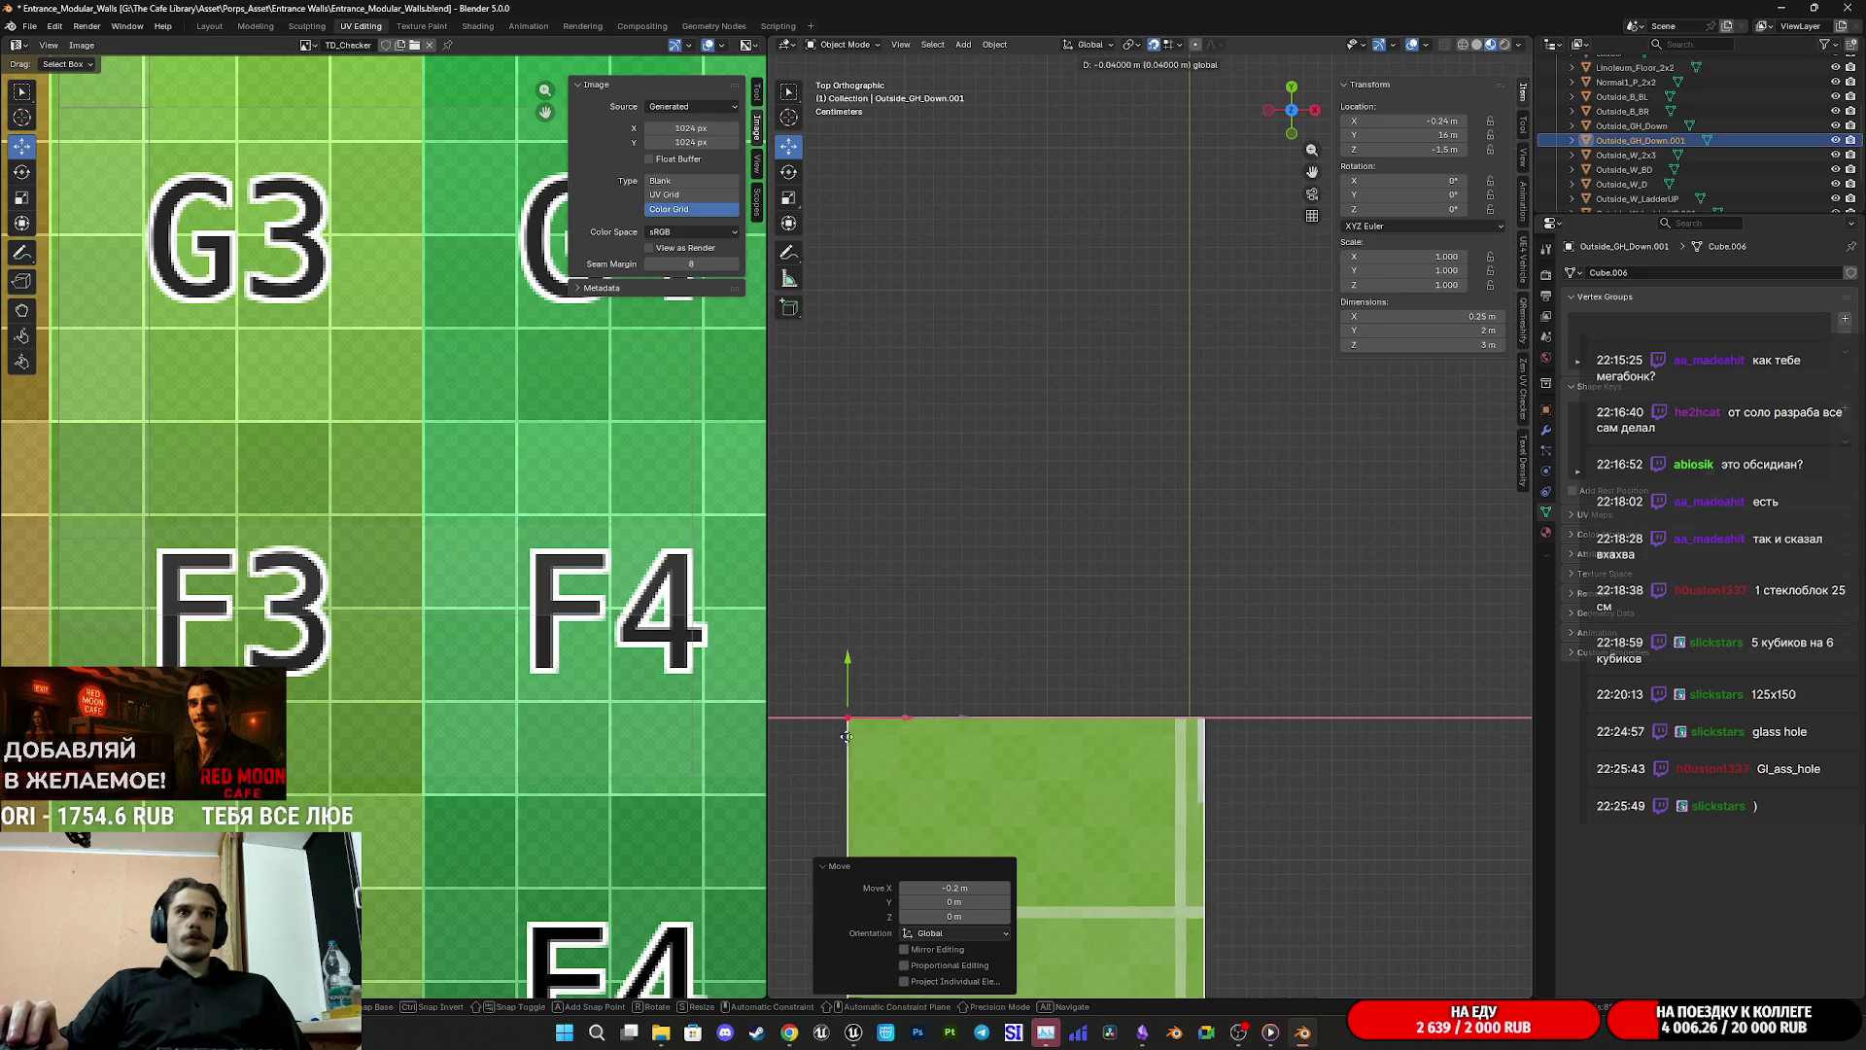
{"action": "left_click", "coordinate": [966, 722]}
{"action": "scroll", "coordinate": [965, 722], "scroll_direction": "down", "scroll_amount": 8}
Step: Move the wall 3 m along Y to −0.25, 19, −1.5 m, then bring up the Downloads folder
{"action": "mouse_move", "coordinate": [966, 722]}
{"action": "left_mouse_down"}
{"action": "mouse_move", "coordinate": [1038, 679]}
{"action": "mouse_move", "coordinate": [1181, 692]}
{"action": "left_mouse_up"}
{"action": "left_click_drag", "start_coordinate": [1110, 848], "coordinate": [806, 972]}
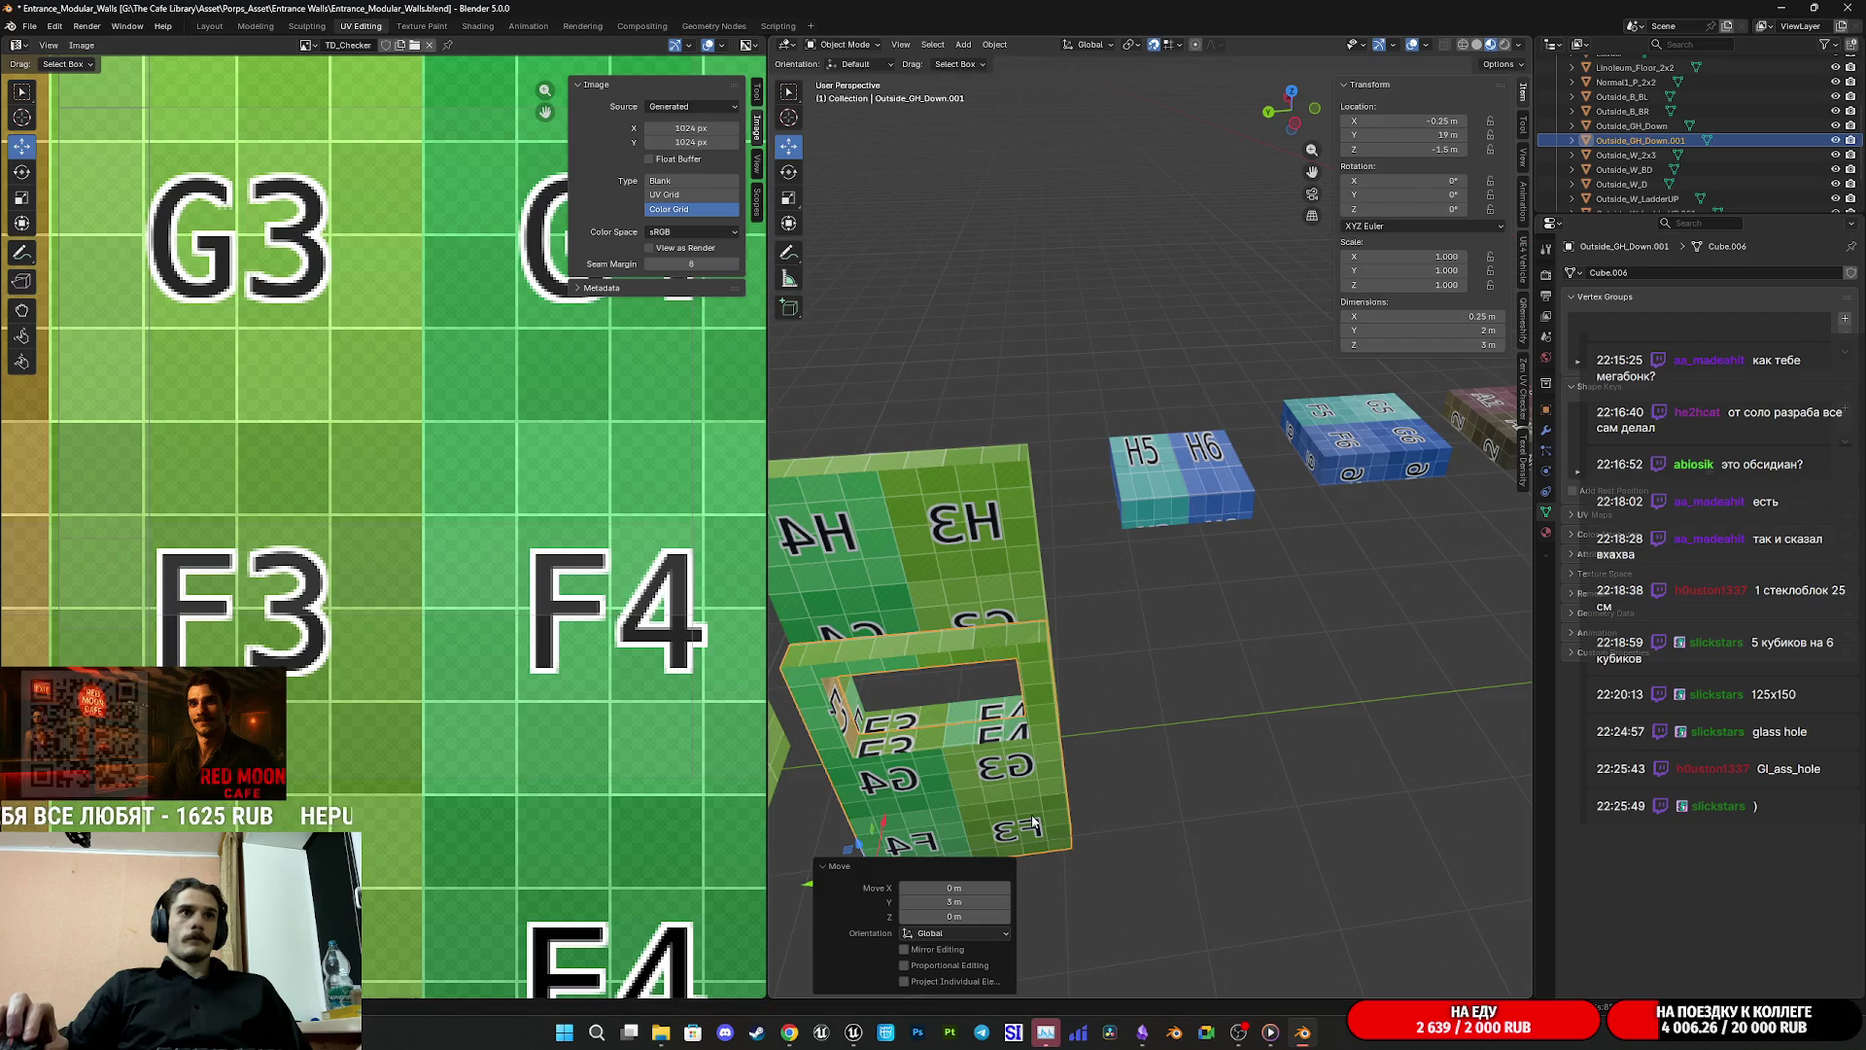
{"action": "key", "text": "KP_Decimal"}
{"action": "mouse_move", "coordinate": [1318, 569]}
{"action": "left_mouse_down"}
{"action": "mouse_move", "coordinate": [1205, 549]}
{"action": "mouse_move", "coordinate": [1325, 517]}
{"action": "mouse_move", "coordinate": [1331, 551]}
{"action": "mouse_move", "coordinate": [1185, 554]}
{"action": "mouse_move", "coordinate": [1320, 561]}
{"action": "mouse_move", "coordinate": [1303, 458]}
{"action": "mouse_move", "coordinate": [1281, 512]}
{"action": "mouse_move", "coordinate": [1084, 516]}
{"action": "mouse_move", "coordinate": [1086, 596]}
{"action": "mouse_move", "coordinate": [1181, 785]}
{"action": "left_mouse_up"}
{"action": "mouse_move", "coordinate": [661, 1032]}
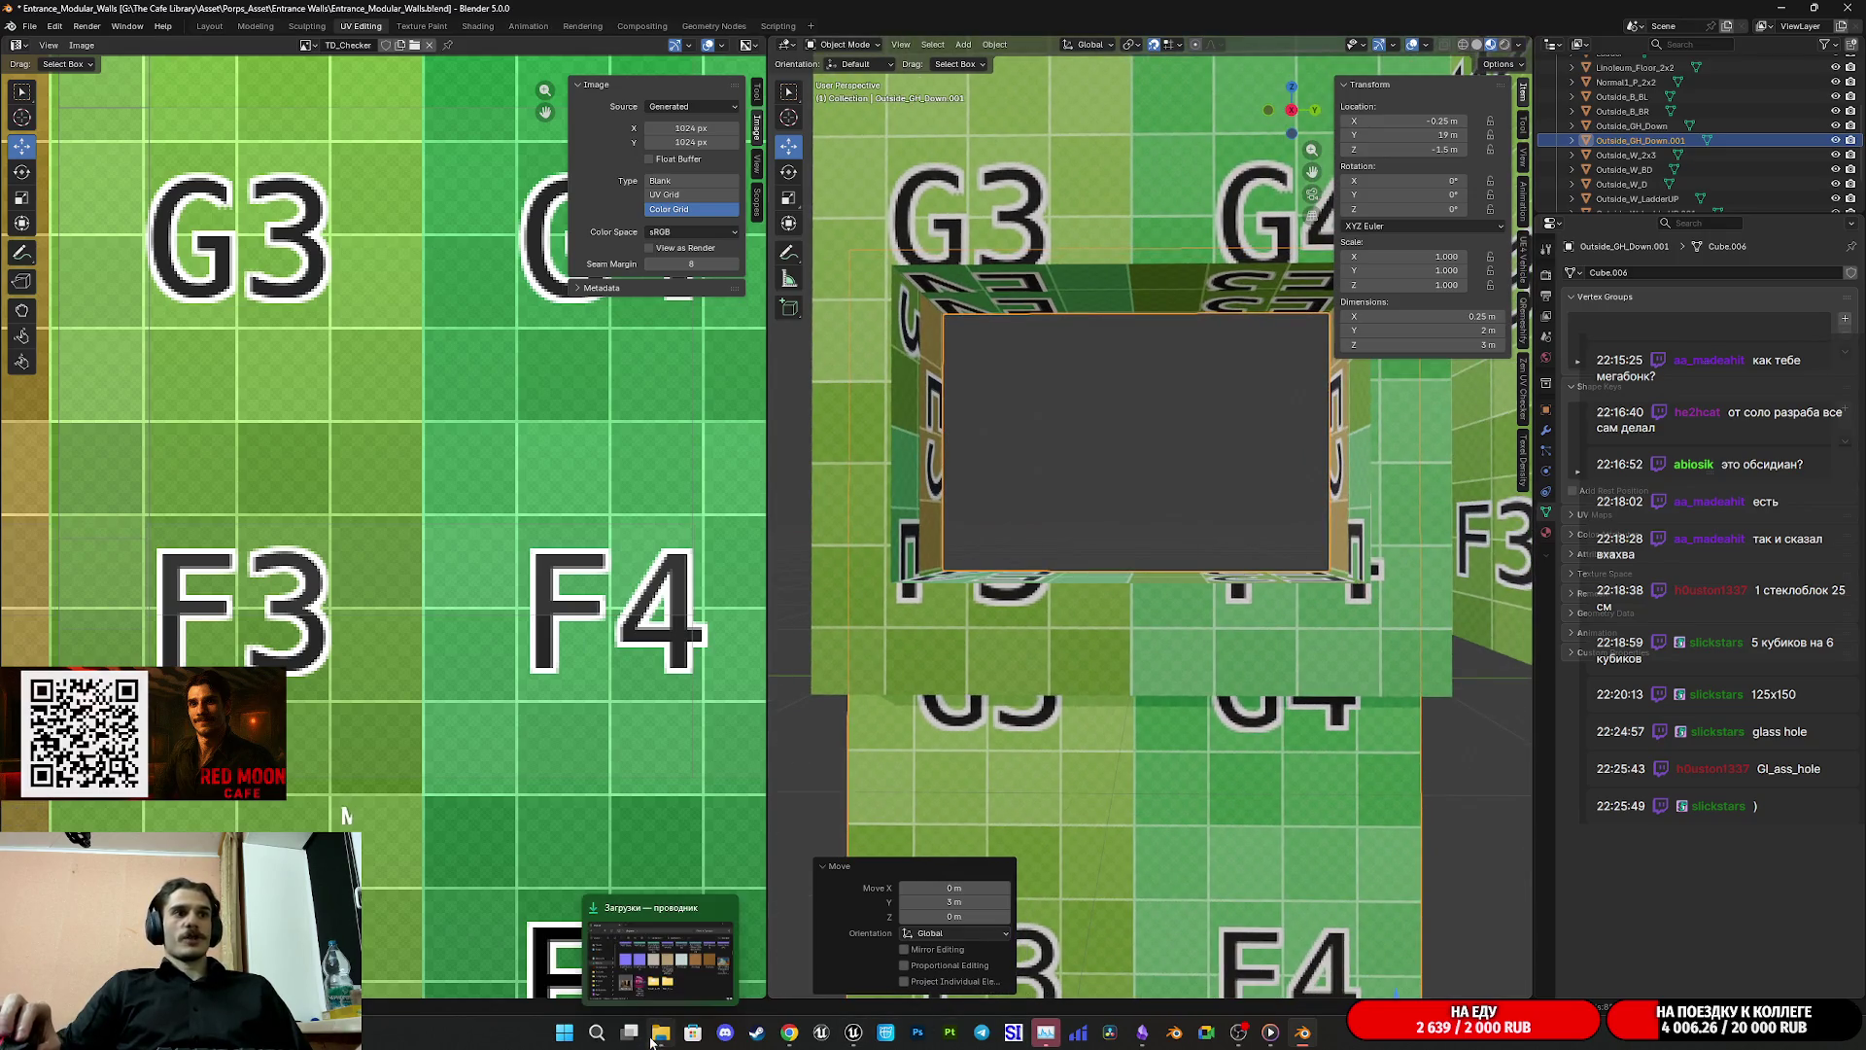
{"action": "left_click", "coordinate": [666, 962]}
{"action": "double_click", "coordinate": [724, 739]}
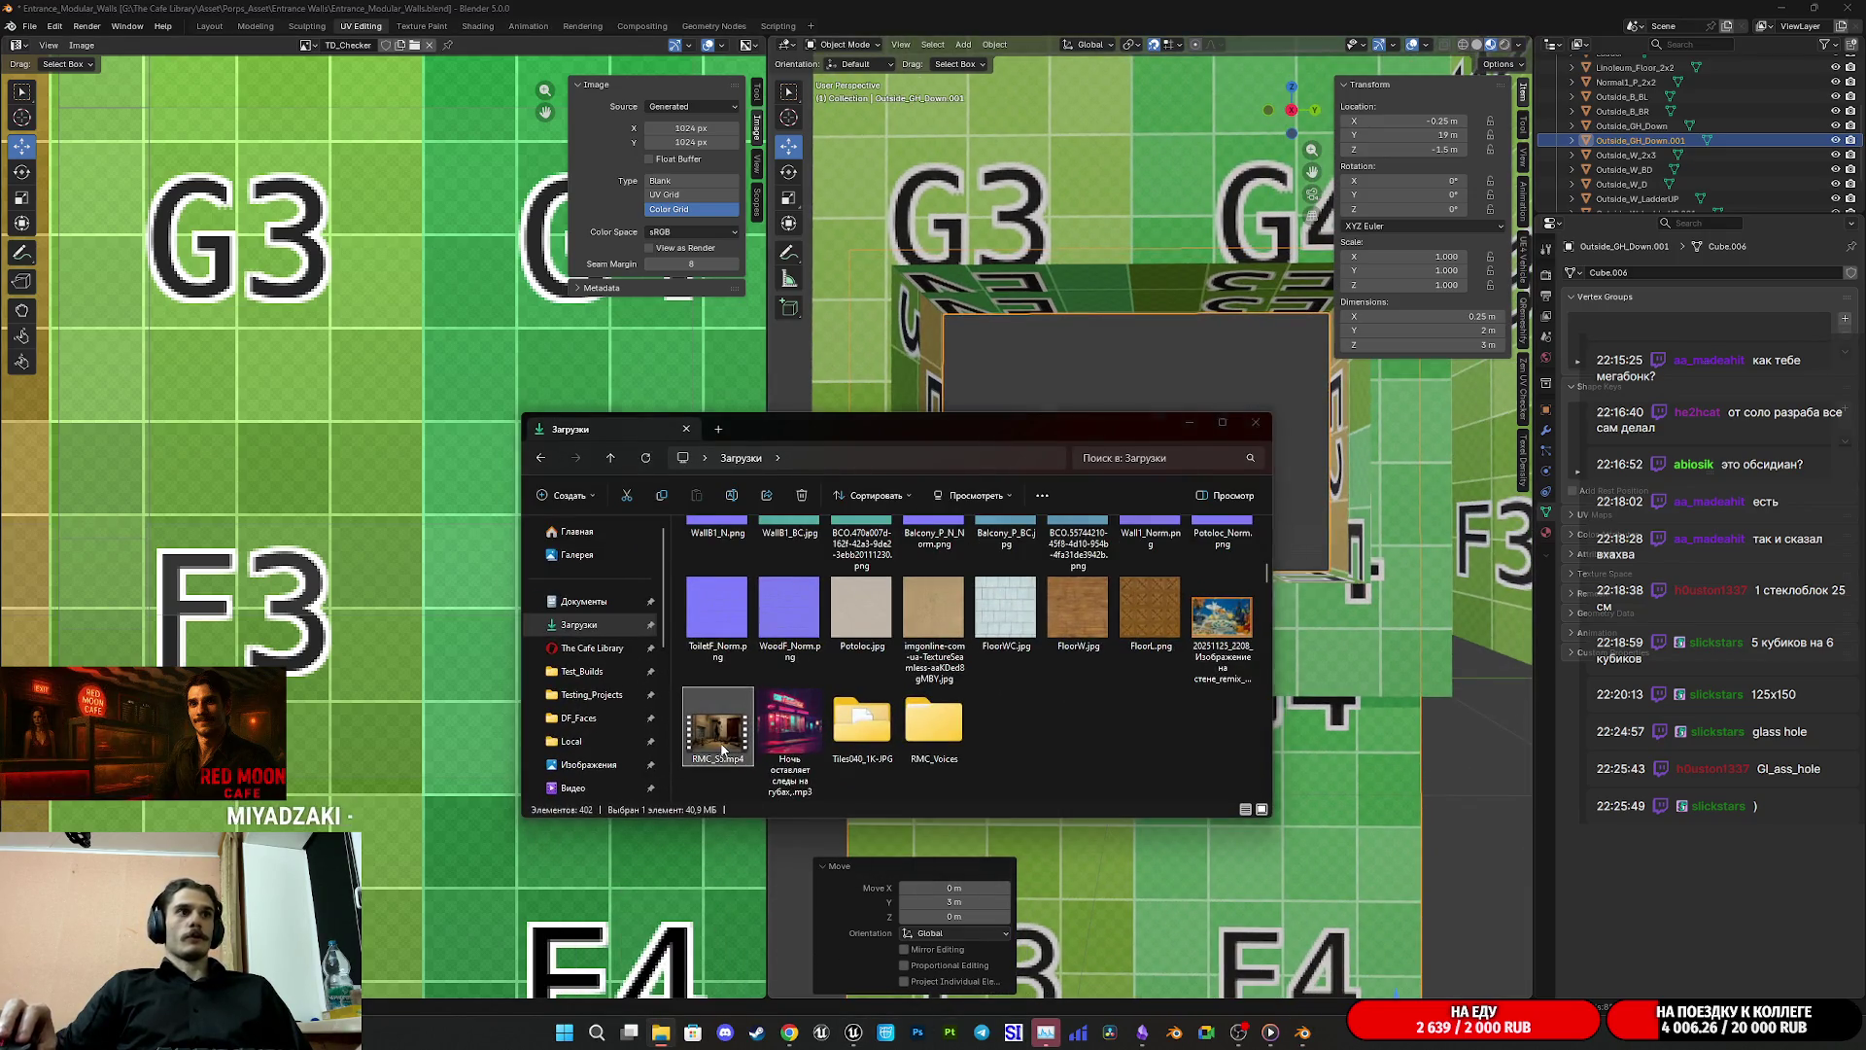
{"action": "double_click", "coordinate": [1199, 486]}
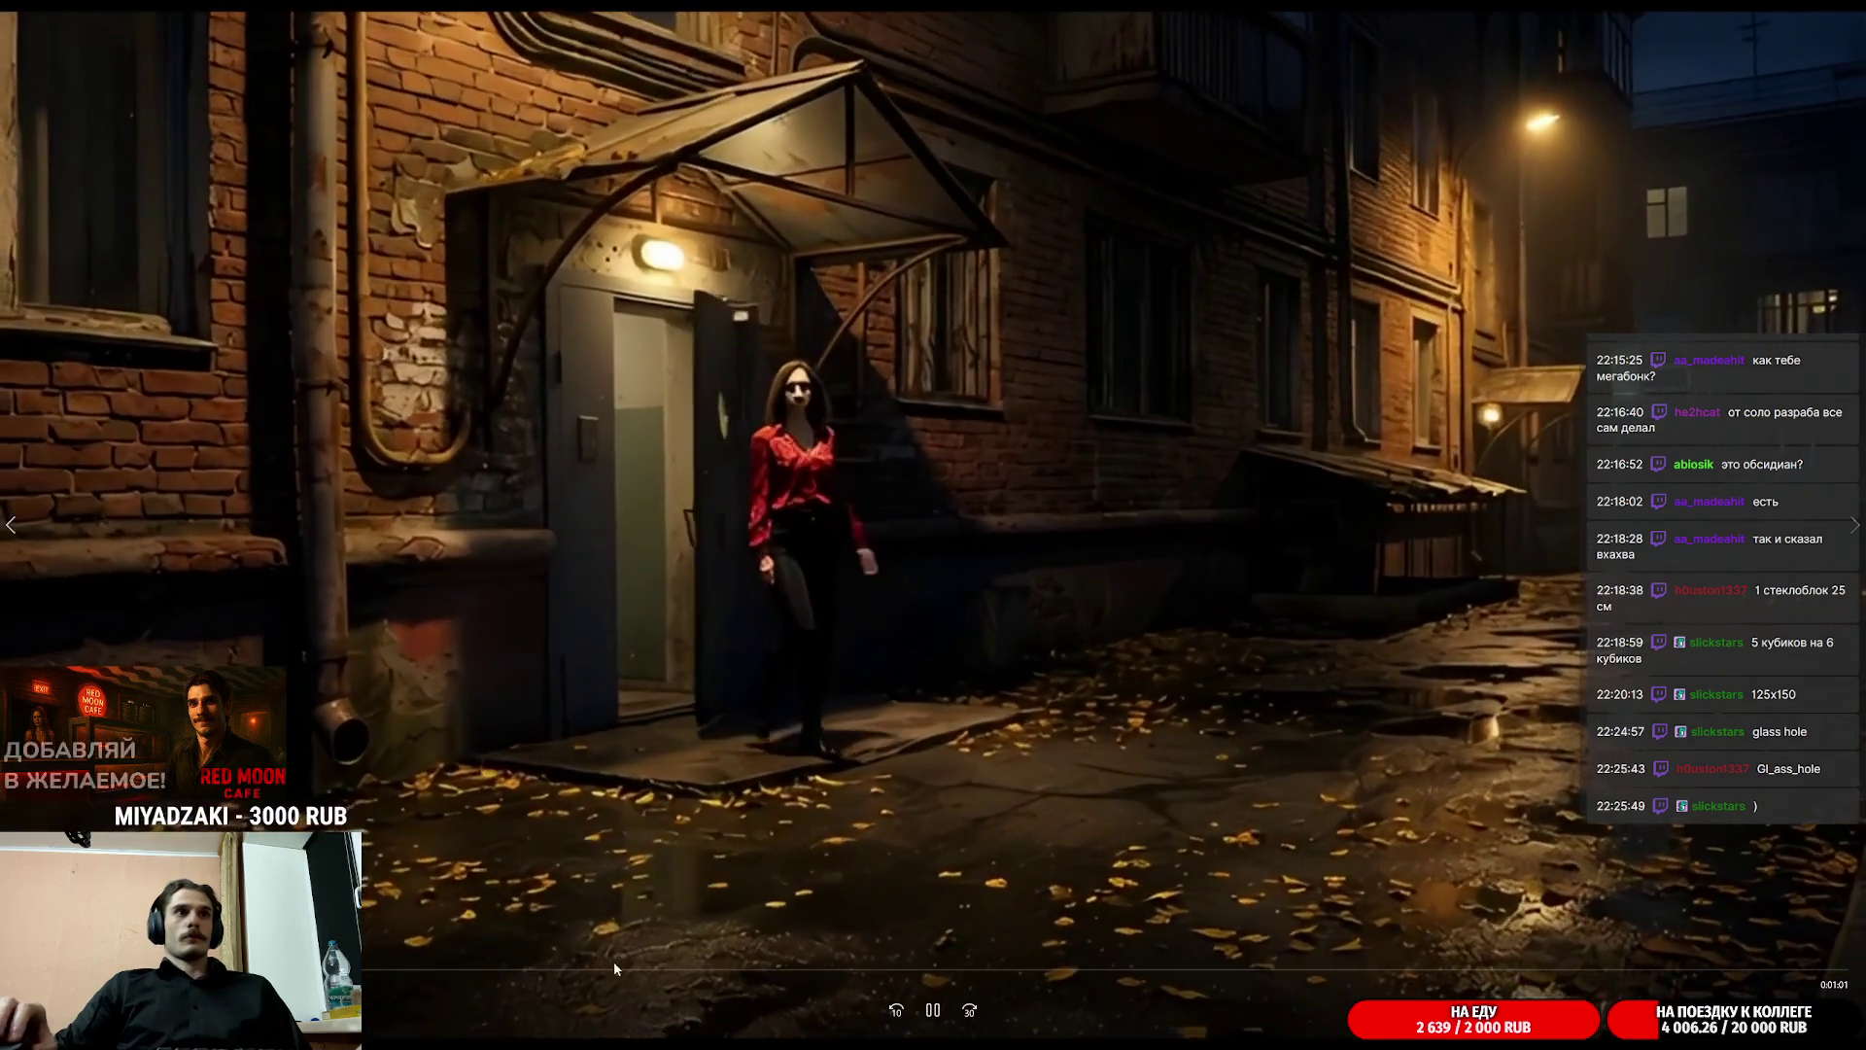
{"action": "left_click", "coordinate": [447, 971]}
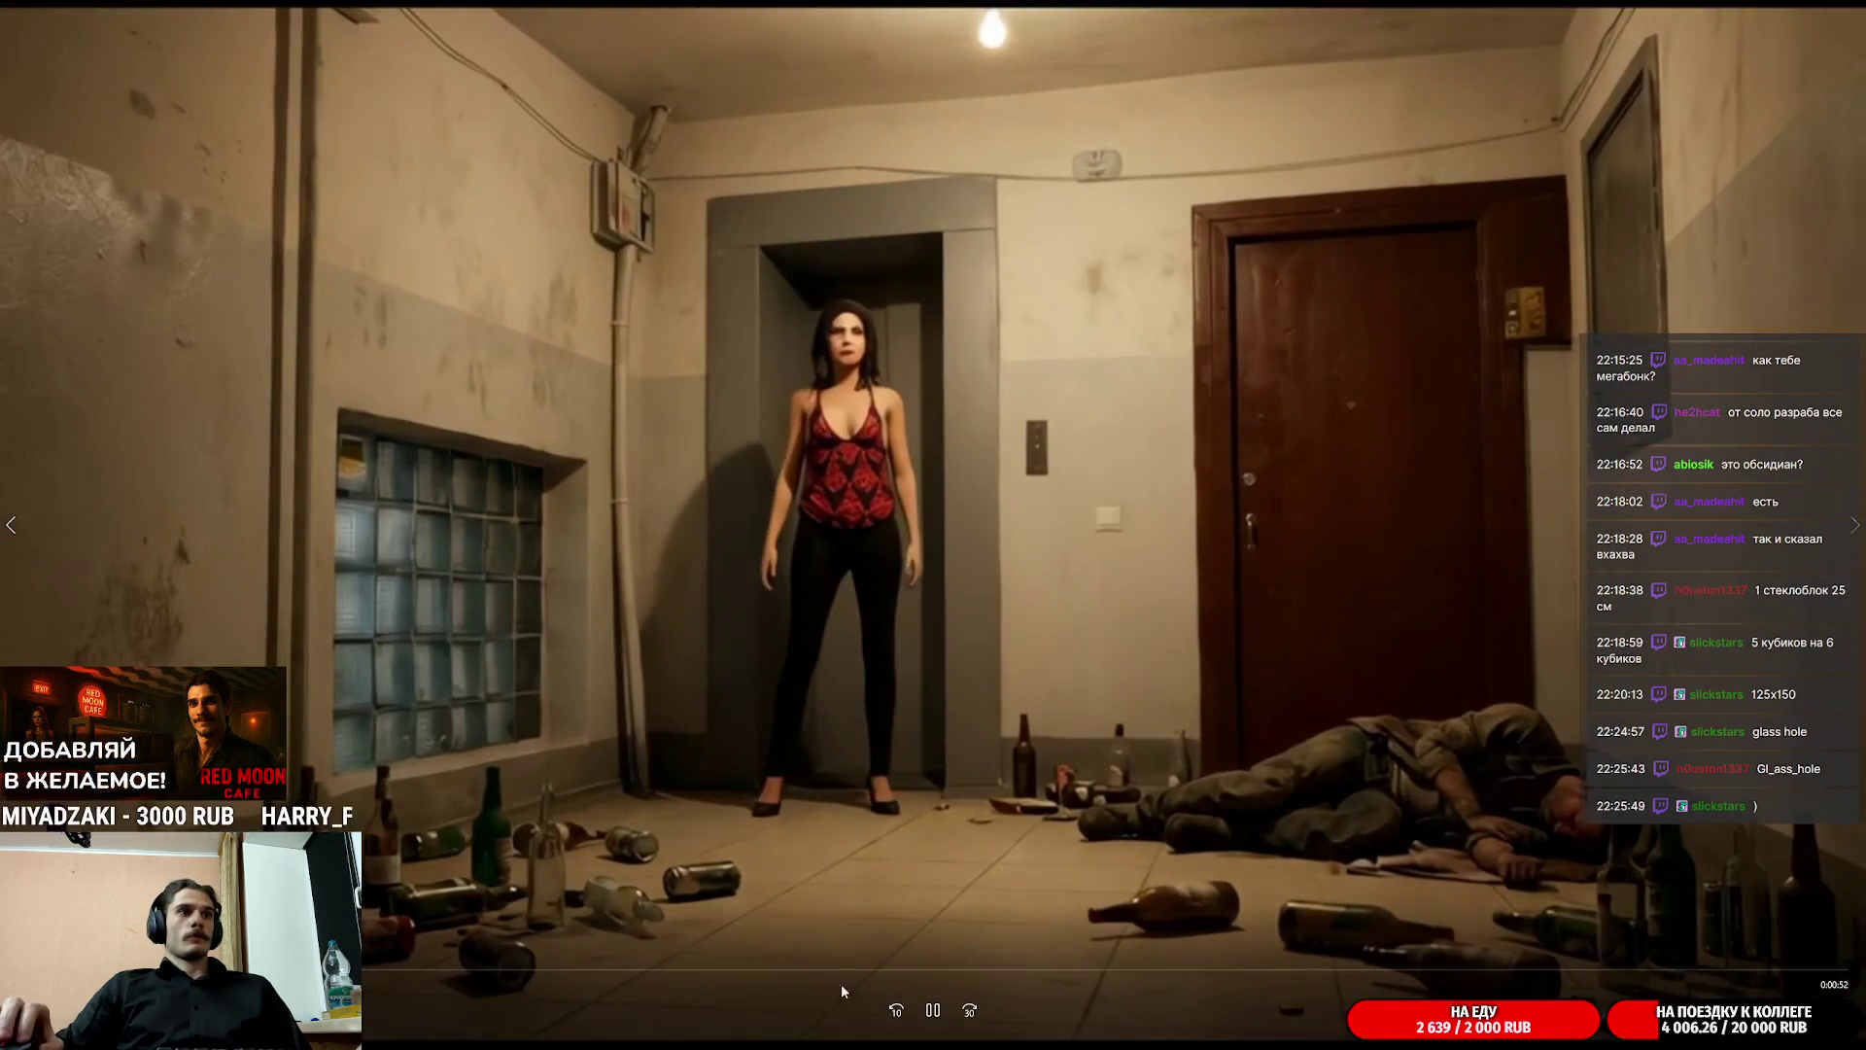
{"action": "left_click", "coordinate": [503, 802]}
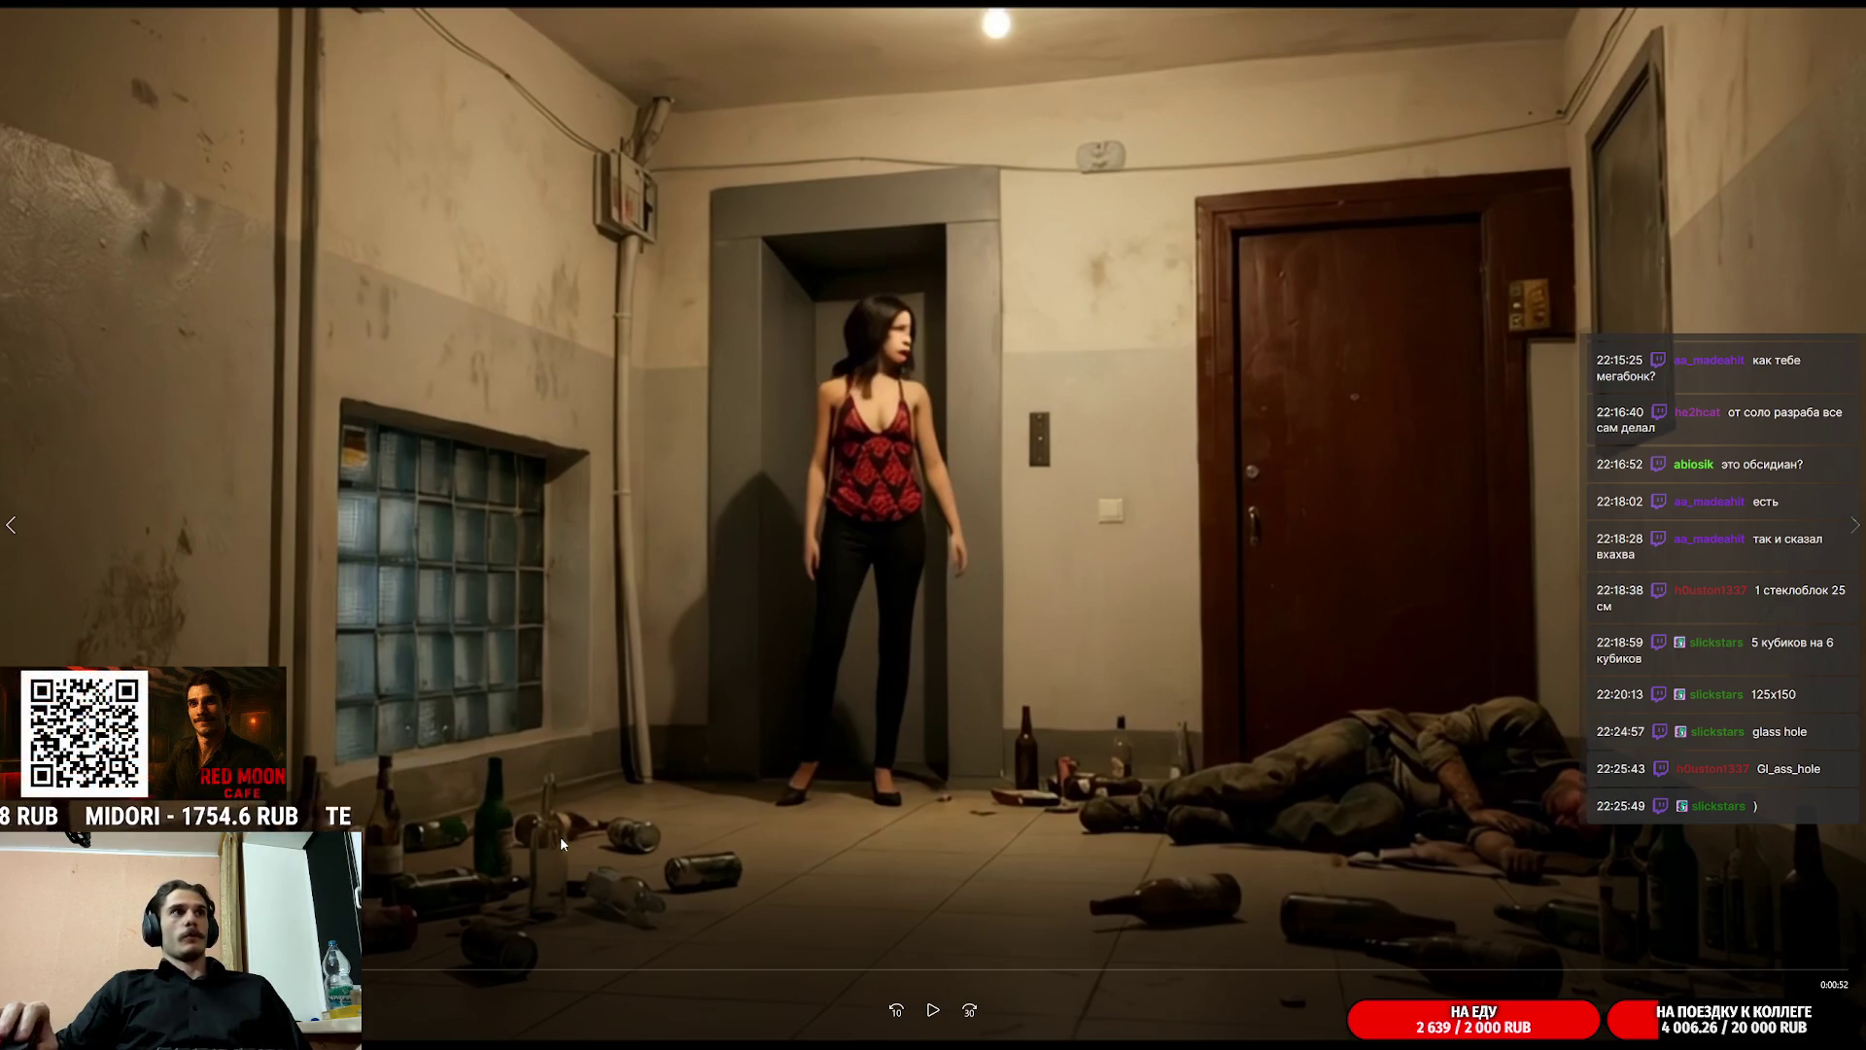
{"action": "key", "text": "Escape"}
{"action": "left_click", "coordinate": [1380, 385]}
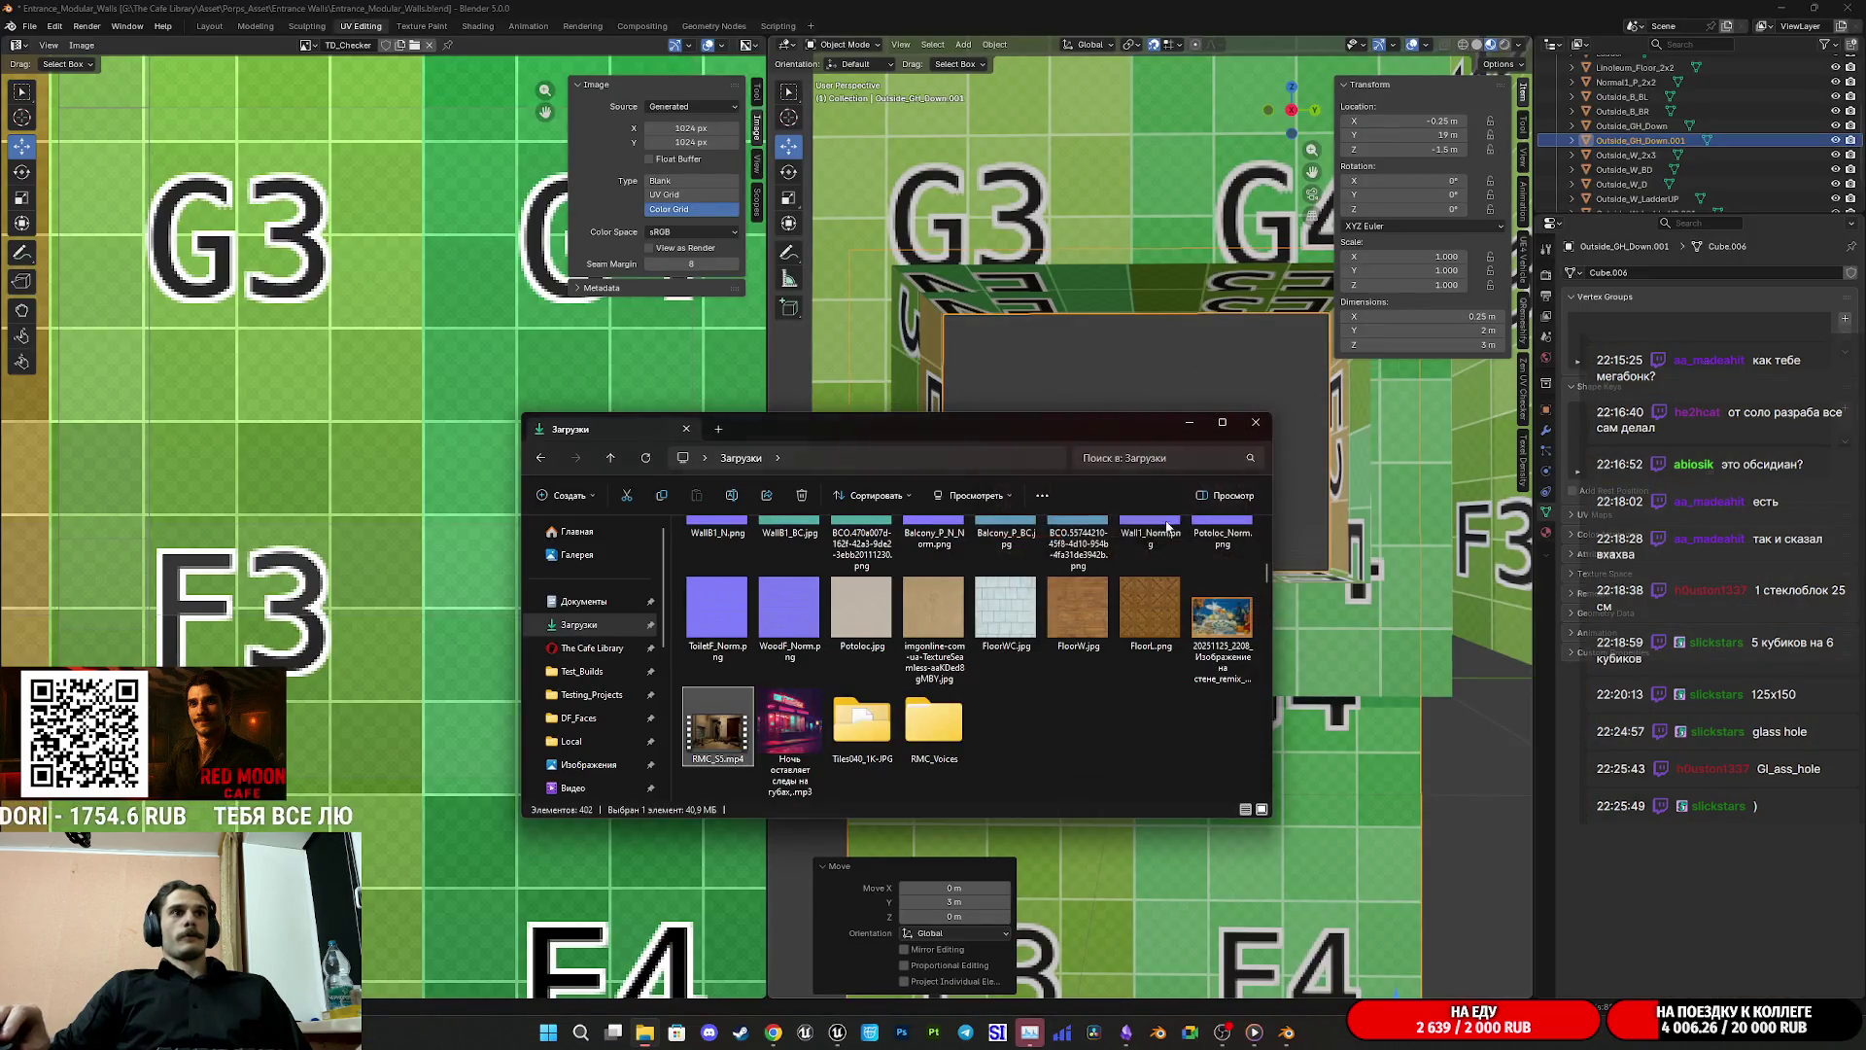
Step: Open the Telegram Desktop folder and browse photo IMG_0942 in the viewer
{"action": "scroll", "coordinate": [972, 719], "scroll_direction": "up", "scroll_amount": 10}
{"action": "double_click", "coordinate": [1078, 688]}
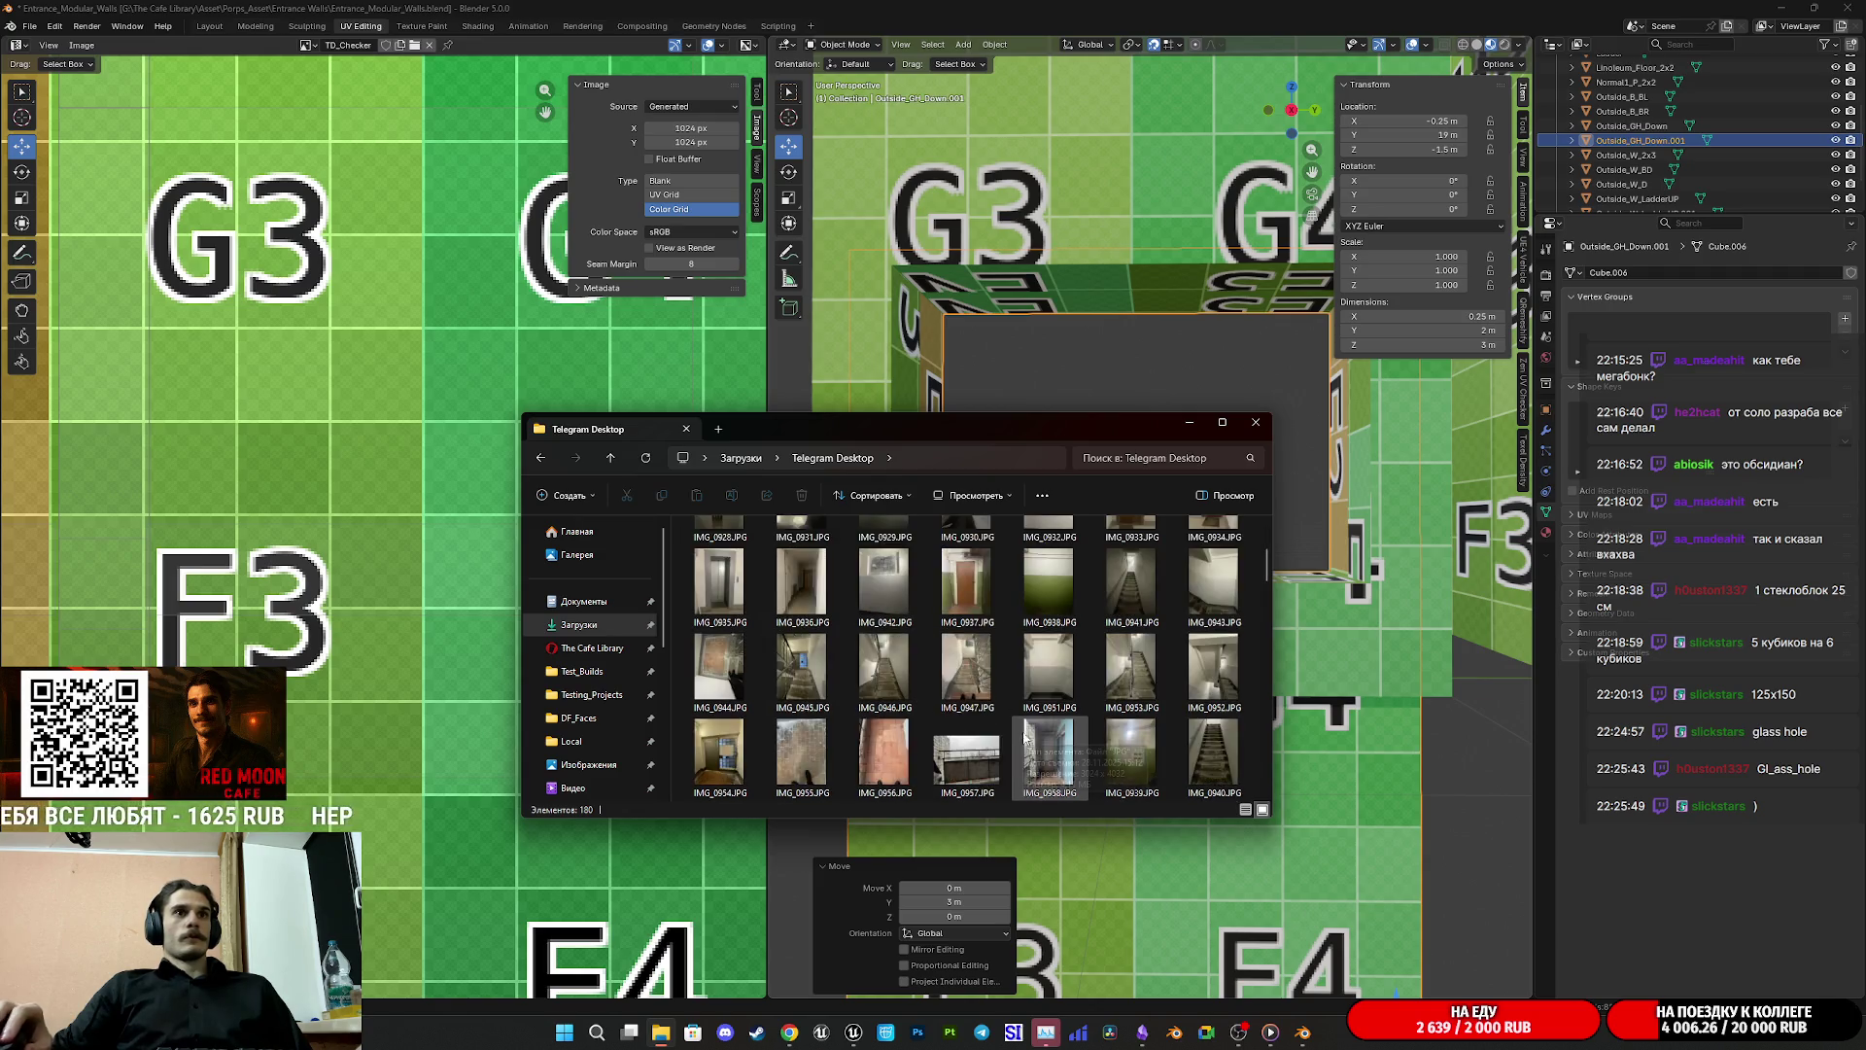
{"action": "double_click", "coordinate": [884, 748]}
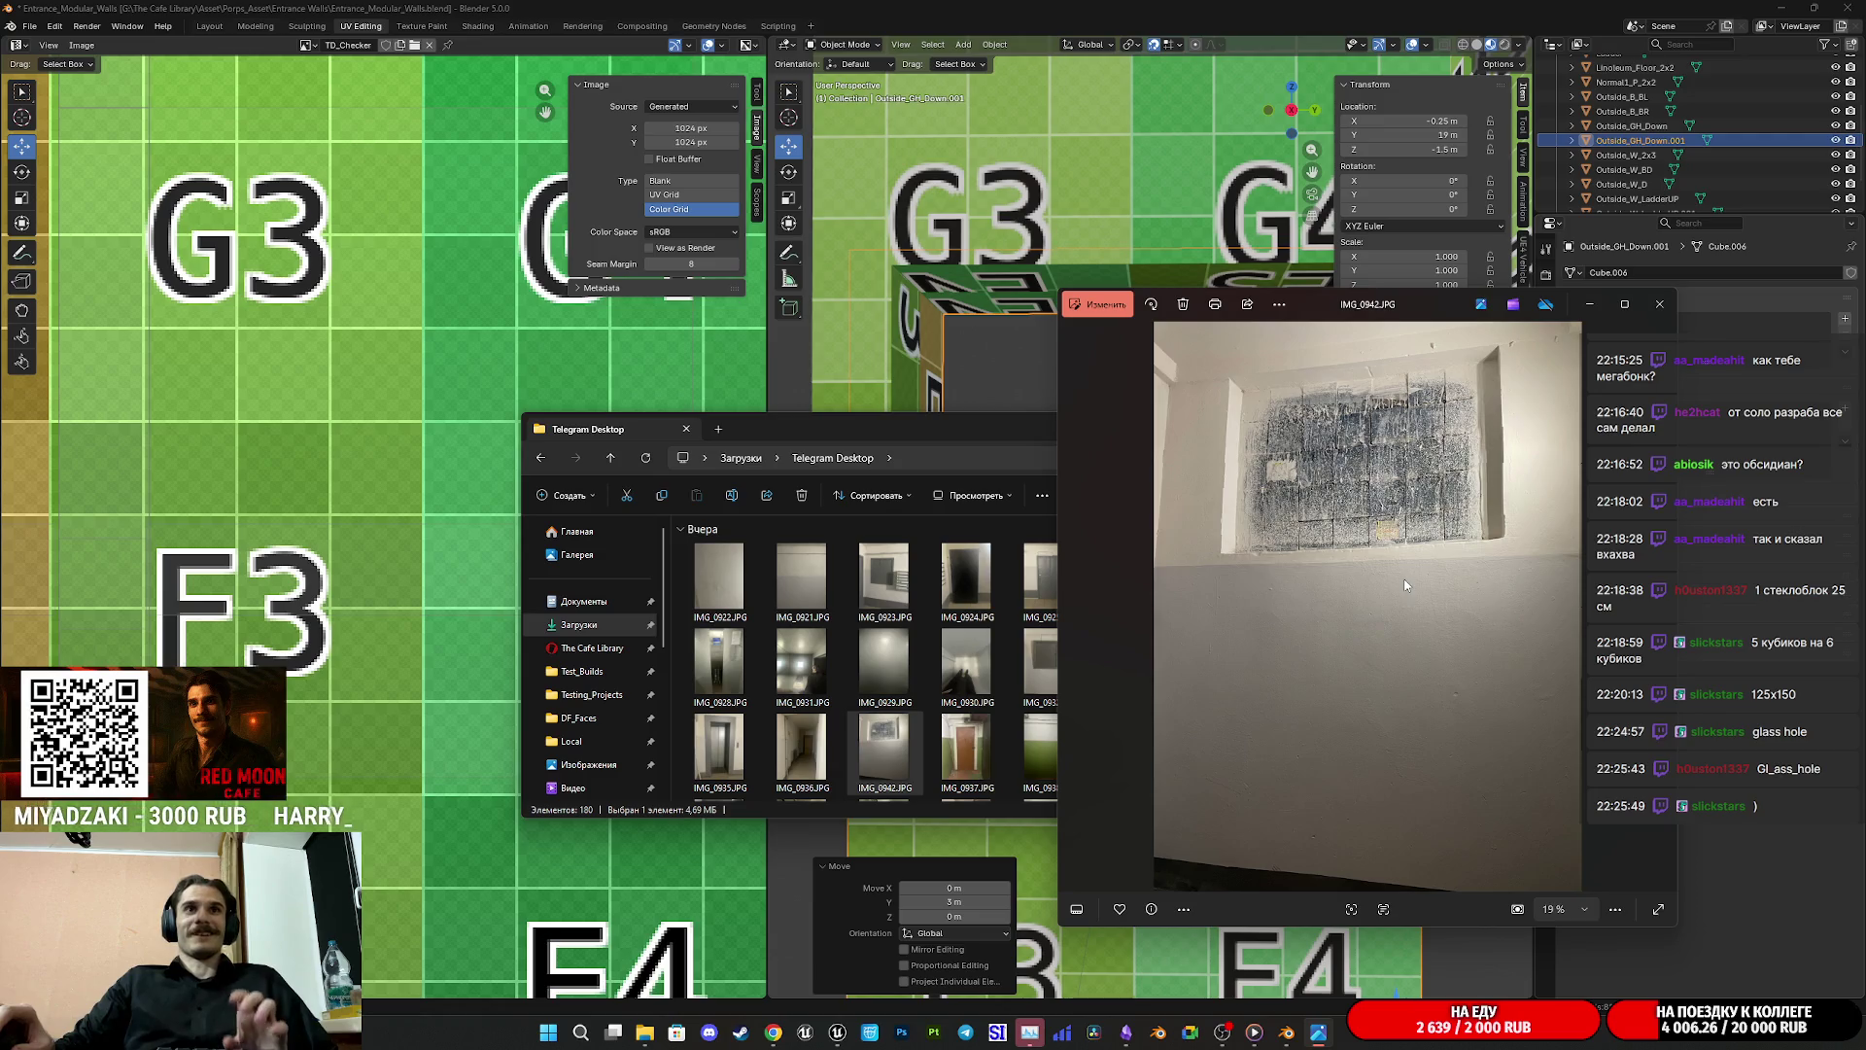
{"action": "scroll", "coordinate": [1404, 585], "scroll_direction": "down", "scroll_amount": 1}
{"action": "scroll", "coordinate": [1404, 585], "scroll_direction": "down", "scroll_amount": 1}
{"action": "scroll", "coordinate": [1402, 578], "scroll_direction": "up", "scroll_amount": 1}
{"action": "scroll", "coordinate": [1402, 575], "scroll_direction": "up", "scroll_amount": 1}
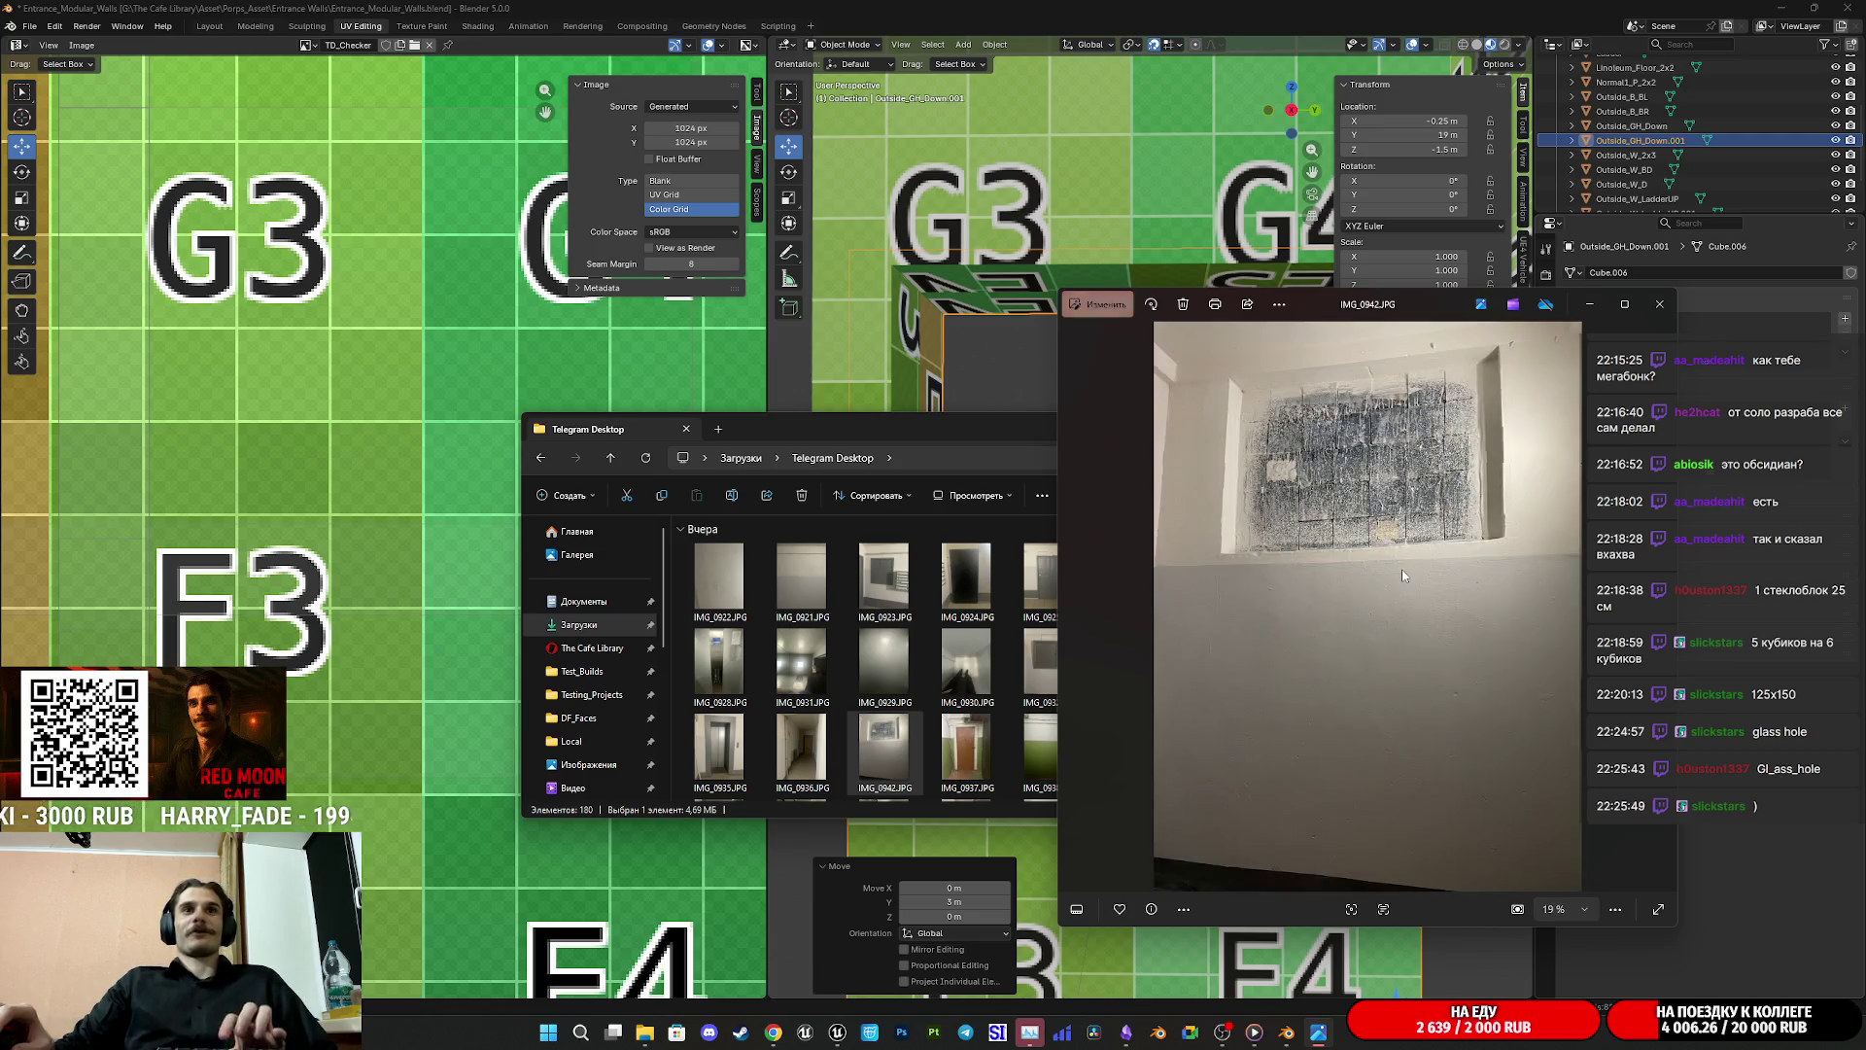
{"action": "scroll", "coordinate": [1401, 576], "scroll_direction": "up", "scroll_amount": 3}
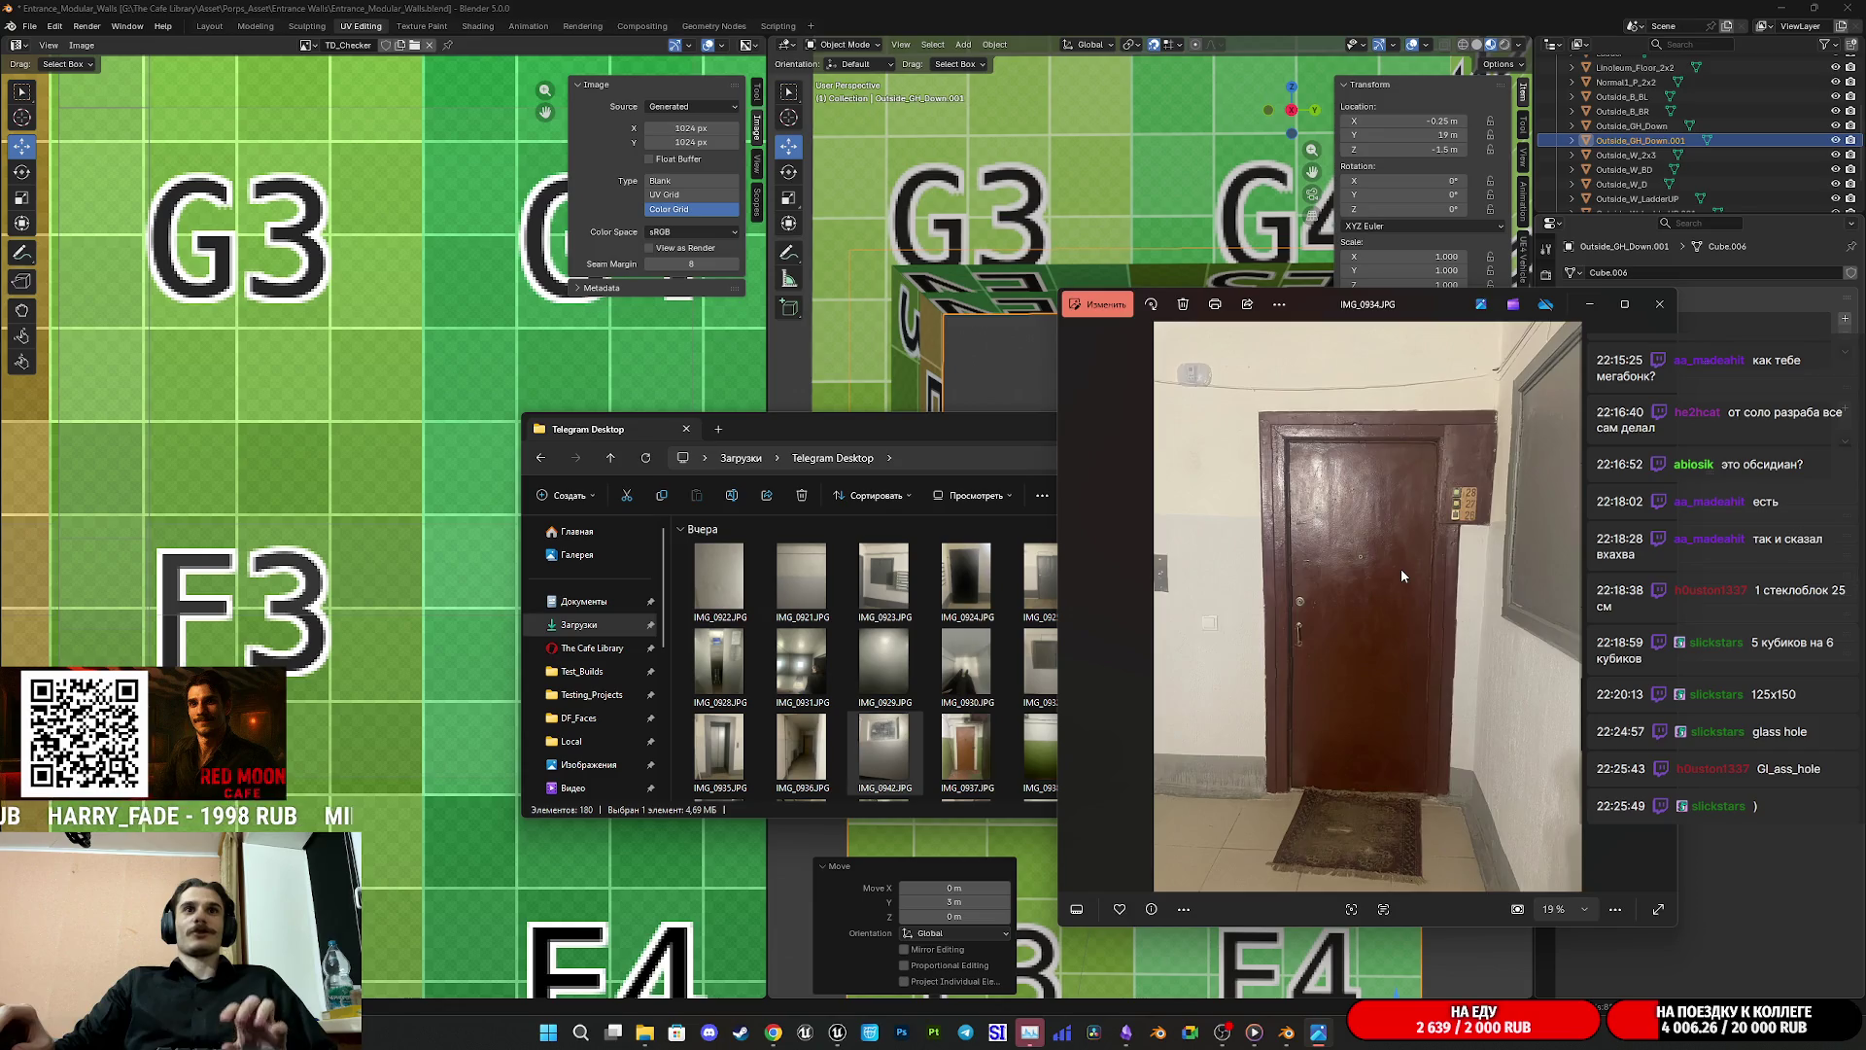
{"action": "scroll", "coordinate": [1401, 568], "scroll_direction": "up", "scroll_amount": 3}
{"action": "scroll", "coordinate": [1403, 557], "scroll_direction": "up", "scroll_amount": 2}
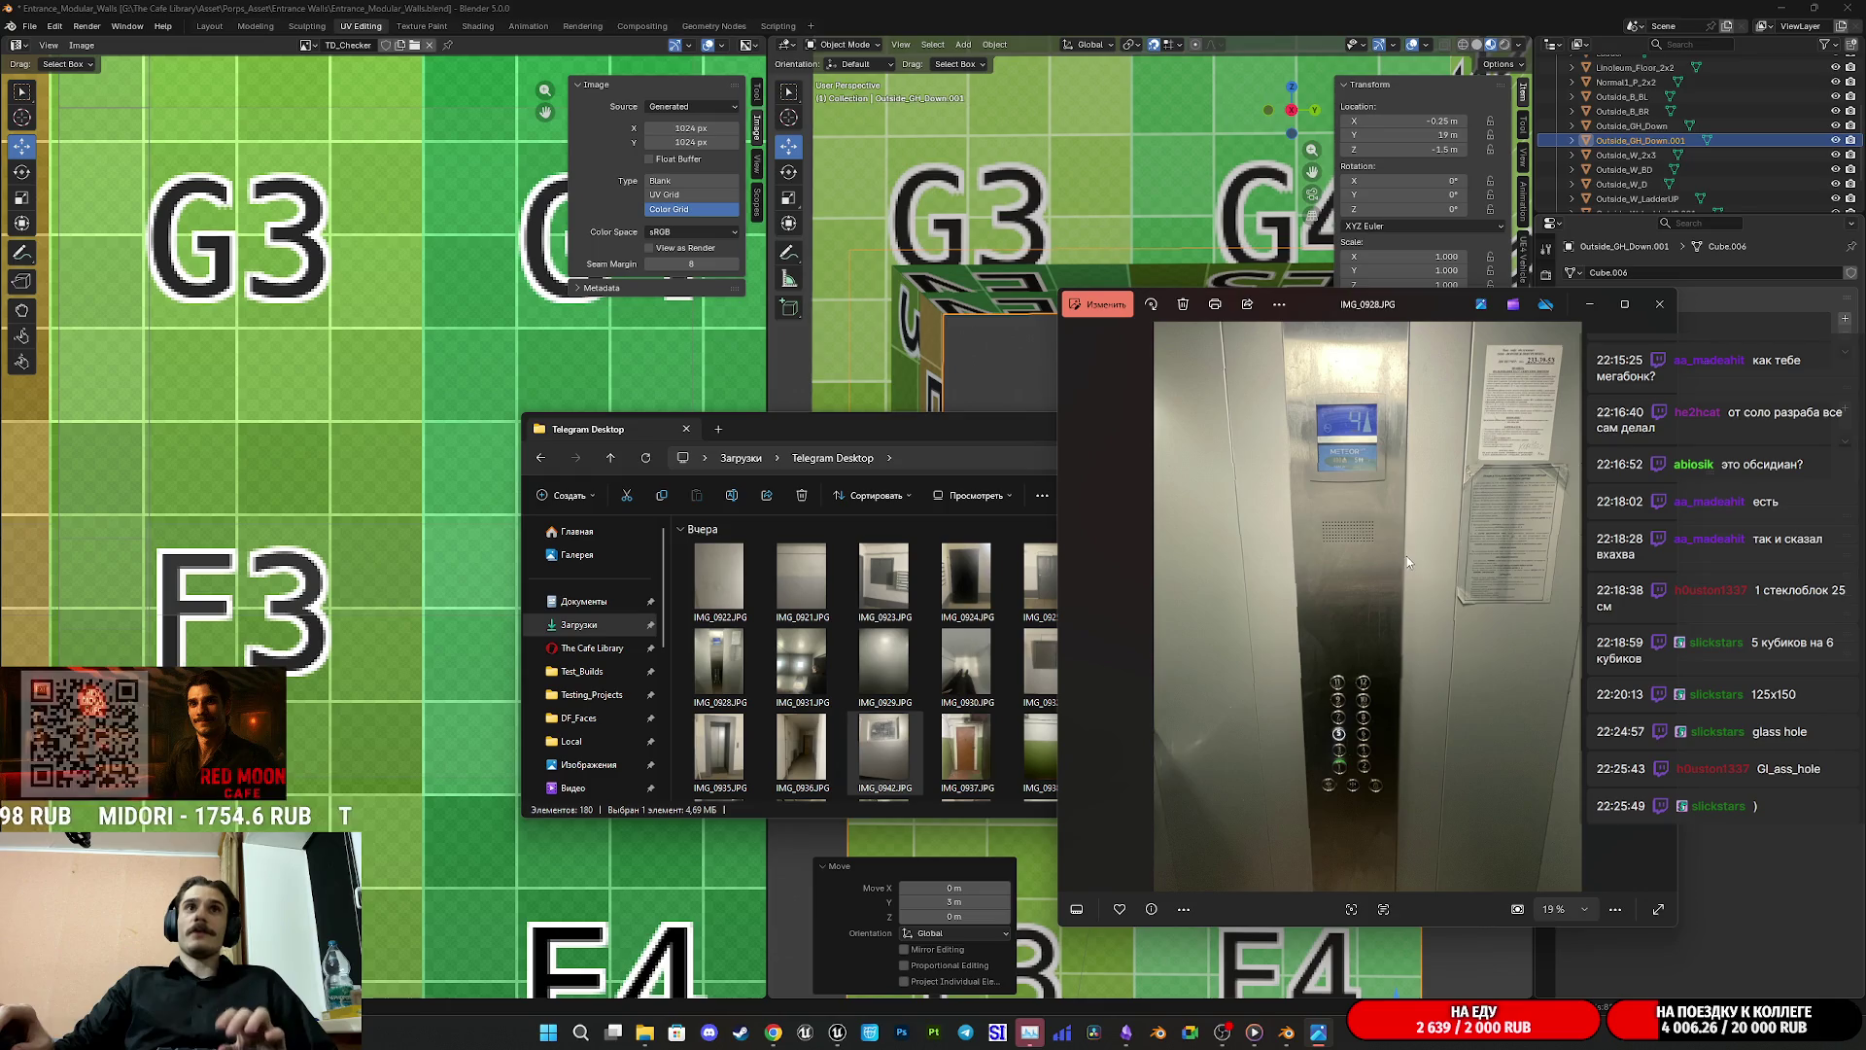
{"action": "scroll", "coordinate": [1403, 496], "scroll_direction": "down", "scroll_amount": 4}
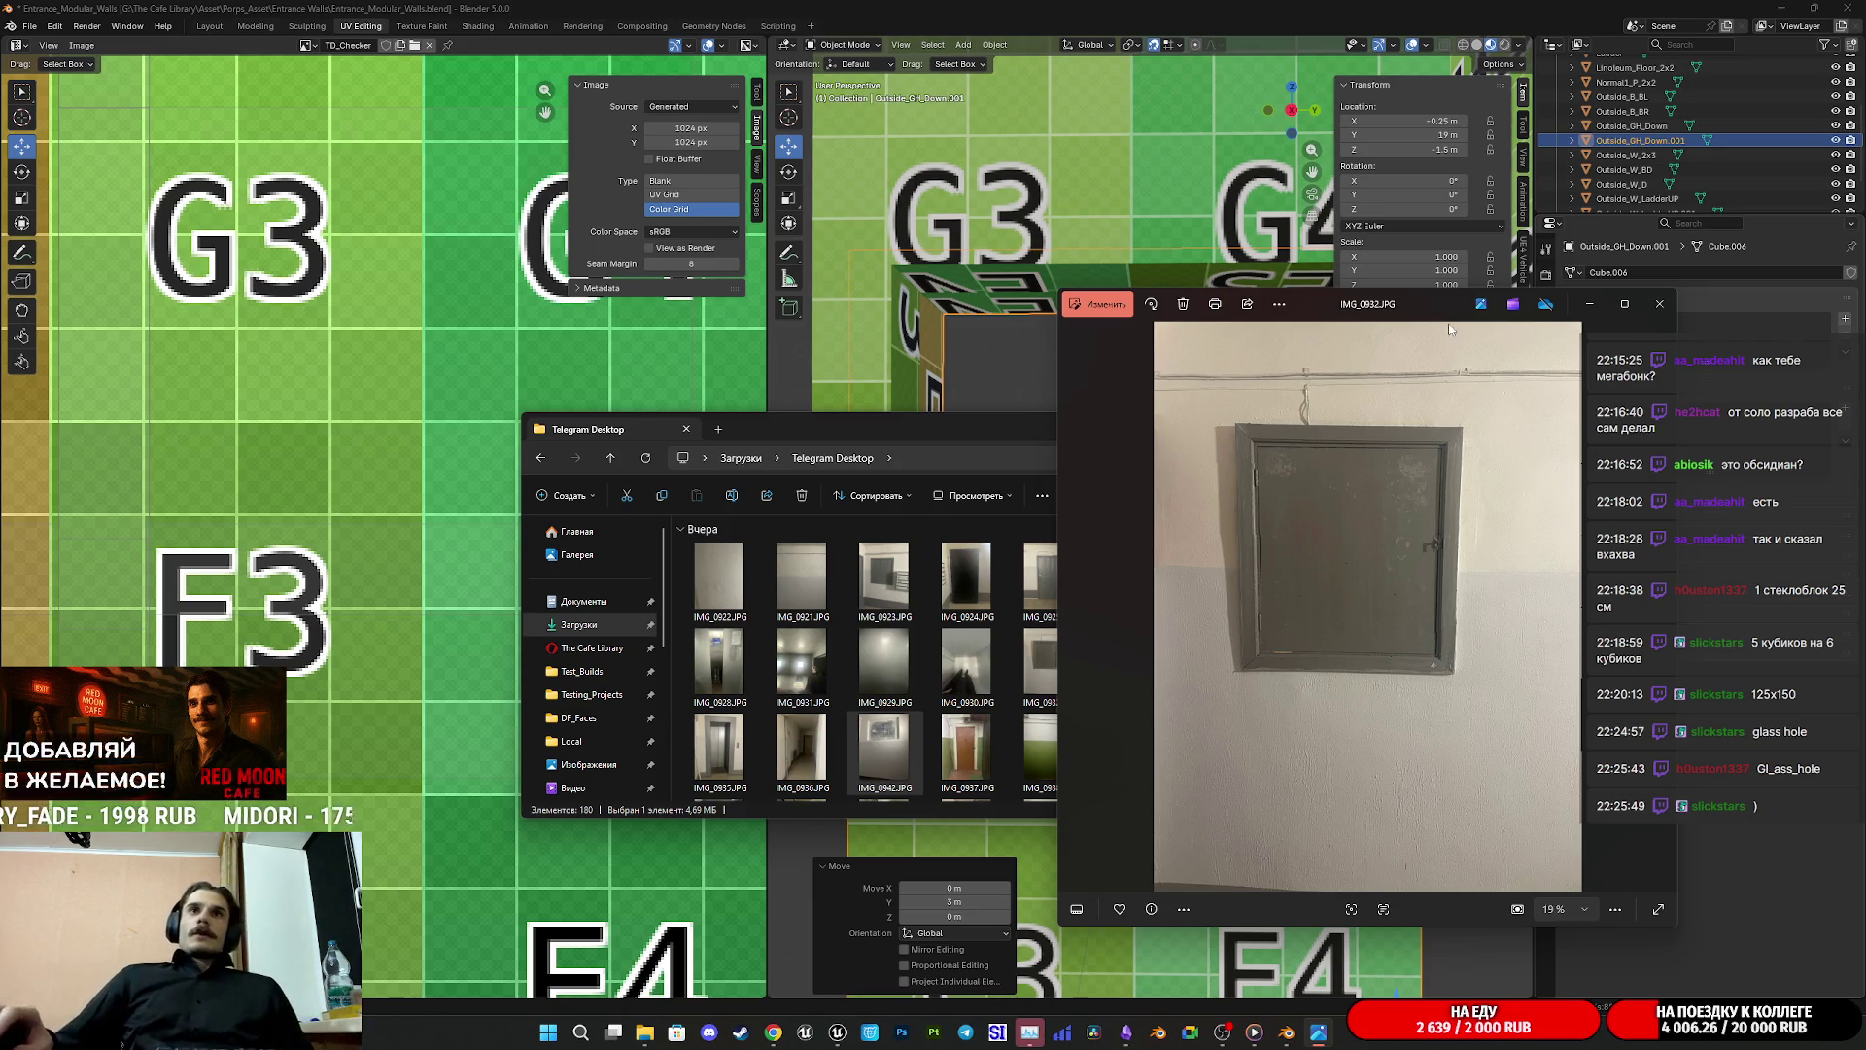
{"action": "left_click", "coordinate": [1652, 308]}
Step: Glance at IMG_0958, then open the glass-block window photo IMG_0949
{"action": "scroll", "coordinate": [1115, 683], "scroll_direction": "down", "scroll_amount": 2}
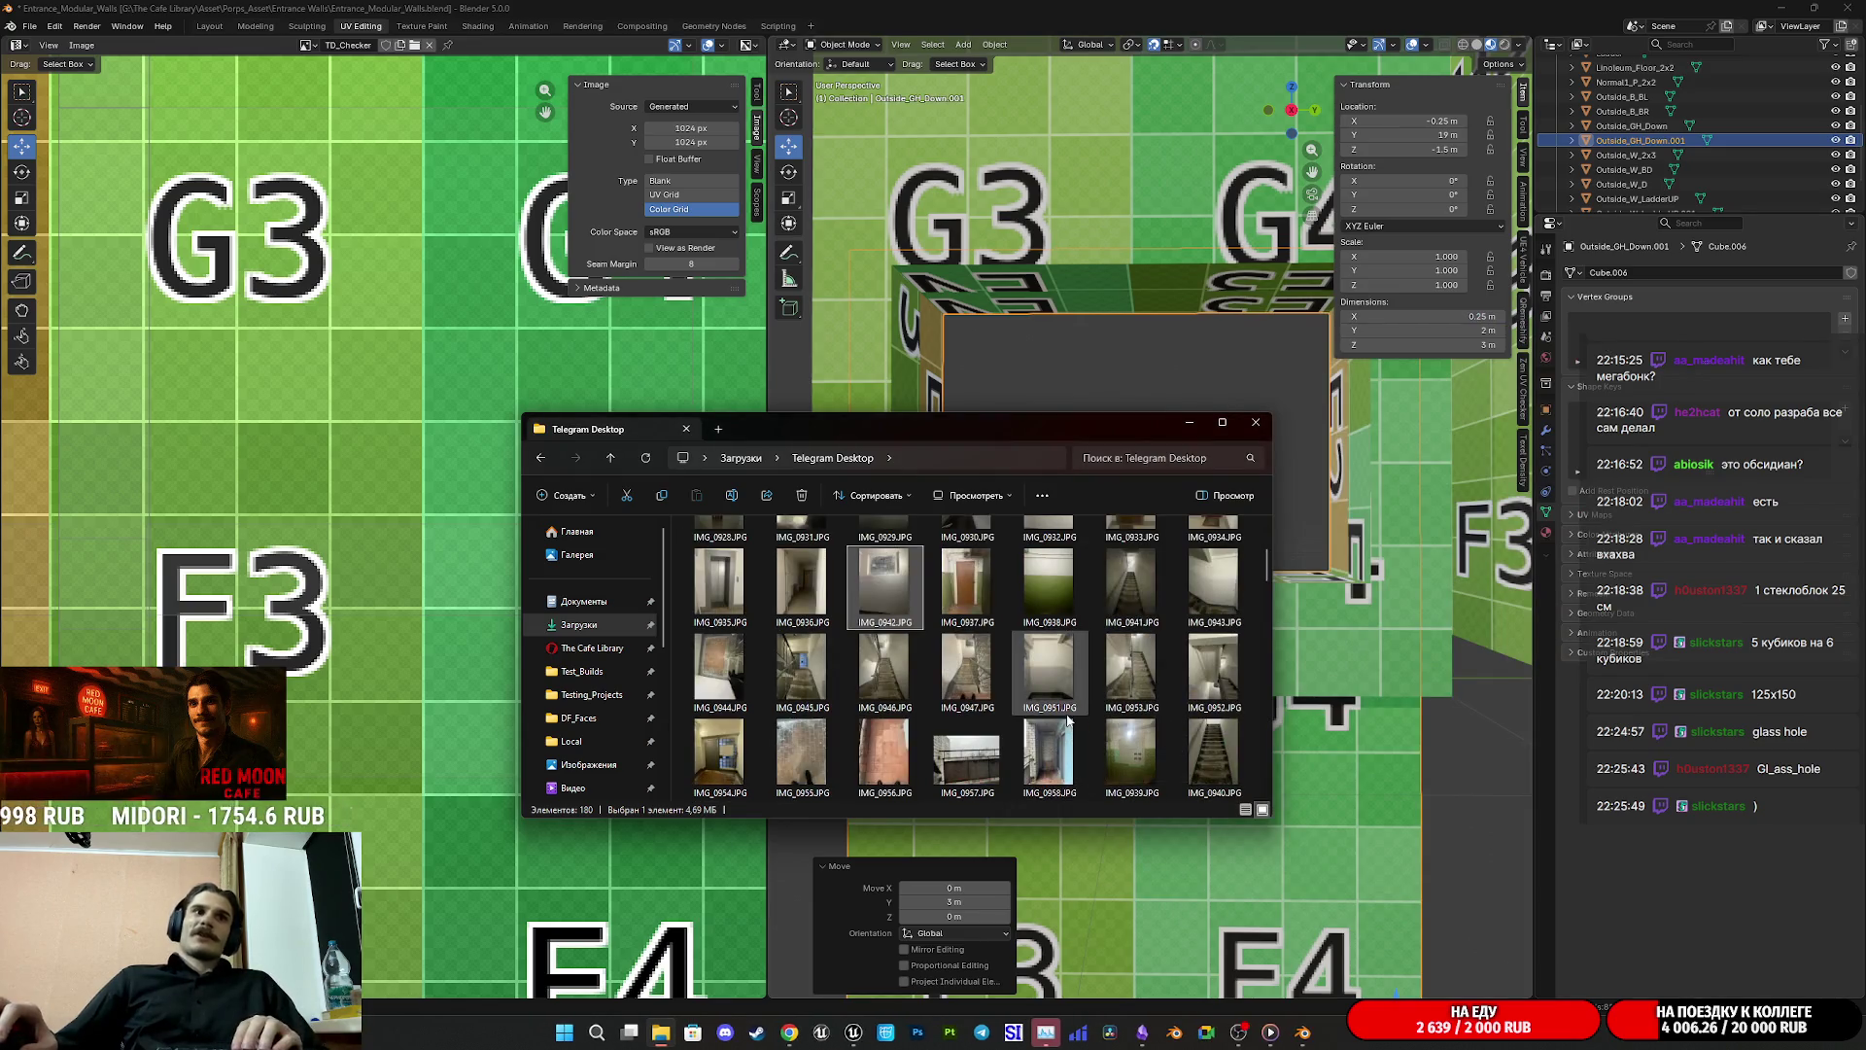
{"action": "scroll", "coordinate": [1038, 588], "scroll_direction": "down", "scroll_amount": 2}
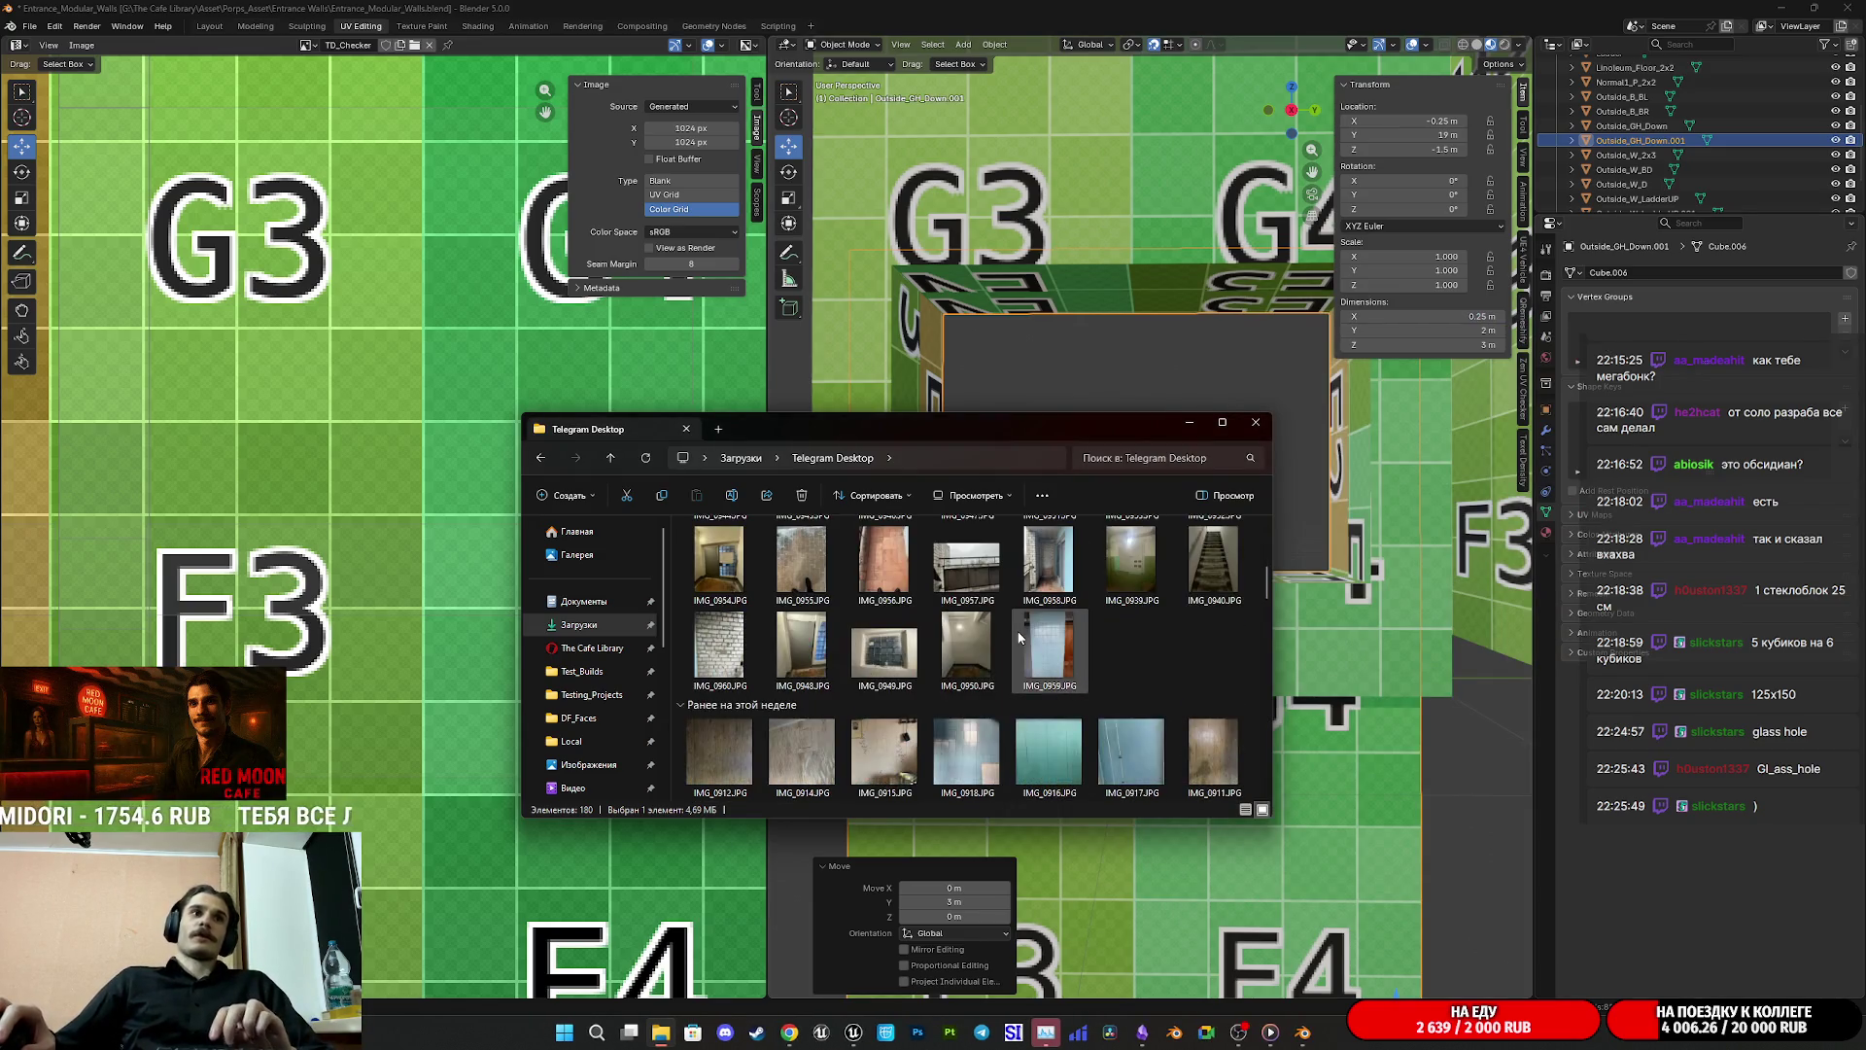
{"action": "double_click", "coordinate": [1057, 566]}
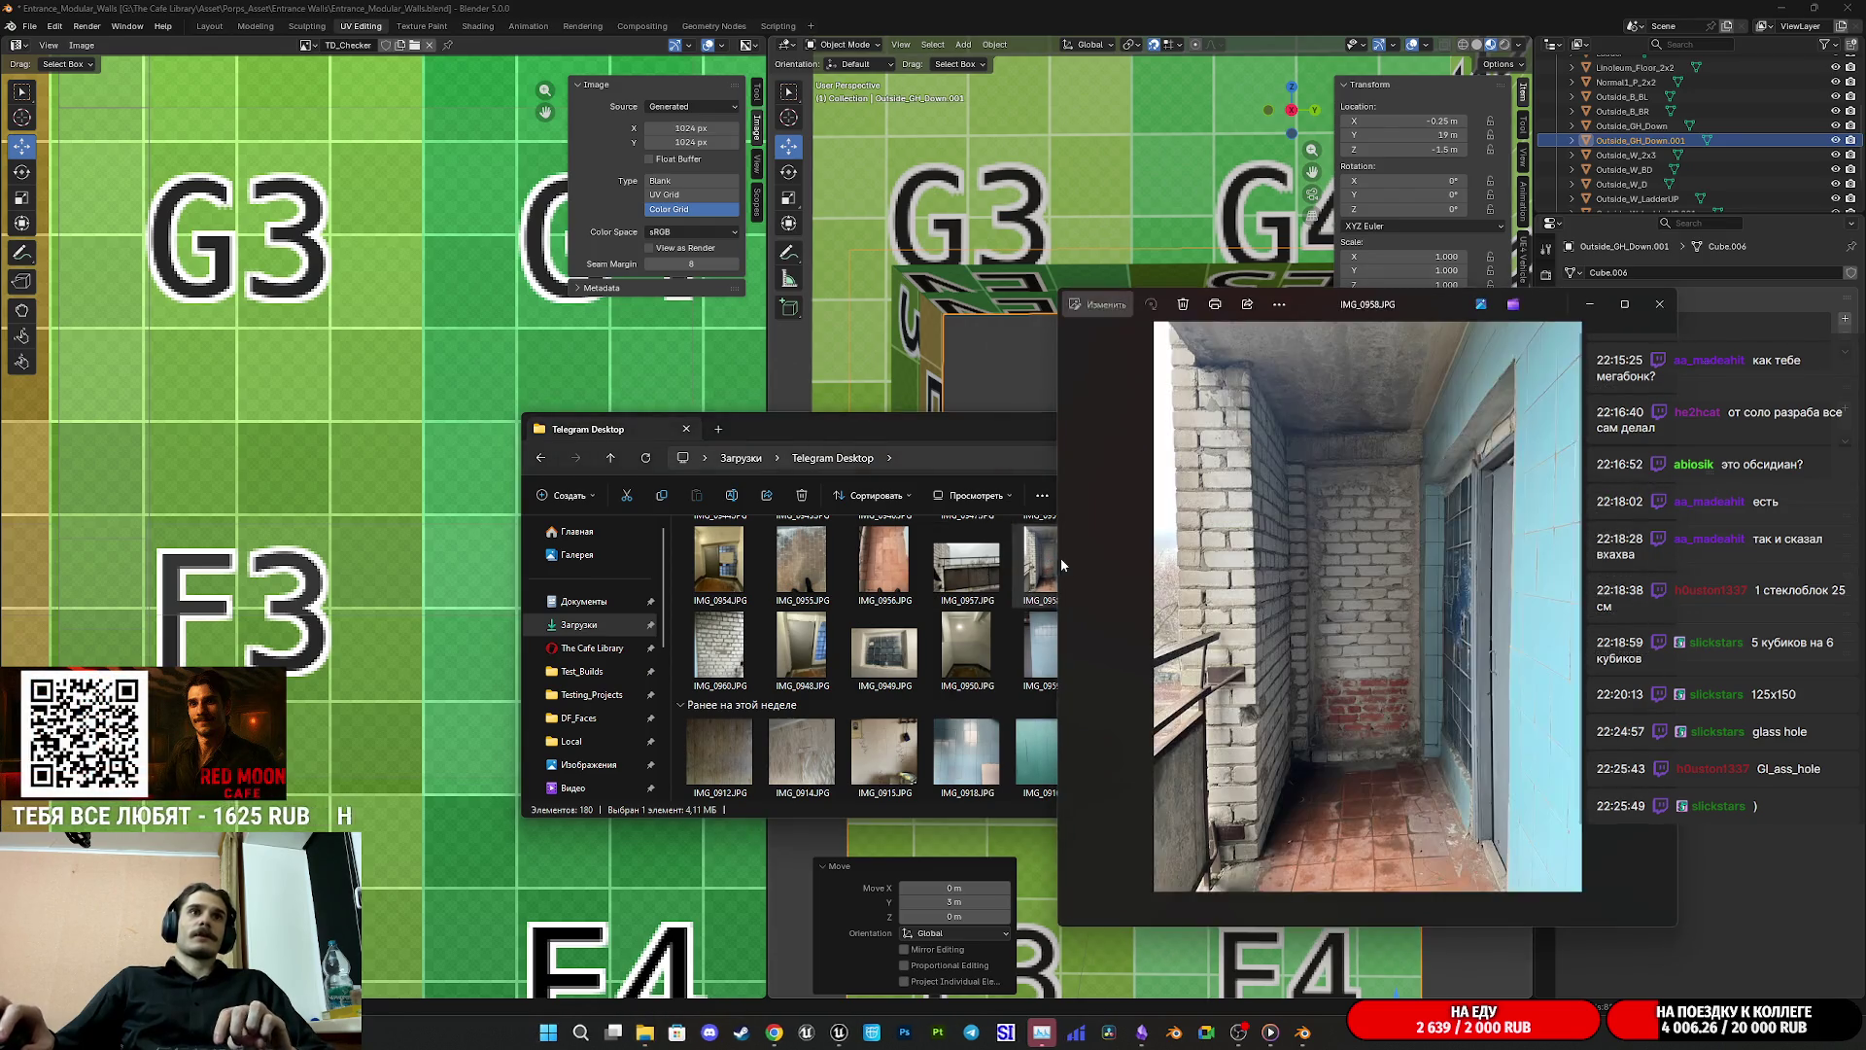
{"action": "left_click", "coordinate": [1659, 303]}
{"action": "double_click", "coordinate": [900, 659]}
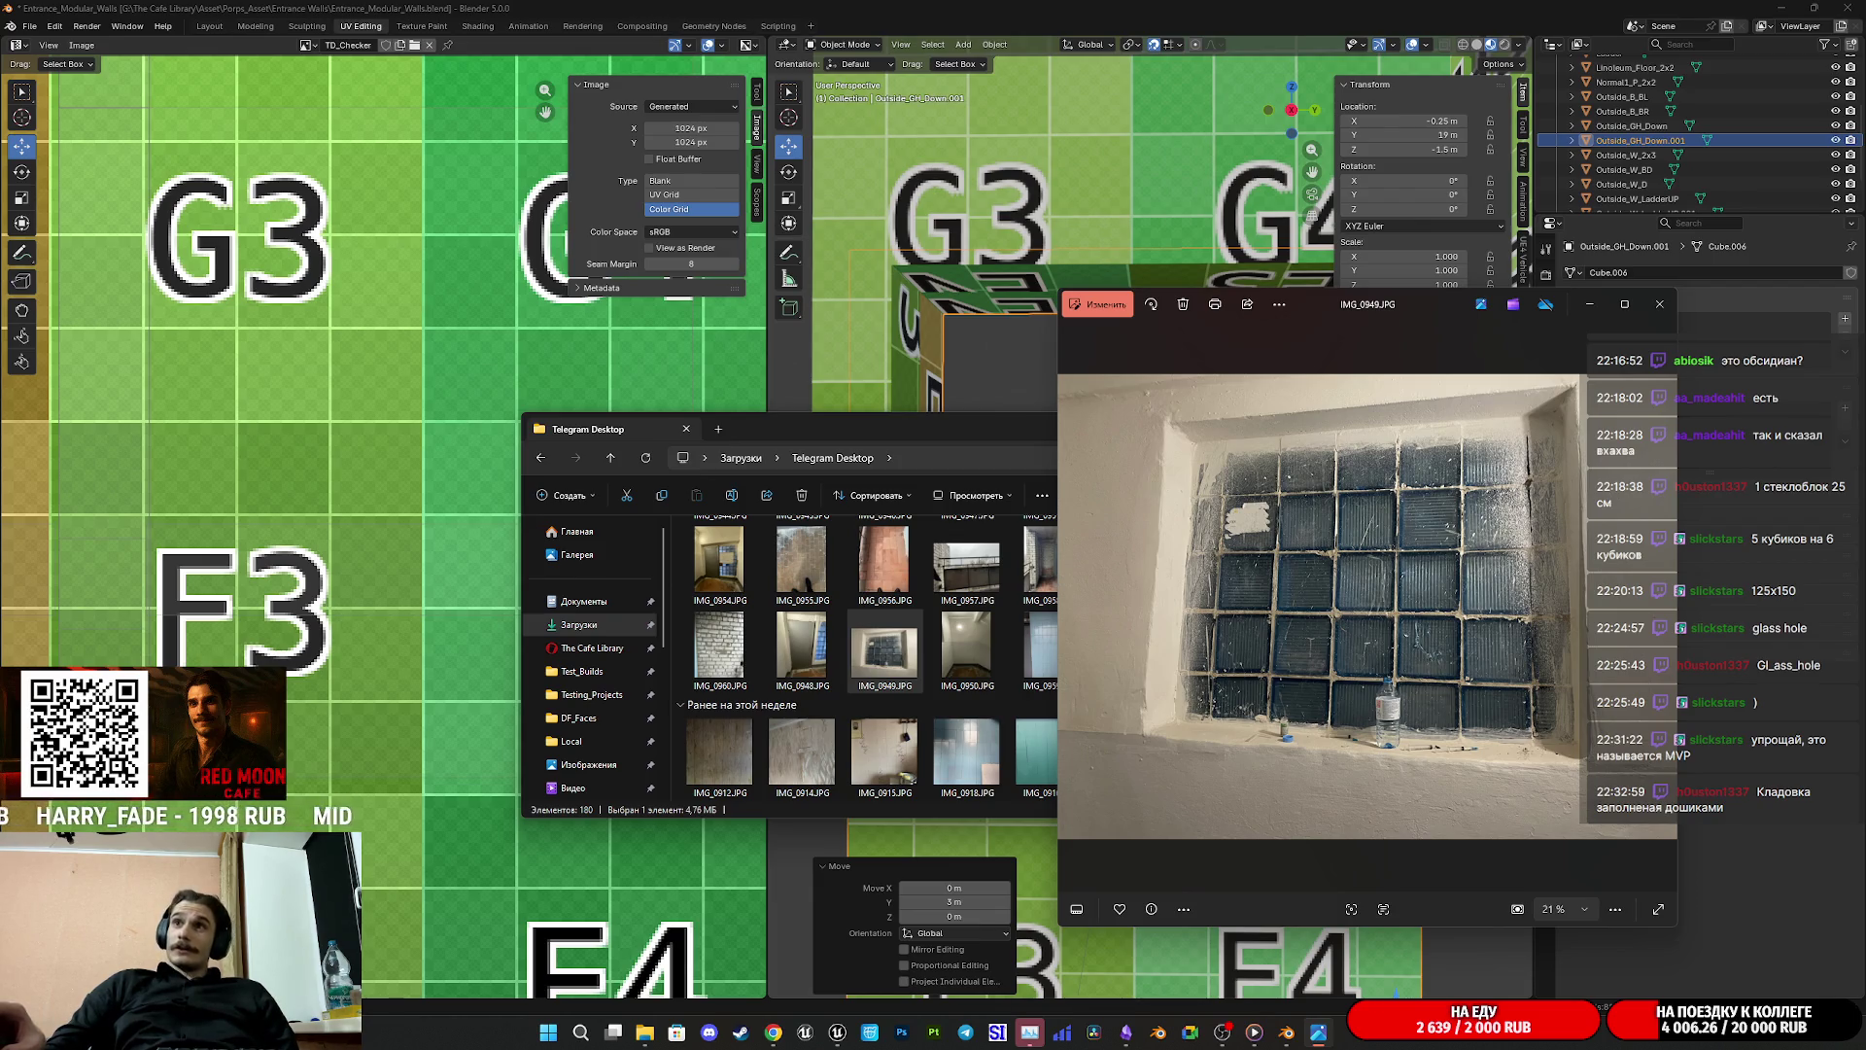
{"action": "left_click", "coordinate": [1671, 305]}
{"action": "scroll", "coordinate": [1172, 653], "scroll_direction": "up", "scroll_amount": 2}
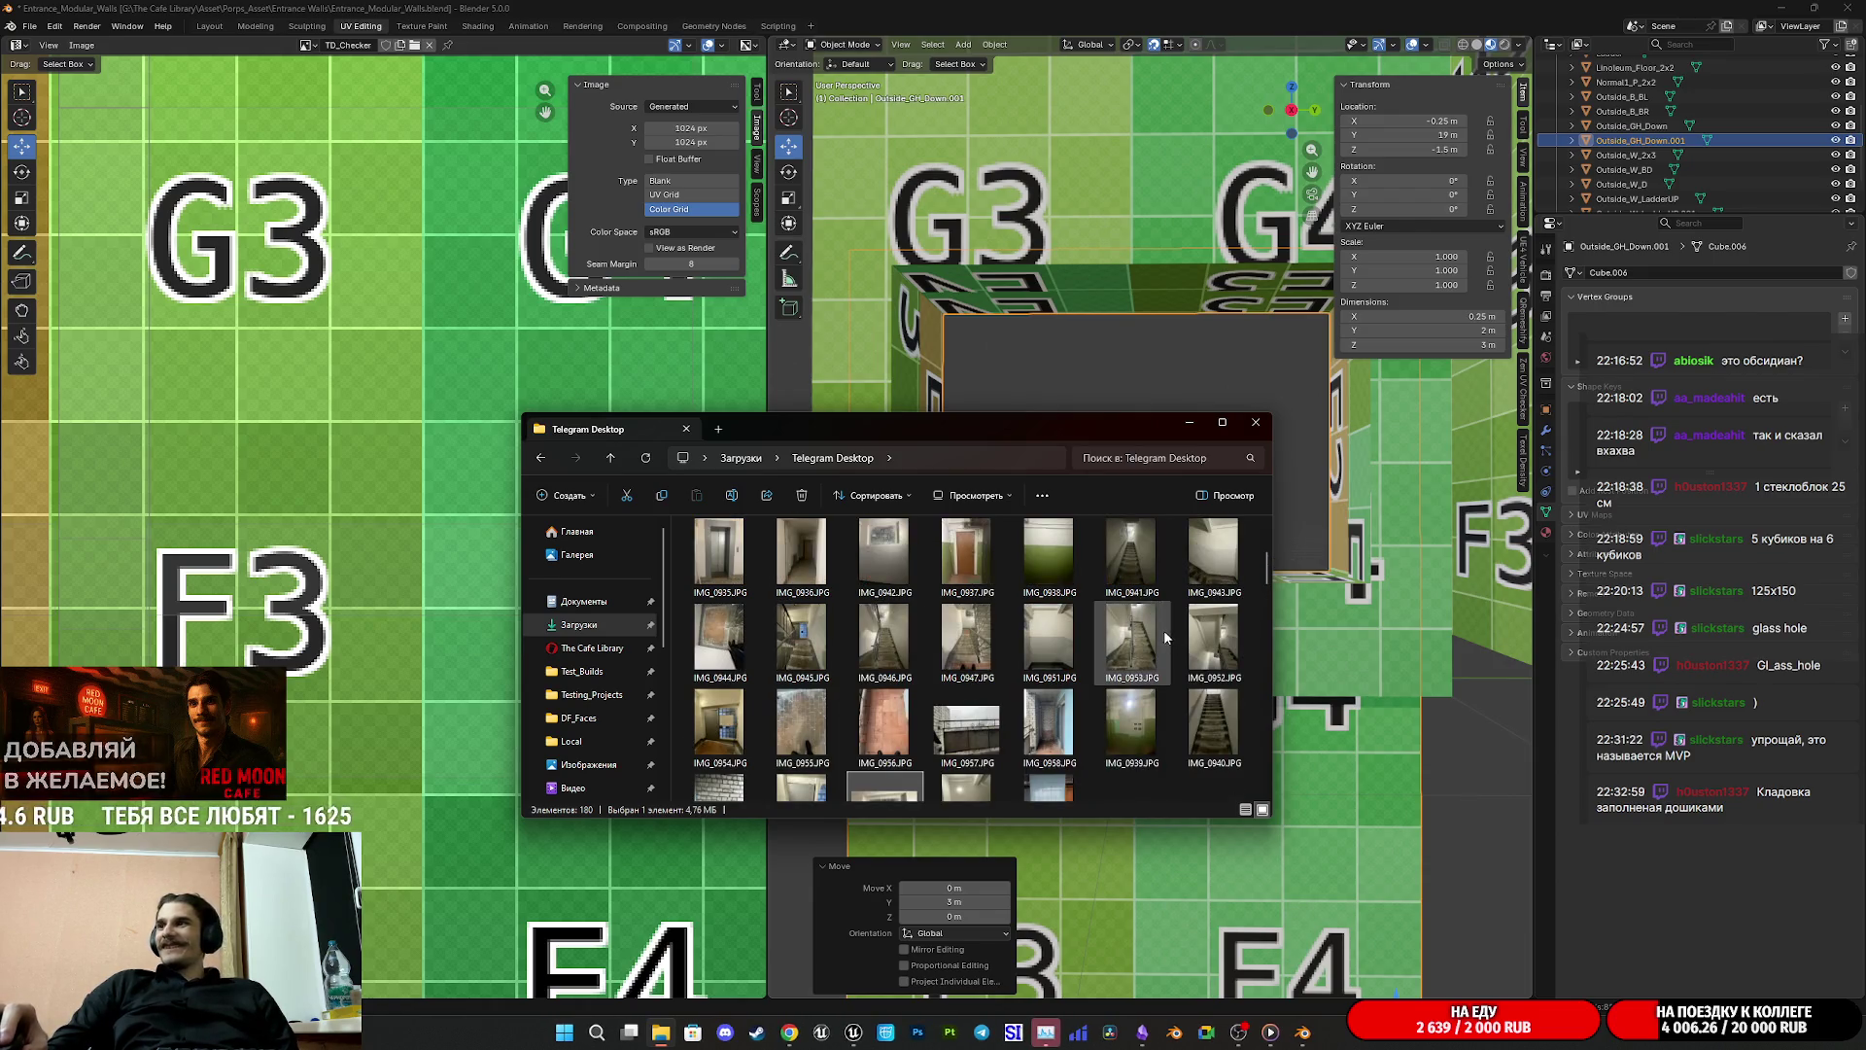
{"action": "scroll", "coordinate": [1106, 697], "scroll_direction": "down", "scroll_amount": 2}
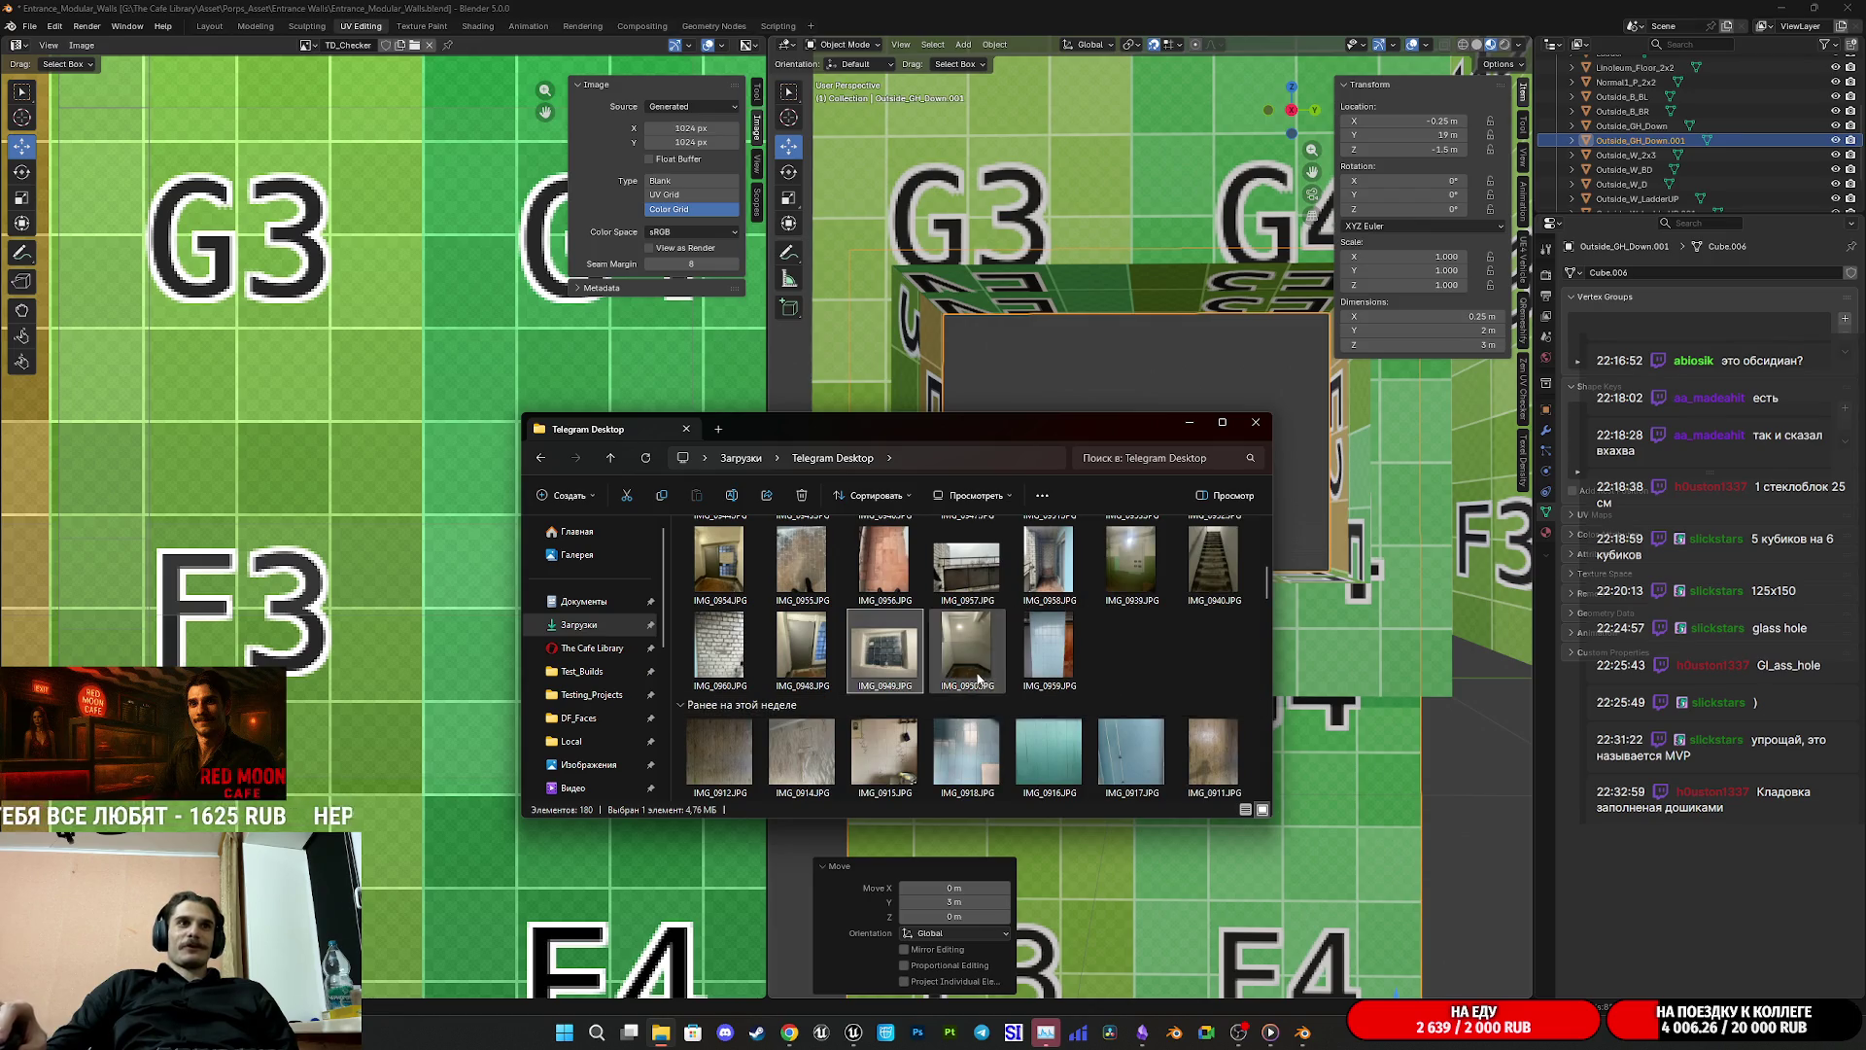
{"action": "double_click", "coordinate": [884, 649]}
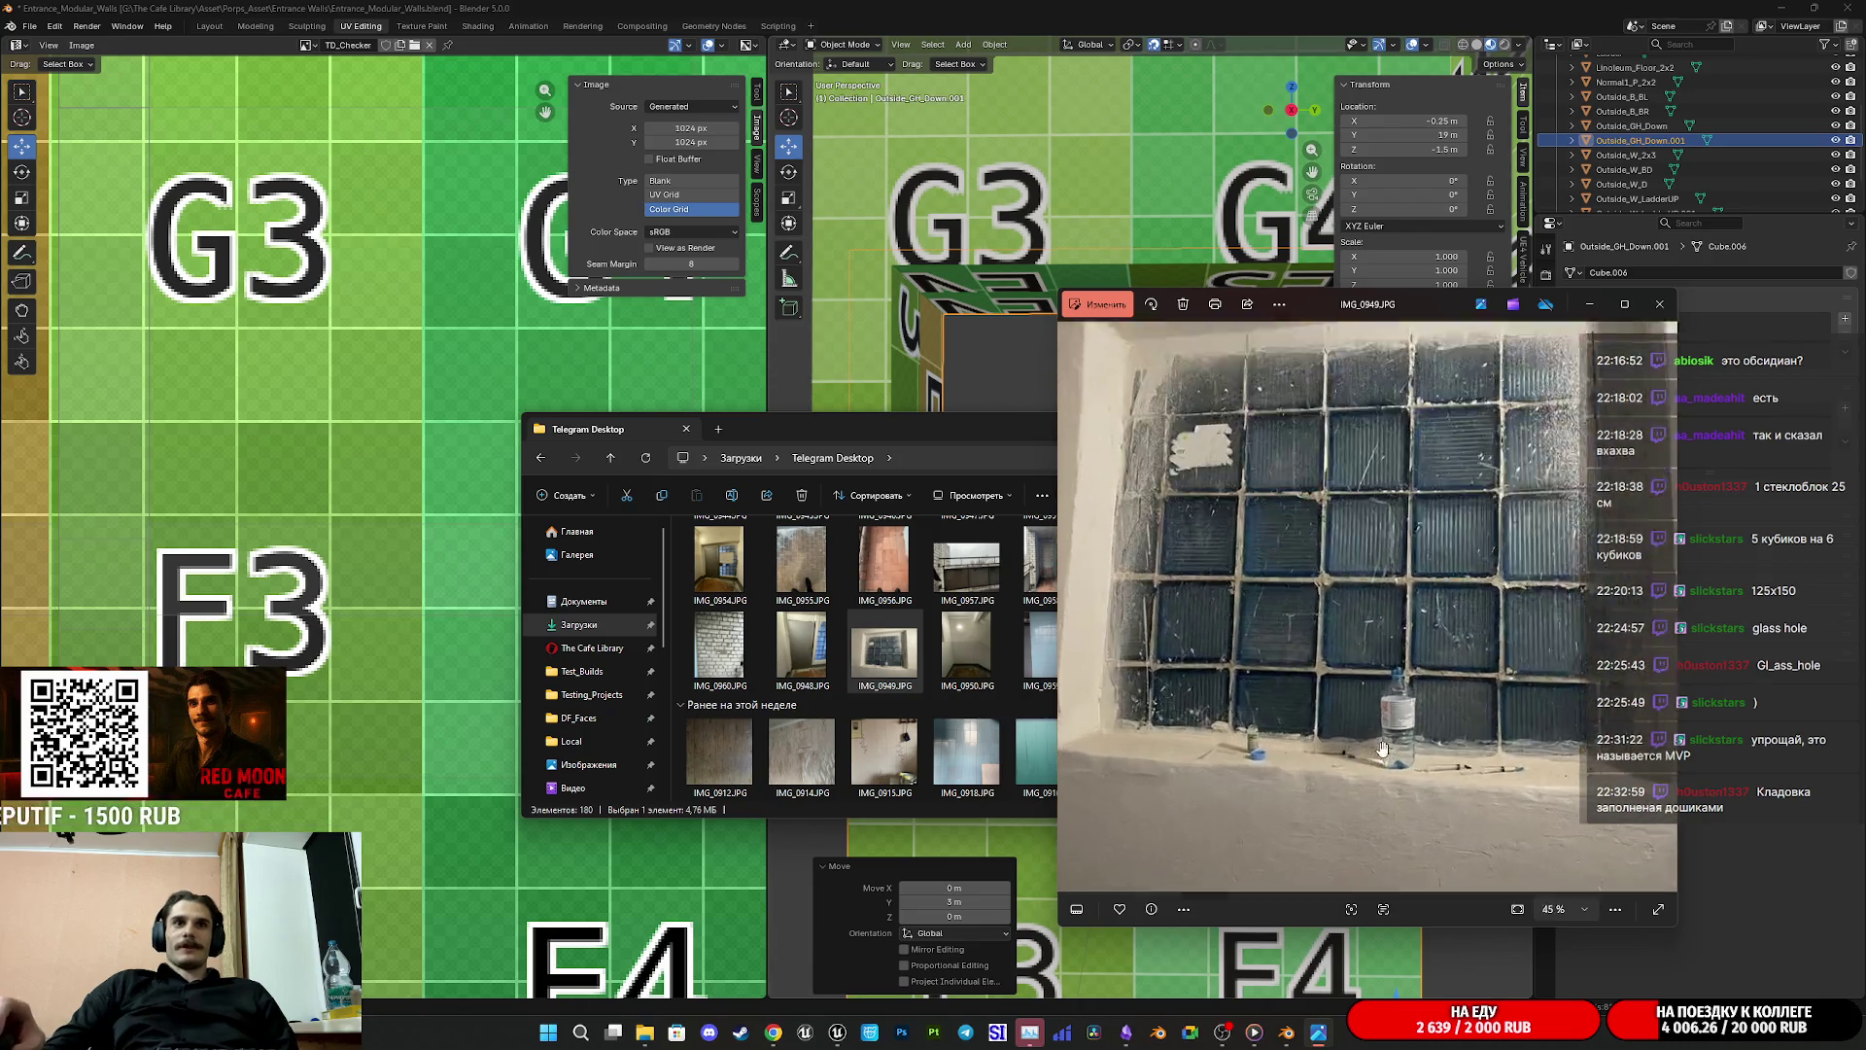
{"action": "key", "text": "Left"}
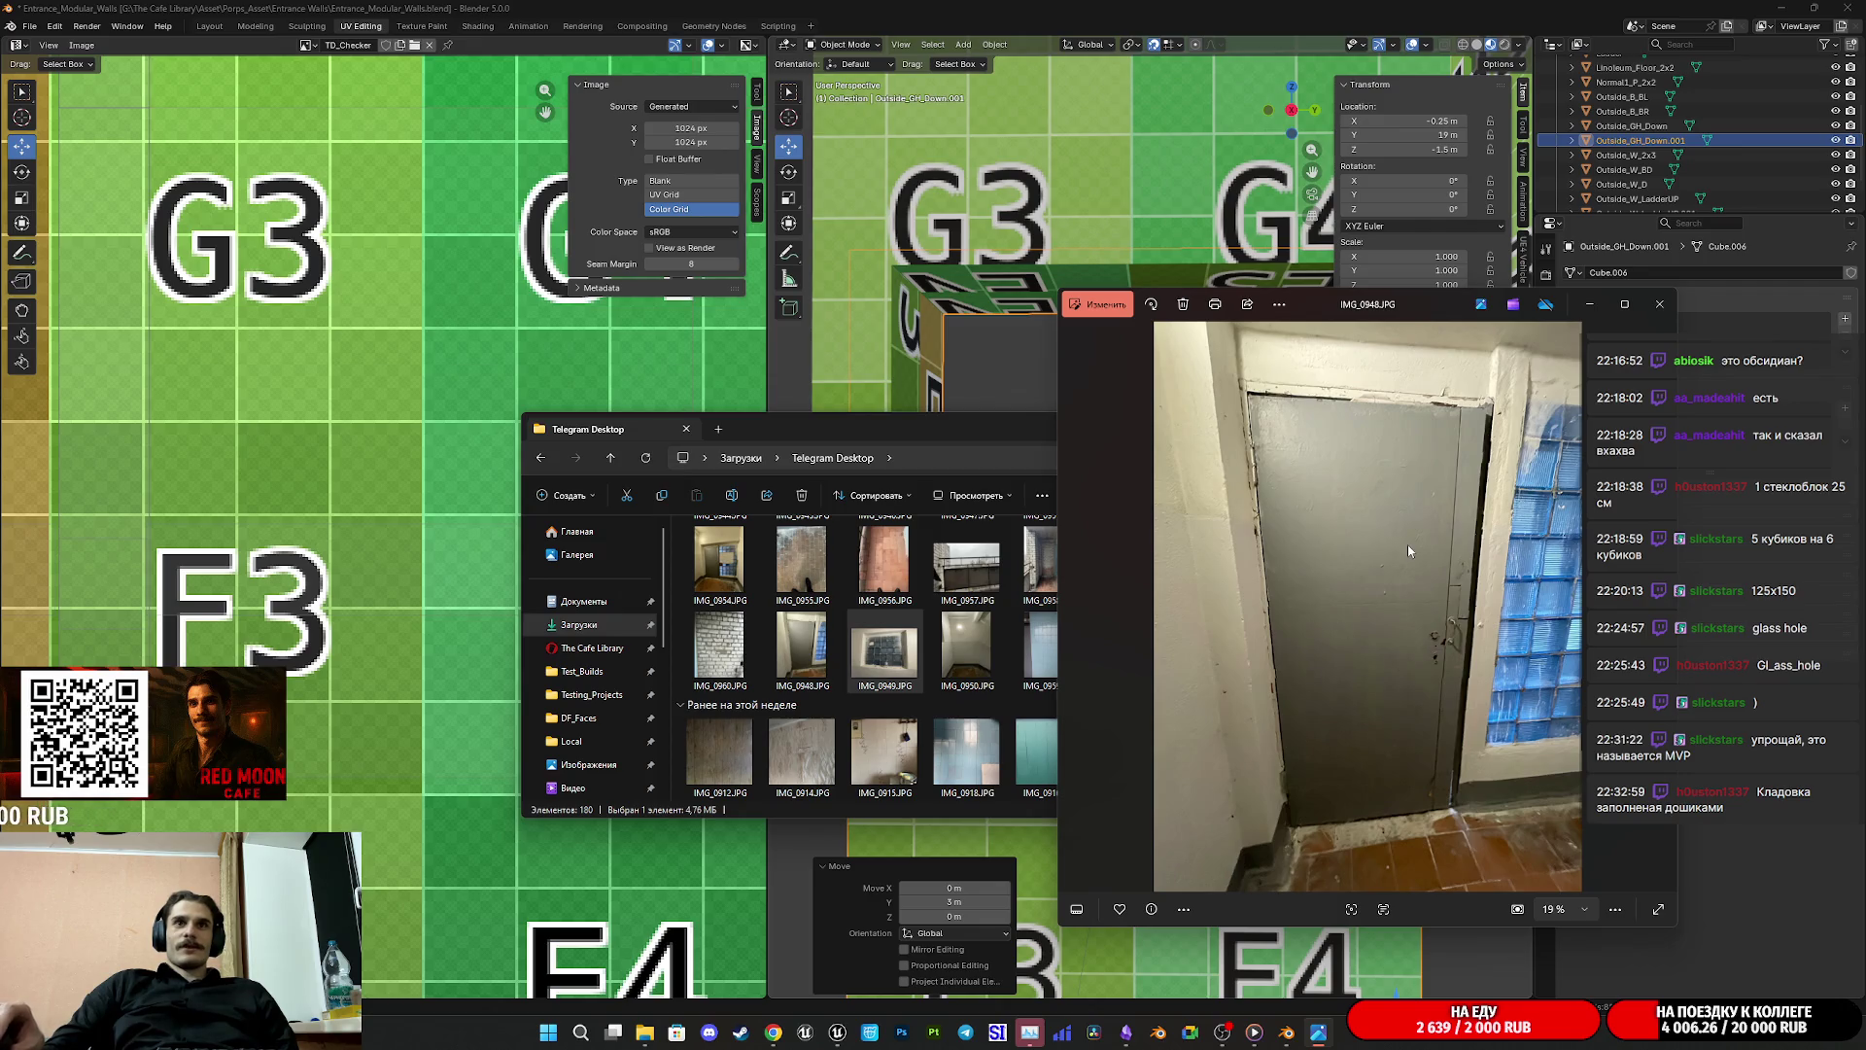
{"action": "left_click", "coordinate": [1658, 304]}
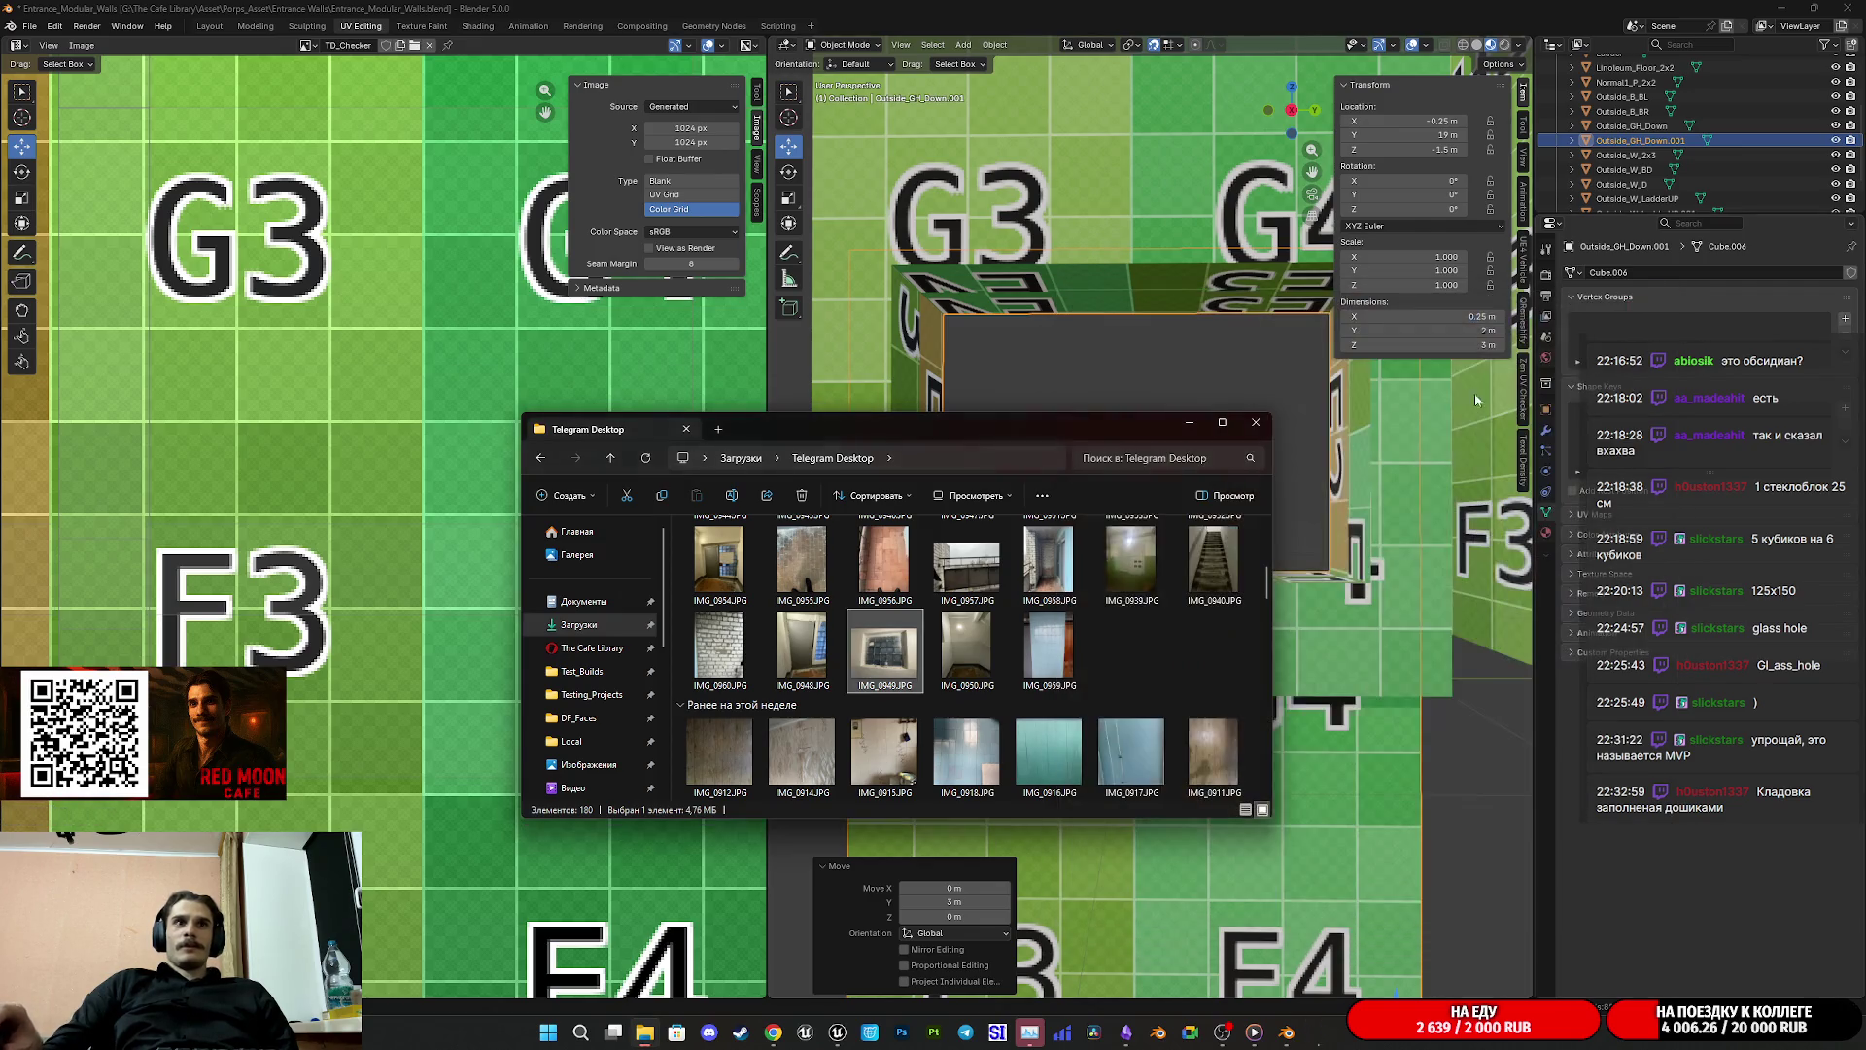
{"action": "double_click", "coordinate": [918, 653]}
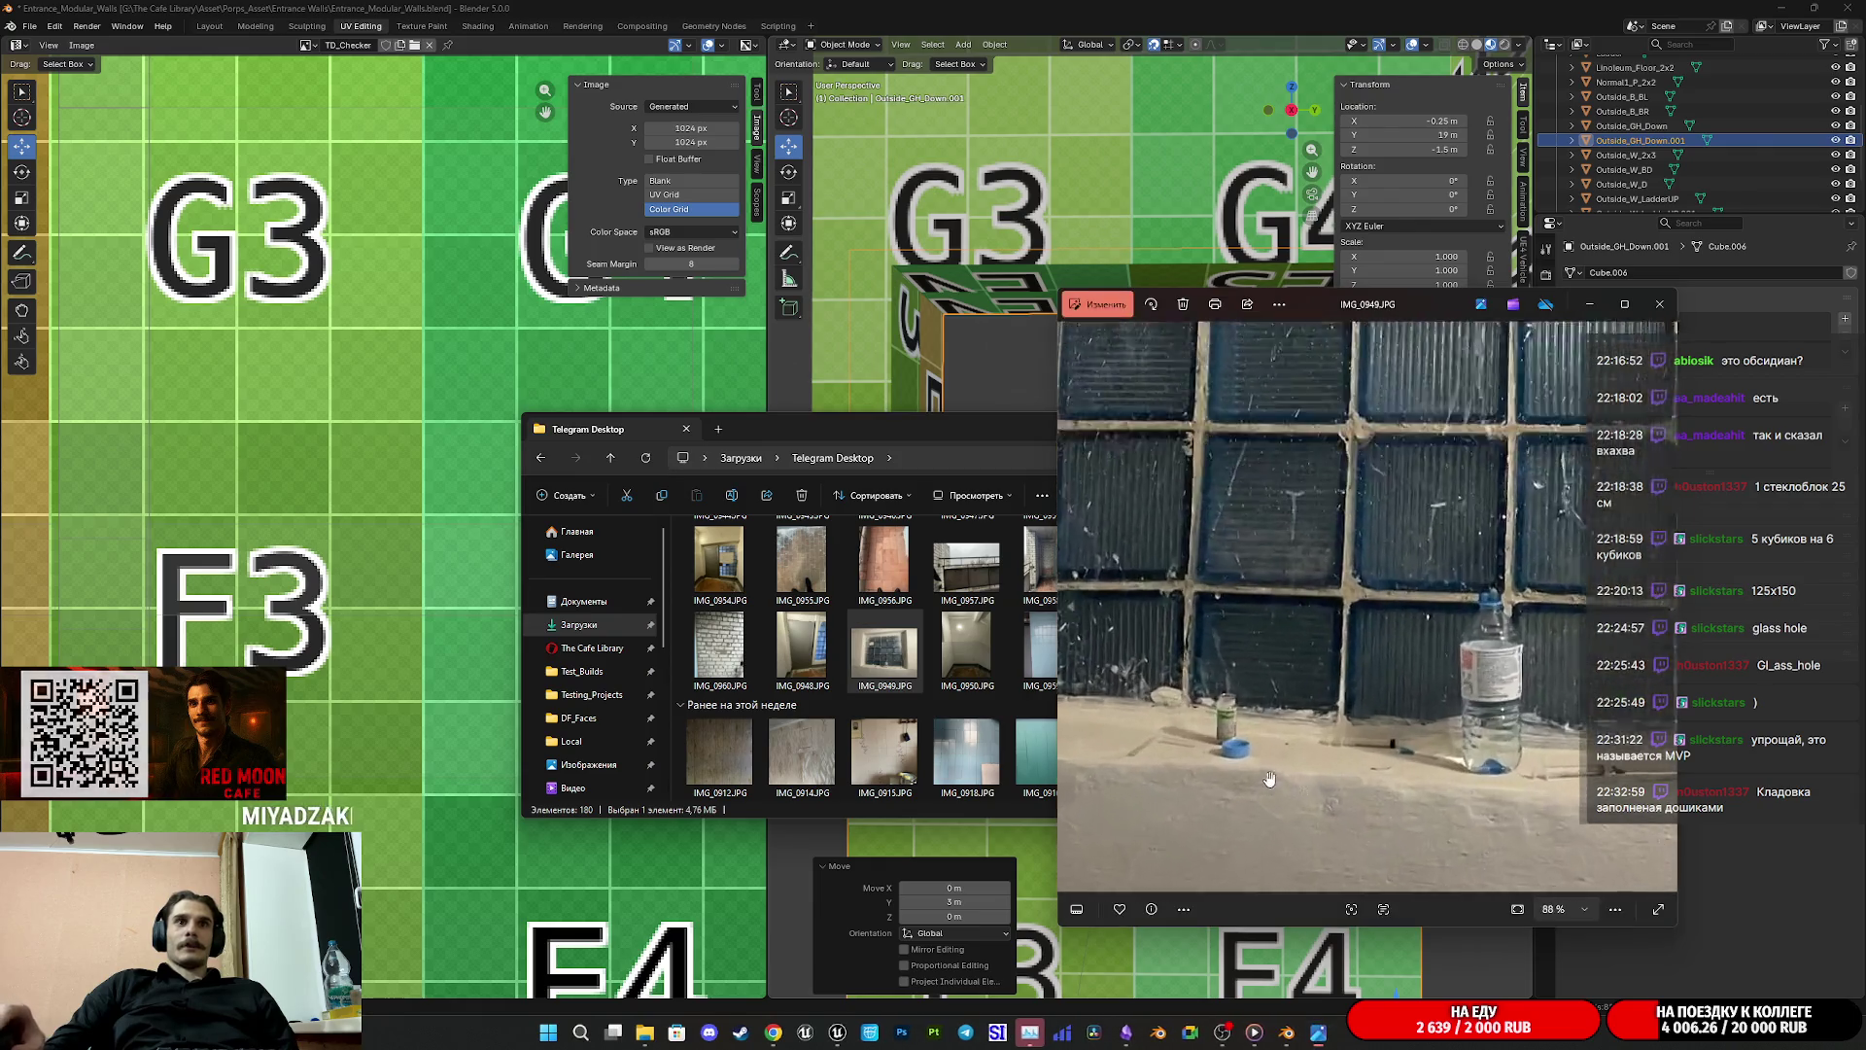
{"action": "left_click_drag", "start_coordinate": [1226, 767], "coordinate": [1508, 793]}
{"action": "left_click", "coordinate": [1659, 305]}
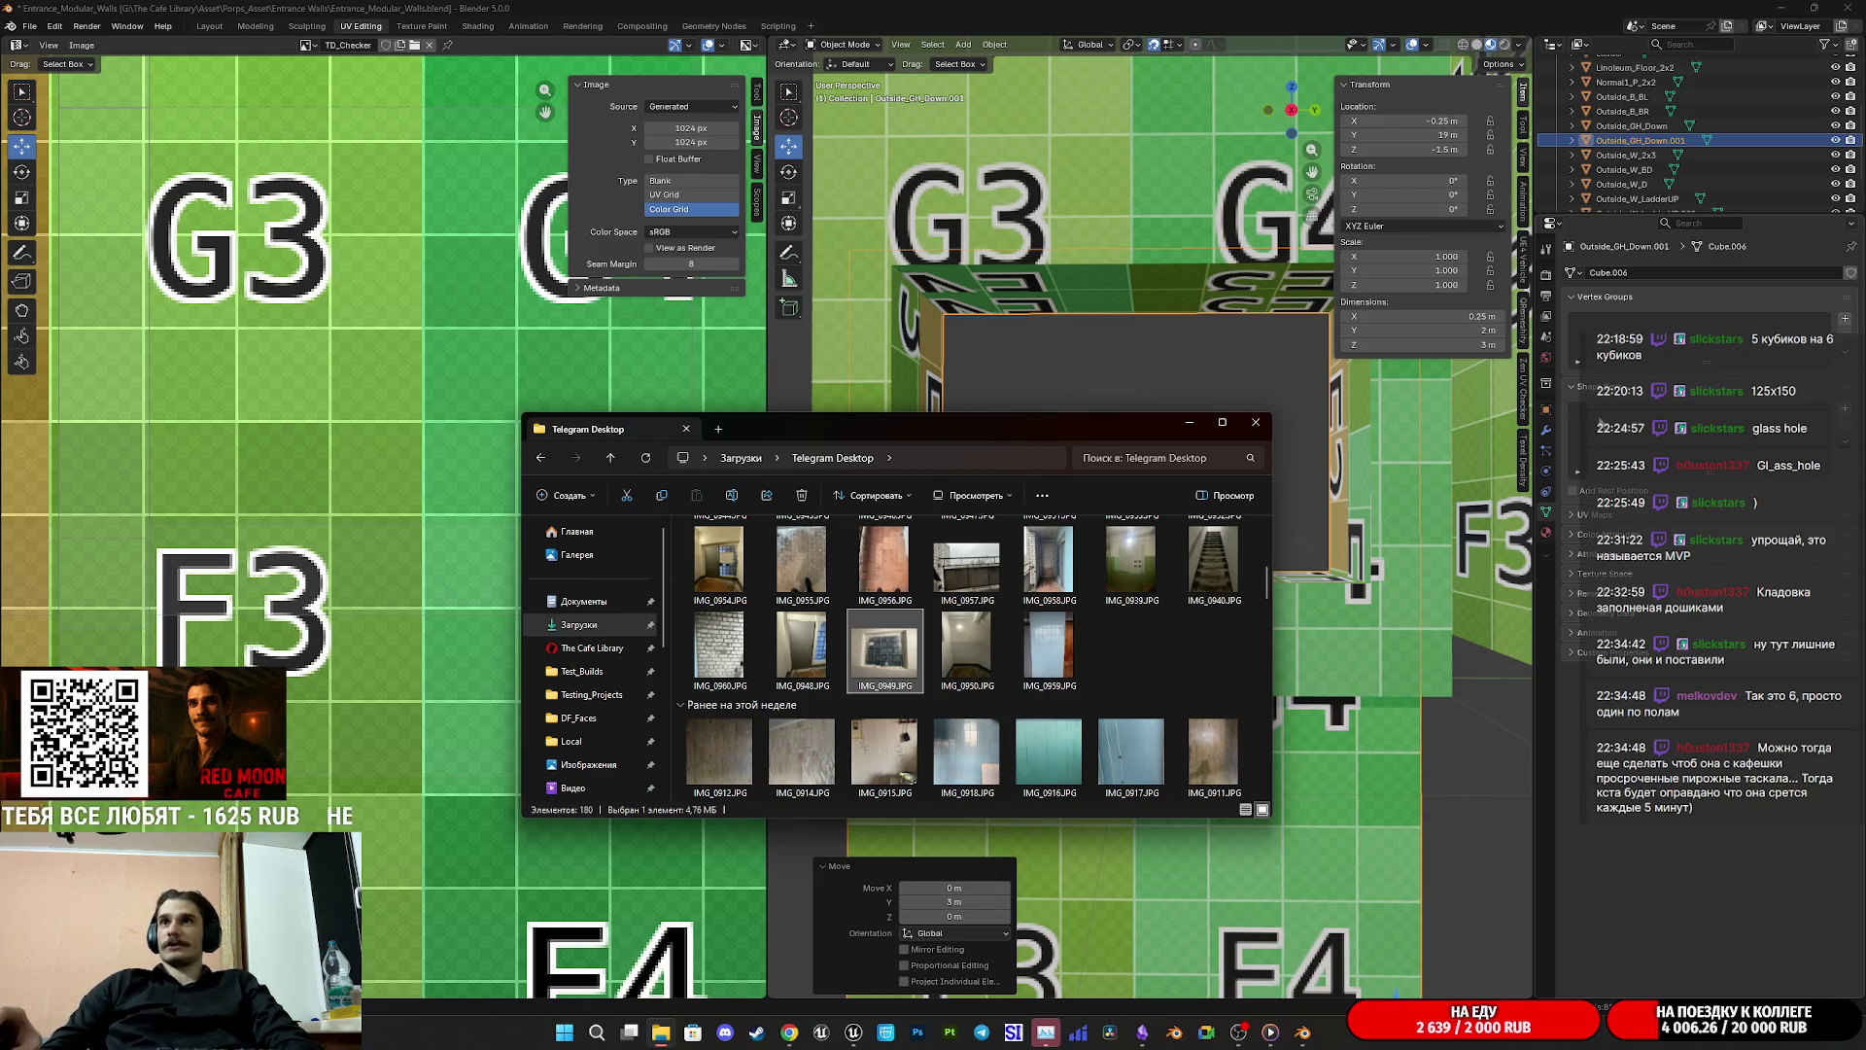
{"action": "double_click", "coordinate": [884, 649]}
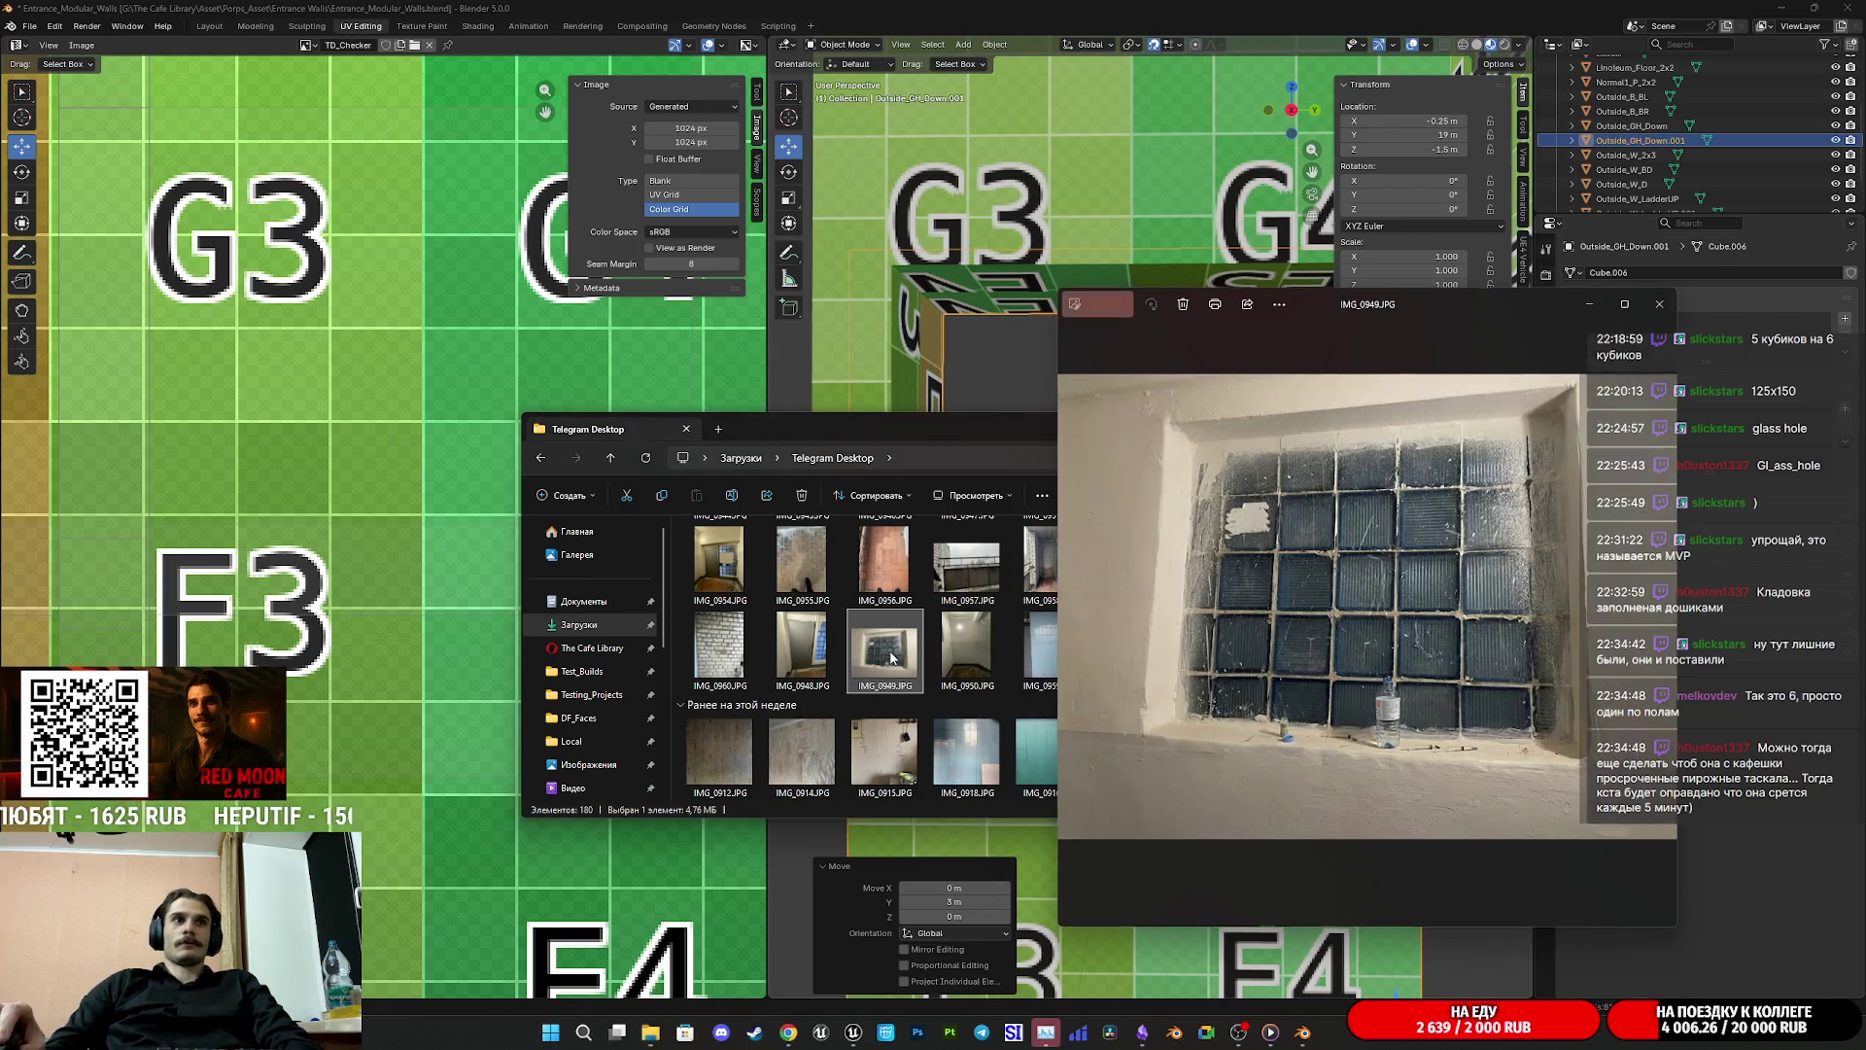
Step: Study the glass-block window photo, then close it
{"action": "scroll", "coordinate": [1562, 747], "scroll_direction": "up", "scroll_amount": 2}
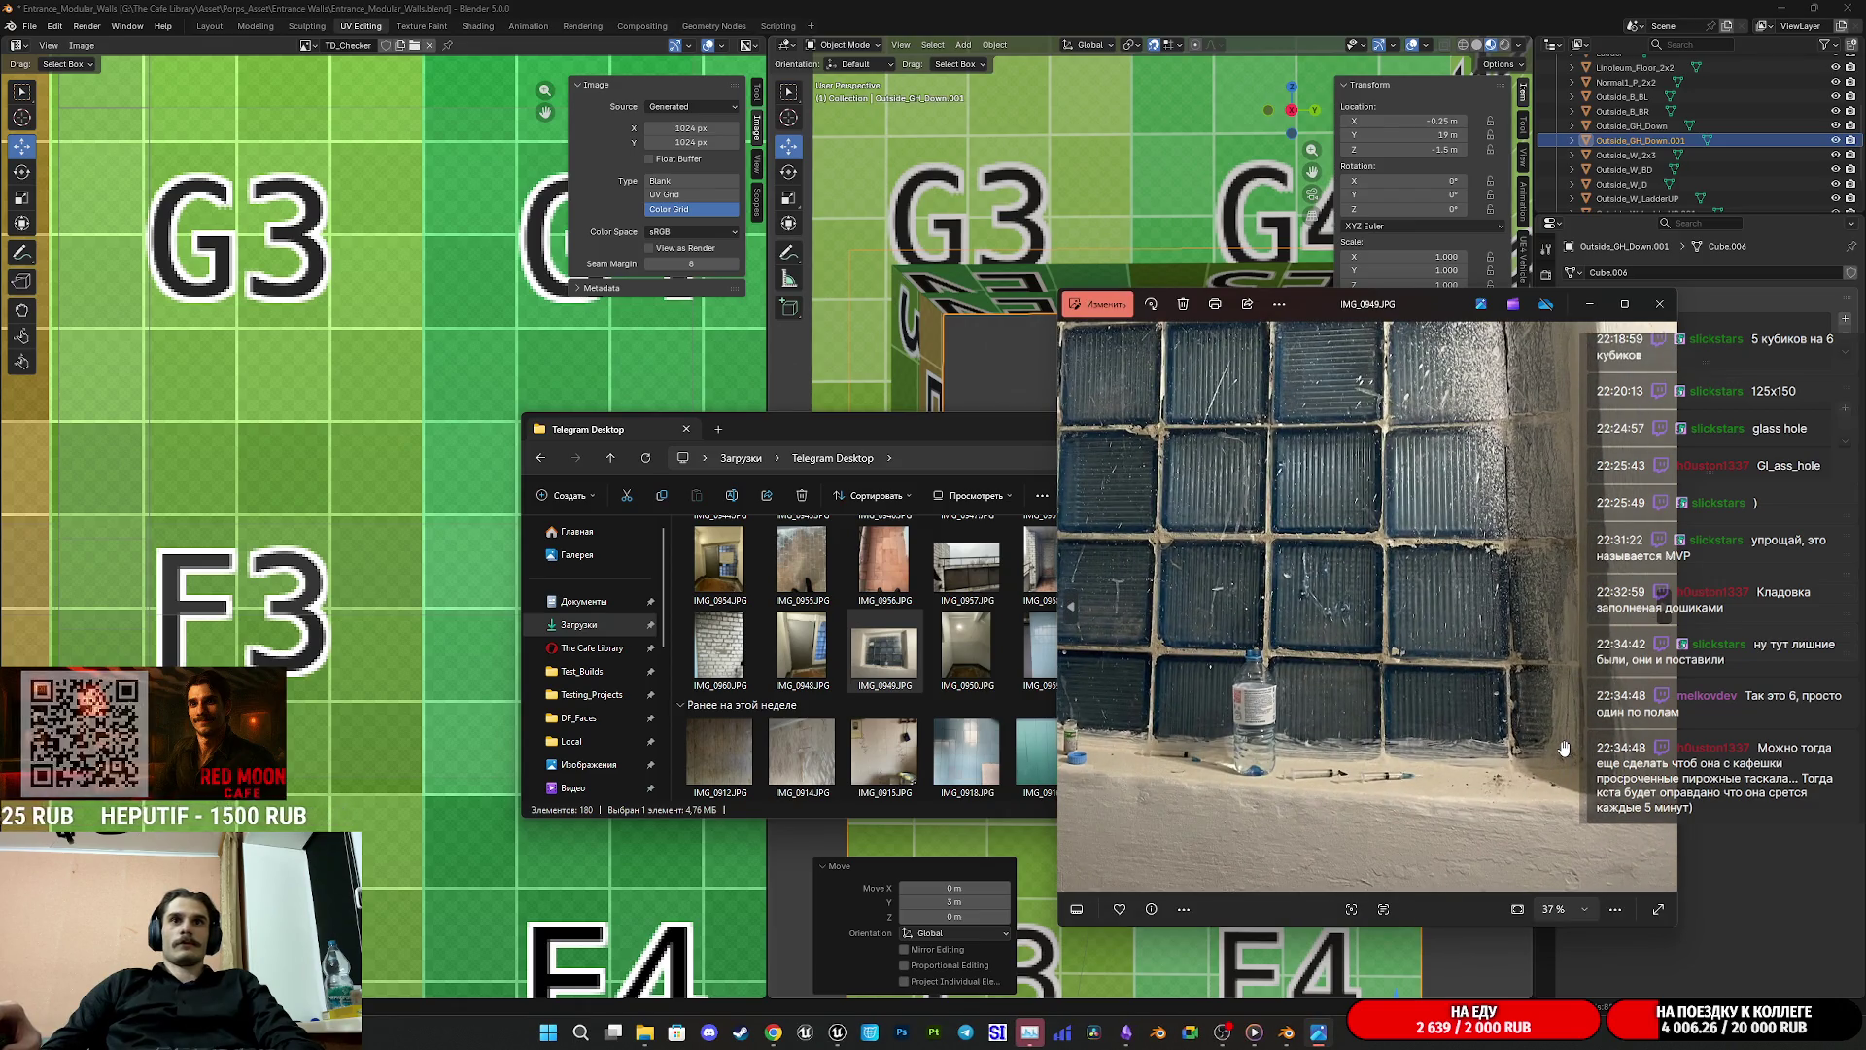
{"action": "scroll", "coordinate": [1561, 744], "scroll_direction": "up", "scroll_amount": 2}
{"action": "scroll", "coordinate": [1560, 745], "scroll_direction": "down", "scroll_amount": 4}
{"action": "scroll", "coordinate": [1296, 727], "scroll_direction": "up", "scroll_amount": 4}
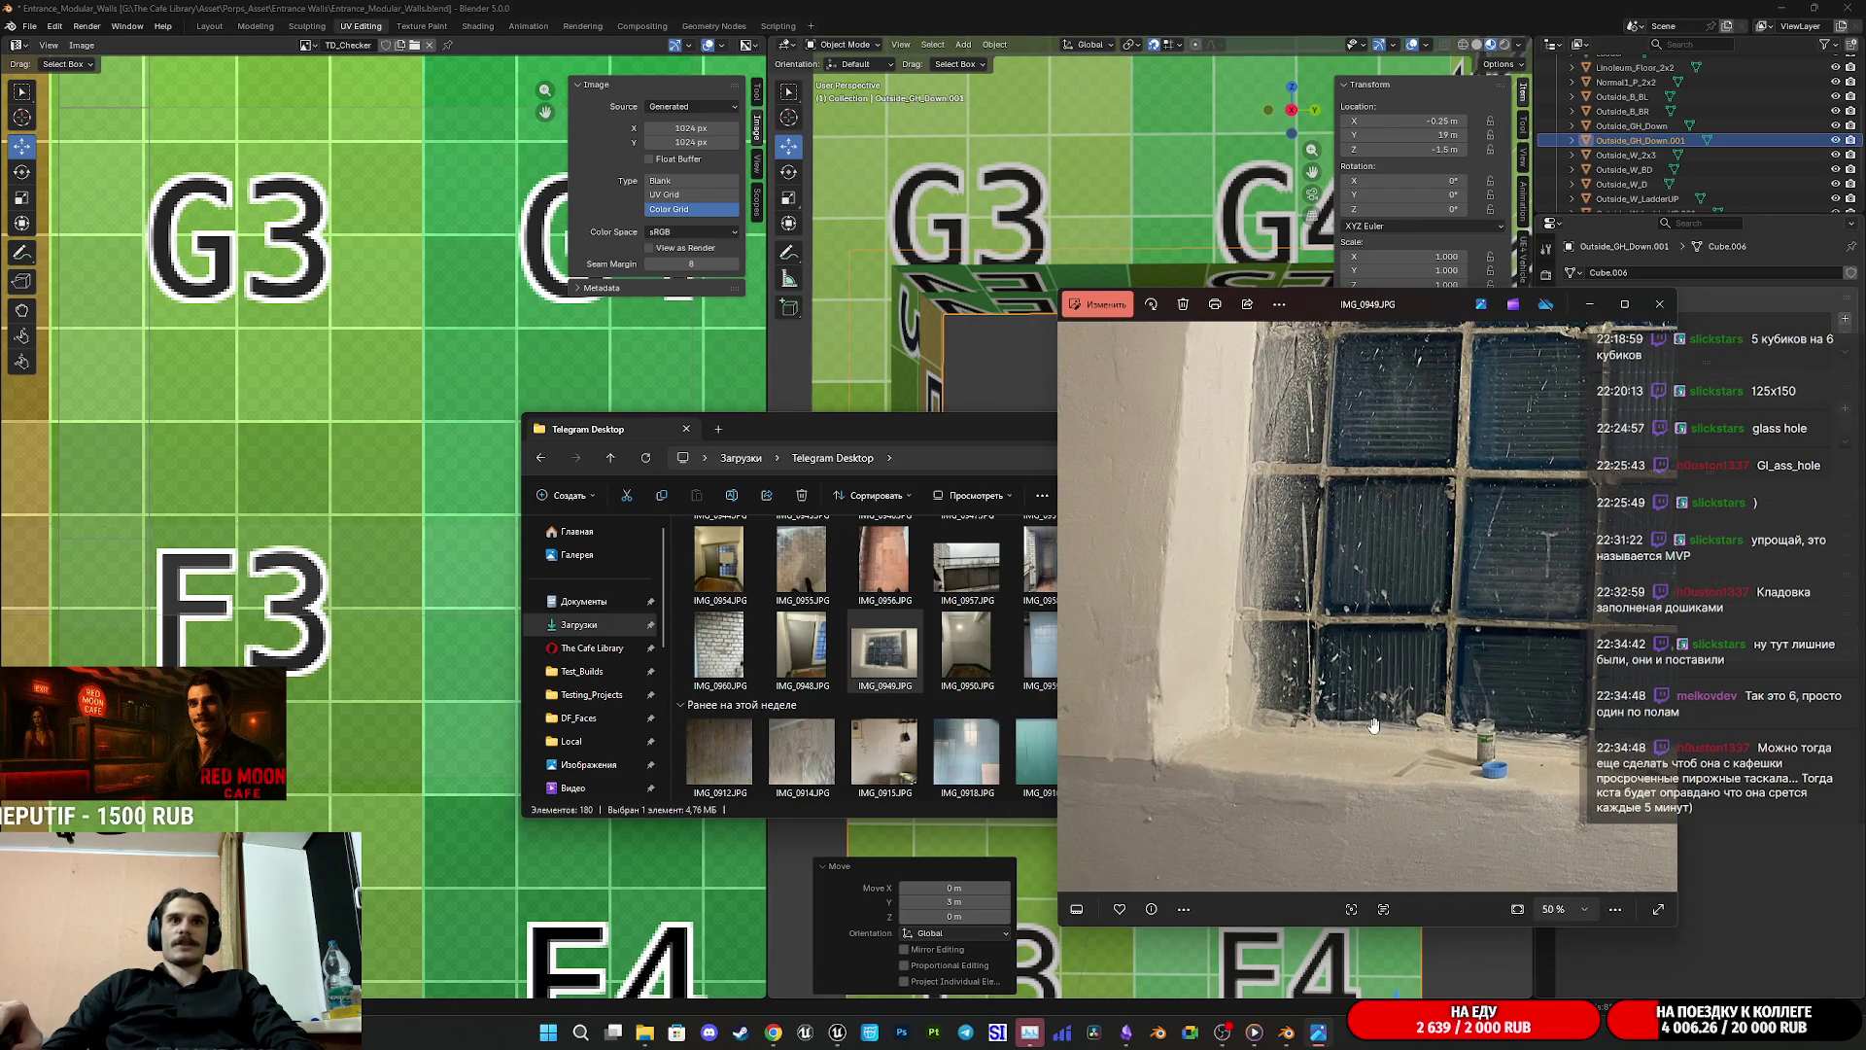
{"action": "scroll", "coordinate": [1296, 727], "scroll_direction": "down", "scroll_amount": 3}
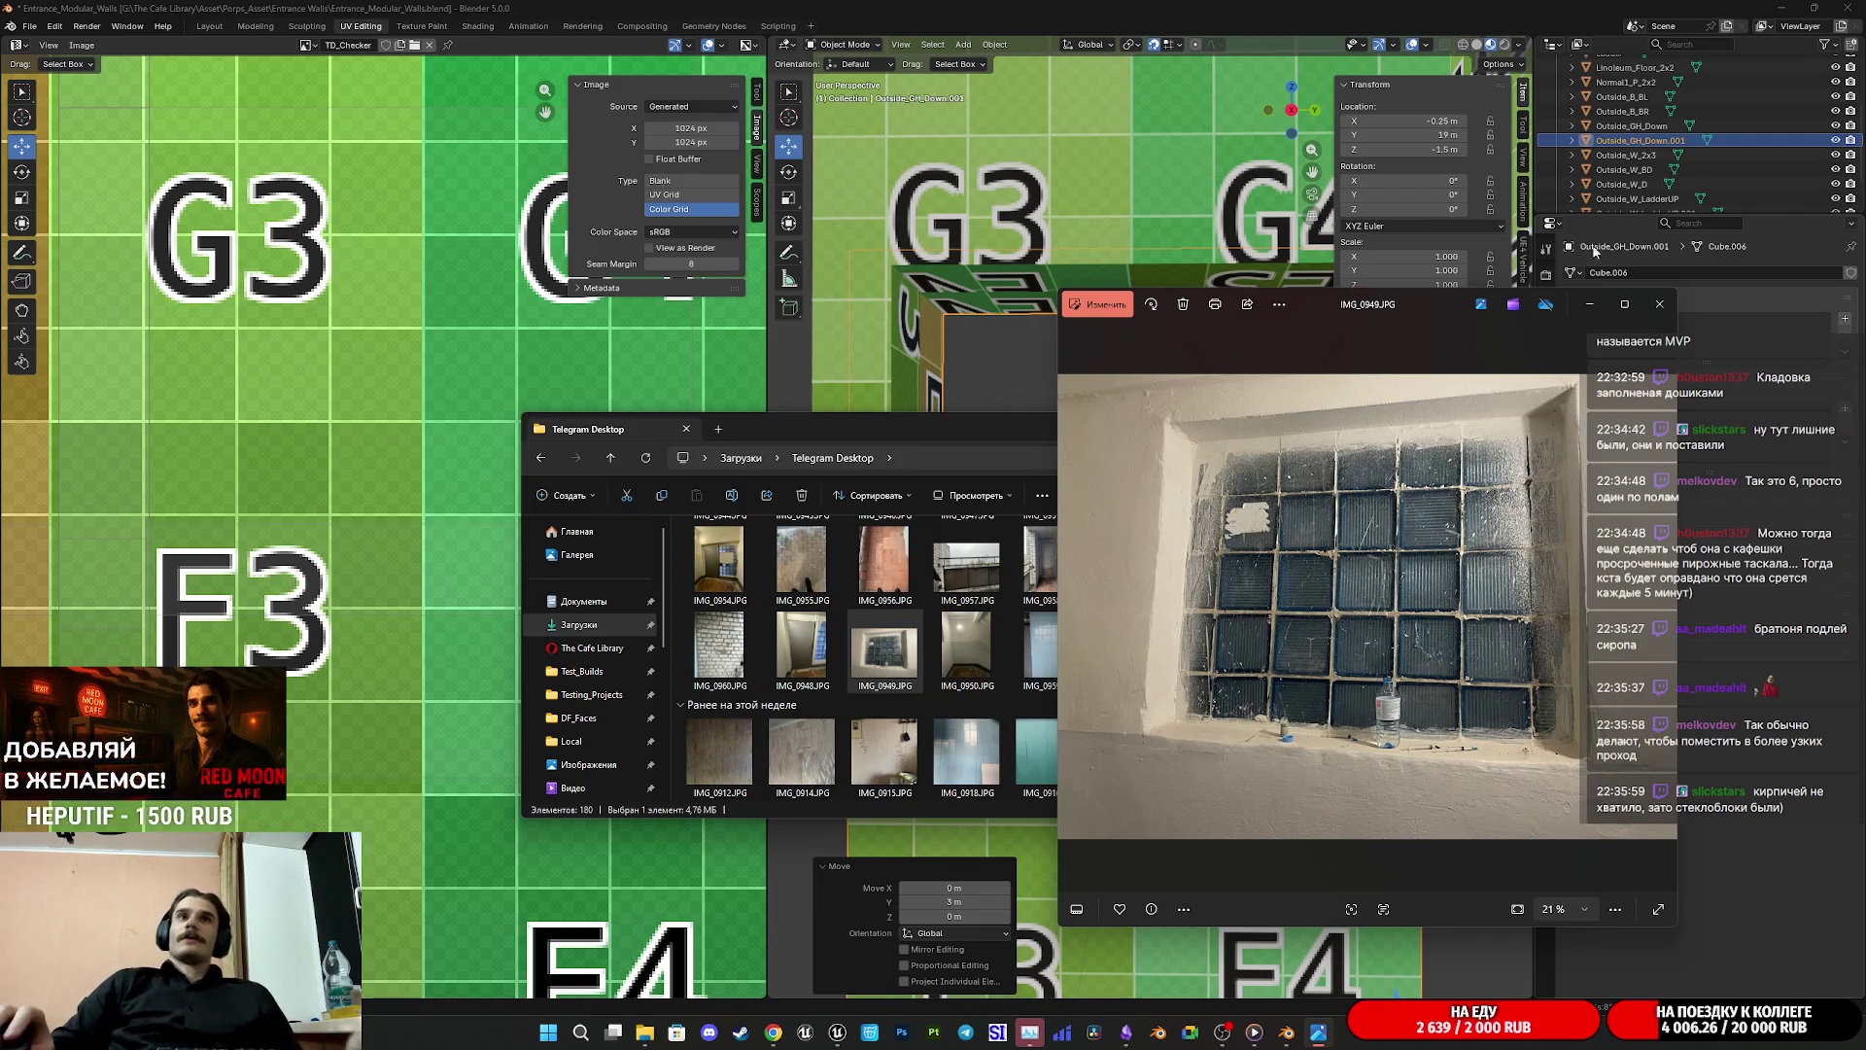
{"action": "left_click", "coordinate": [1658, 304]}
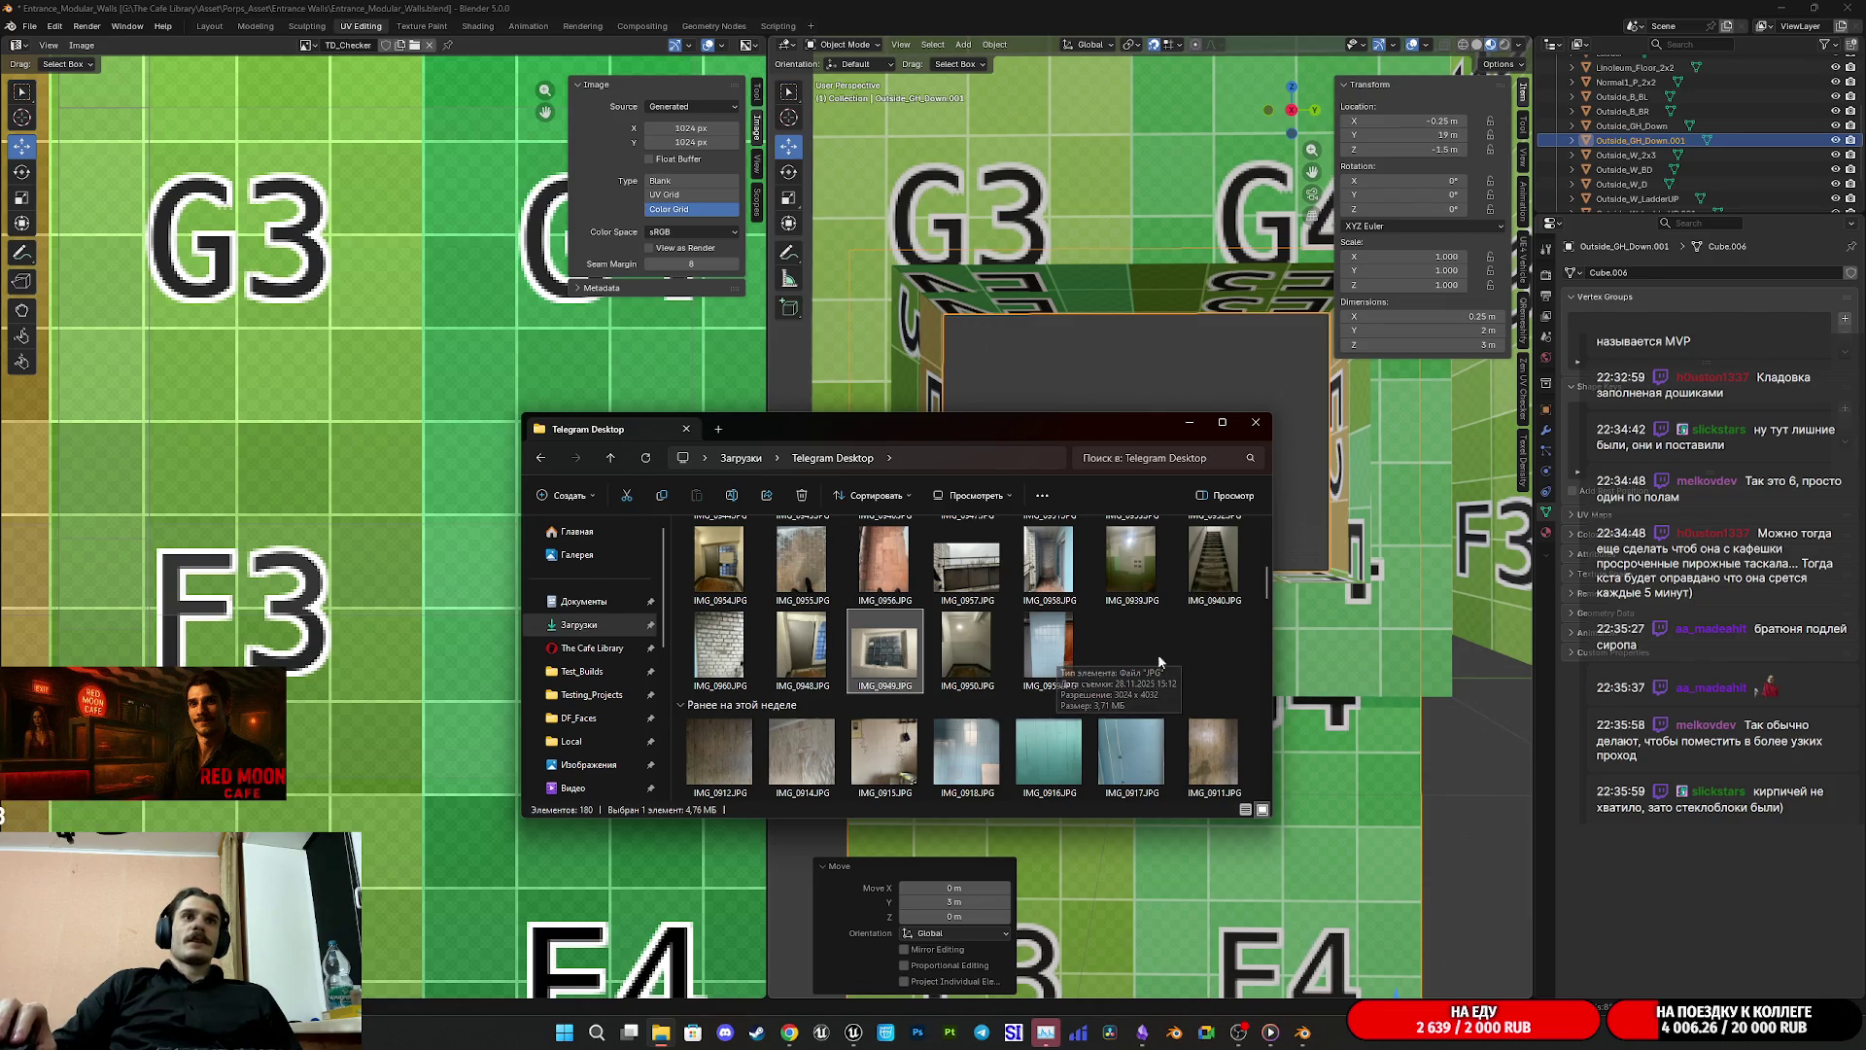
Step: View the staircase photo IMG_0940.JPG and balcony photo IMG_0957.JPG, then hide the file browser
{"action": "double_click", "coordinate": [1213, 558]}
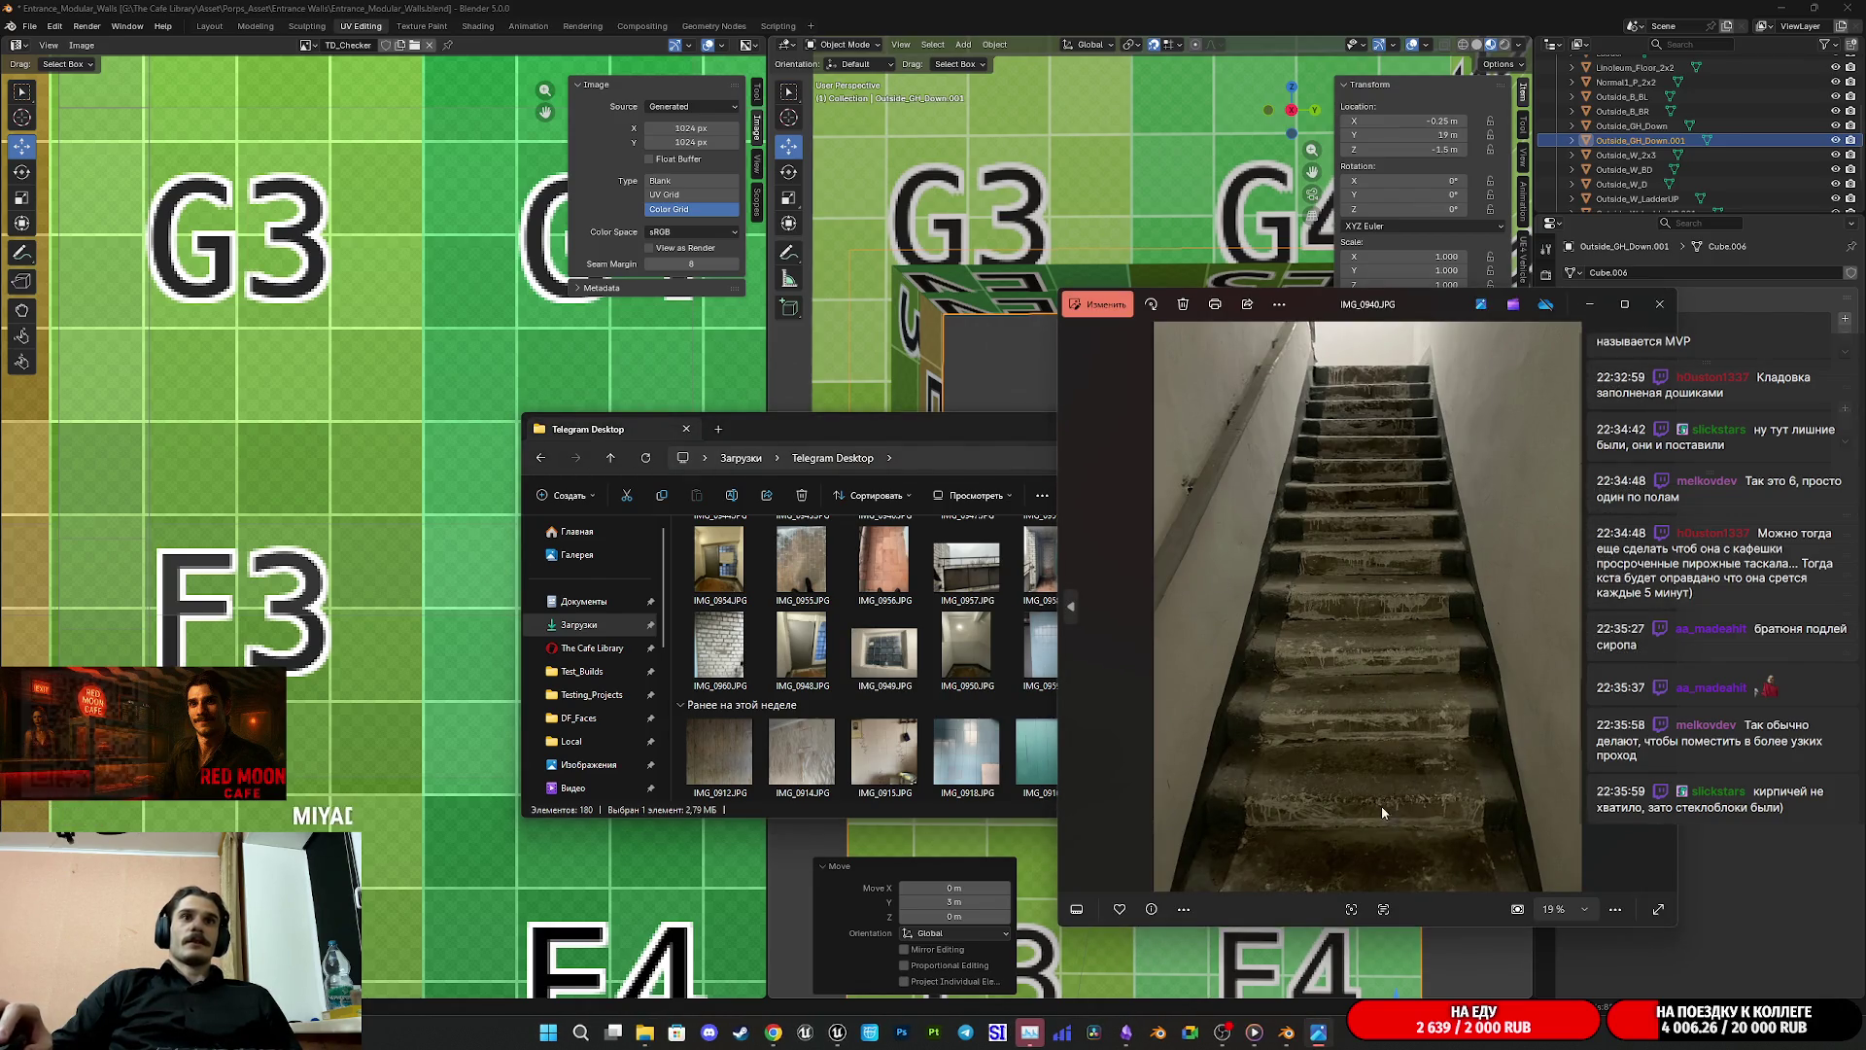
{"action": "left_click", "coordinate": [1659, 305]}
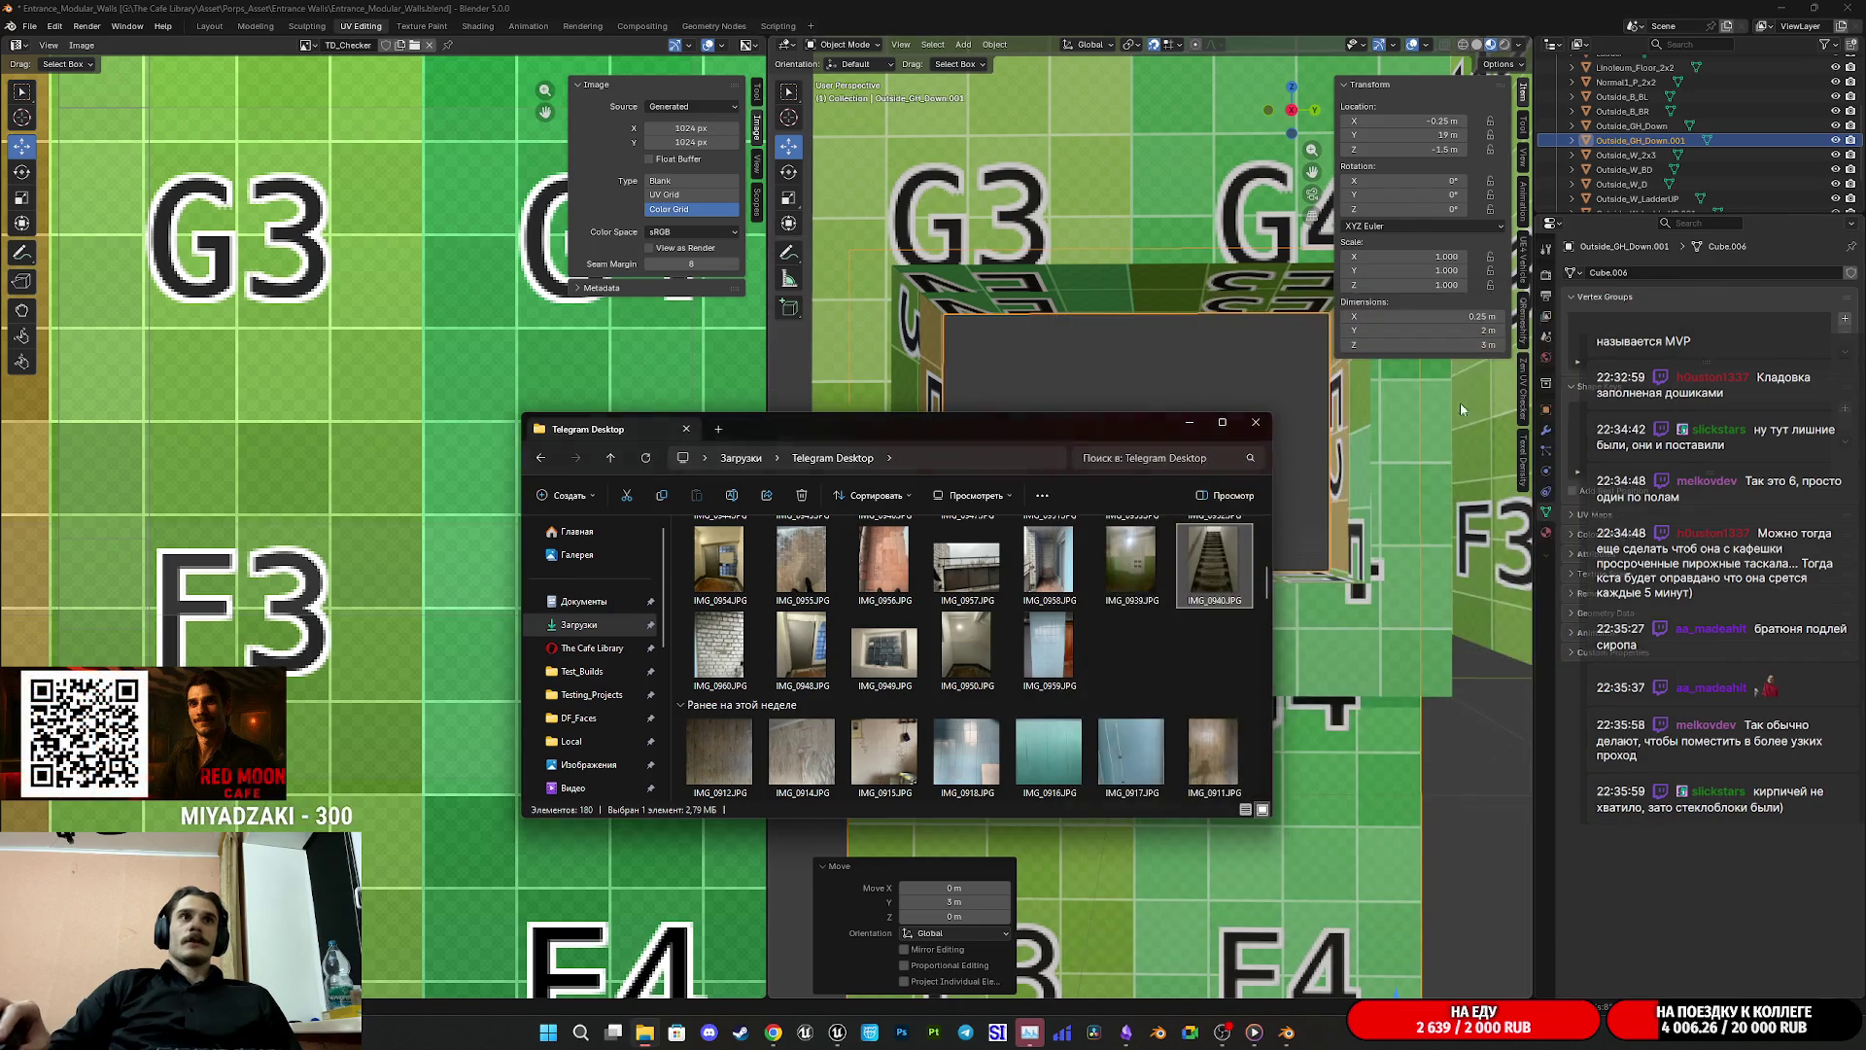
{"action": "double_click", "coordinate": [972, 562]}
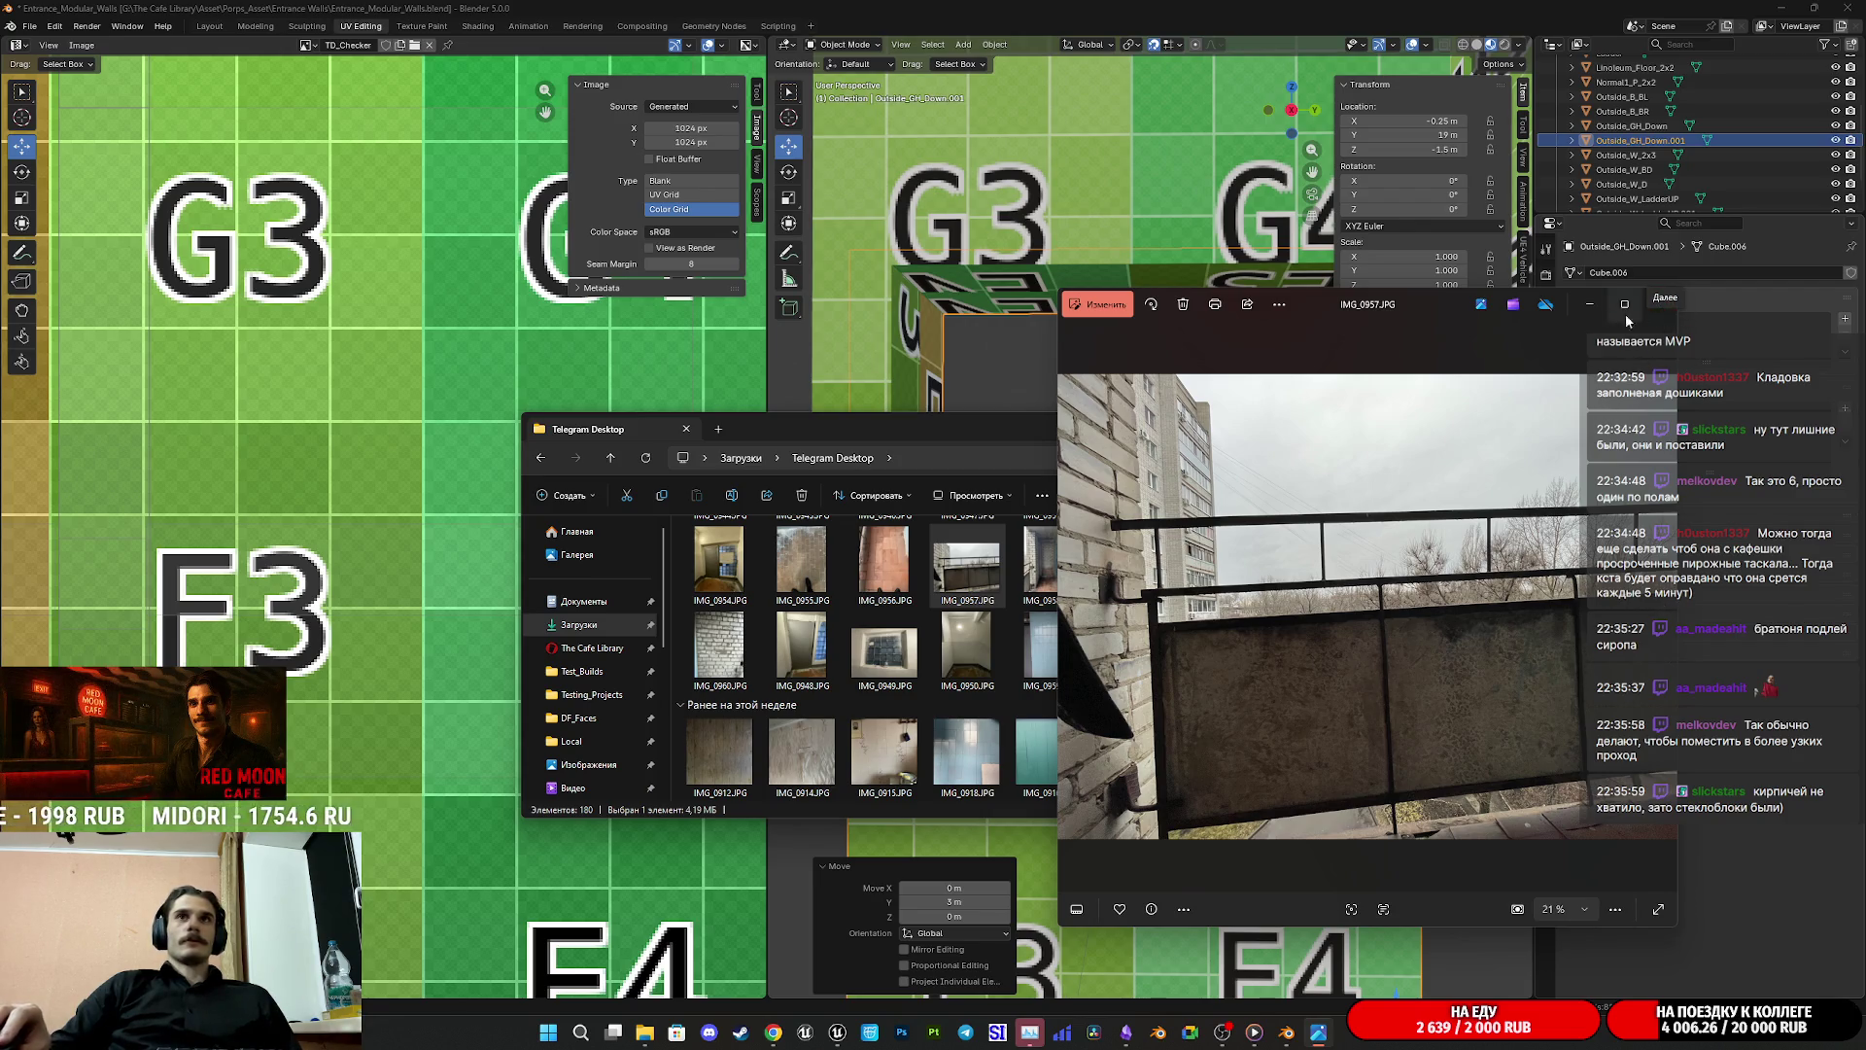
{"action": "left_click", "coordinate": [1658, 303]}
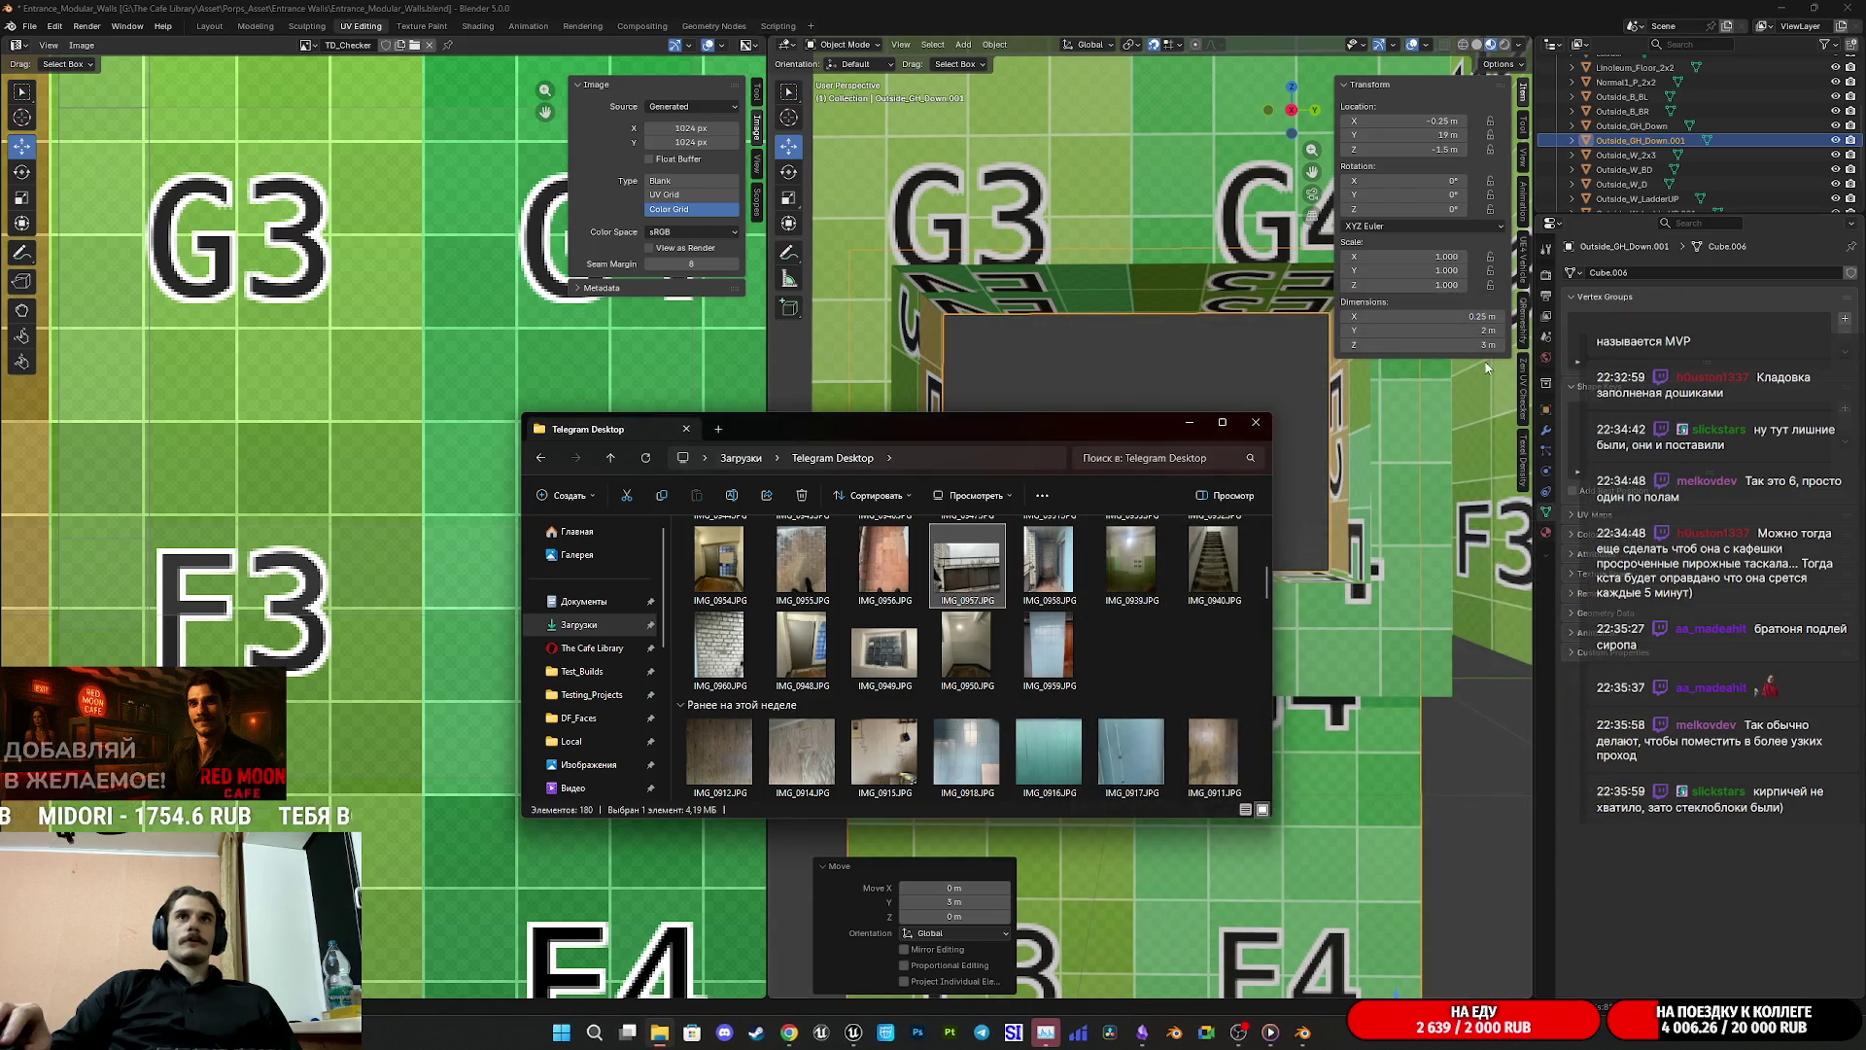
{"action": "left_click", "coordinate": [1189, 424]}
{"action": "scroll", "coordinate": [1210, 498], "scroll_direction": "down", "scroll_amount": 4}
Step: Rename the duplicated wall object to Outside_GH_Up
{"action": "mouse_move", "coordinate": [1211, 499]}
{"action": "left_mouse_down"}
{"action": "mouse_move", "coordinate": [1439, 536]}
{"action": "mouse_move", "coordinate": [1215, 632]}
{"action": "mouse_move", "coordinate": [1279, 630]}
{"action": "left_mouse_up"}
{"action": "scroll", "coordinate": [1657, 170], "scroll_direction": "down", "scroll_amount": 1}
{"action": "key", "text": "F2"}
{"action": "key", "text": "End"}
{"action": "key", "text": "BackSpace"}
{"action": "key", "text": "BackSpace"}
{"action": "key", "text": "BackSpace"}
{"action": "key", "text": "BackSpace"}
{"action": "key", "text": "BackSpace"}
{"action": "key", "text": "BackSpace"}
{"action": "type", "text": "U"}
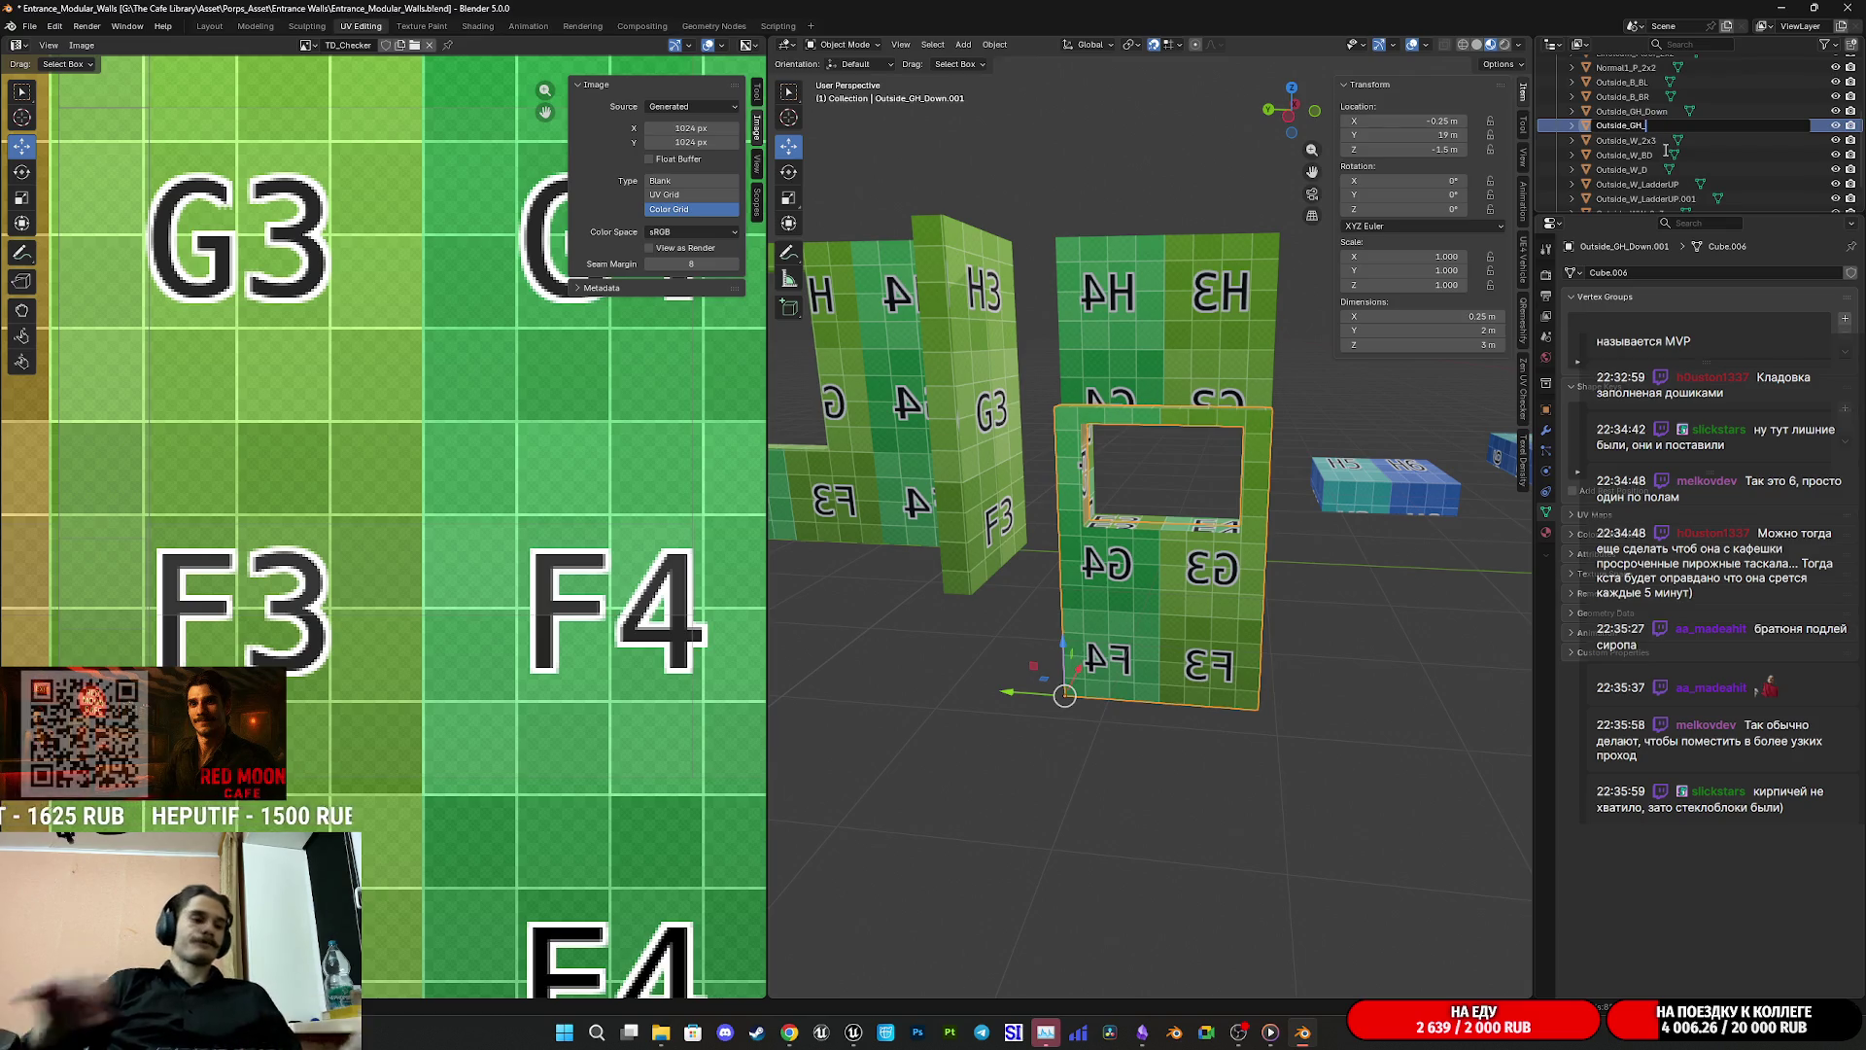
{"action": "type", "text": "p"}
{"action": "key", "text": "Return"}
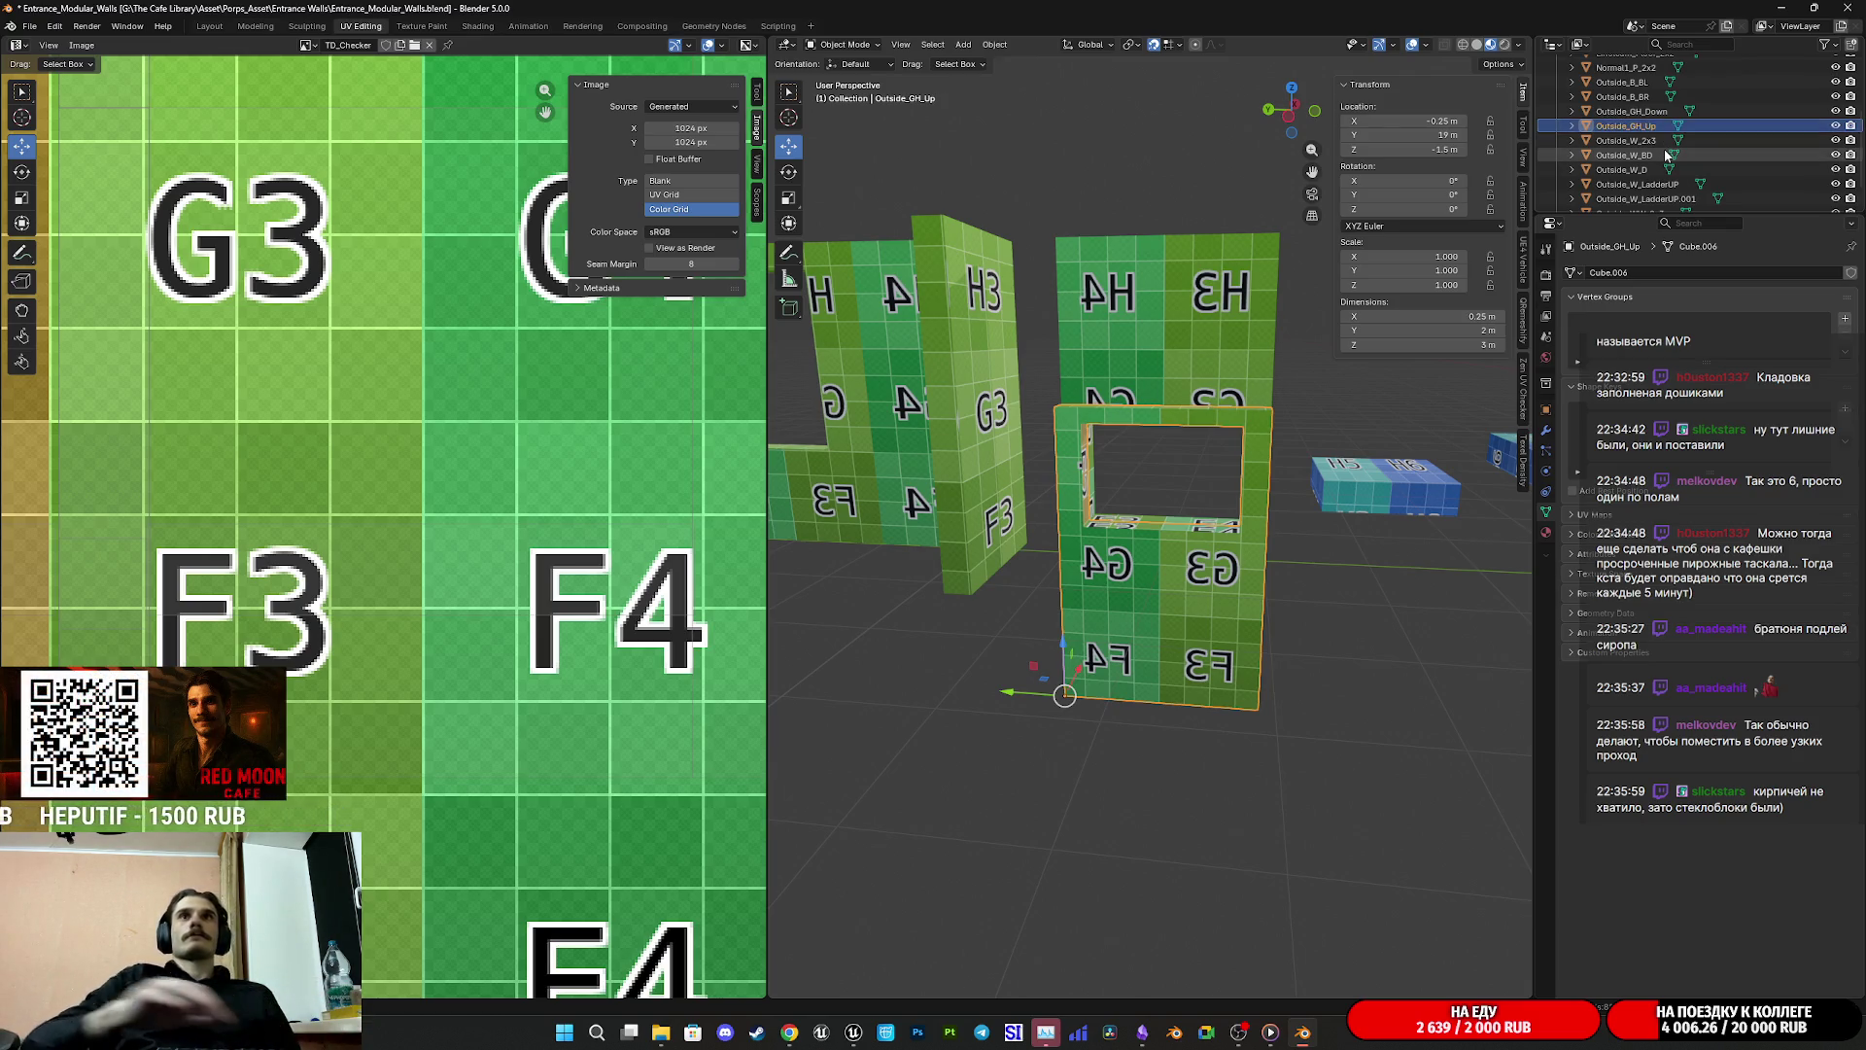
Step: Raise Outside_GH_Up 1.5 m, shift it −3 m along Y, and save Entrance_Modular_Walls.blend
{"action": "key", "text": "g"}
{"action": "key", "text": "z"}
{"action": "key", "text": "Return"}
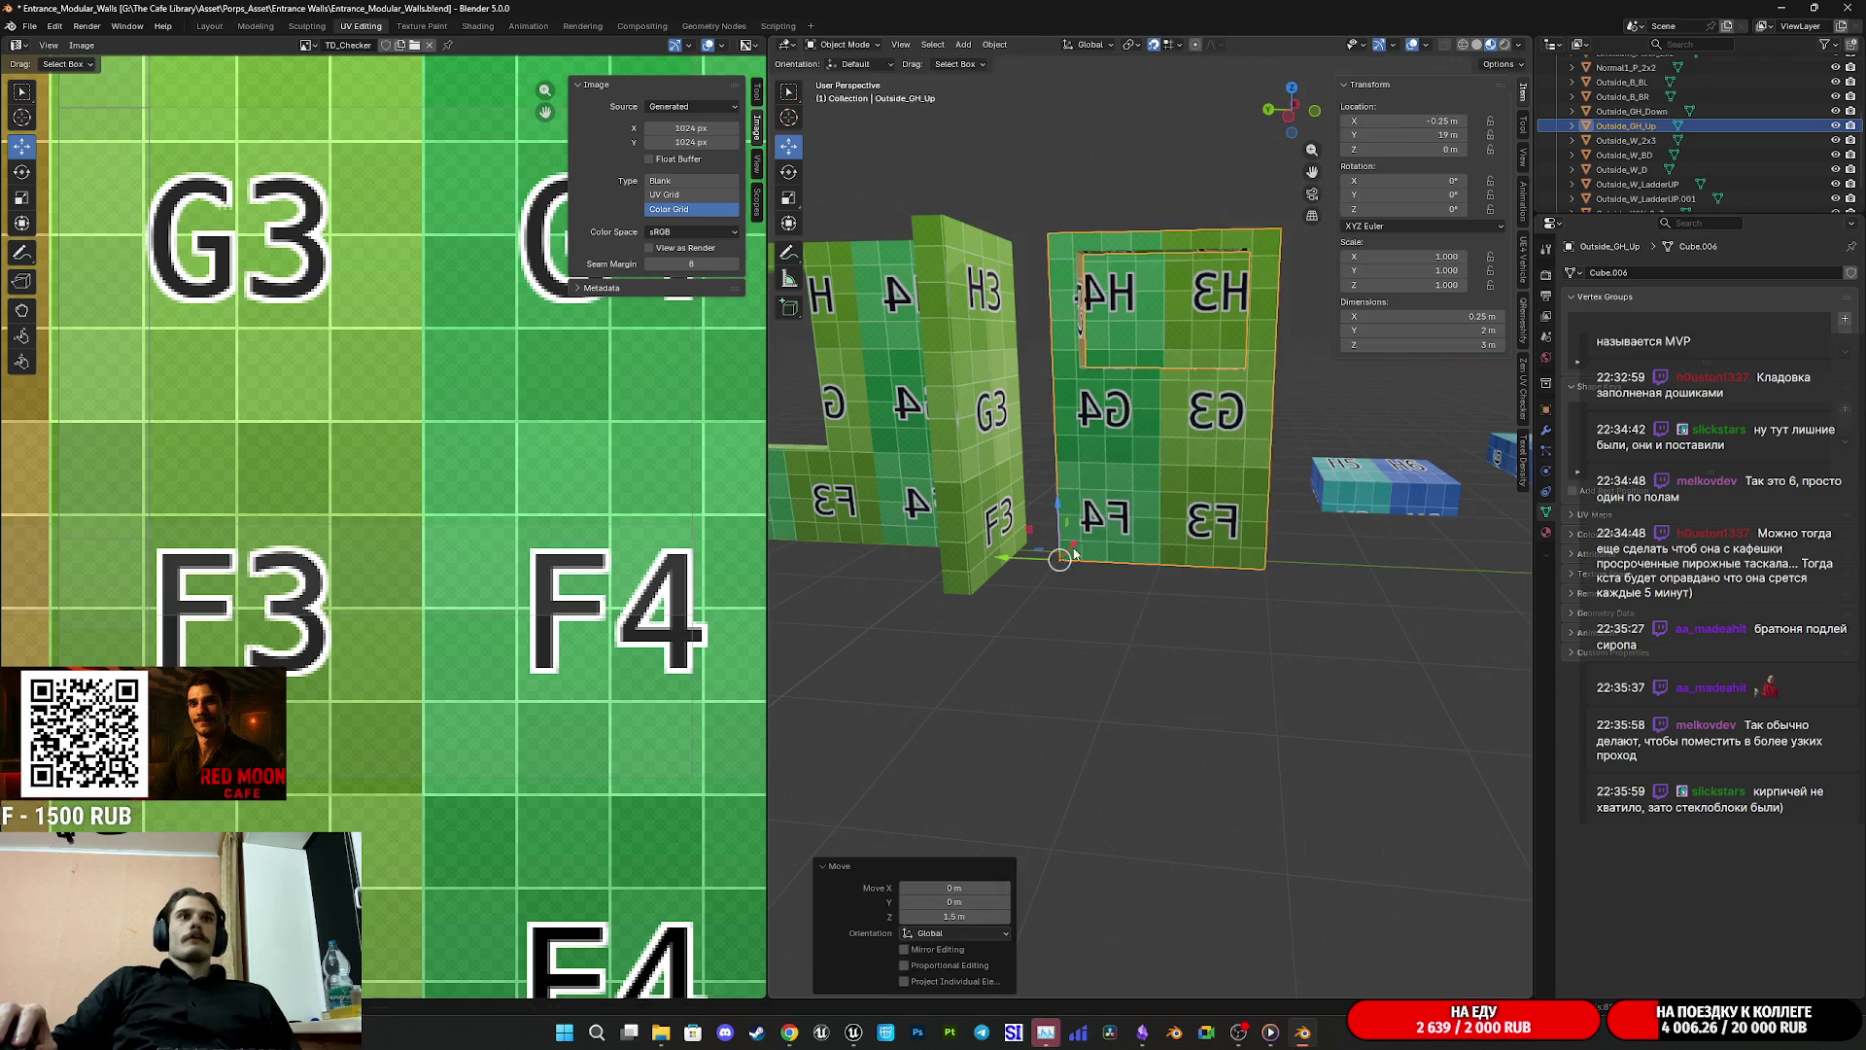
{"action": "key", "text": "g"}
{"action": "key", "text": "Return"}
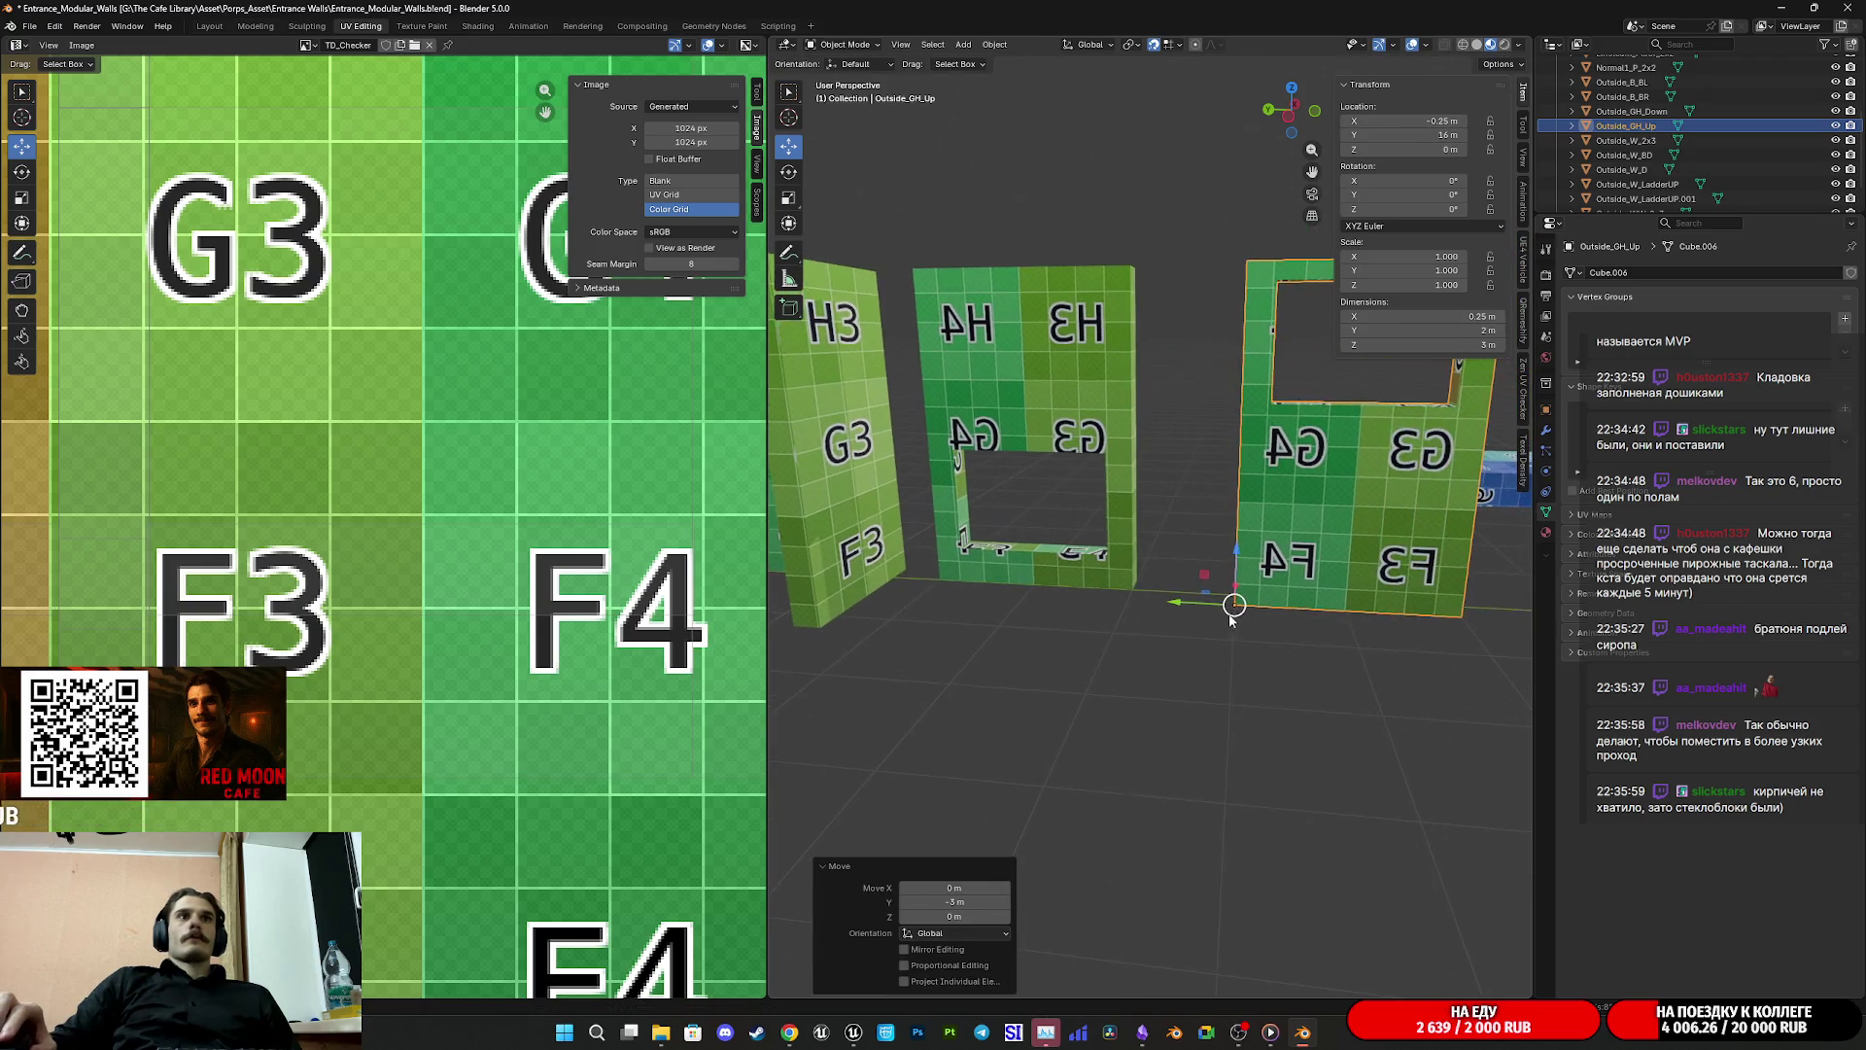
{"action": "key", "text": "ctrl+s"}
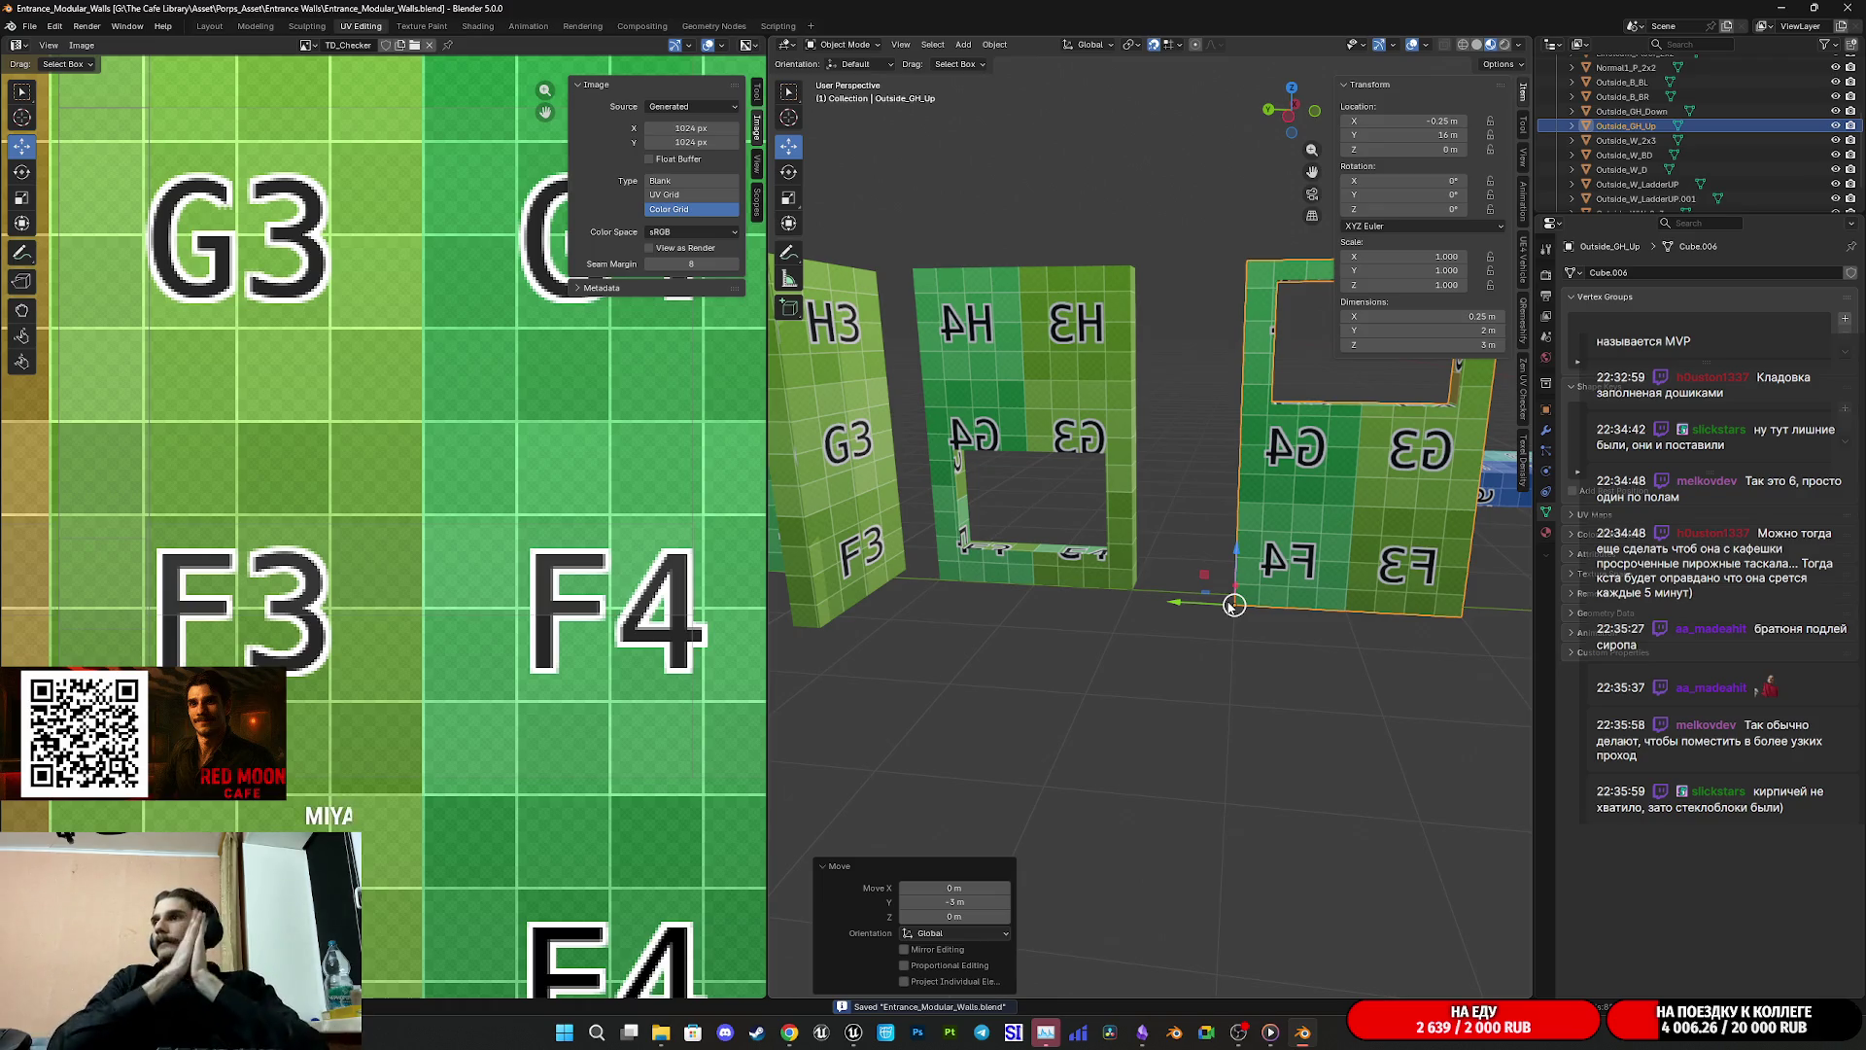